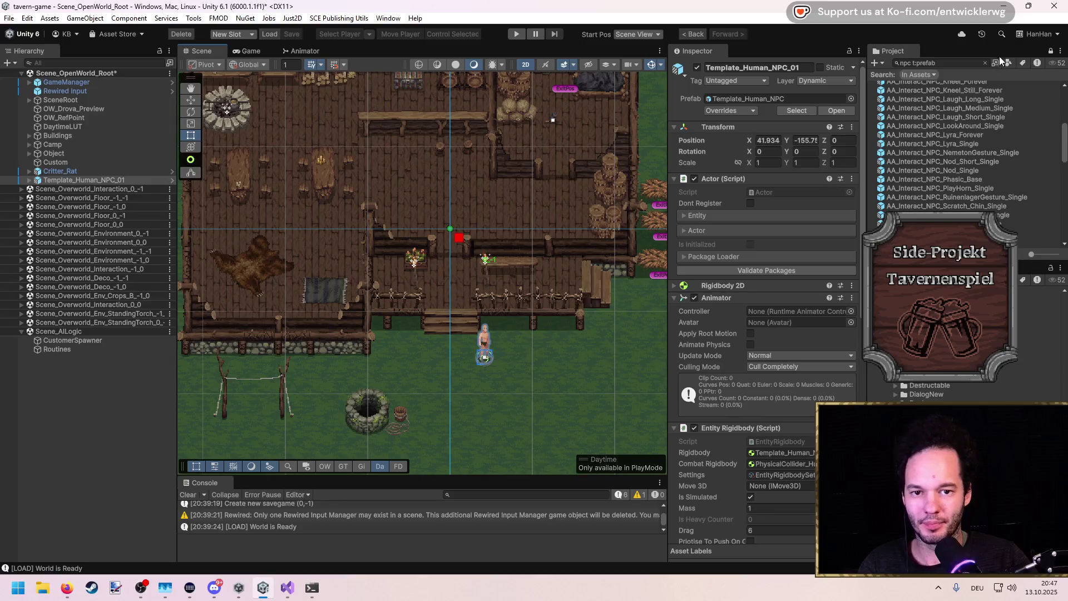
Clear the Project search and expand Template_Human_NPC_01 and its Actor's Entity settings
left_click(984, 63)
left_click(101, 177)
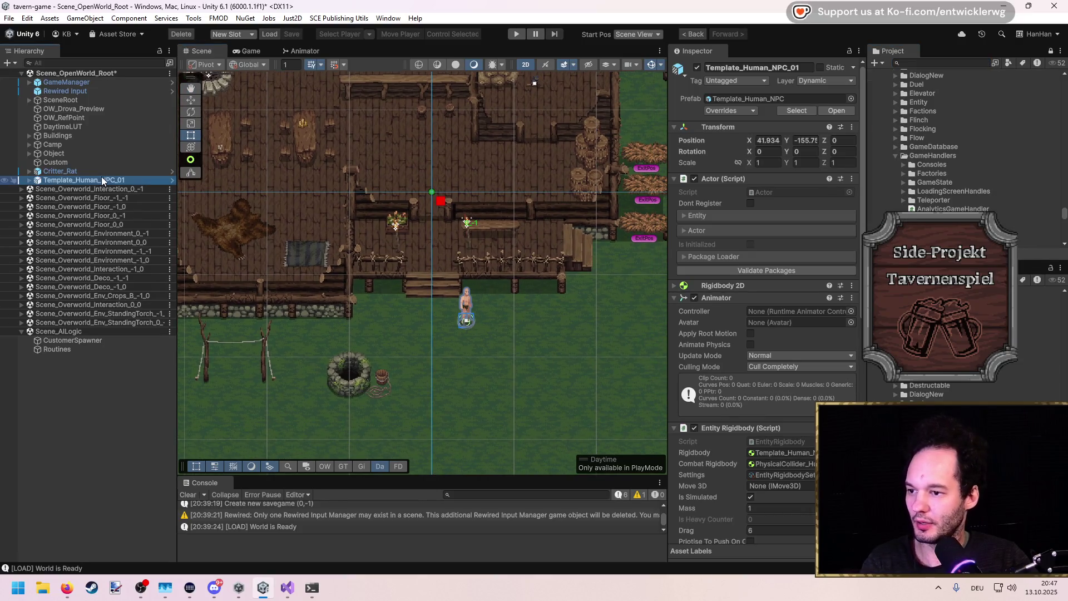
key("Right")
left_click(703, 215)
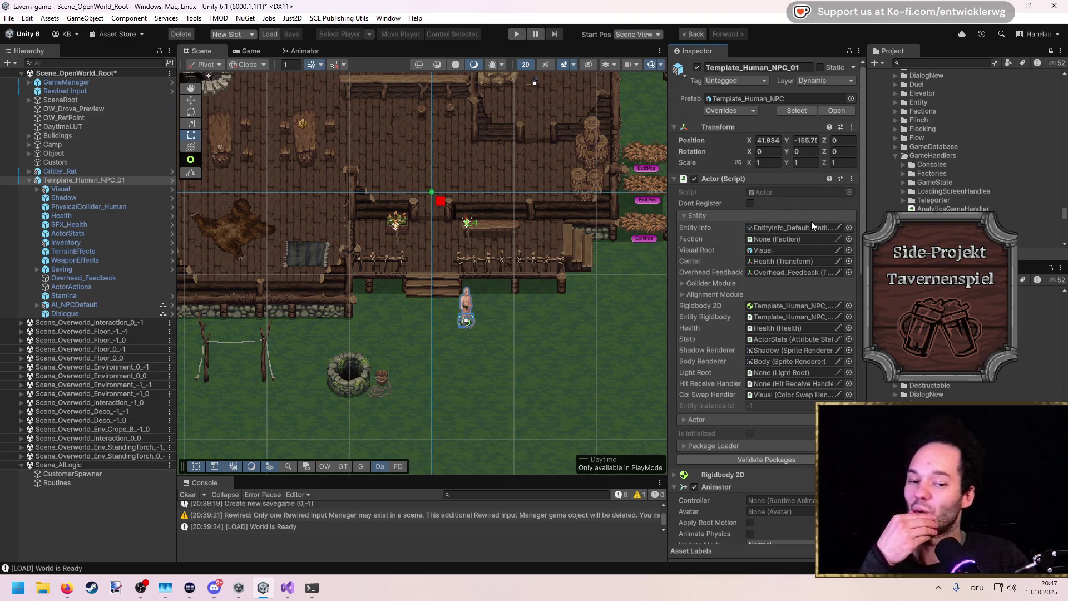
Preview the default Entity Info asset's Entity Portrait in a floating inspector, then close it
left_click(838, 228)
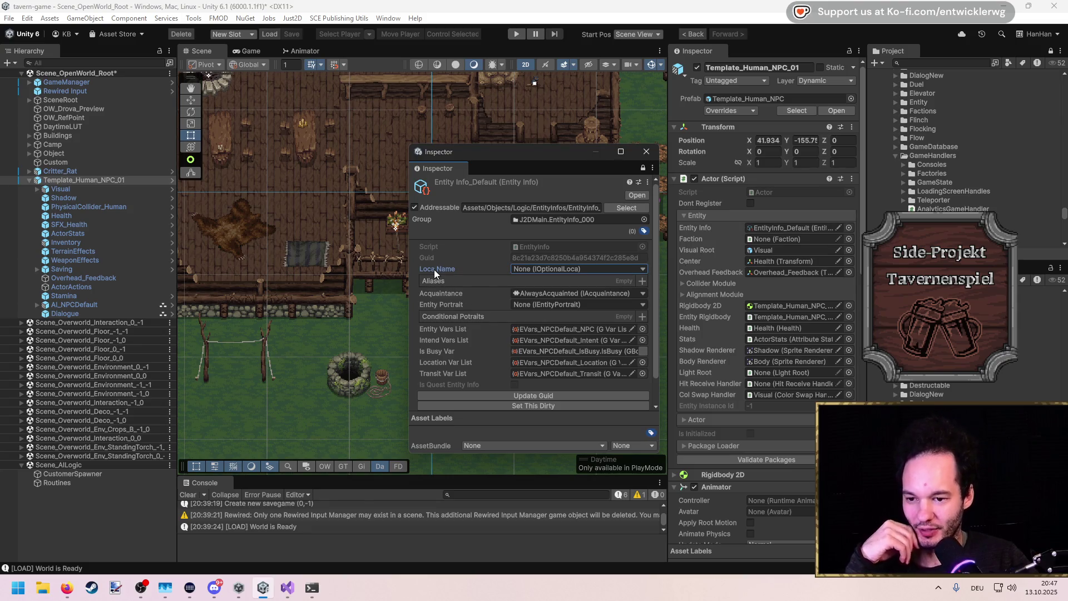
left_click(450, 295)
left_click(447, 306)
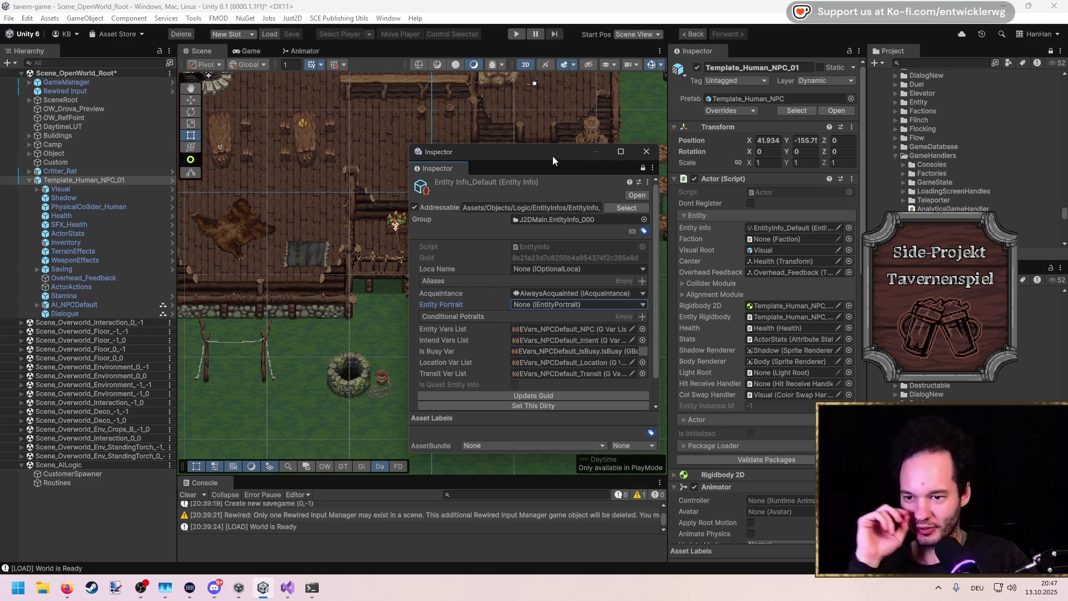
left_click_drag(548, 152, 493, 148)
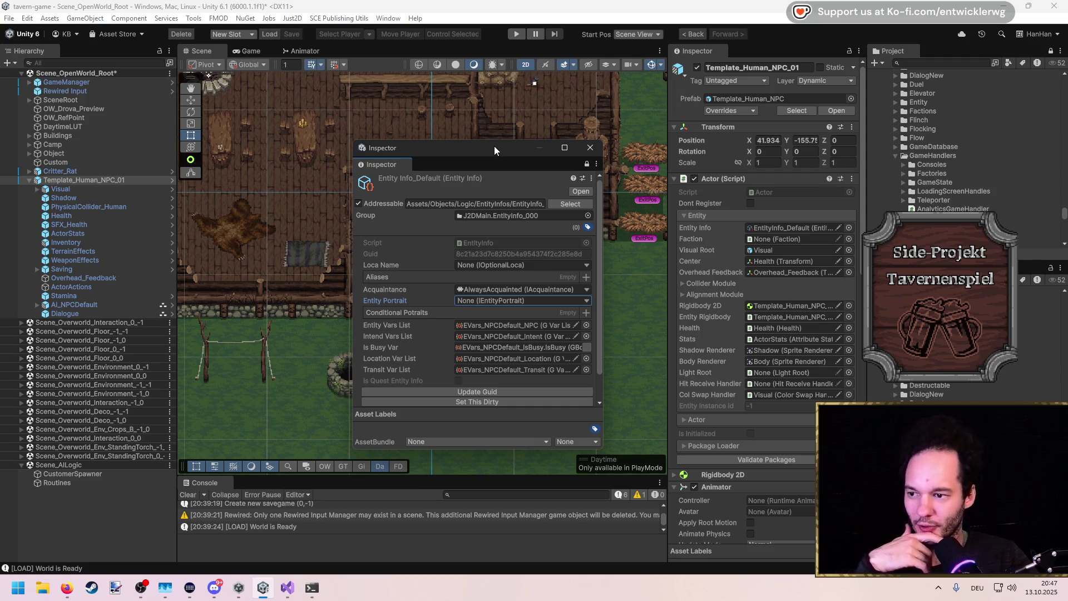
left_click_drag(493, 146, 381, 122)
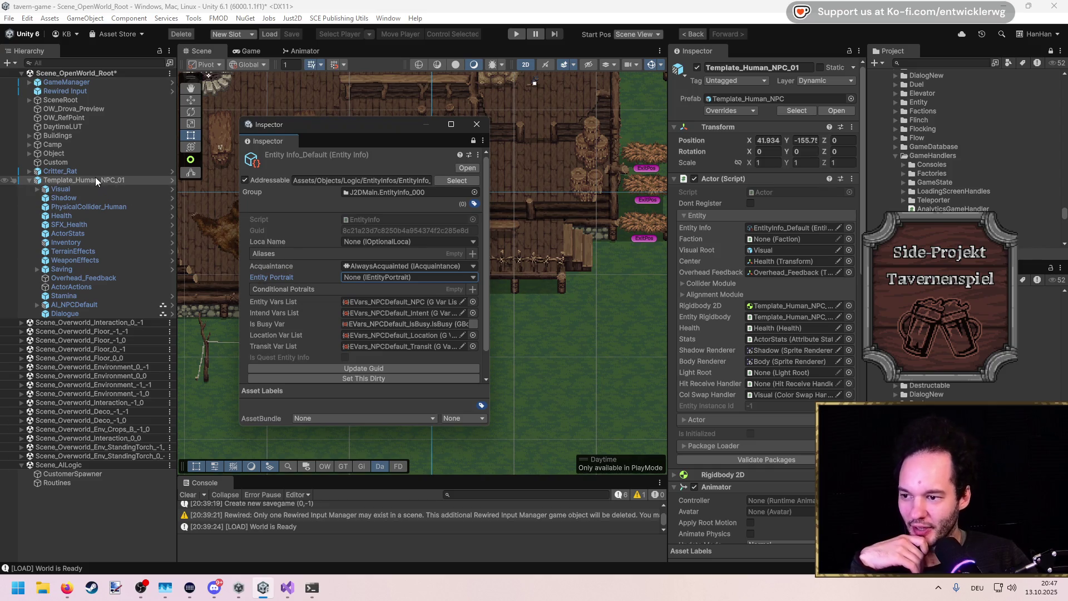
mouse_move(178, 289)
left_mouse_down()
mouse_move(237, 290)
mouse_move(161, 294)
mouse_move(301, 294)
mouse_move(167, 292)
left_mouse_up()
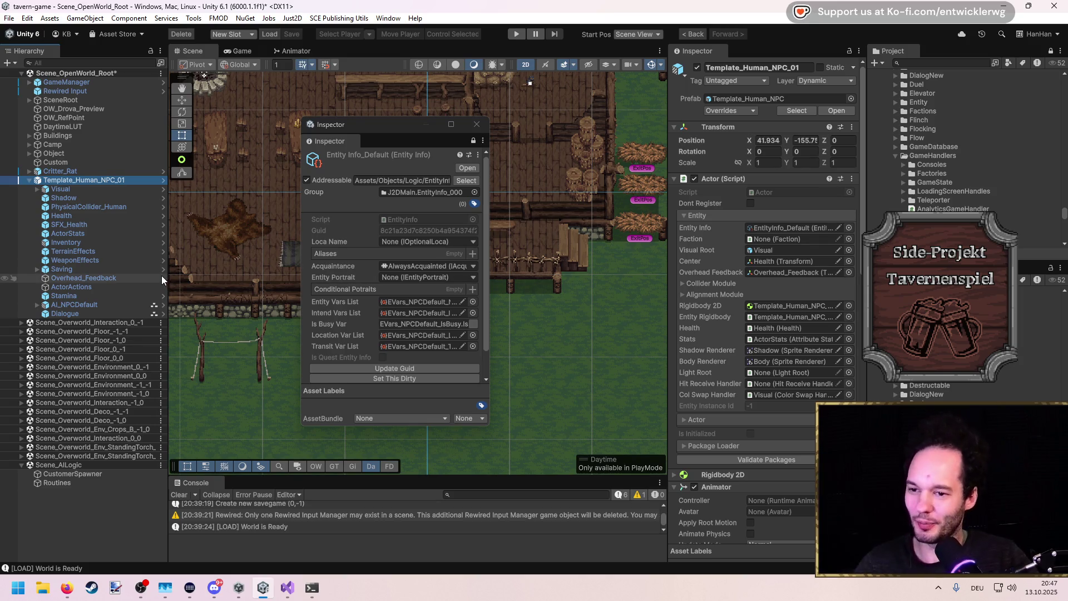
left_click(476, 124)
scroll(435, 227, "up", 3)
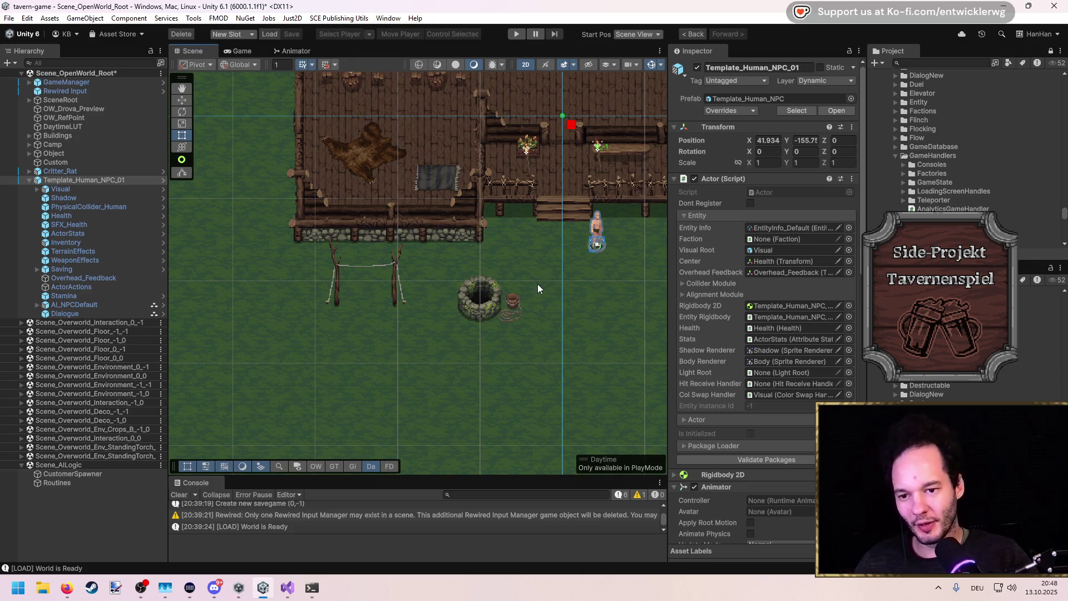
Widen the Inspector and open the EntityInfo_Default asset, then switch to the spawner script in Visual Studio
left_click_drag(538, 288, 446, 310)
scroll(489, 249, "up", 1)
scroll(490, 249, "up", 1)
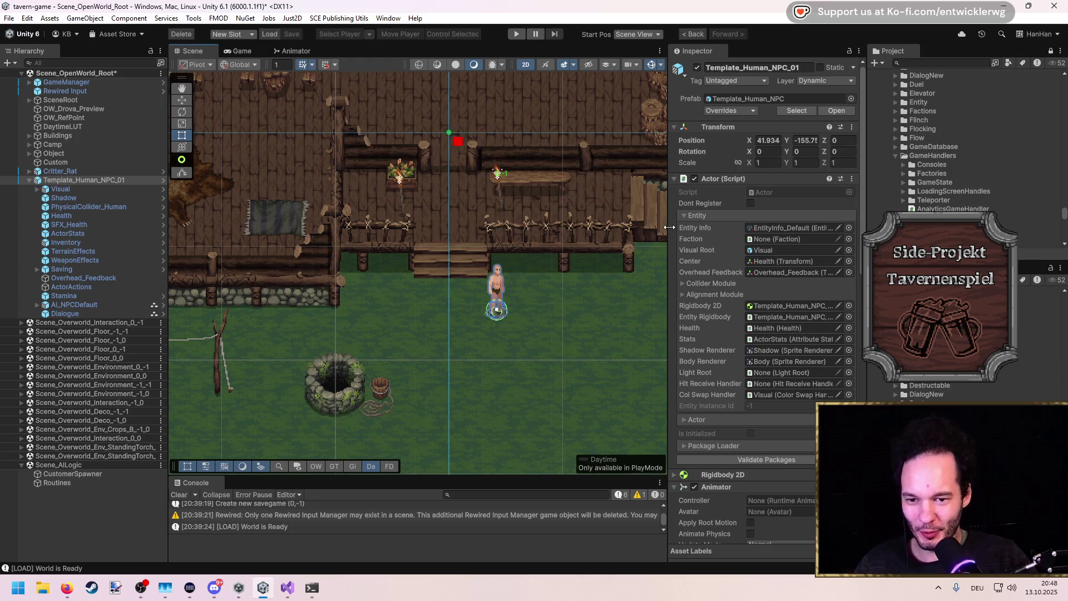
left_click_drag(668, 229, 510, 232)
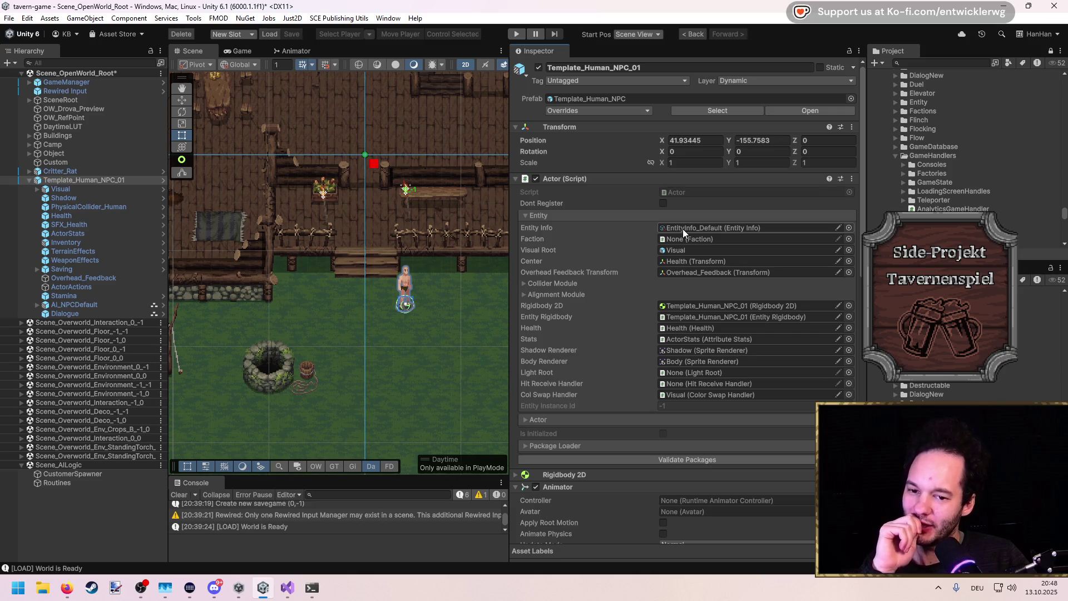
left_click(683, 228)
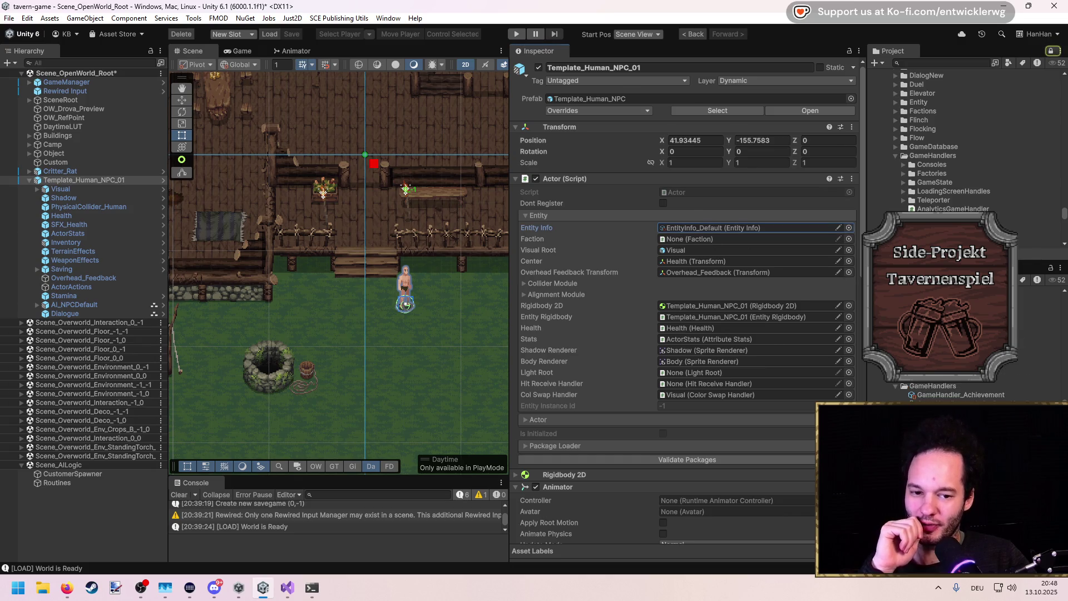
double_click(682, 228)
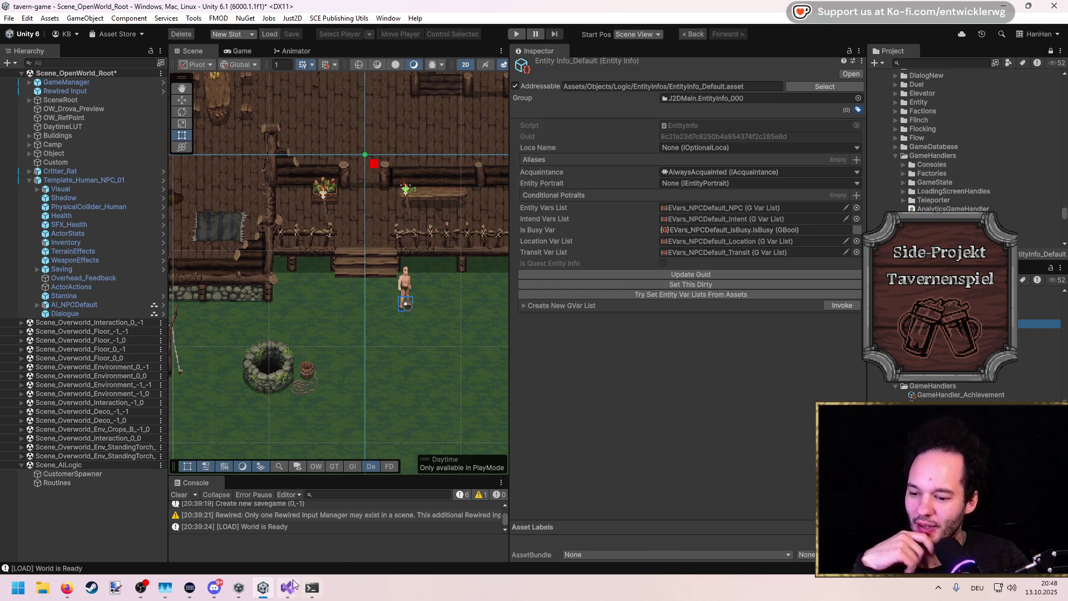
mouse_move(287, 592)
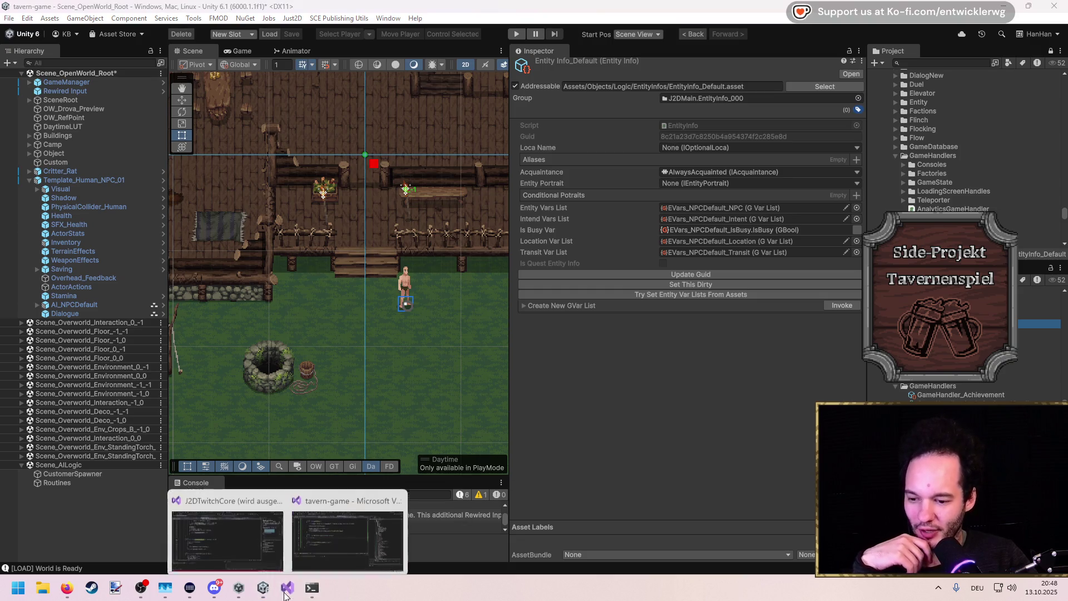
left_click(262, 546)
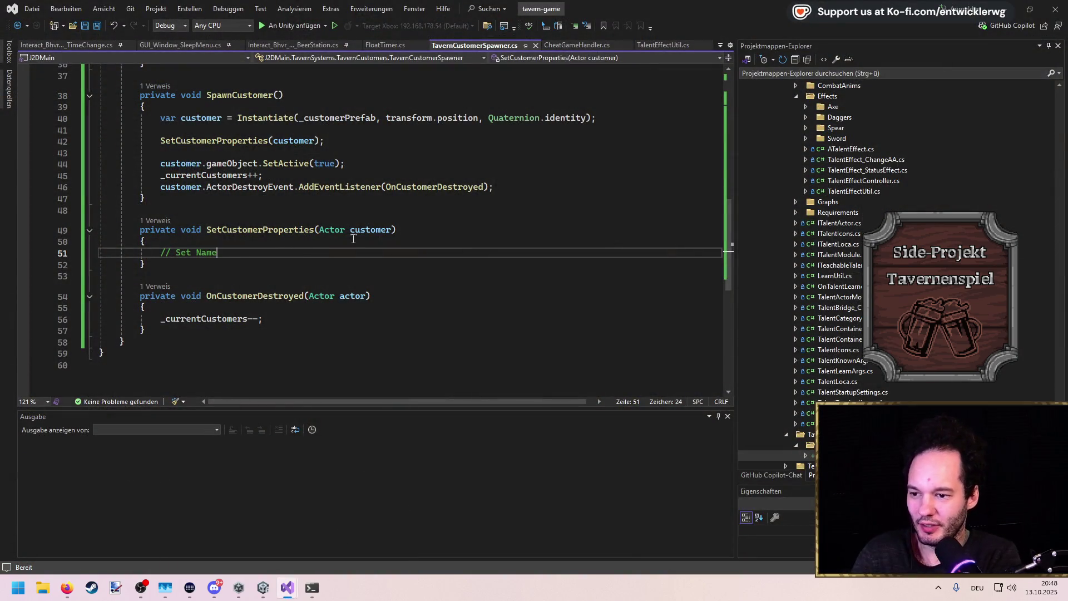
Under // Set Name, declare var newInfo = new EntityInfo(); and save
key("Return")
type("var name")
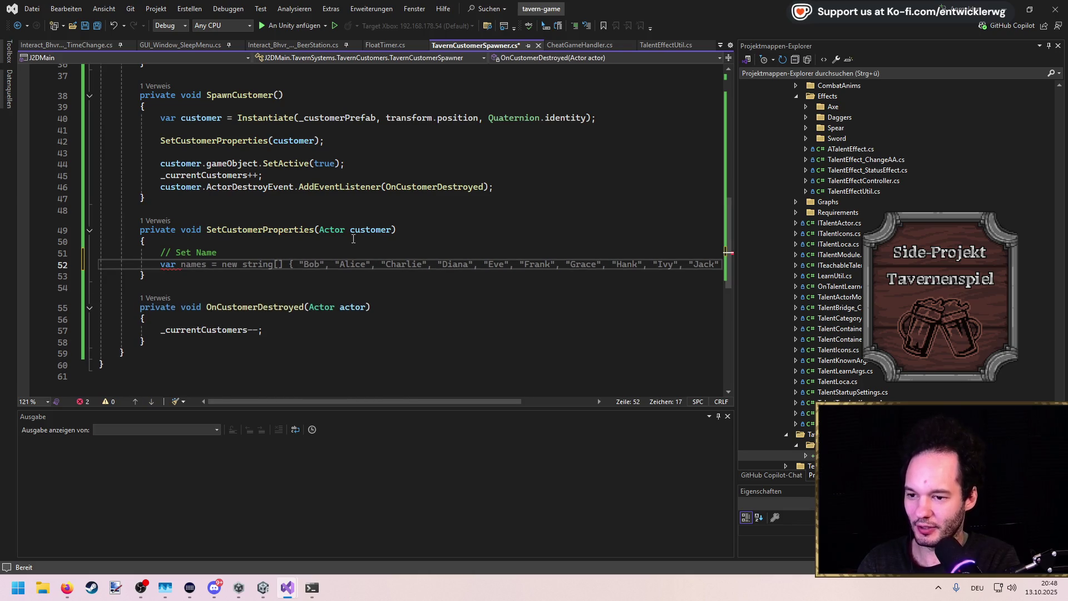
type("newI")
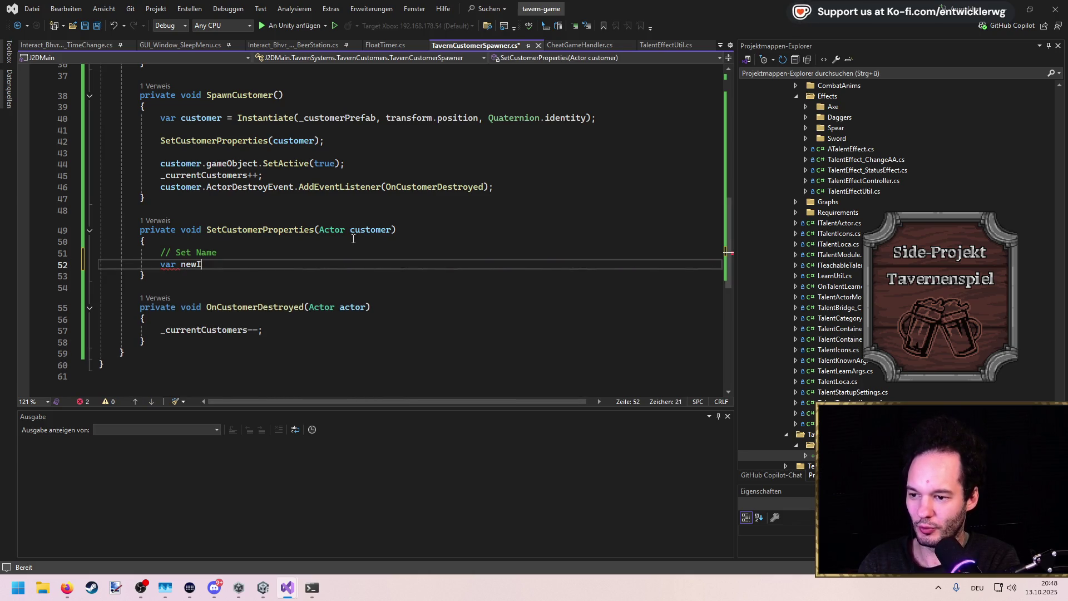
type("nfo = new Enttiy")
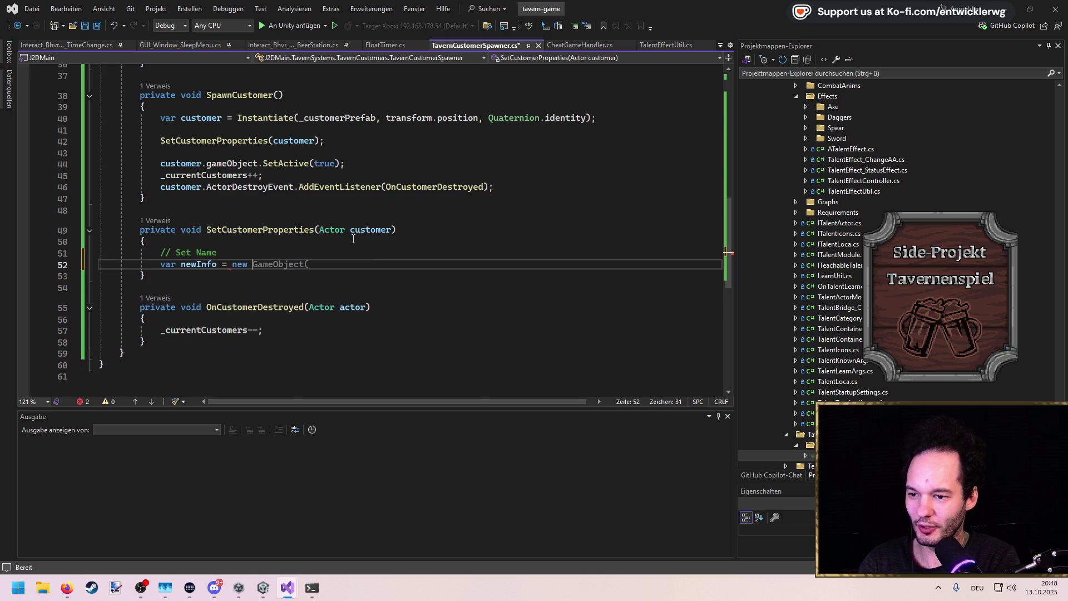
key("Down")
key("Down")
type("();")
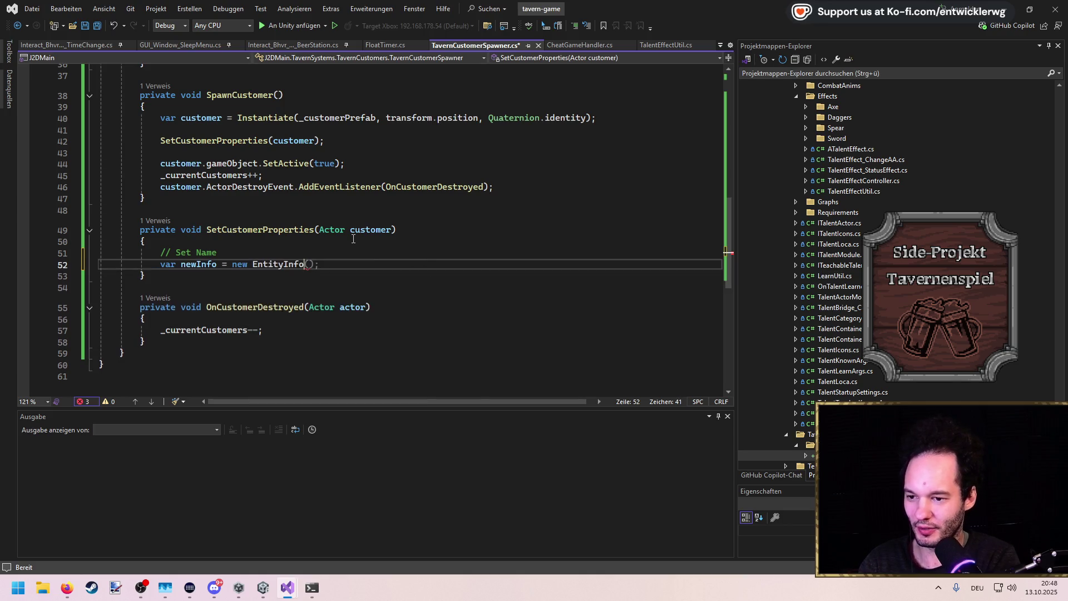
key("ctrl+s")
Replace it with ScriptableObject.CreateInstance<EntityInfo>() and save
key("ctrl+shift+Left")
key("ctrl+shift+Left")
key("ctrl+shift+Left")
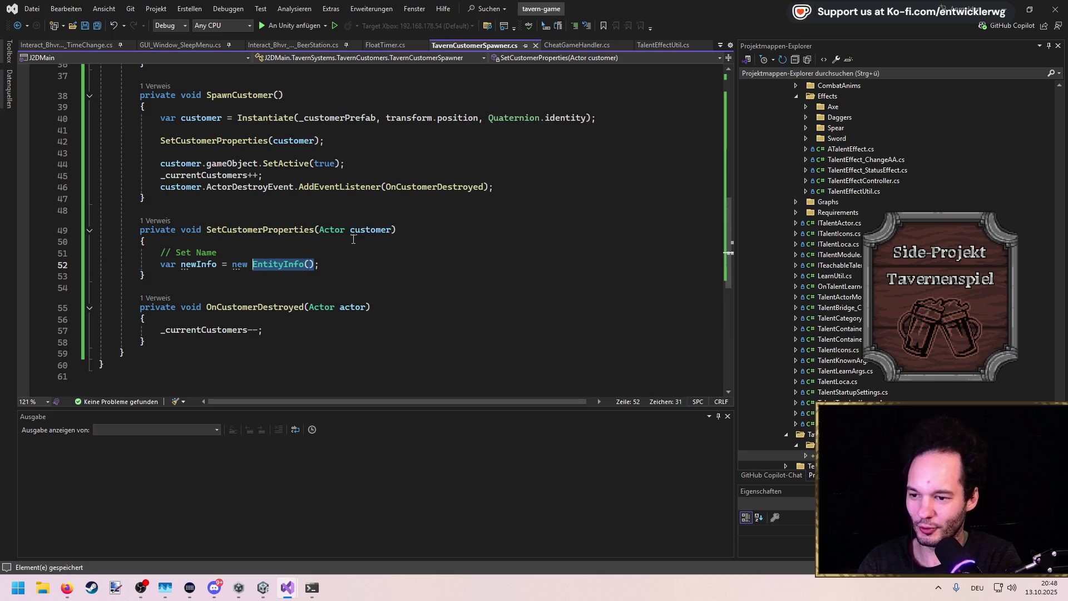
type("ScriptableObject.i")
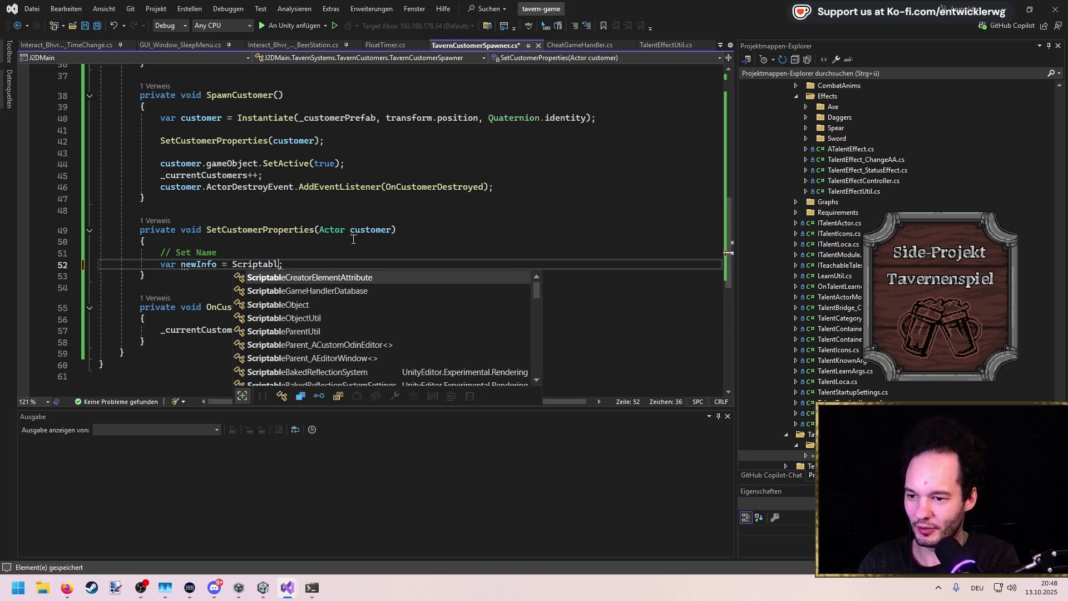
key("BackSpace")
type("cre(")
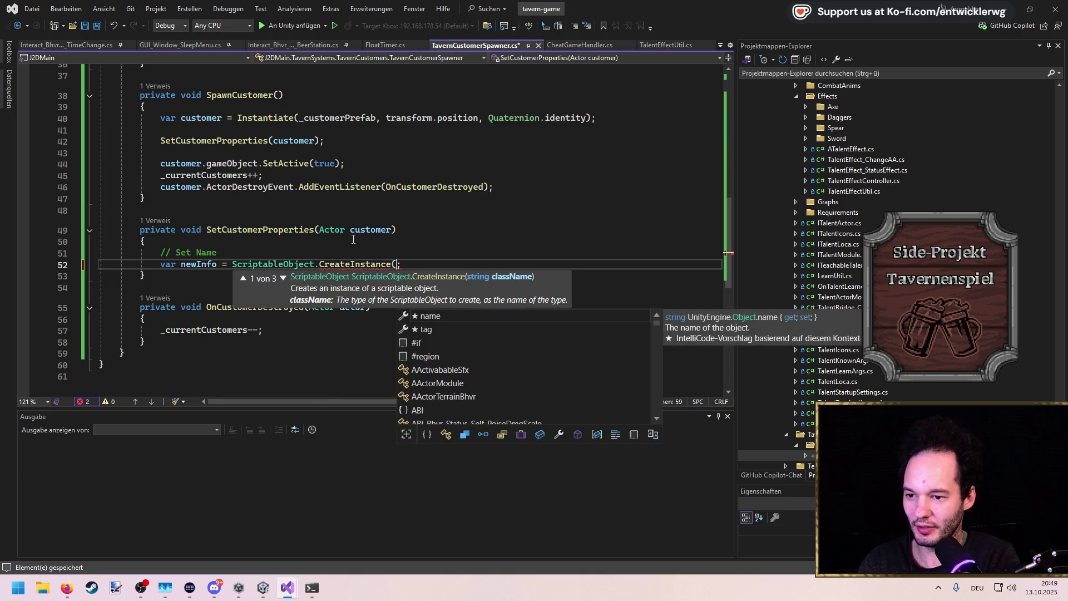
key("Escape")
key("Down")
key("Down")
key("BackSpace")
type("<")
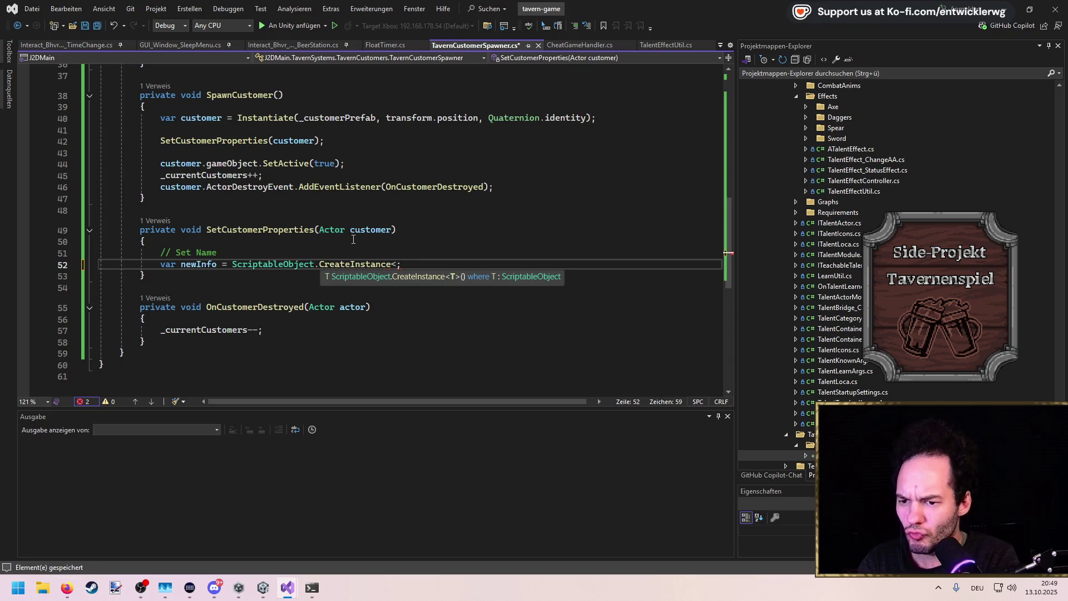
type("EntityInfo>()")
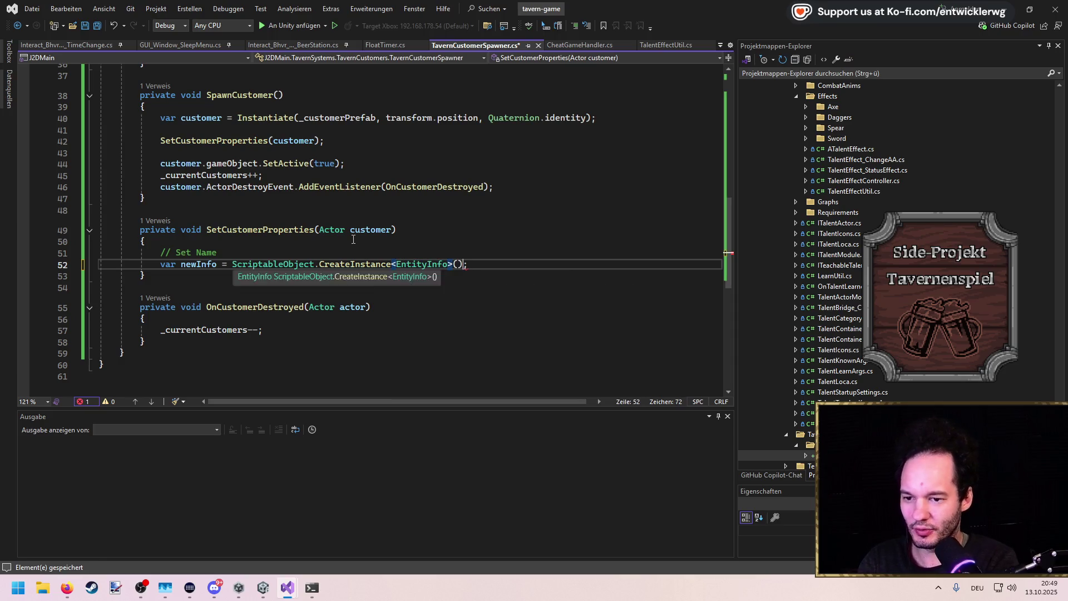
key("ctrl+s")
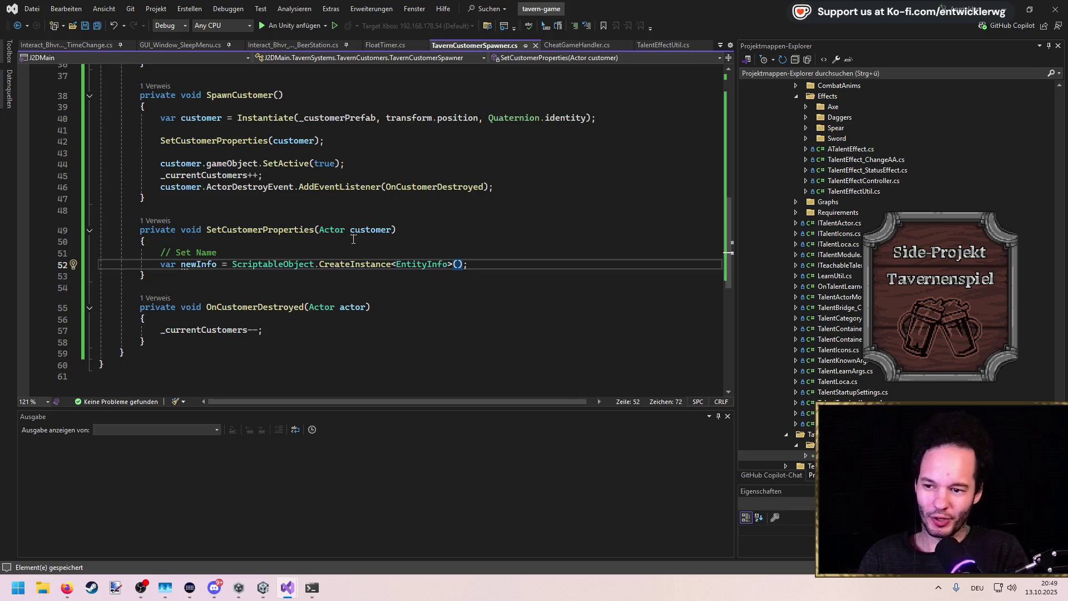
Add customer.SetEntityInfo(newInfo); below it, save, and view SetEntityInfo's definition in Entity.cs
key("Return")
type("customer.")
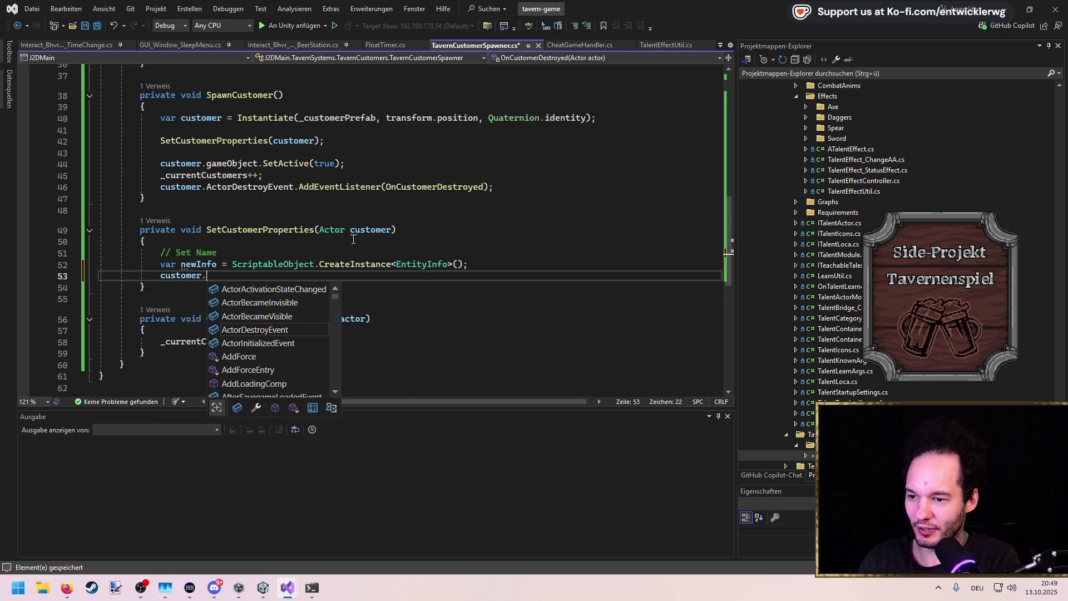
type("setenti")
key("Tab")
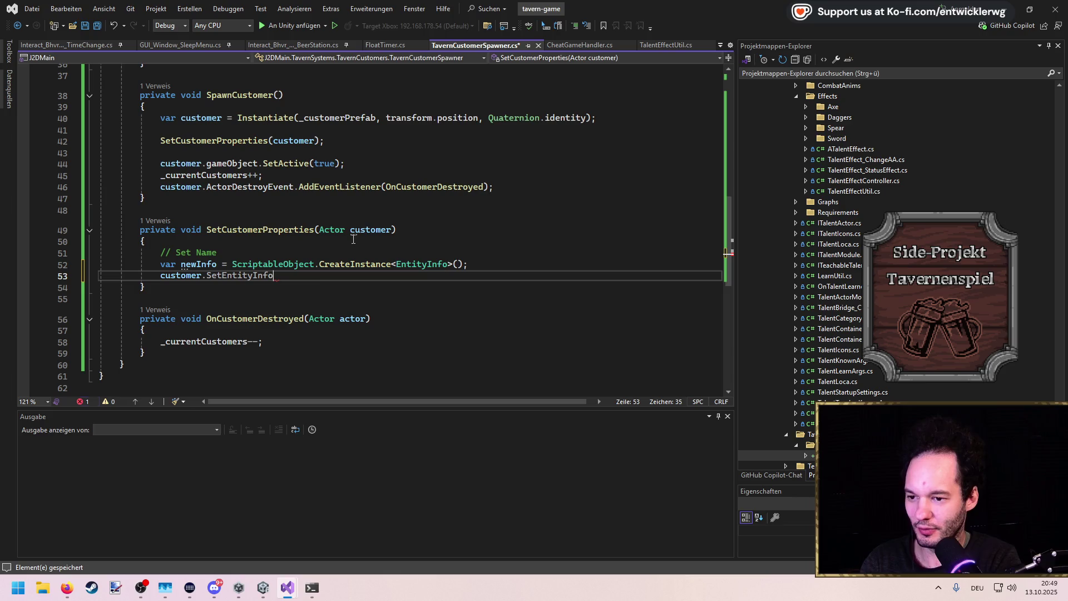
key("Tab")
key("ctrl+s")
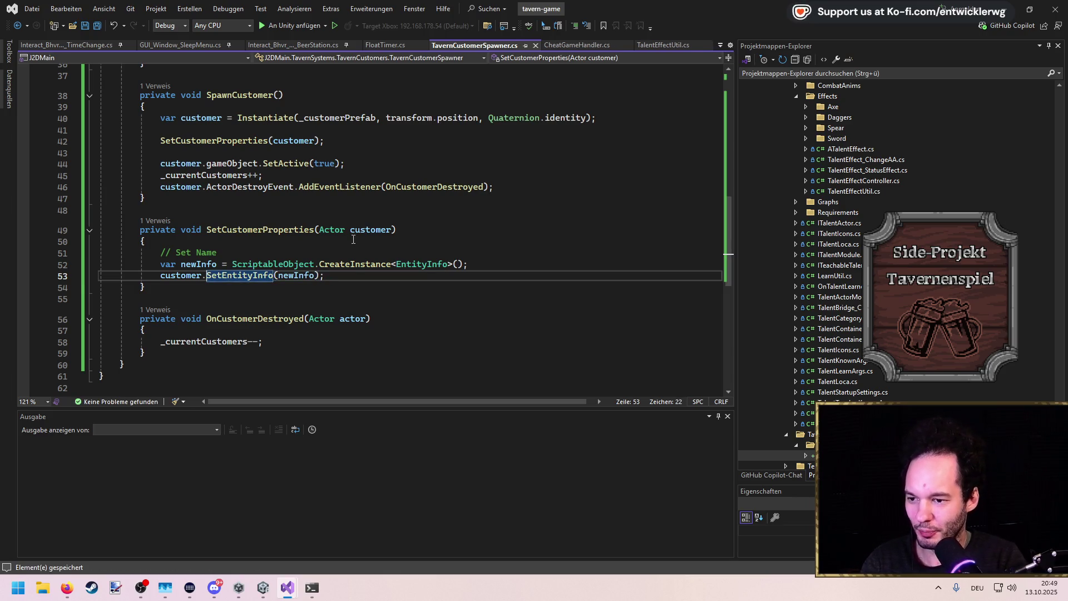
left_click(270, 275, "ctrl")
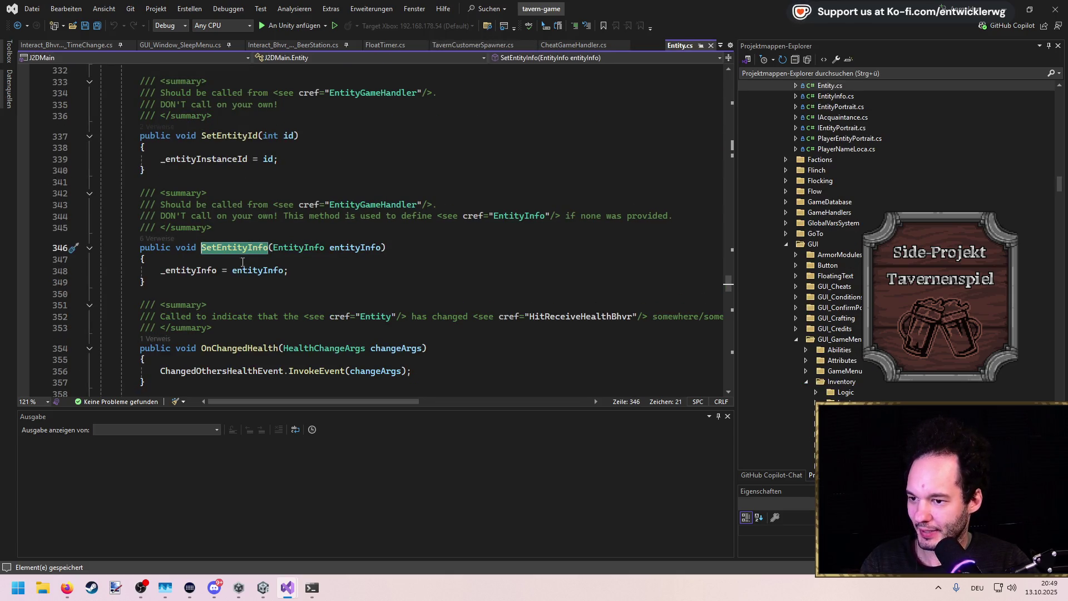
key("ctrl+minus")
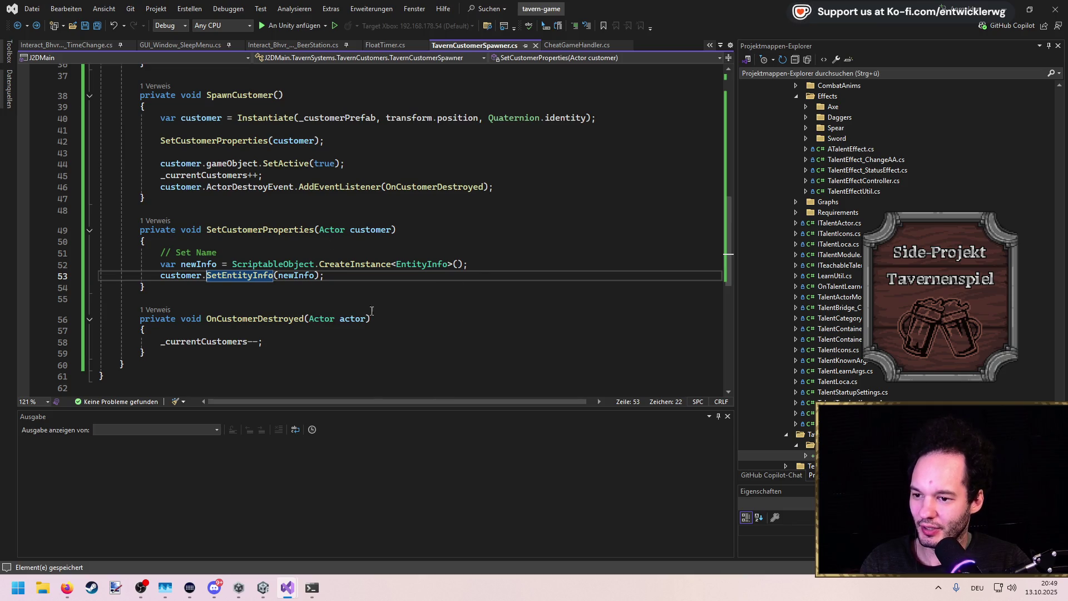
left_click(489, 263)
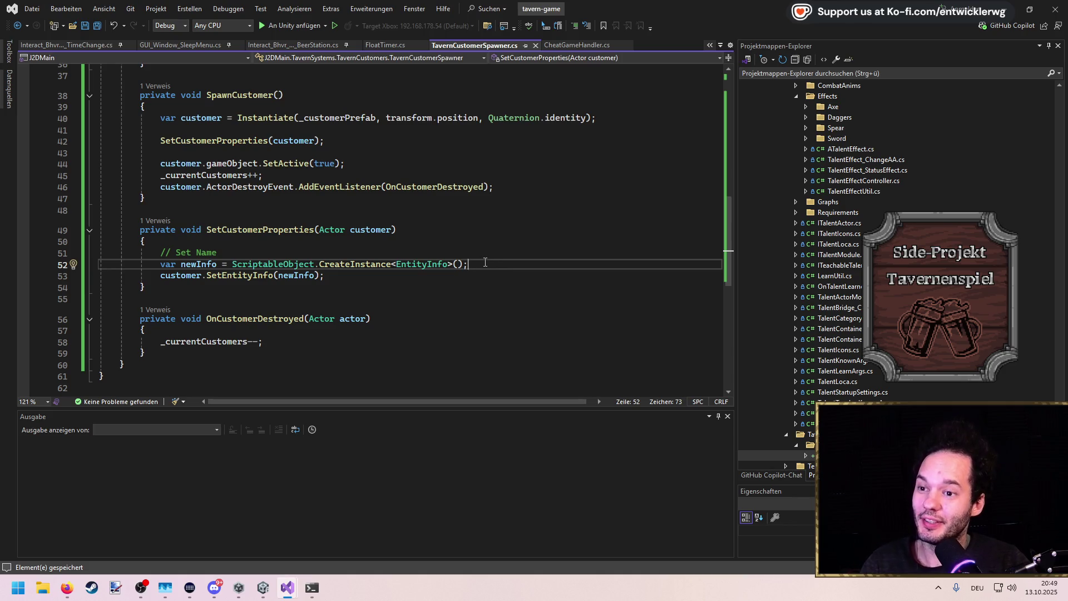
left_click(482, 256)
left_click(496, 276)
left_click(497, 267)
Begin a newInfo.SetNewLocaName( call on a new line using IntelliSense
key("Return")
type("newI")
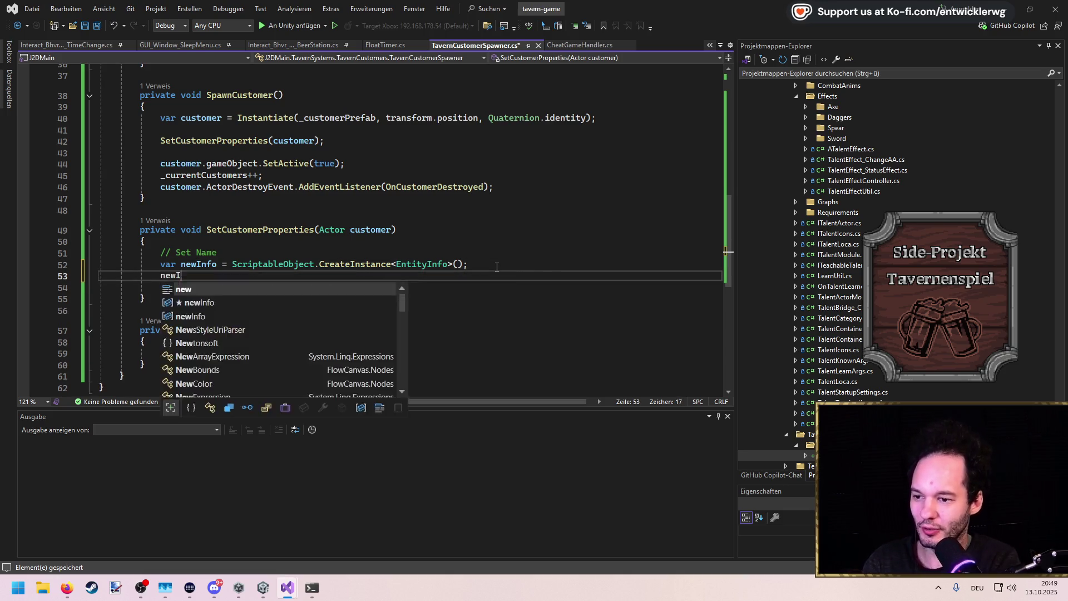
type("nfo.Lo")
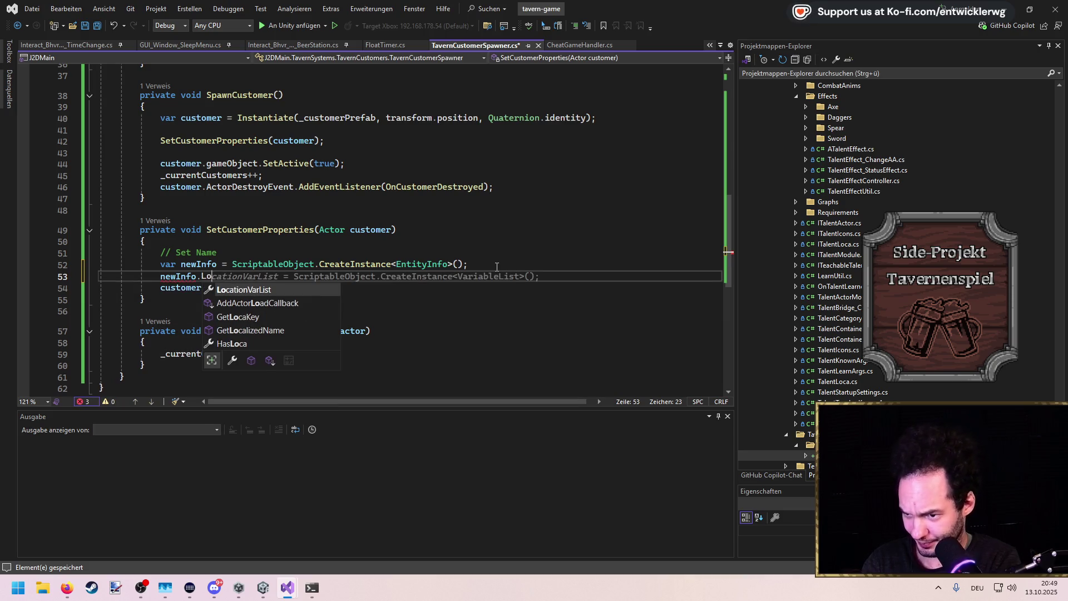
key("Down")
key("Down")
key("Down")
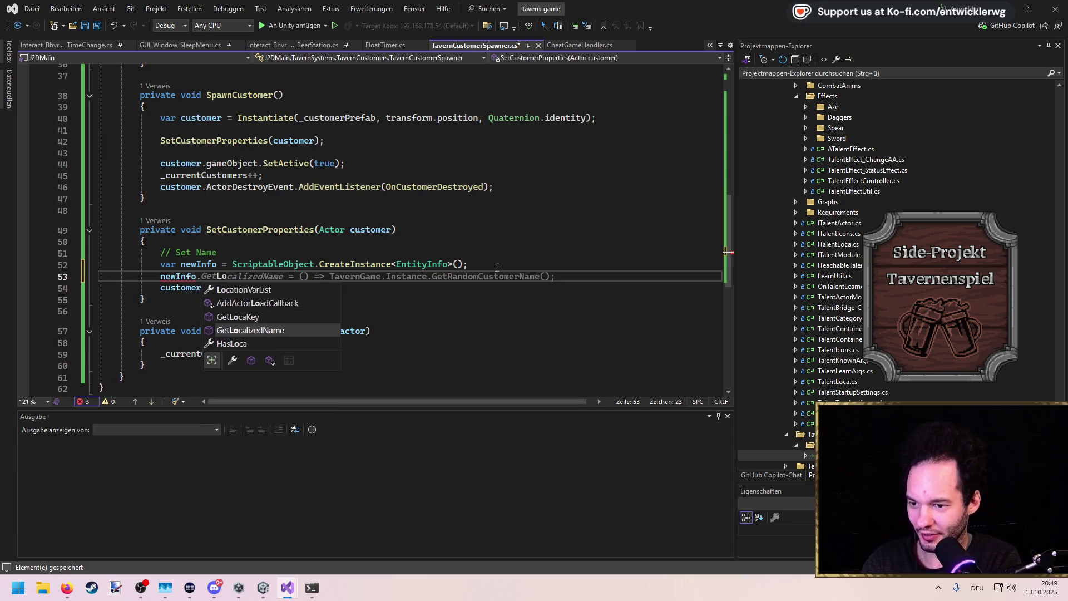
key("BackSpace")
key("BackSpace")
type("SetNew")
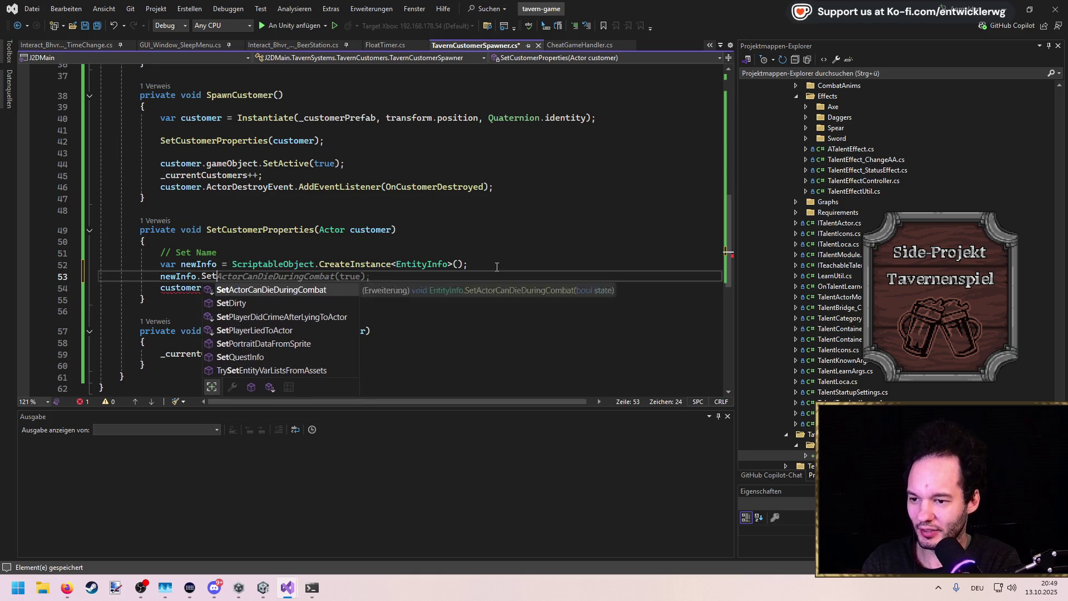
key("BackSpace")
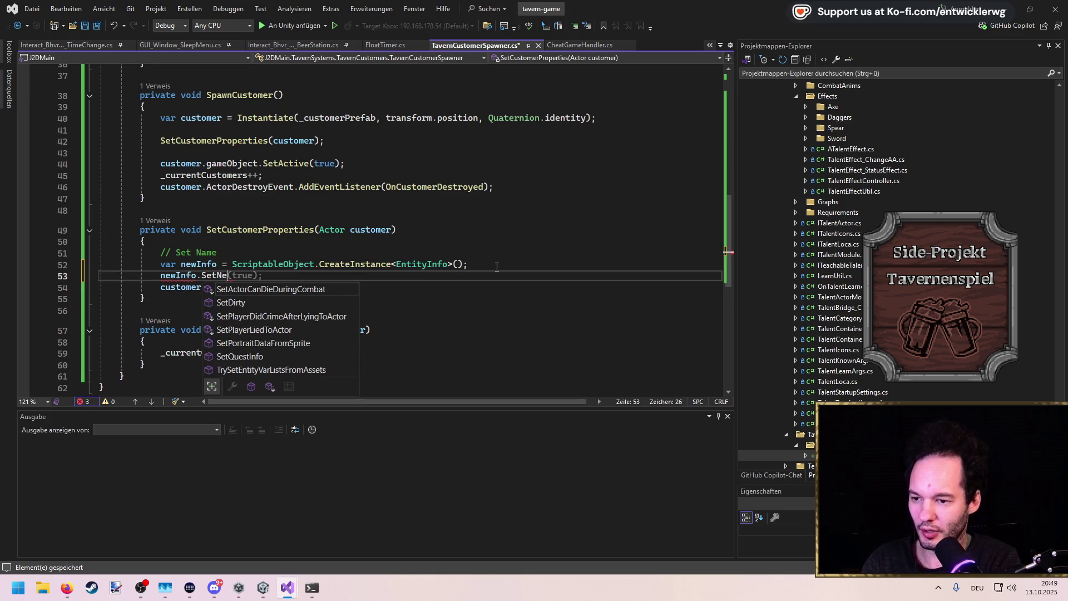
type("wLocaN")
key("Tab")
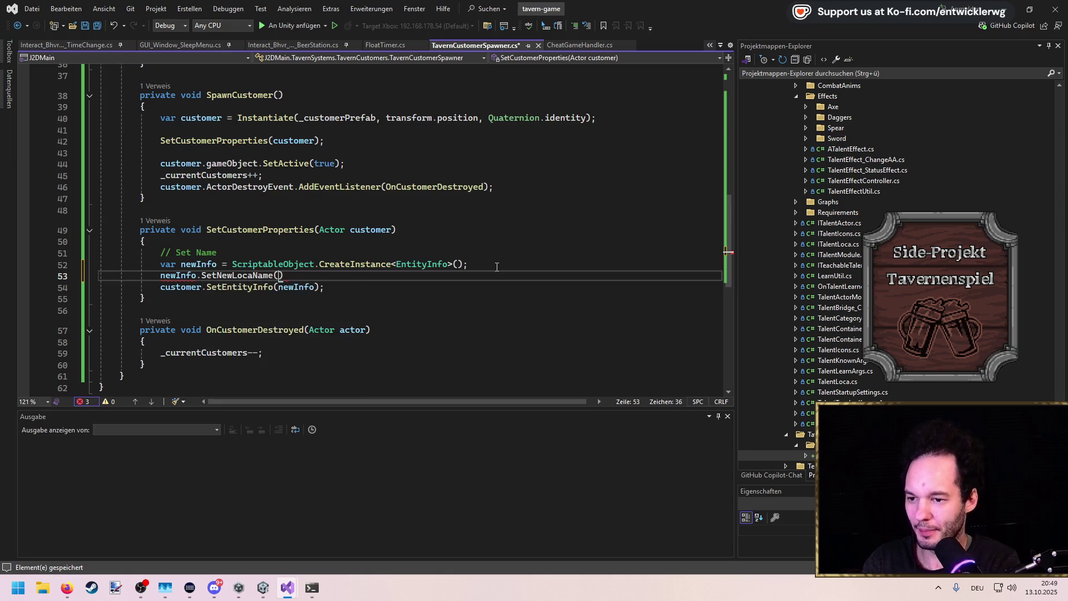
type("(")
key("ctrl+s")
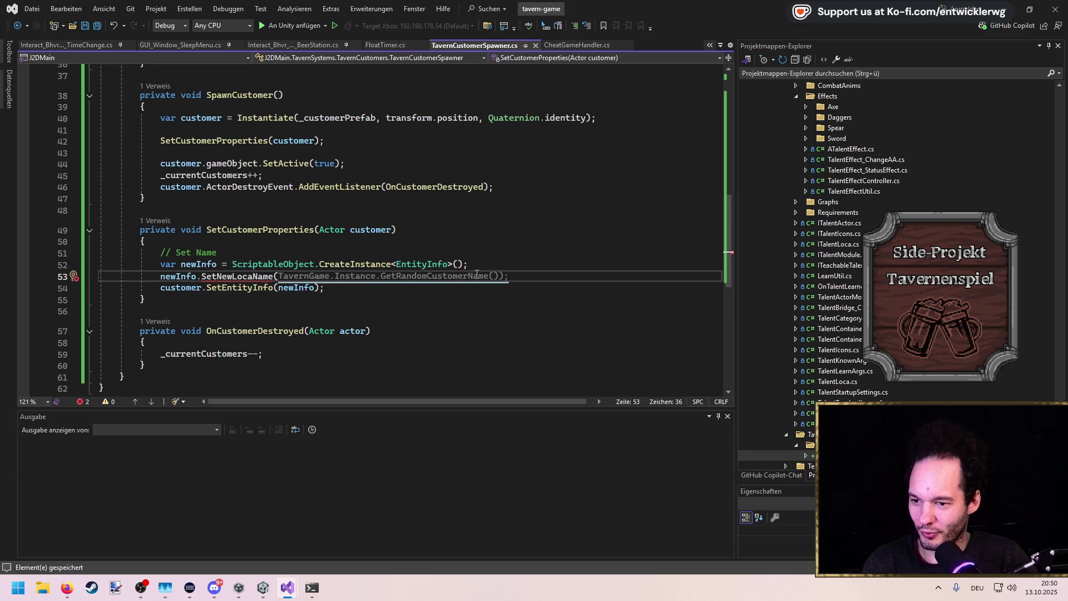
Finish it as newInfo.SetNewLocaName(""); declining Copilot's suggested name, and save
type("\"")
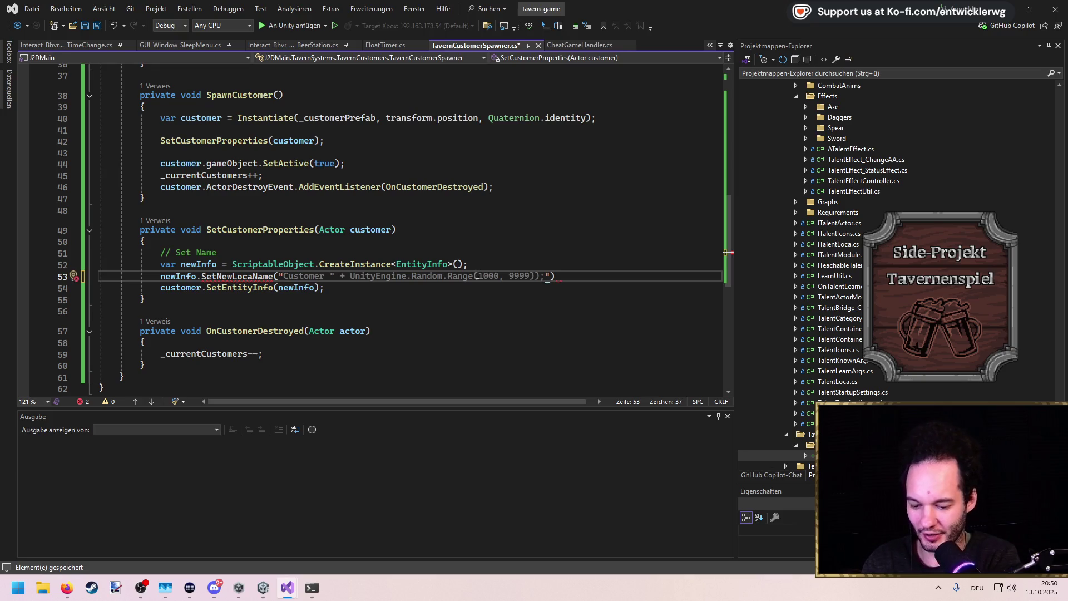
key("End")
type(";")
key("Up")
key("End")
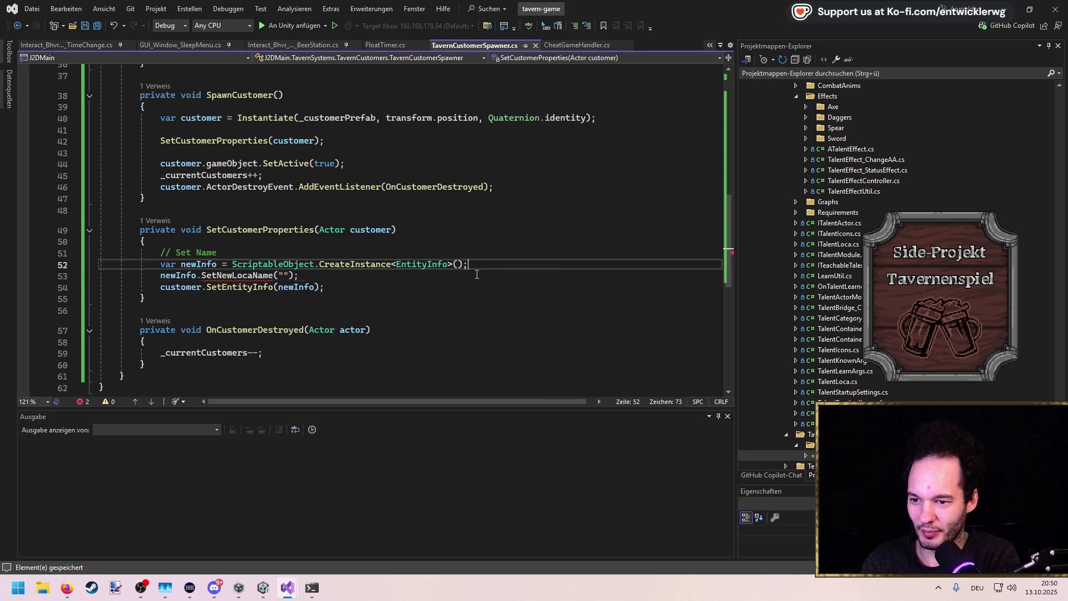
key("Return")
type("v")
key("BackSpace")
key("ctrl+s")
scroll(368, 249, "up", 10)
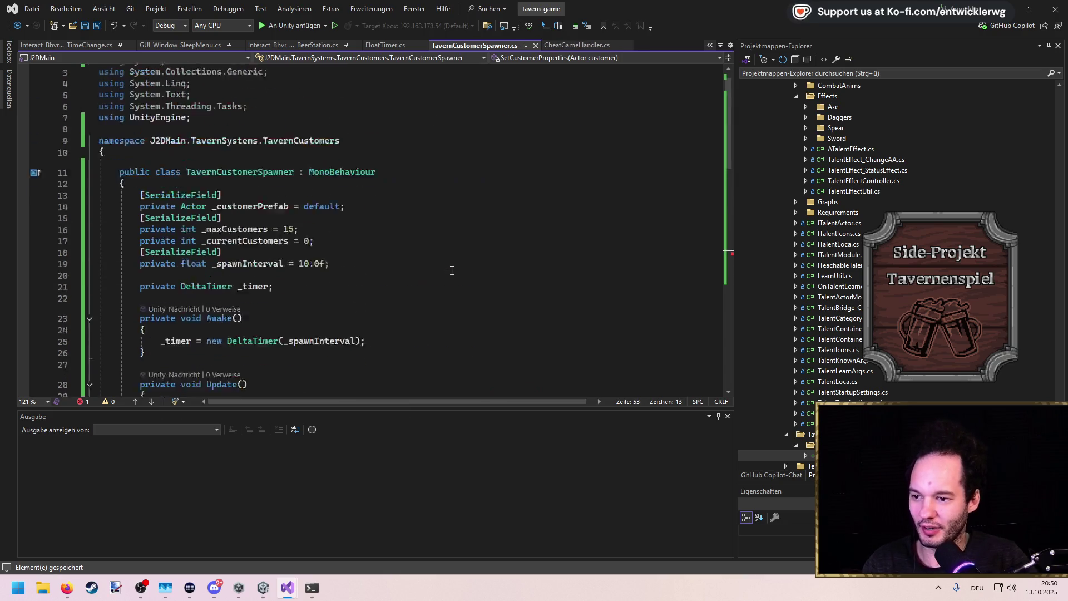
Below _timer, declare private string[] _customerNames with Copilot's suggested name array
left_click(368, 249)
key("Return")
type("private string[] _")
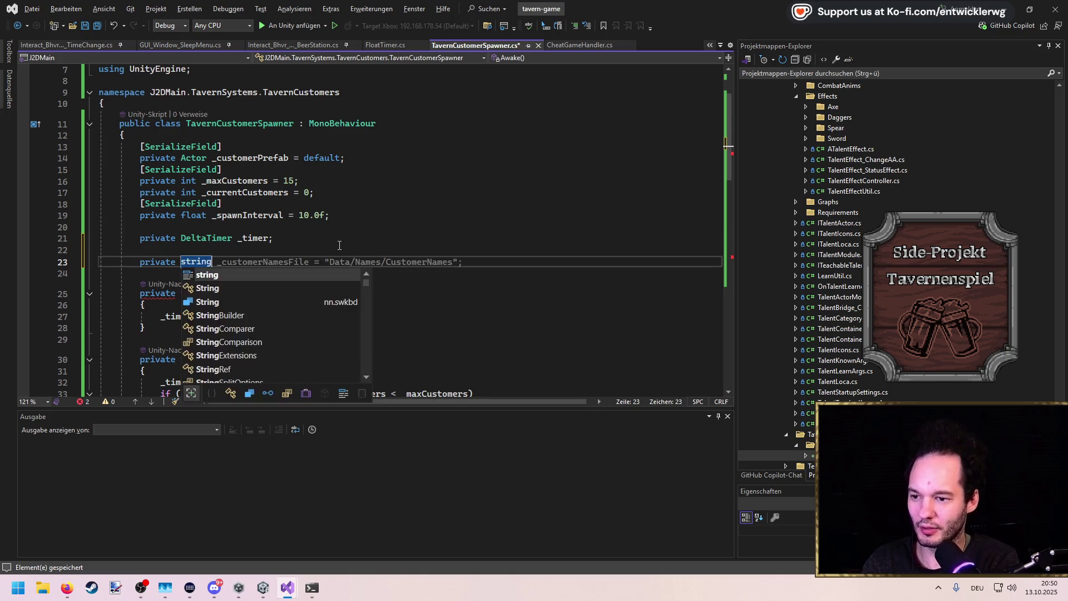
type("customerNames =")
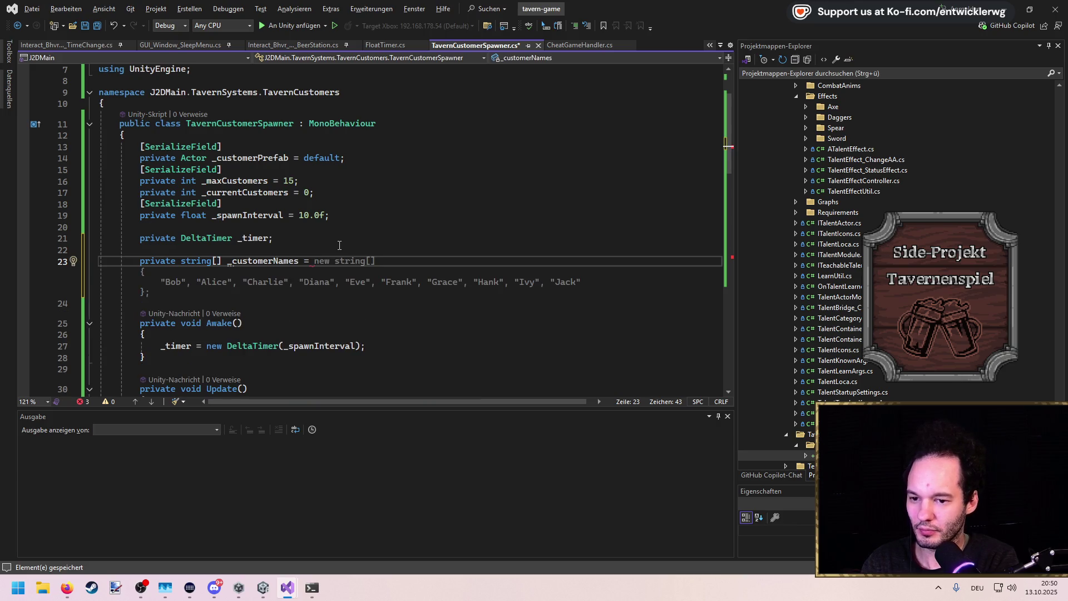
key("Tab")
key("Up")
key("End")
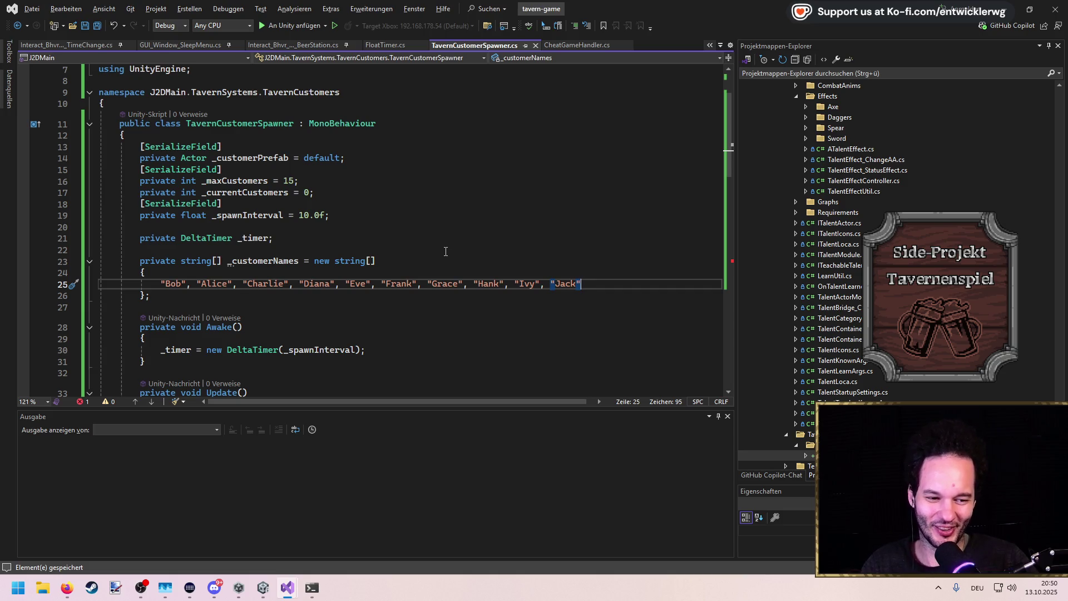
Replace the sample entries with custom customer names, add more names, and save
left_click(387, 262)
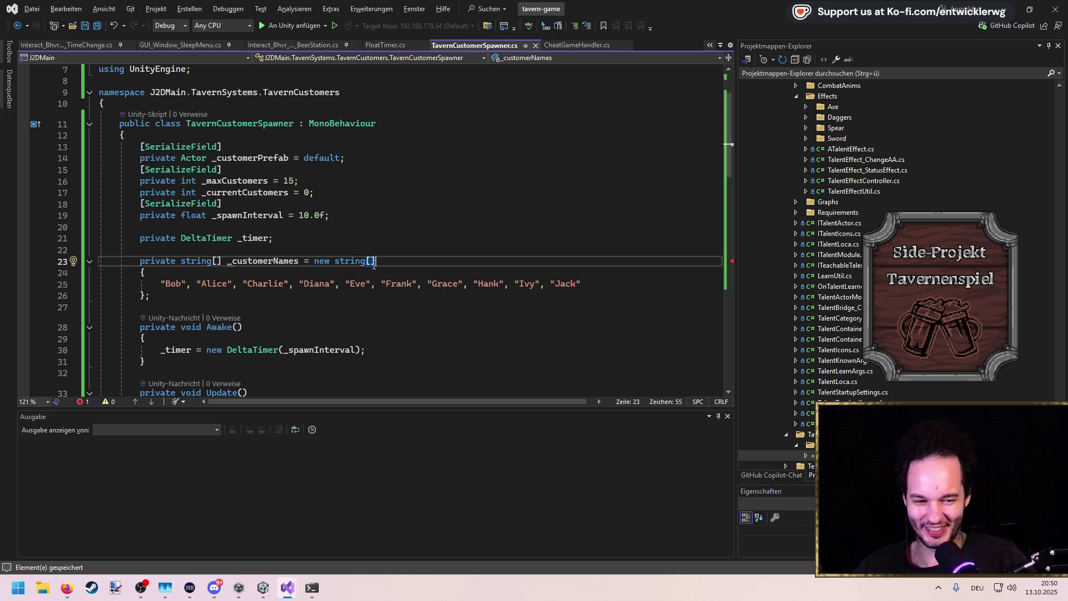
left_click_drag(590, 284, 180, 285)
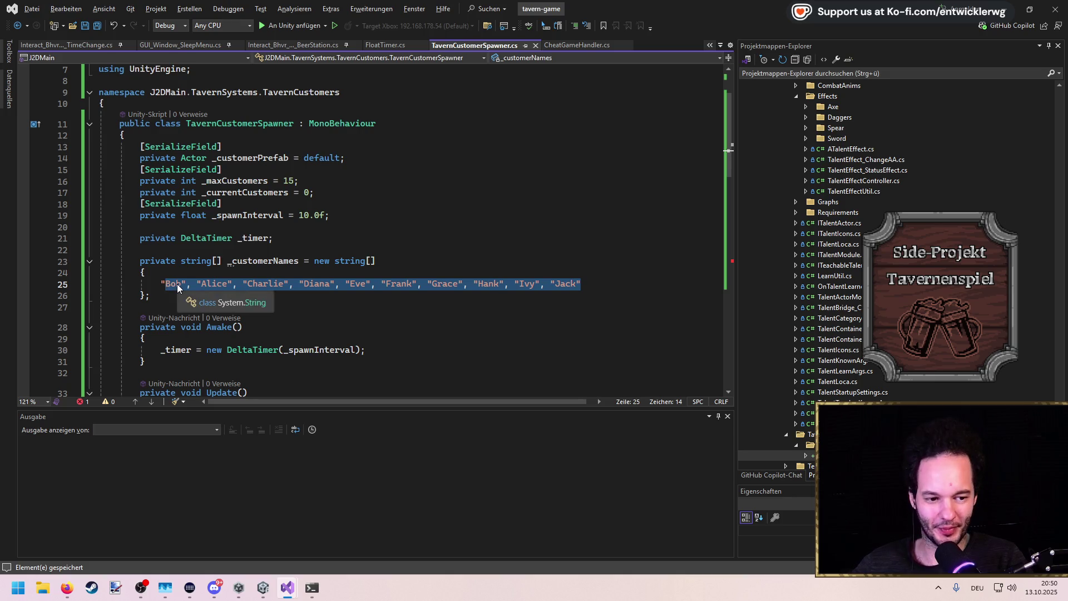
type("Gerda Reinsch\", \"M")
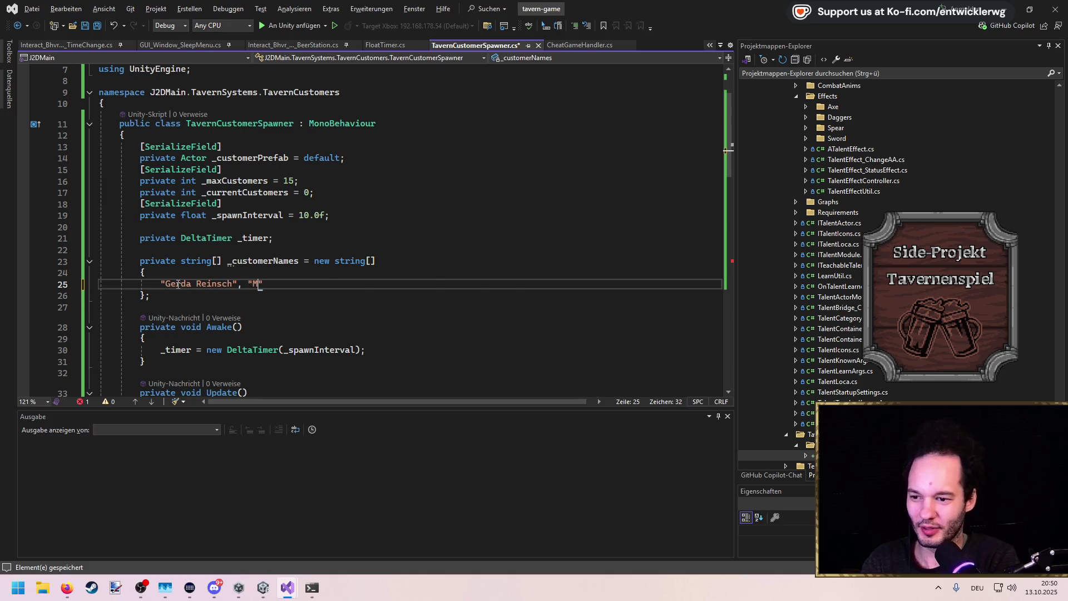
type("\", \"")
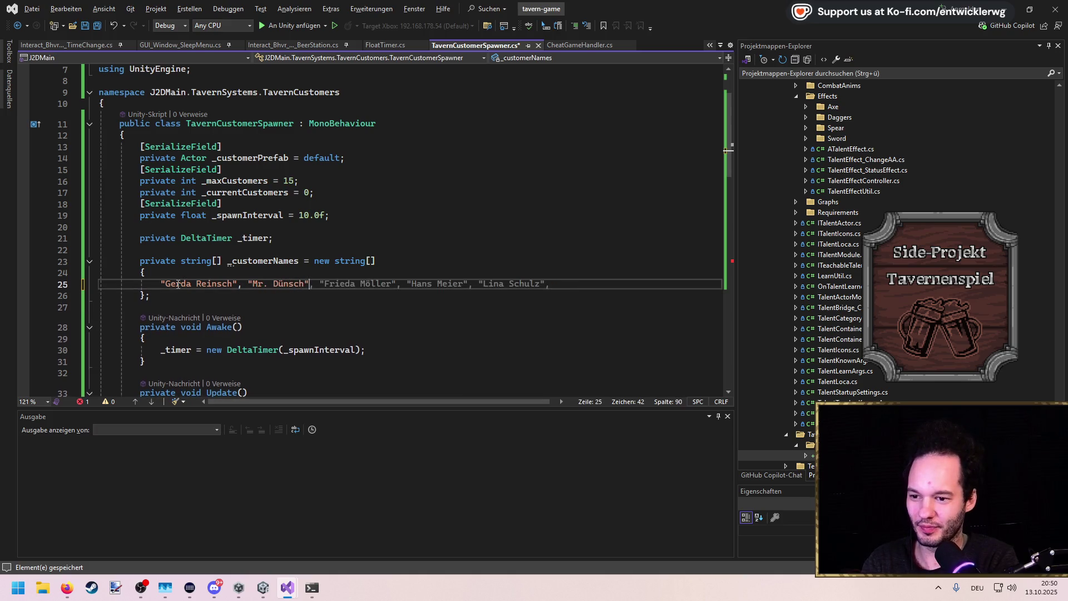
type("A")
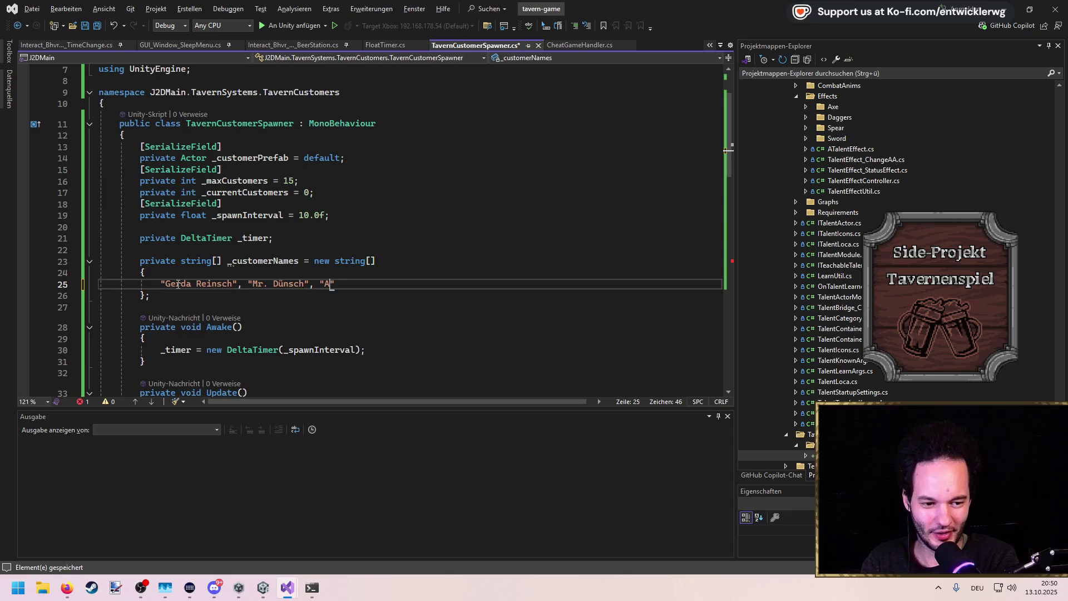
type(" DerM")
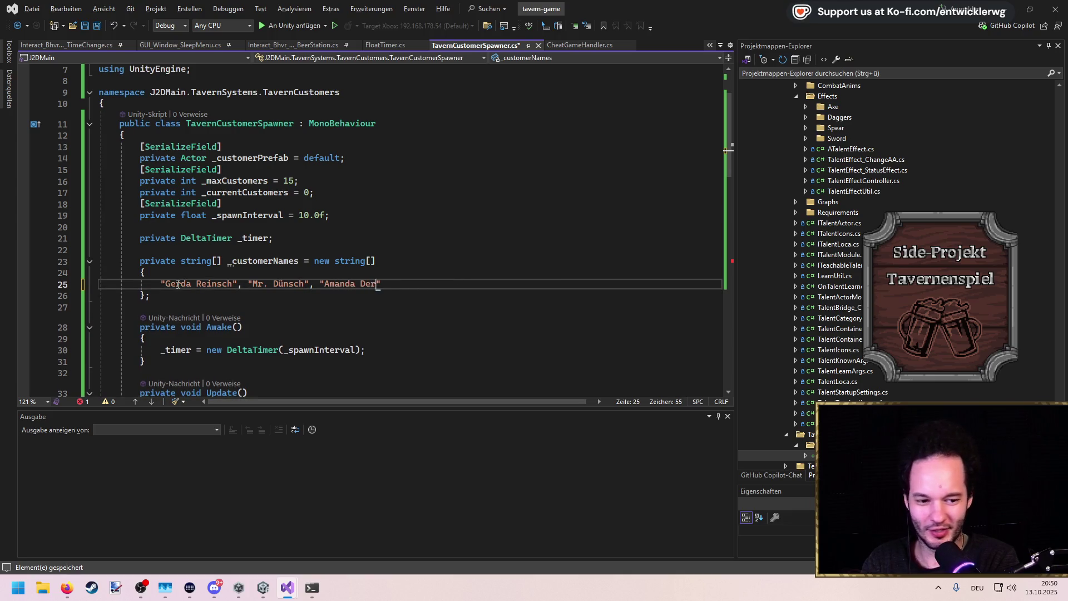
type("ic")
type("michknutsch")
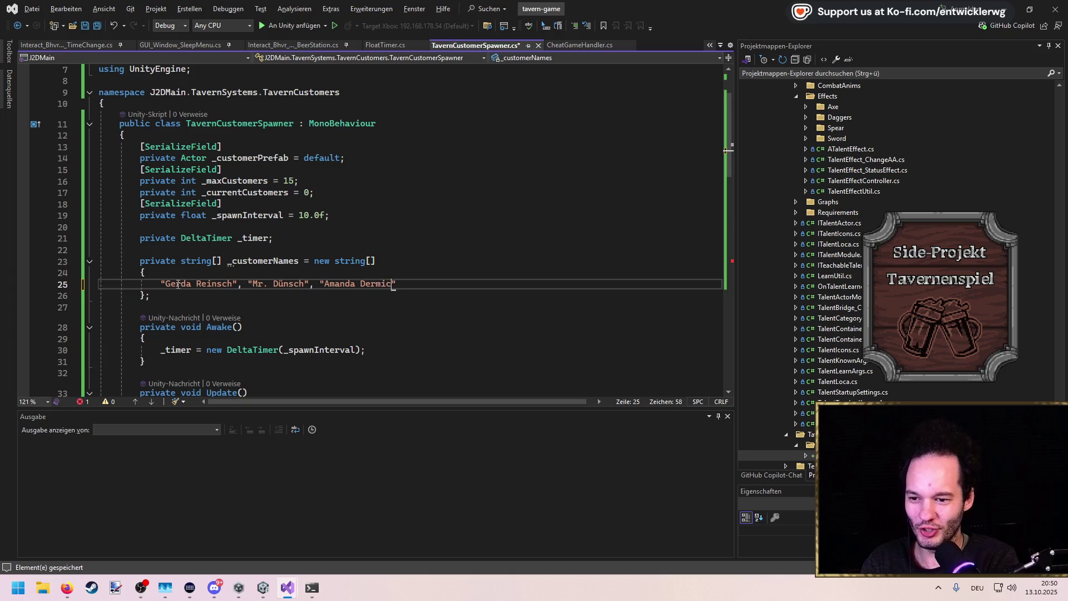
type("t\"")
key("ctrl+s")
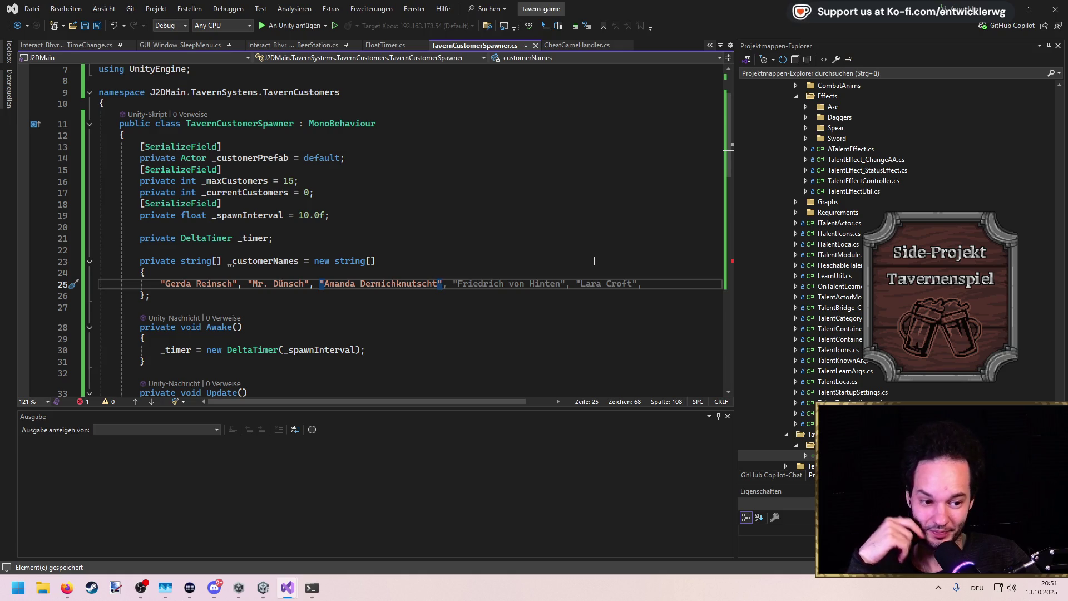
type(", ")
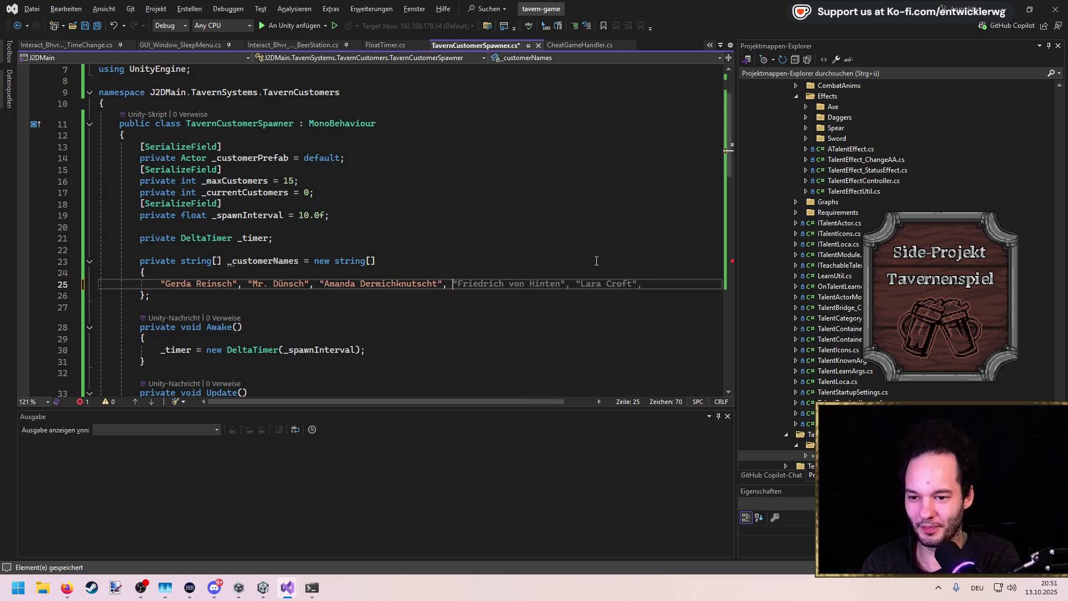
type("\"Jenna Tools")
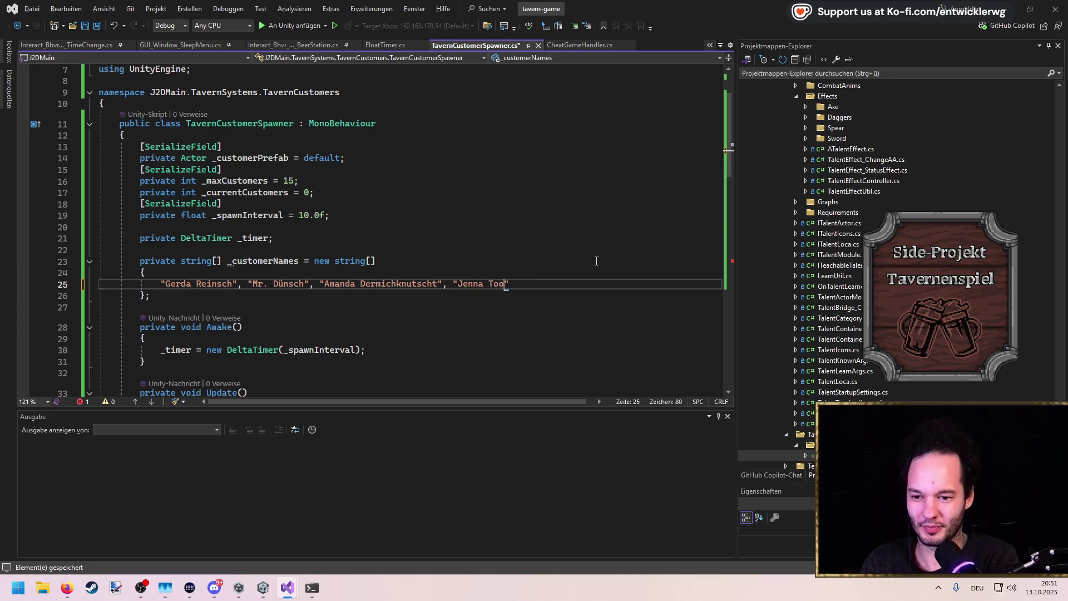
type("\",")
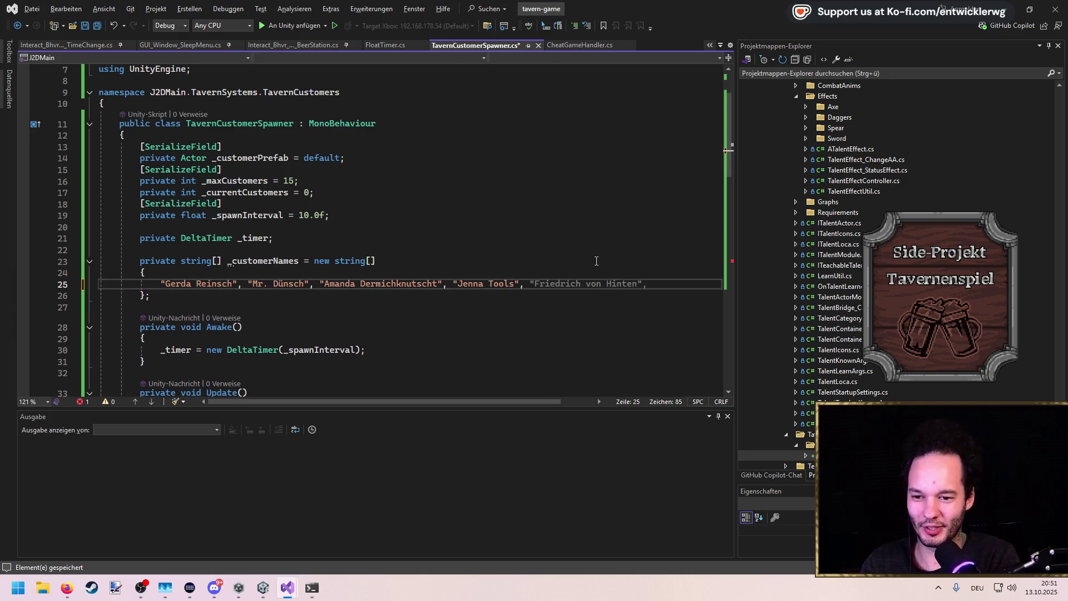
key("Tab")
key("ctrl+s")
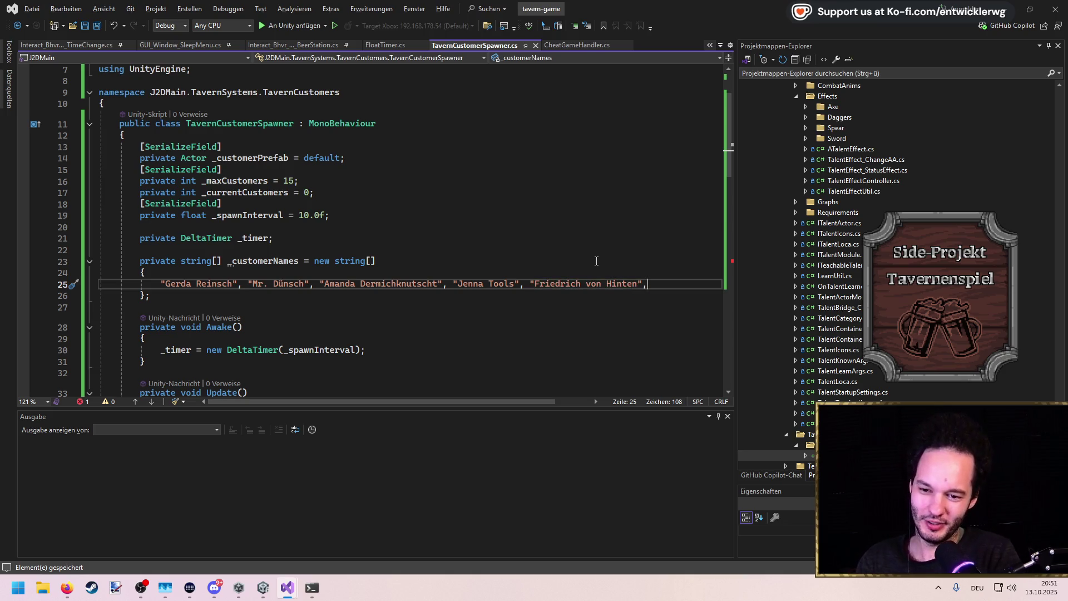
key("Return")
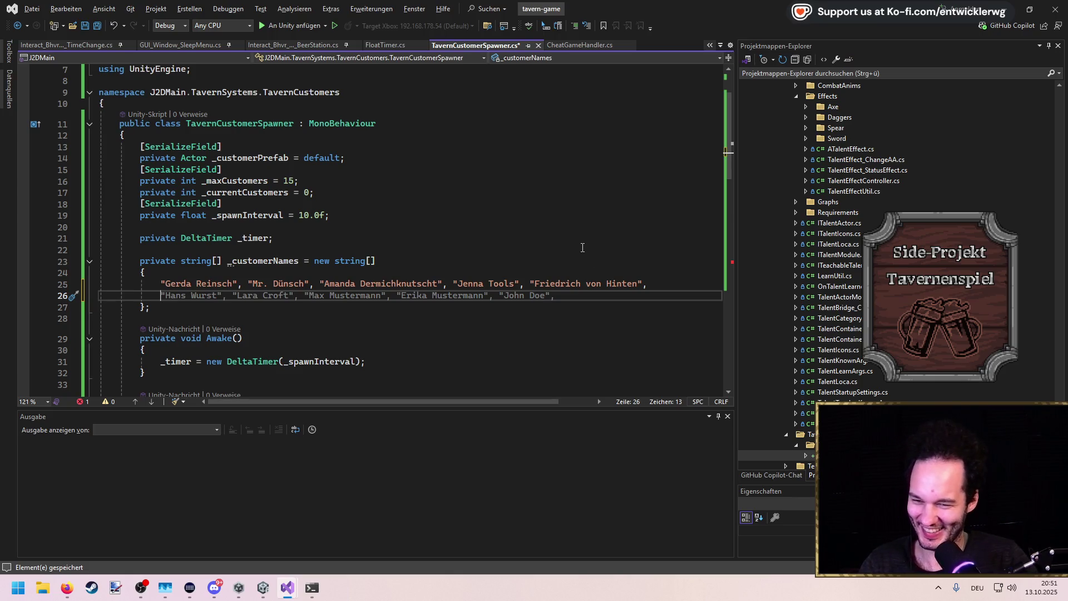
key("ctrl+z")
Pick a random customerName from _customerNames and pass it to SetNewLocaName
double_click(264, 261)
scroll(286, 261, "down", 4)
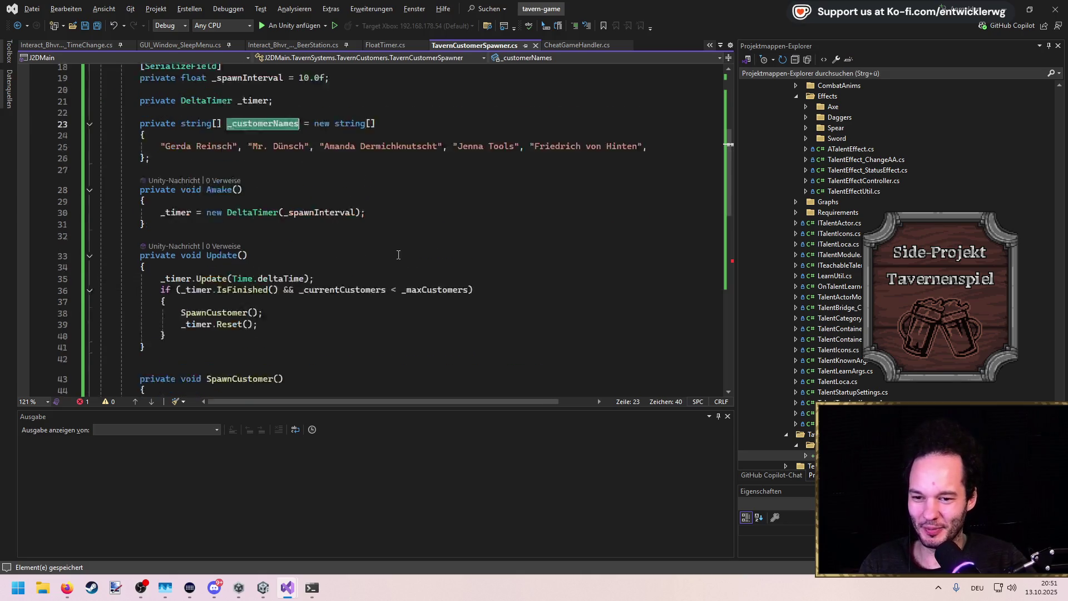
scroll(399, 254, "down", 8)
left_click(333, 243)
key("Return")
type("var ")
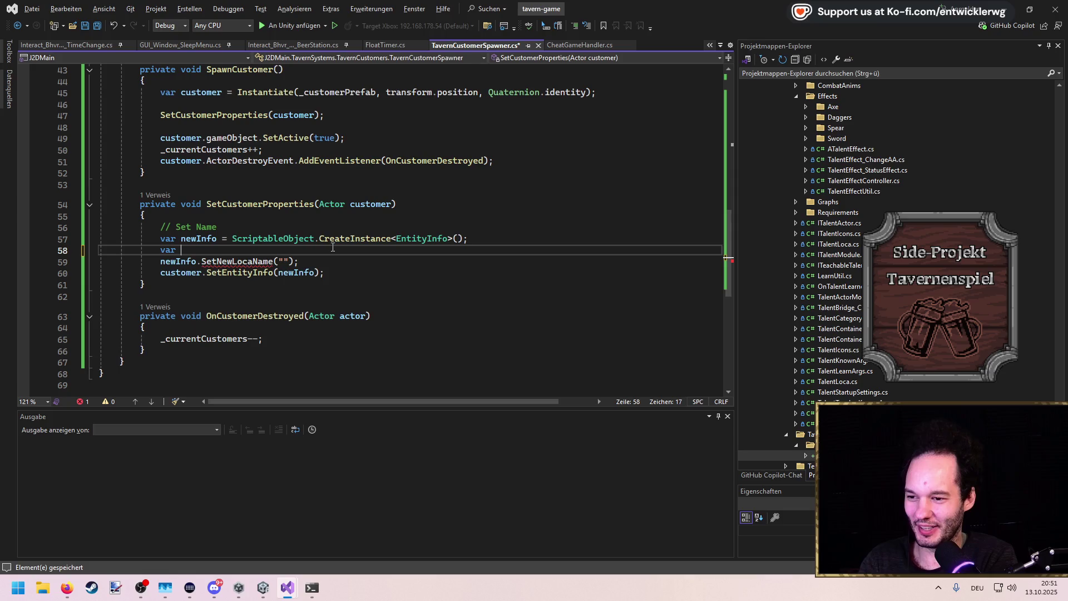
type("customerName =")
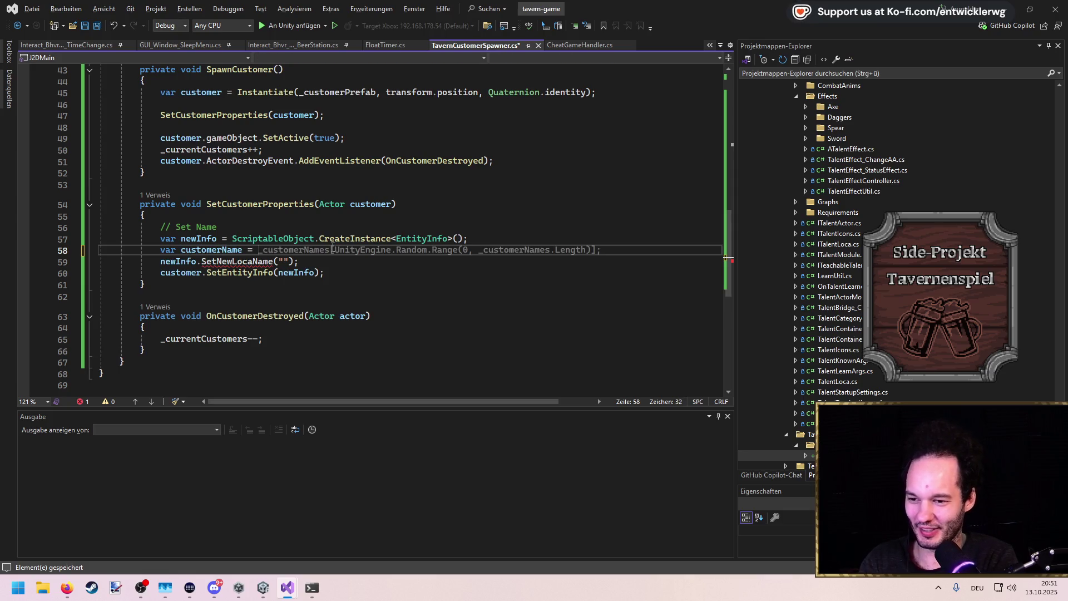
key("Tab")
key("Down")
key("Left")
key("Left")
key("Left")
key("BackSpace")
type("customerNa")
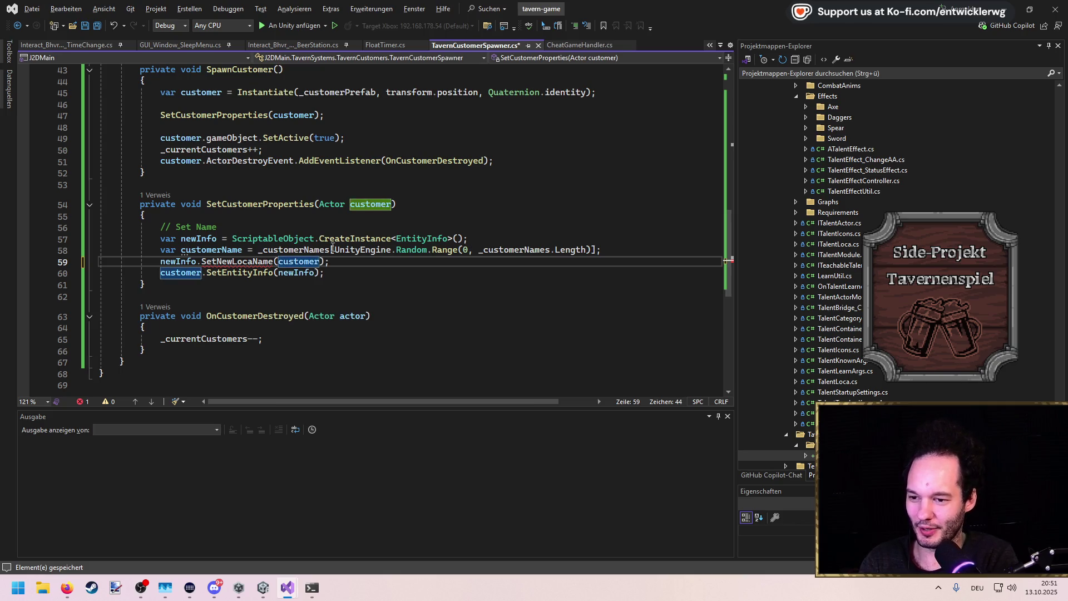
type("me")
key("ctrl+s")
Generate the missing SetNewLocaName method in EntityInfo.cs and clear its placeholder exception
key("ctrl+Left")
key("ctrl+Left")
key("ctrl+Left")
key("ctrl+period")
key("Escape")
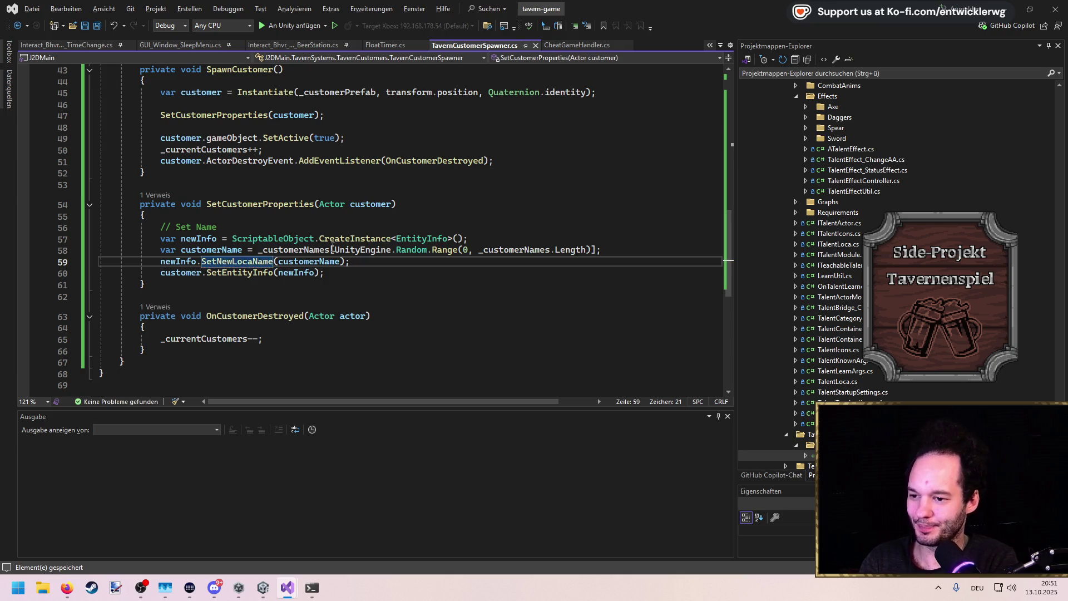
key("F12")
key("Down")
key("Down")
key("End")
key("shift+Home")
key("BackSpace")
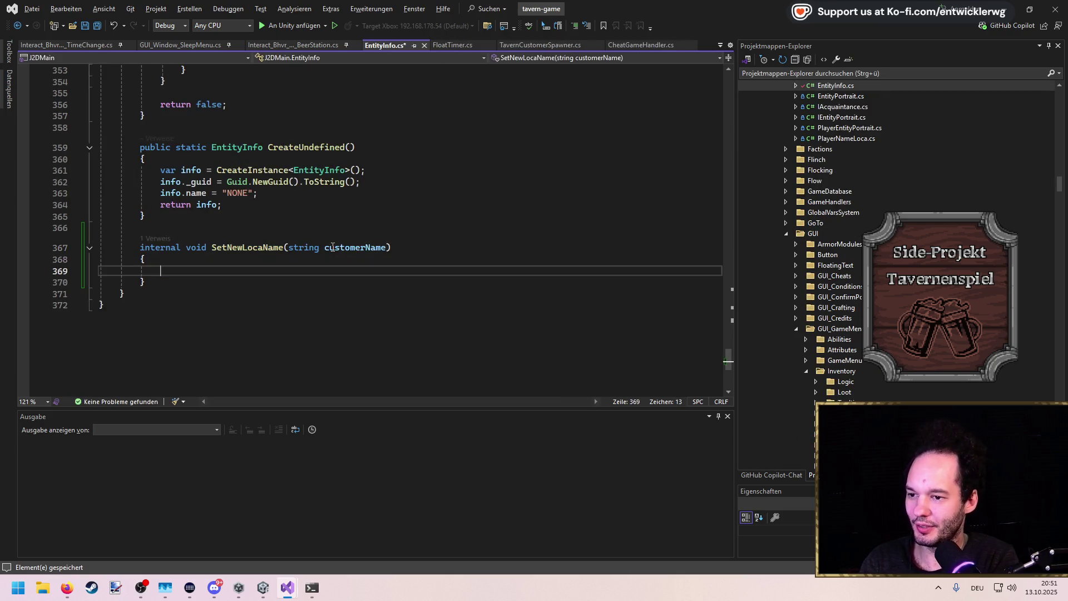
In SetNewLocaName, assign _locaName = new LocalizedString("", customerName);
type("_loca")
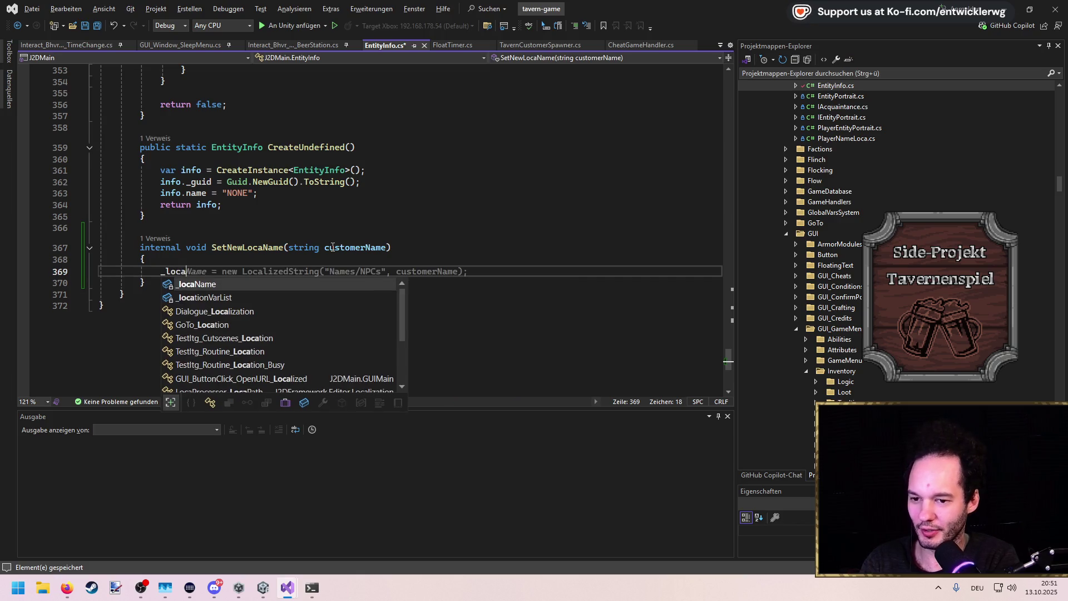
key("Tab")
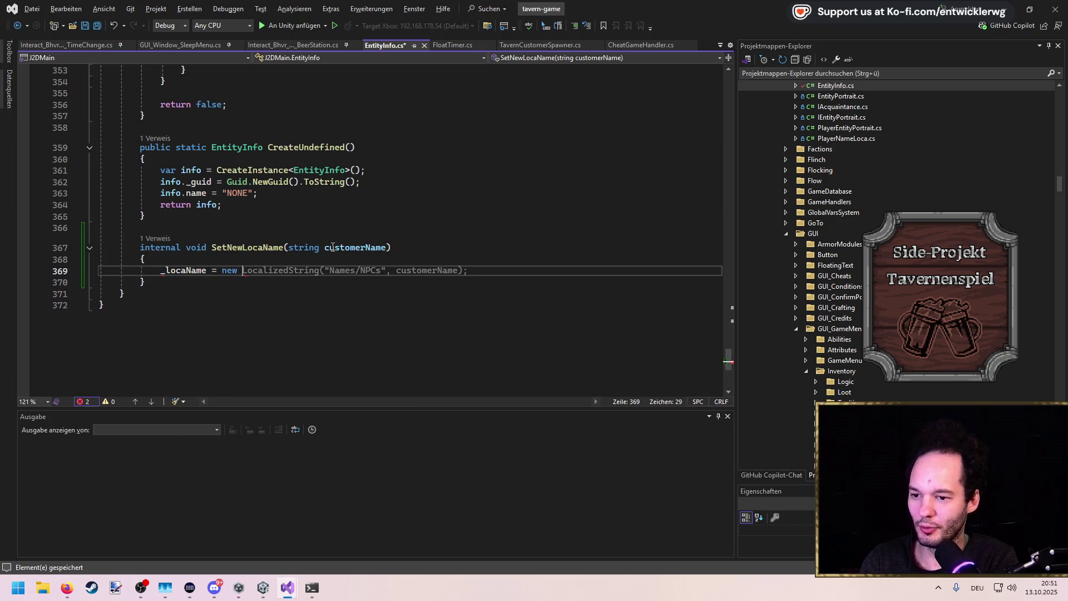
type("new LocalizedString")
type("(\"\", c")
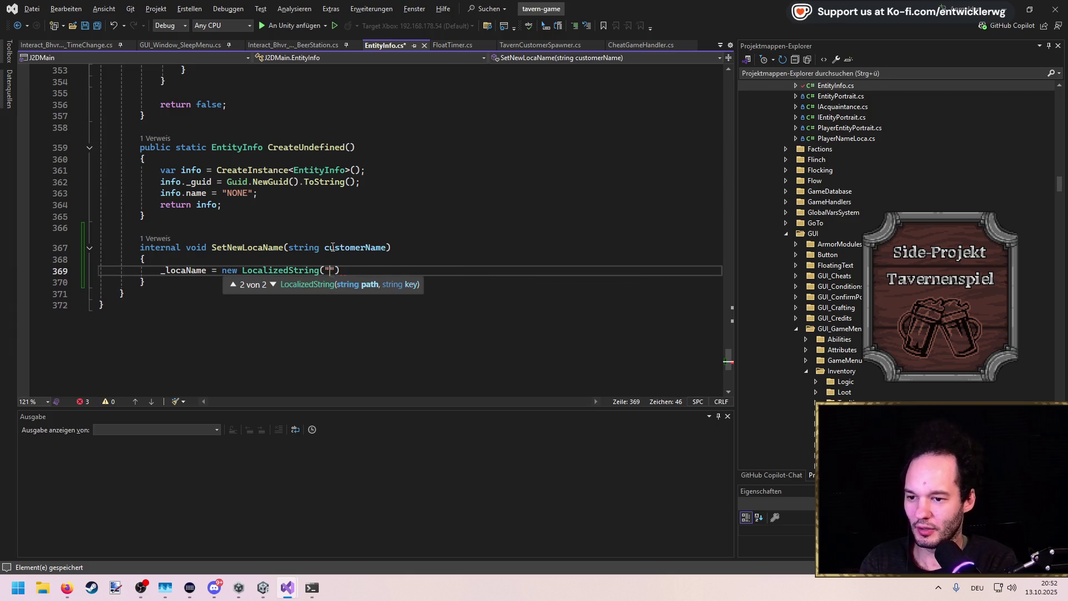
type("u")
key("Tab")
type(");")
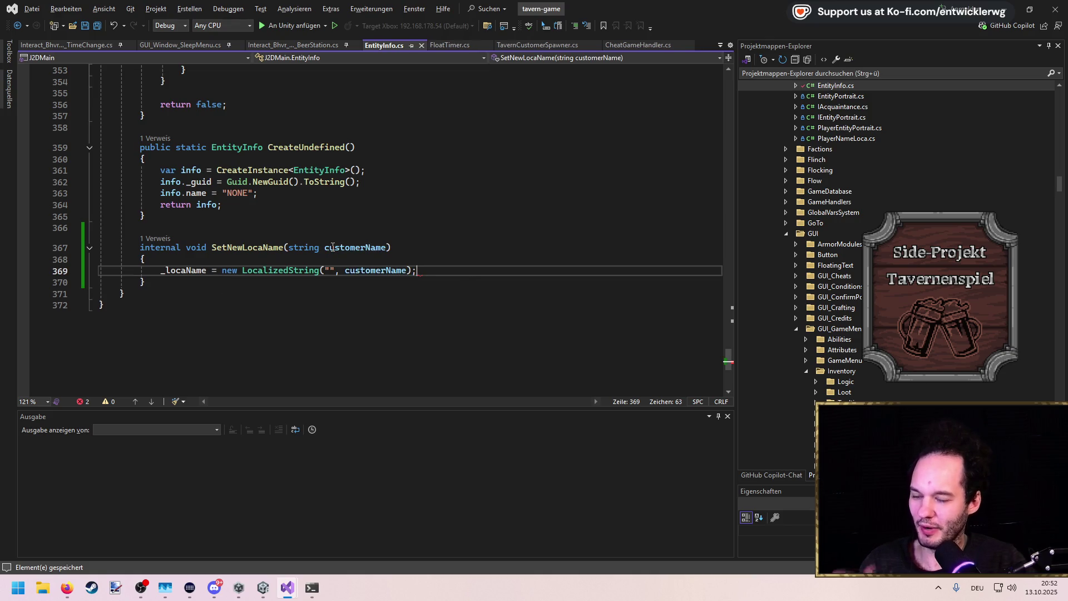
Go to the definitions of _locaName and IOptionalLoca, navigating back and forward
mouse_move(203, 270)
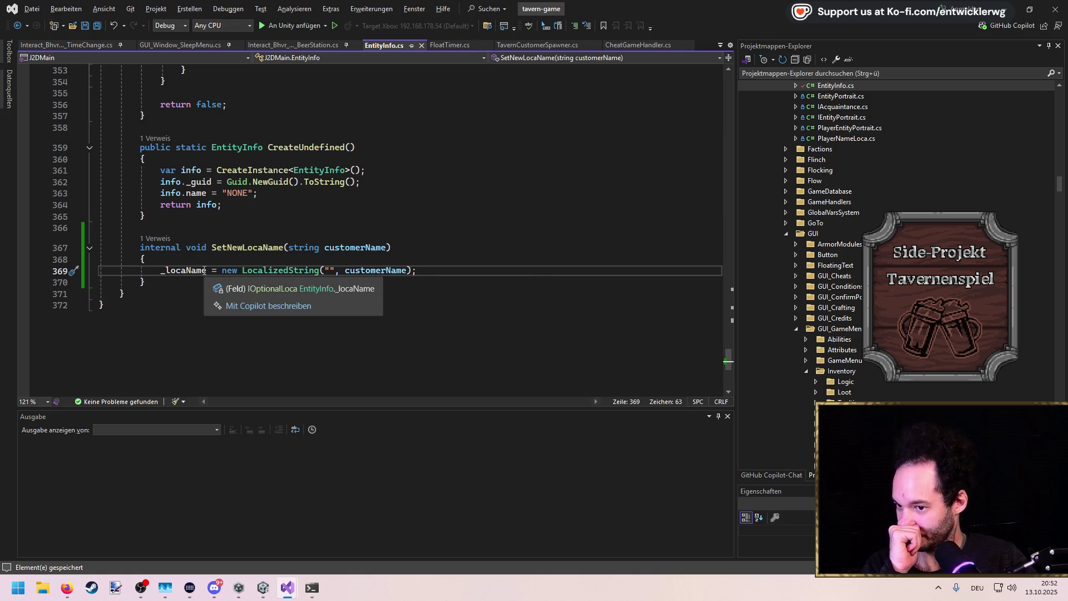
left_click(204, 270, "ctrl")
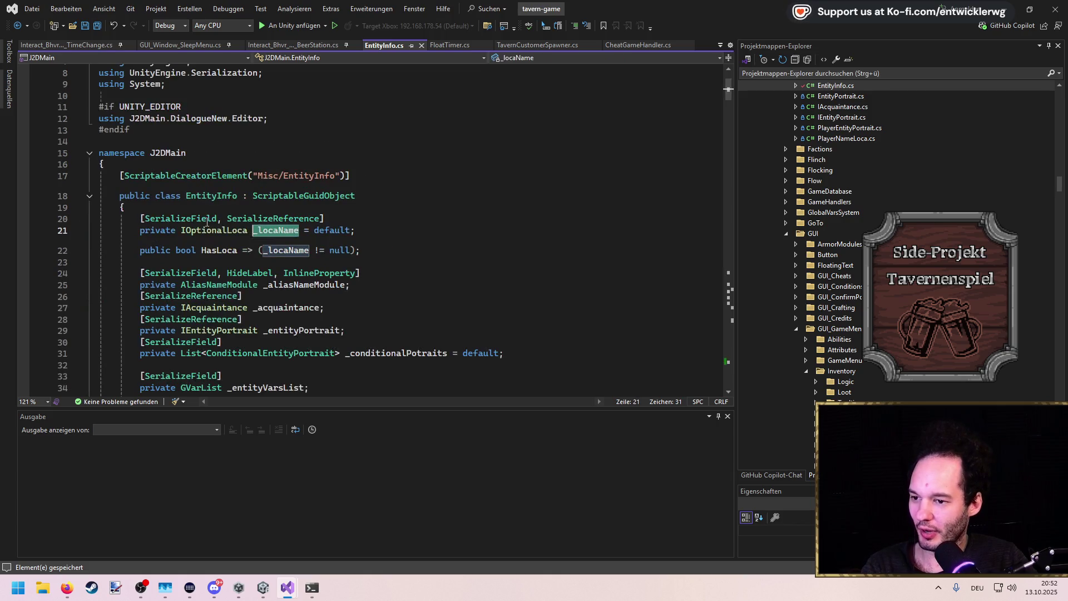
key("F12")
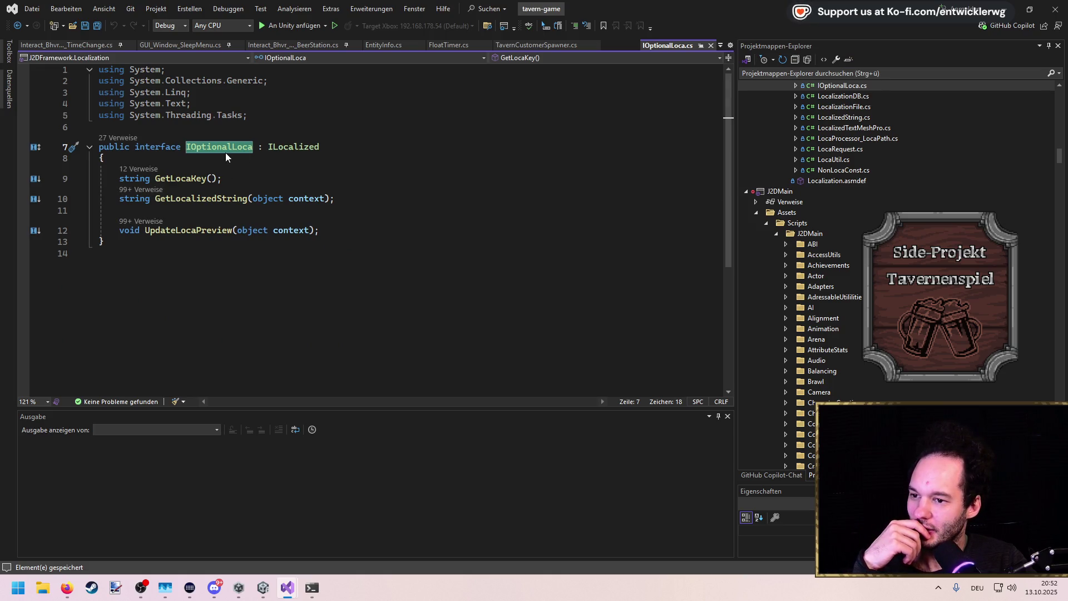
key("ctrl+minus")
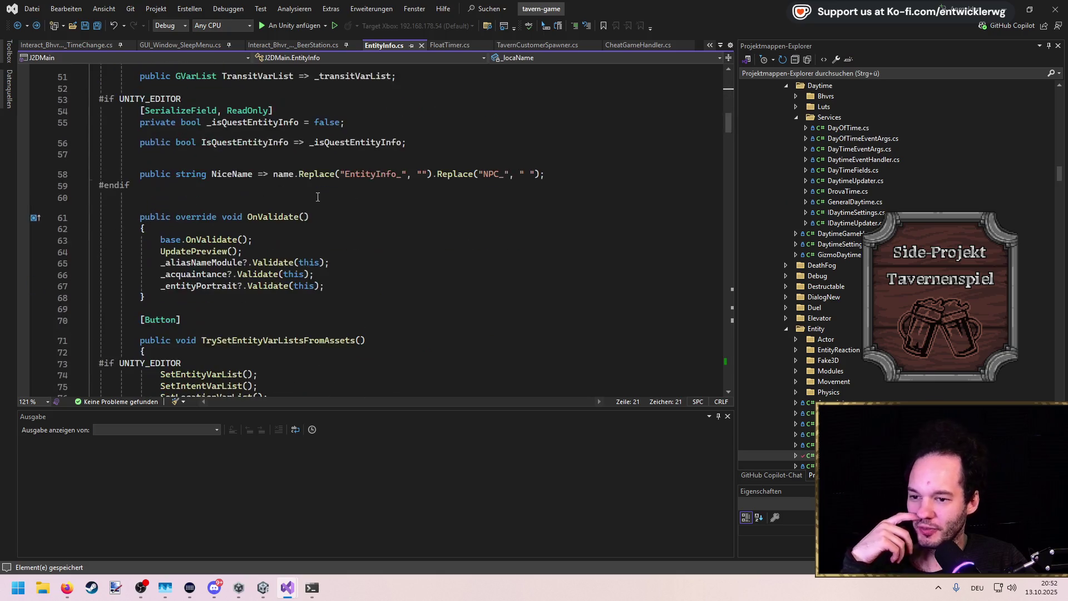
scroll(318, 197, "down", 1)
key("ctrl+shift+minus")
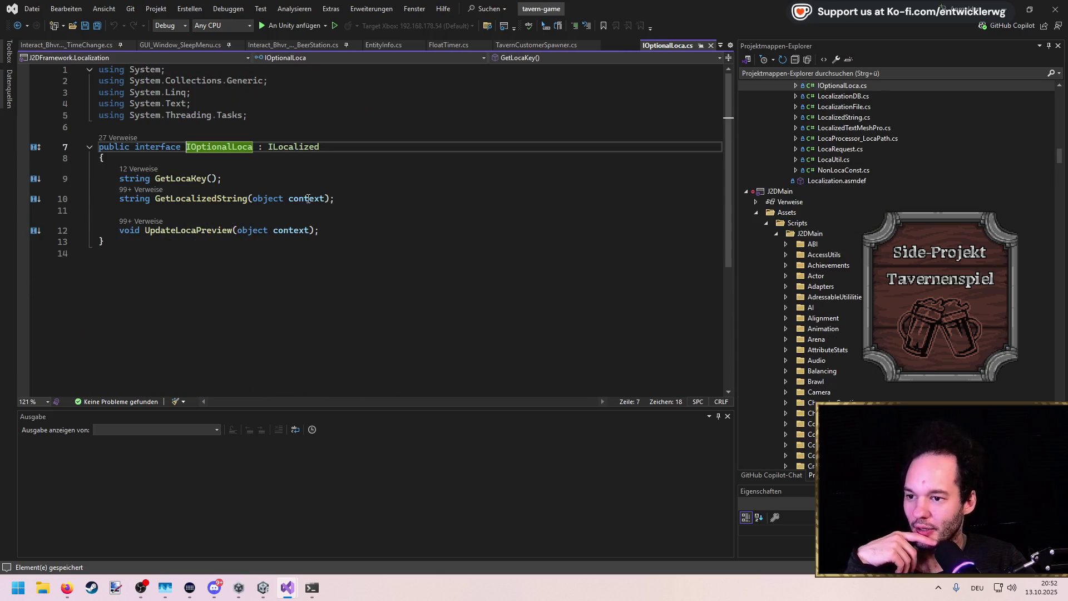
scroll(846, 272, "up", 6)
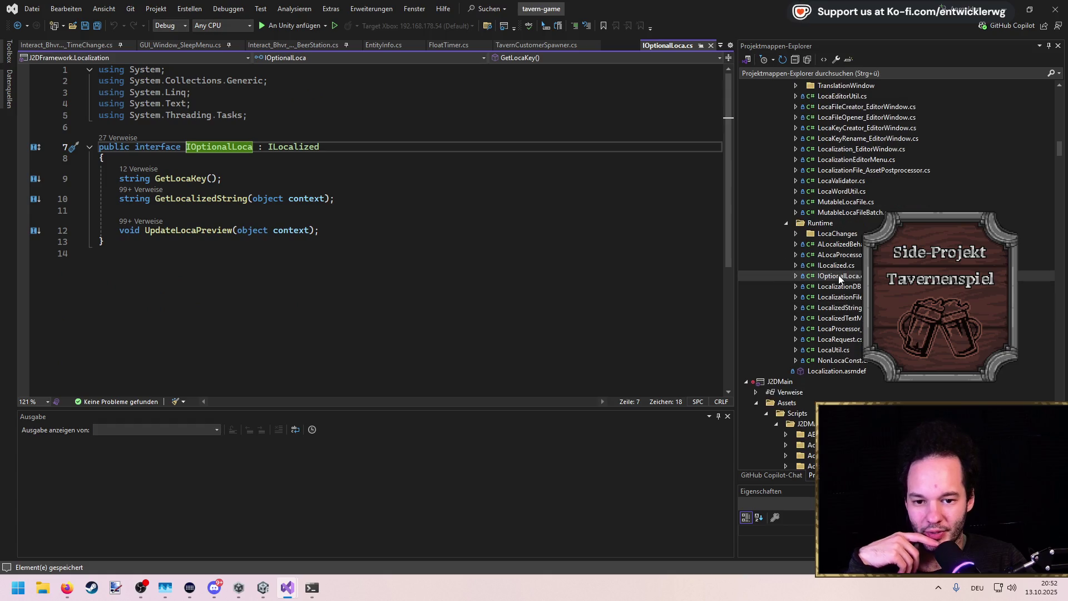
Add a new class file named ConcreteLocaName to the Runtime folder
right_click(819, 222)
mouse_move(842, 235)
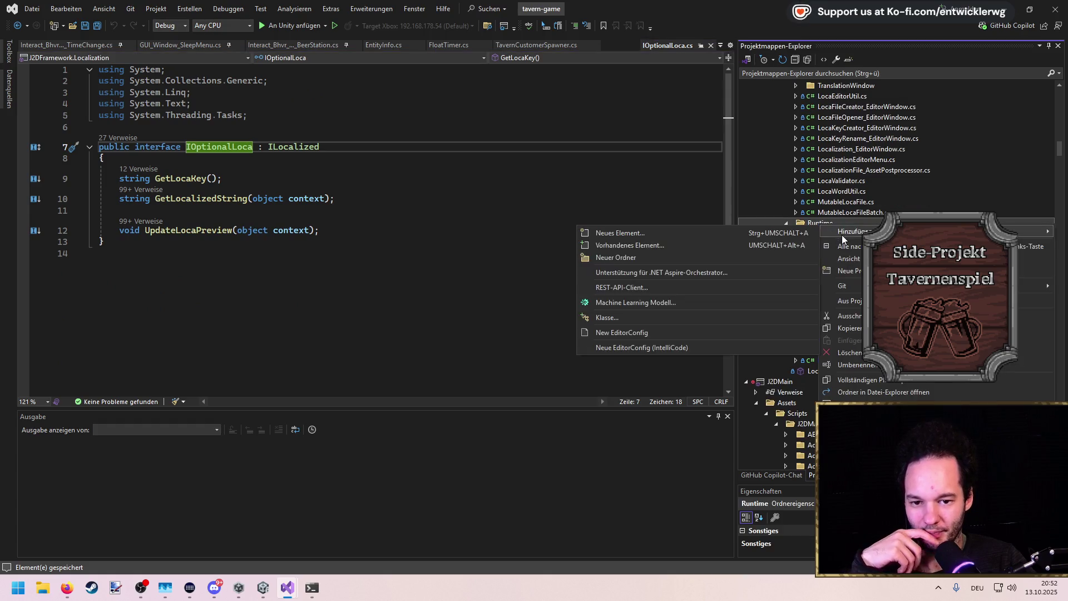
left_click(657, 316)
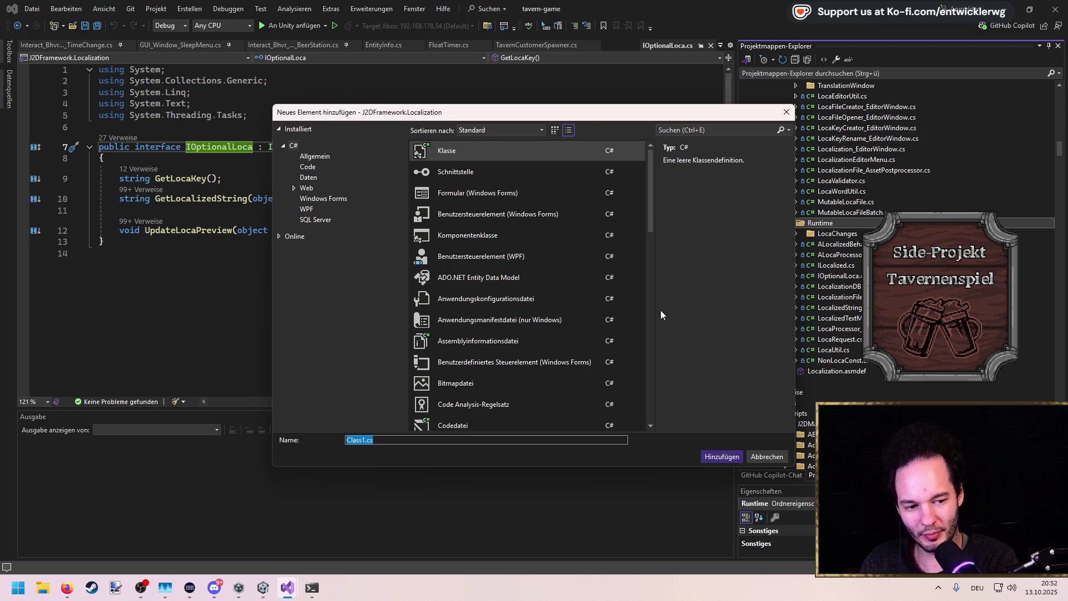
type("Conc")
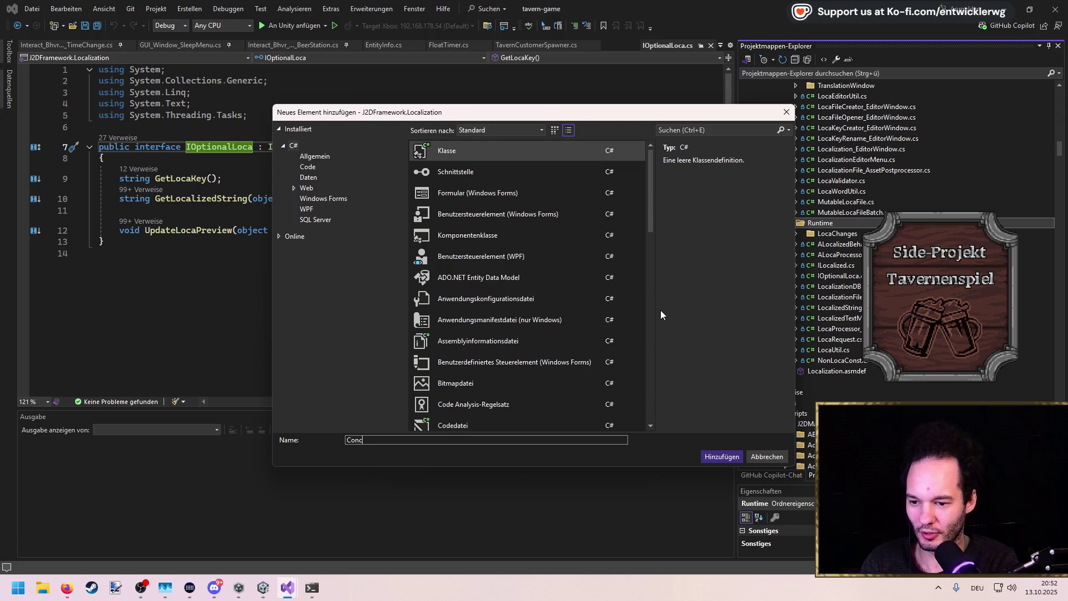
type("reteLocaName")
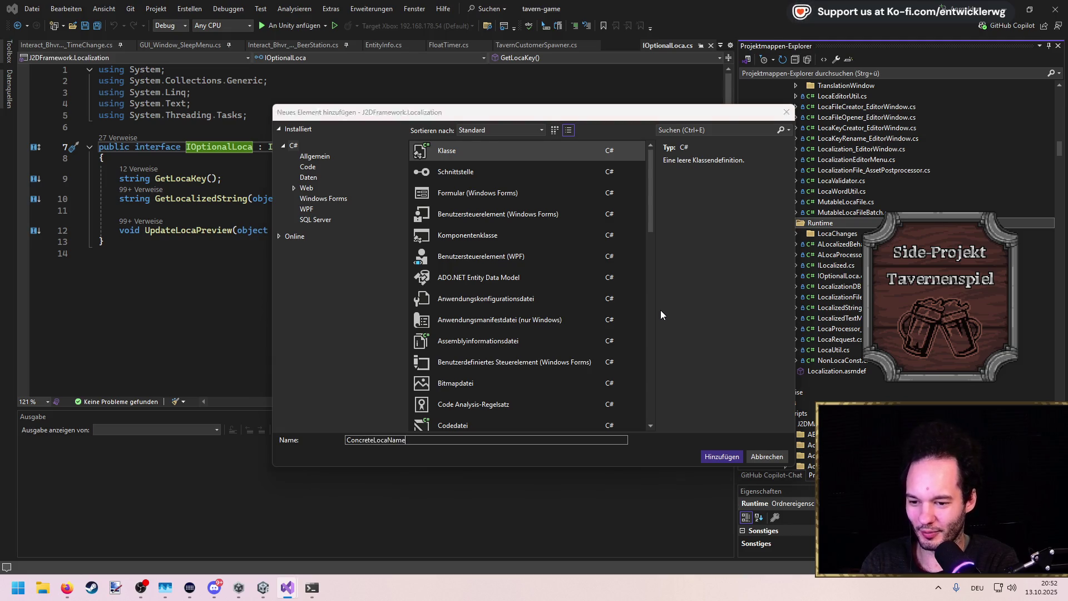
key("Return")
Change the ConcreteLocaName class from internal to public and save
double_click(140, 167)
type("pub")
key("Left")
type("lic")
key("ctrl+s")
key("Up")
key("Up")
Shorten the namespace to J2DLocalization and start the class implementing IOptionalLoca
key("ctrl+shift+Right")
key("ctrl+shift+Right")
key("ctrl+shift+Right")
key("Delete")
key("Down")
key("Down")
key("End")
key("Up")
key("Up")
key("ctrl+shift+Left")
key("ctrl+shift+Left")
key("Delete")
key("Down")
key("Down")
key("End")
type(": IOptionalLoca")
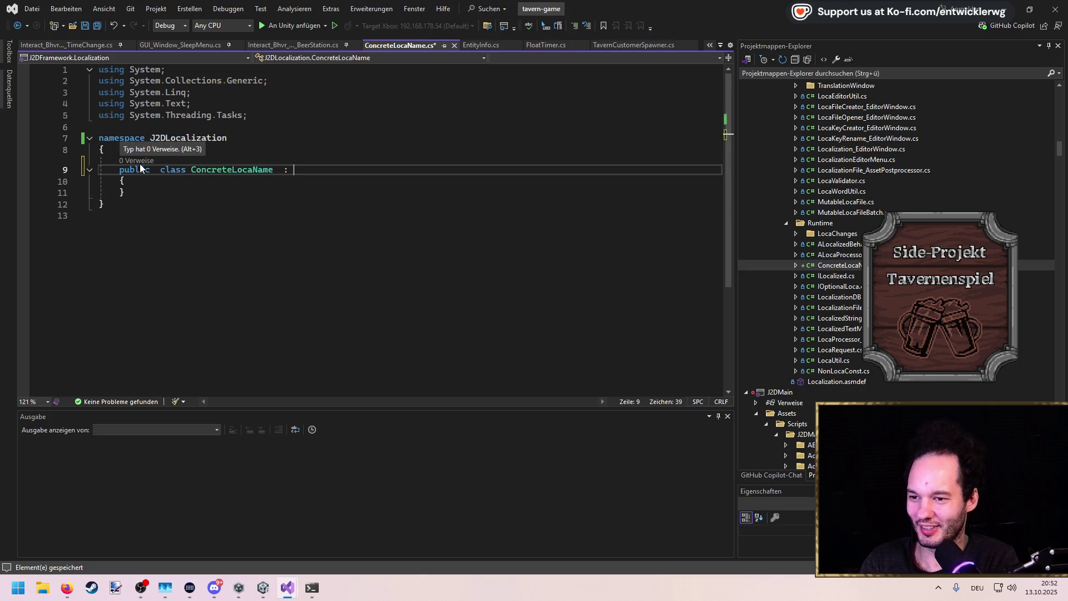
Generate the IOptionalLoca members in ConcreteLocaName and add a private string _name field
key("ctrl+period")
key("Return")
key("Down")
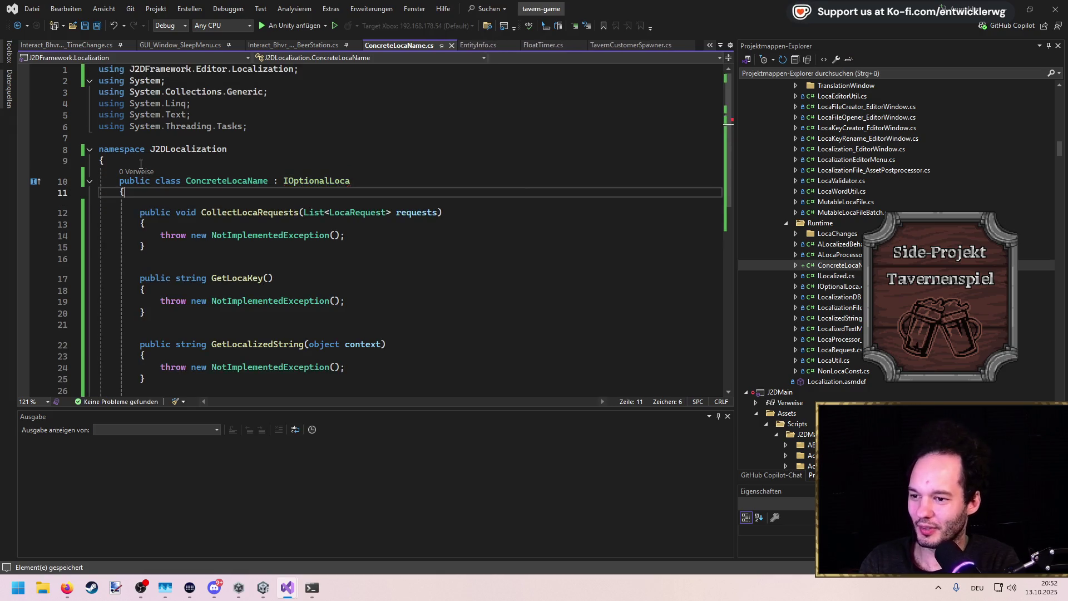
key("End")
key("Return")
type("private string _name;")
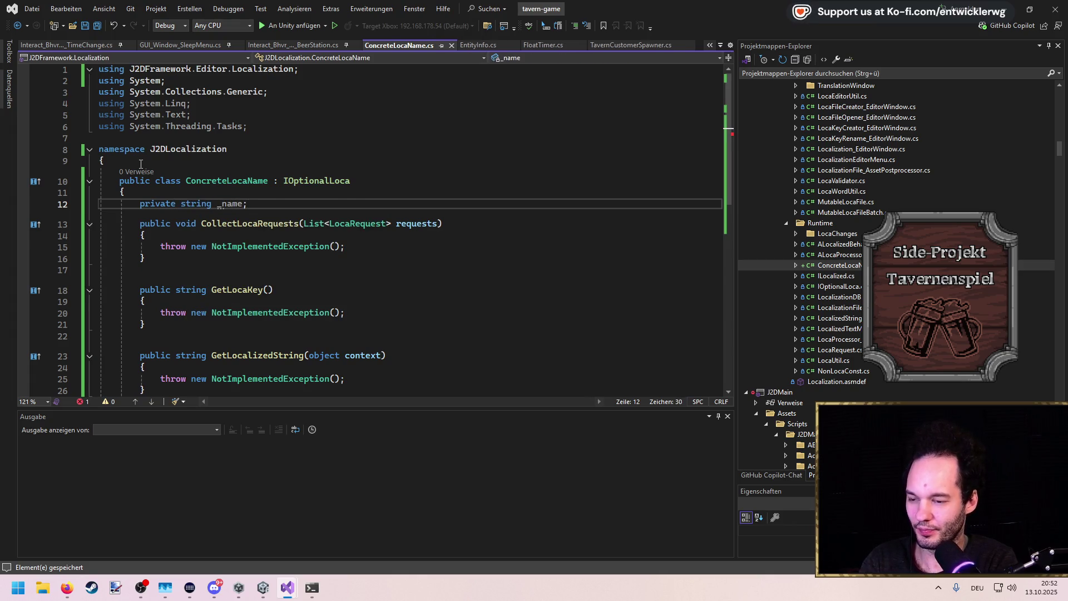
Add a constructor taking string name that assigns it to _name
key("Return")
type("ctor")
key("Tab")
key("Tab")
key("Up")
key("Up")
key("End")
key("Left")
type("s")
type("tring name")
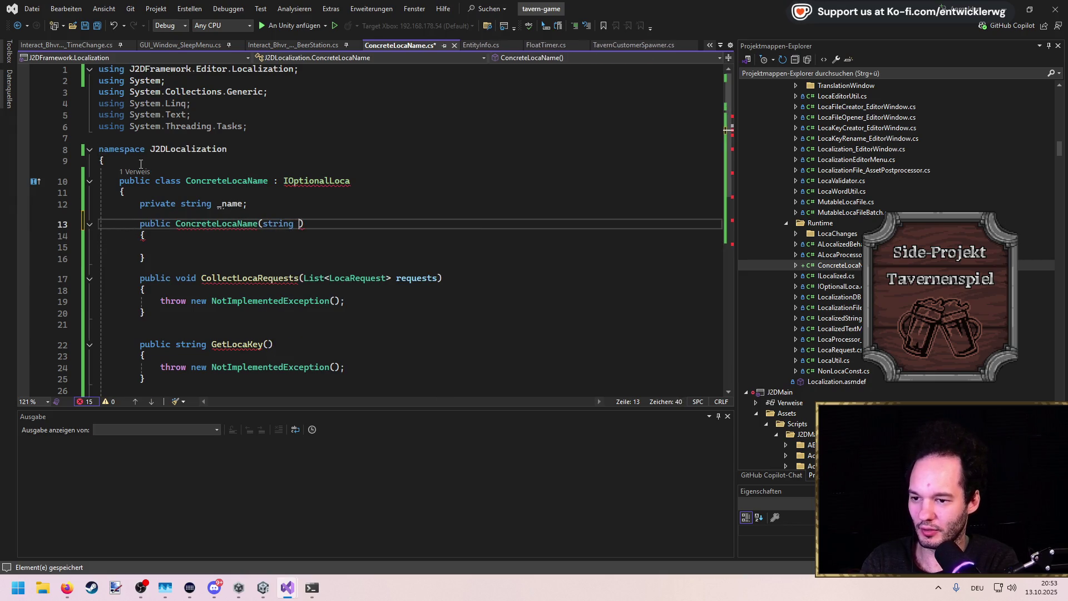
key("Down")
key("Down")
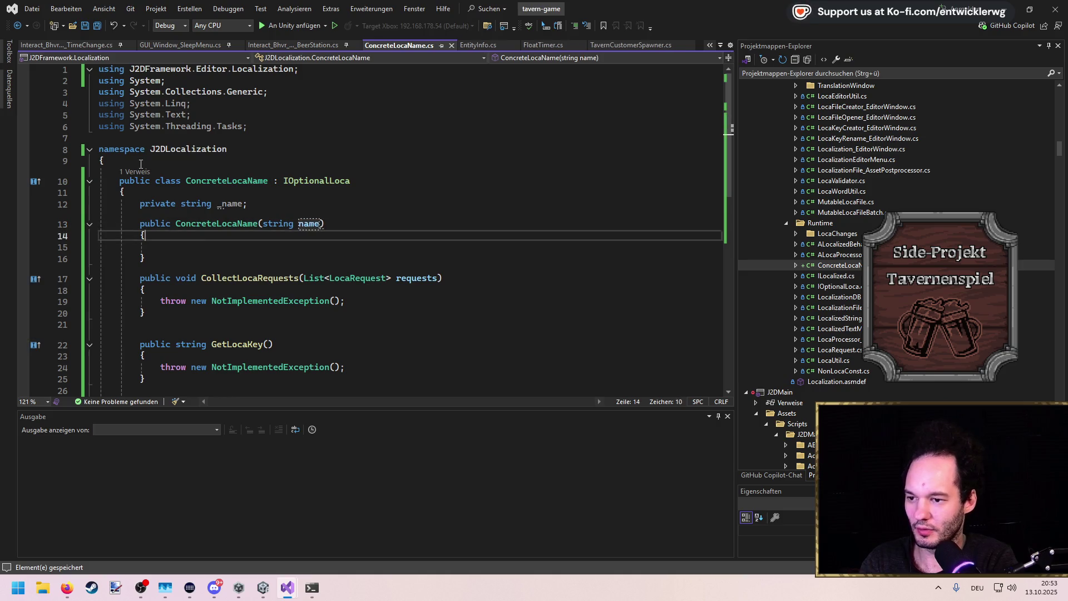
type("_name = name;")
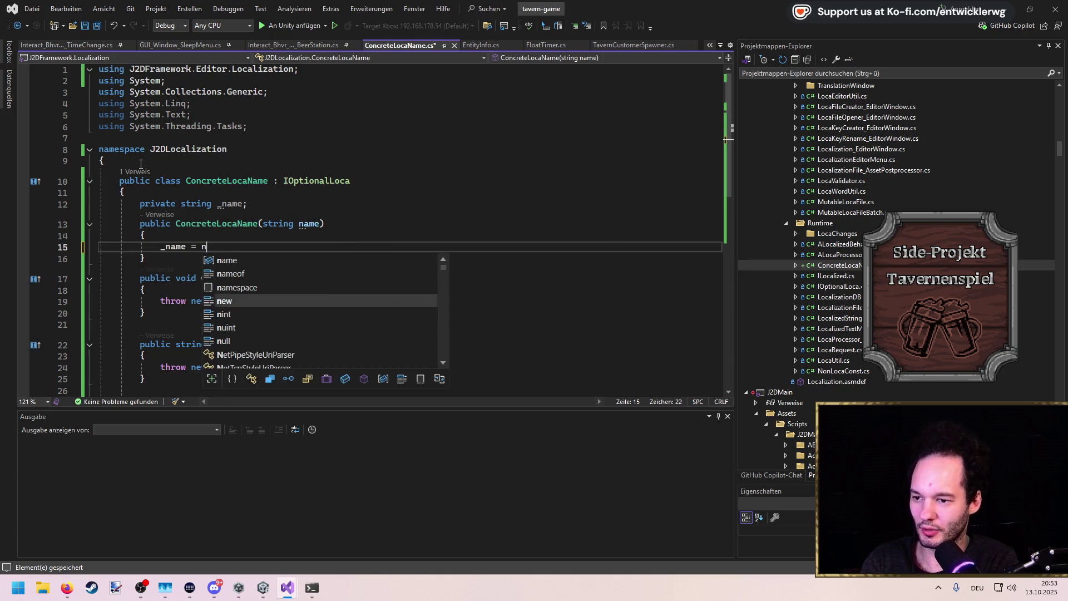
Remove CollectLocaRequests' throw statement and make GetLocaKey return string.Empty
key("Down")
key("Down")
key("Home")
key("Return")
key("Down")
key("Down")
key("shift+End")
key("Delete")
key("Down")
key("Down")
key("Down")
key("End")
key("shift+Home")
type("re")
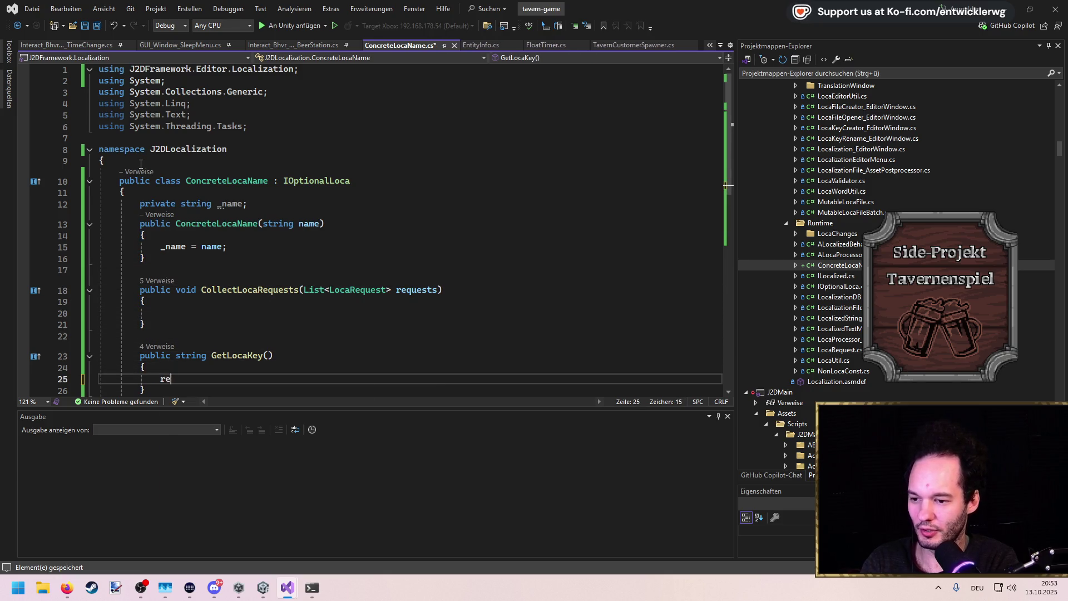
type("turn string.Empty;")
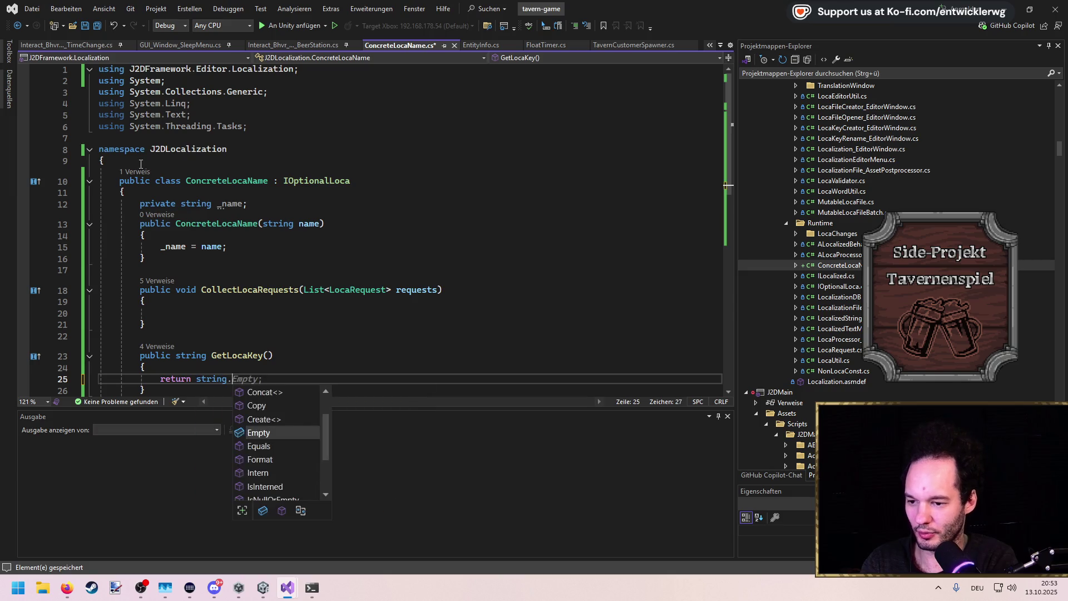
Make GetLocalizedString return _name and delete UpdateLocaPreview's throw statement
scroll(173, 202, "down", 4)
scroll(173, 202, "down", 3)
left_click(163, 205)
key("shift+End")
type("return _name;")
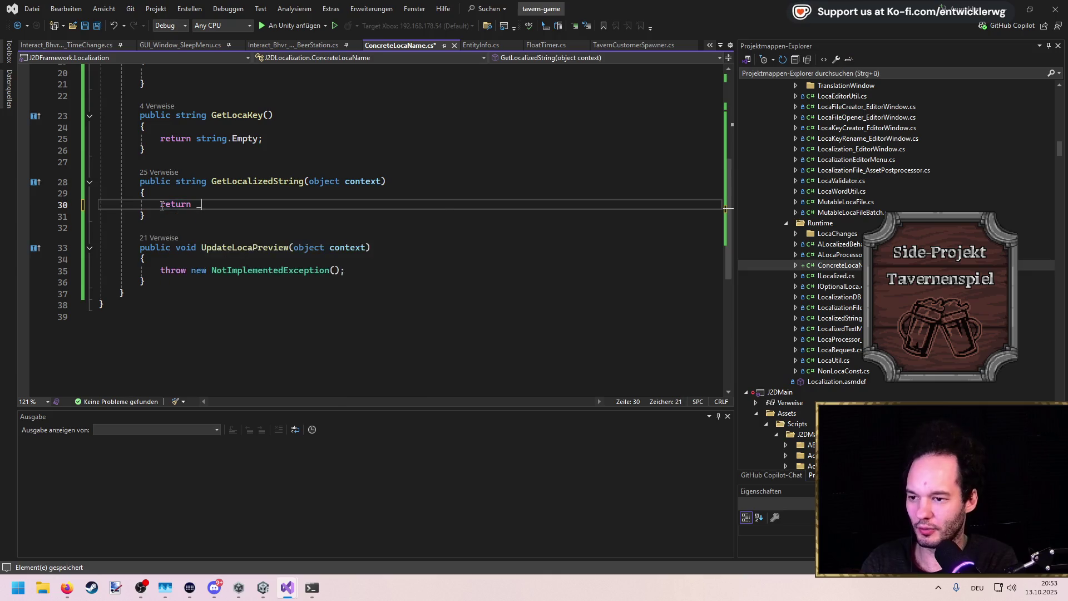
key("Down")
key("Down")
key("Down")
key("Down")
key("End")
key("shift+Home")
key("BackSpace")
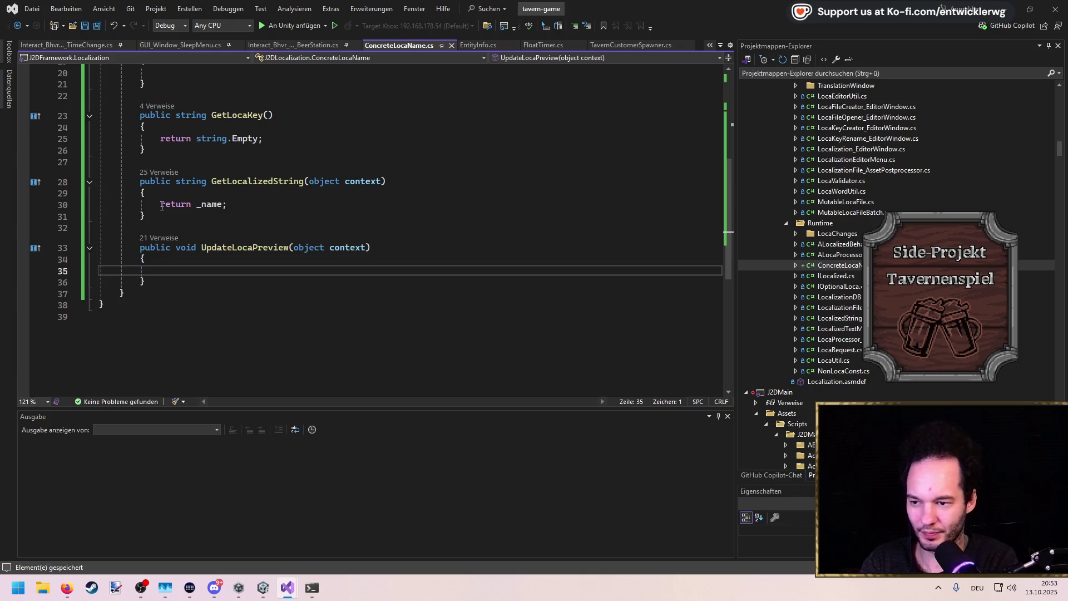
scroll(263, 187, "up", 7)
left_click(258, 224)
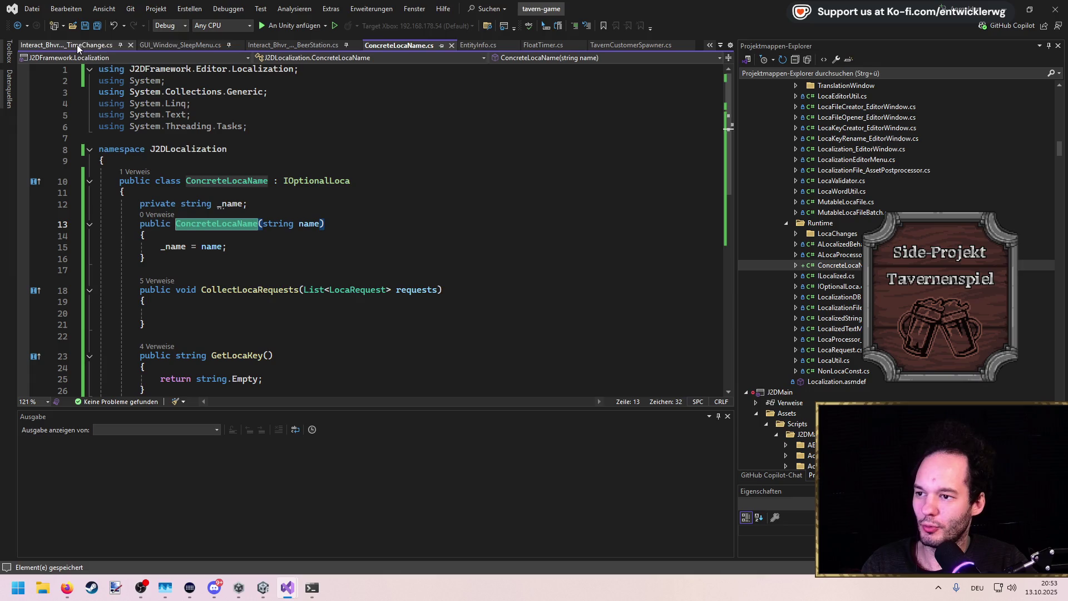
In EntityInfo.cs, have SetNewLocaName create a new ConcreteLocaName(customerName), then save
left_click(477, 45)
scroll(611, 250, "down", 15)
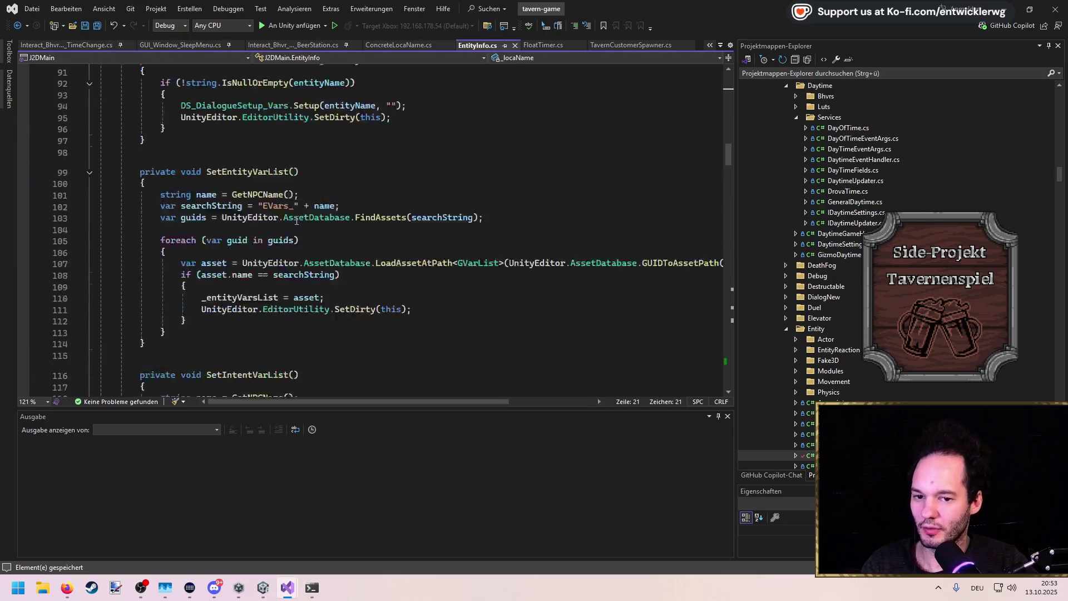
left_click(724, 358)
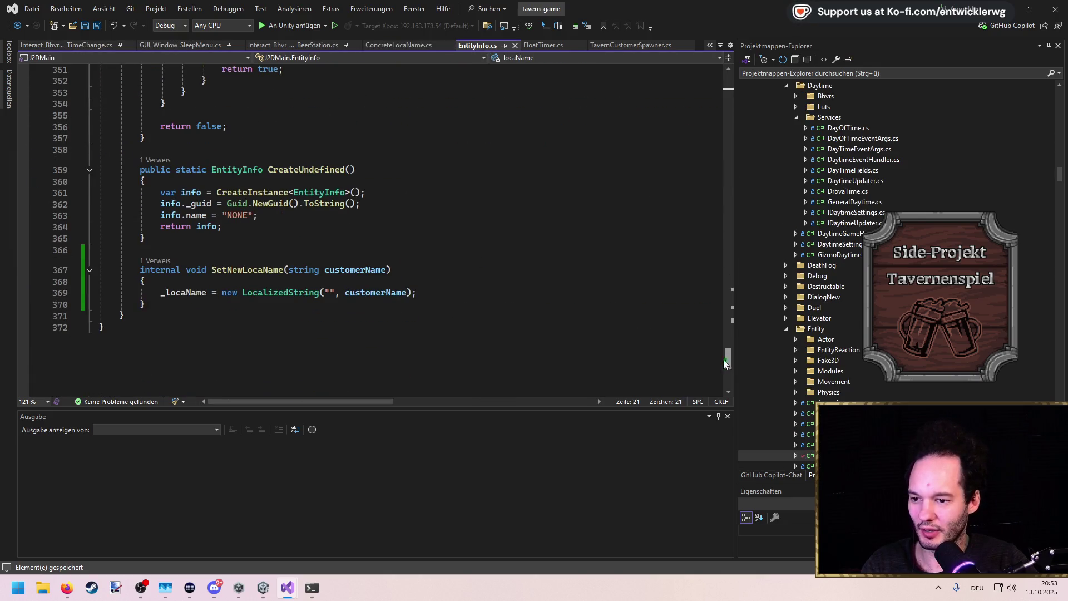
left_click_drag(434, 293, 218, 293)
type("new Concre")
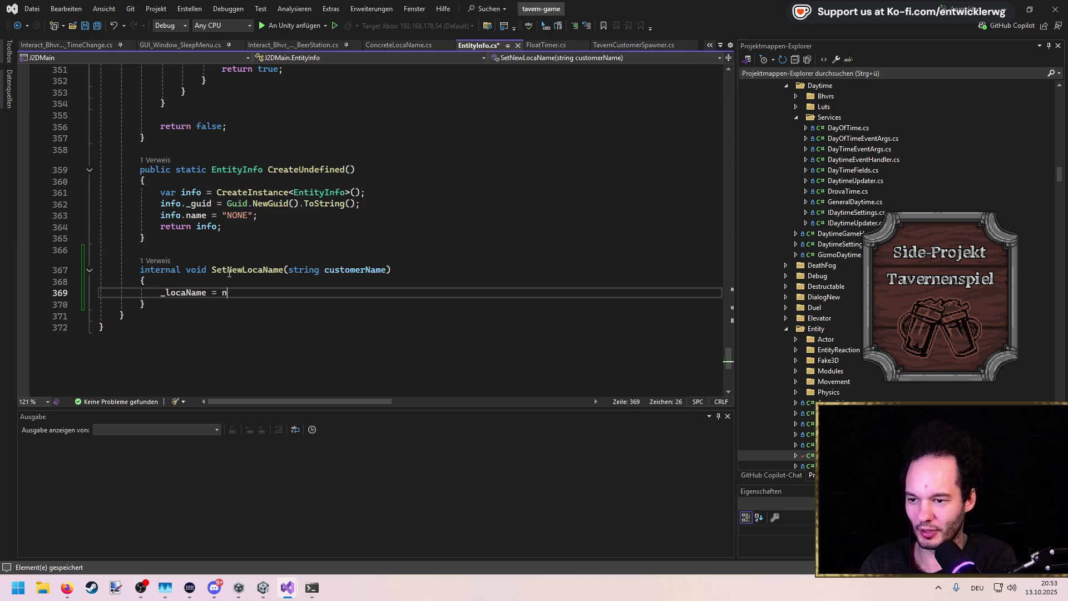
key("Tab")
key("Tab")
key("ctrl+s")
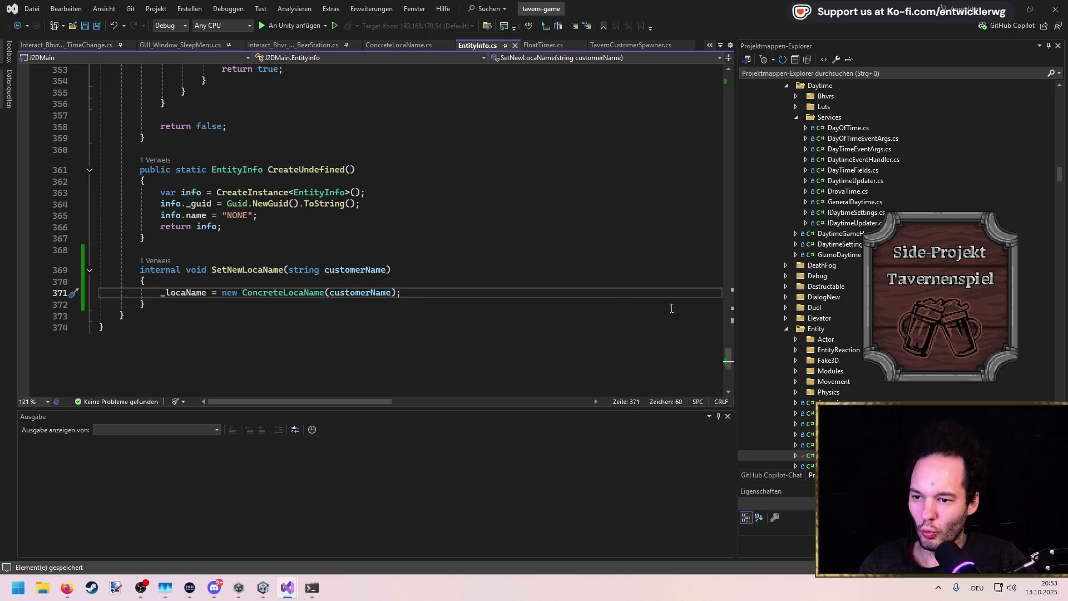
Add newInfo.UpdateGuid(); after the SetNewLocaName call in TavernCustomerSpawner.cs, save, and view UpdateGuid's definition
left_click(156, 260)
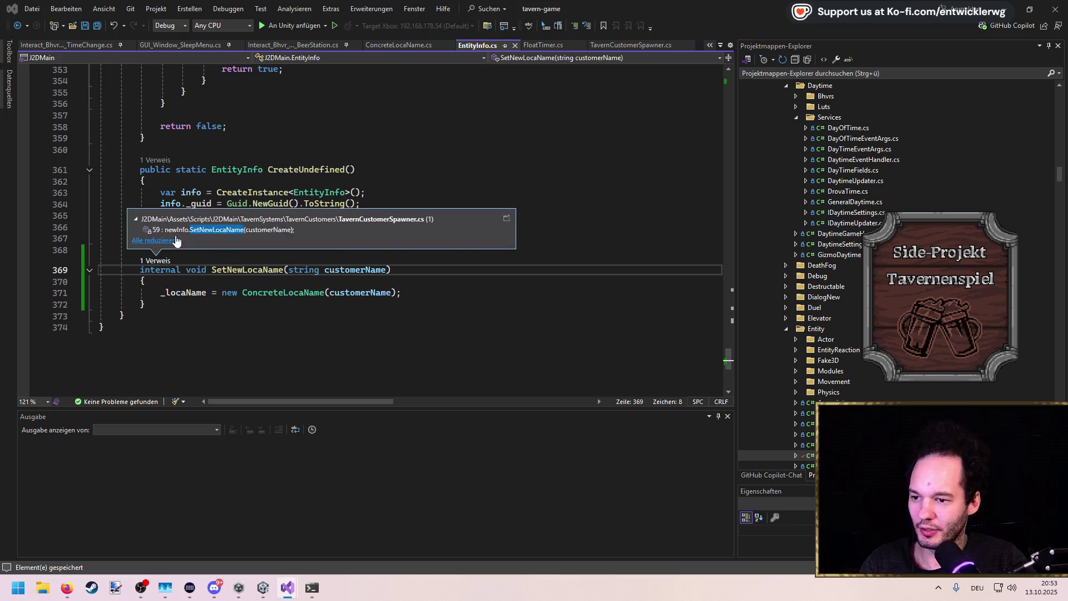
double_click(178, 231)
left_click(369, 238)
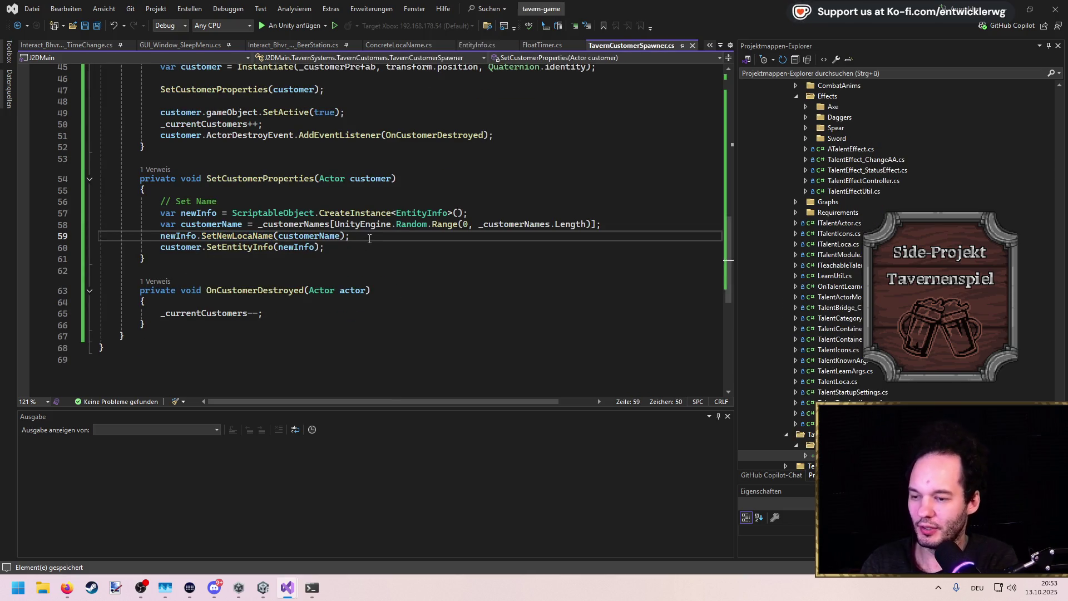
key("Return")
type("newInfo.gui")
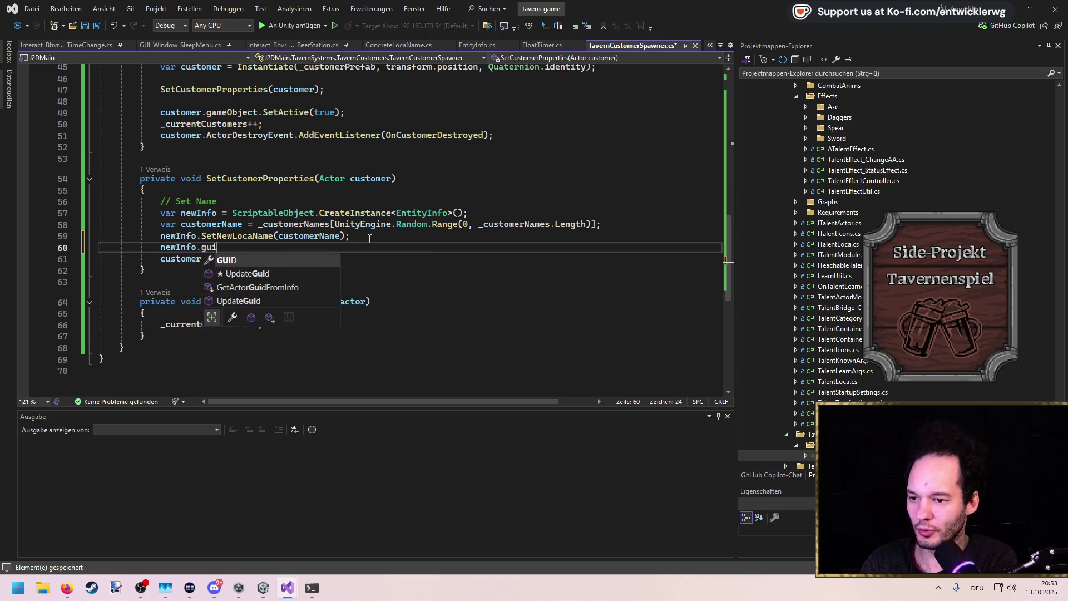
key("Tab")
type("();")
key("ctrl+s")
key("F12")
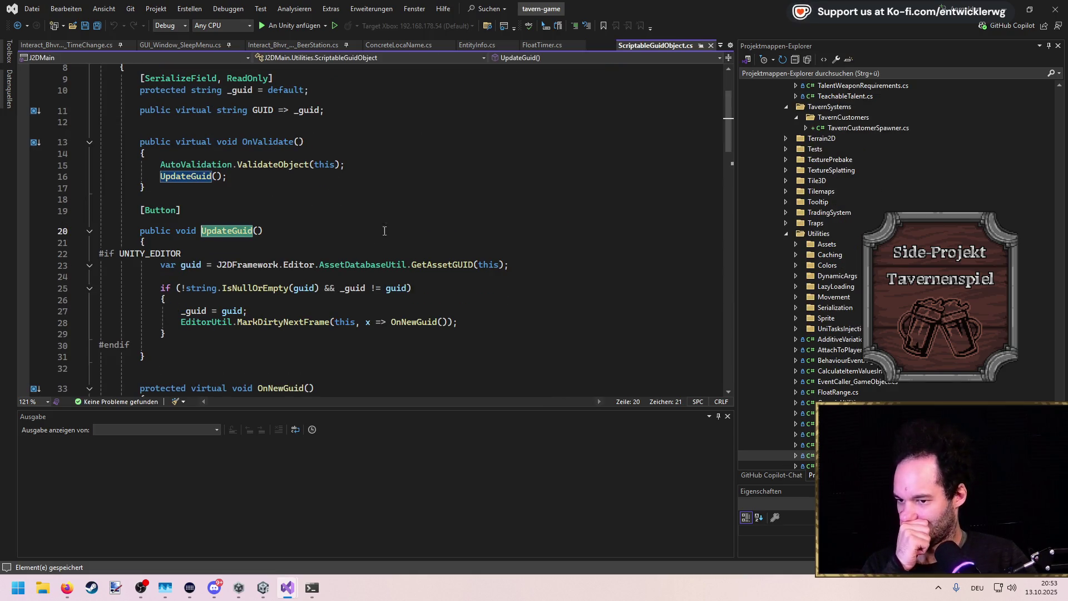
Inspect GetAssetGUID, UpdateGuid and the OnNewGuid overrides in ScriptableGuidObject.cs
double_click(456, 269)
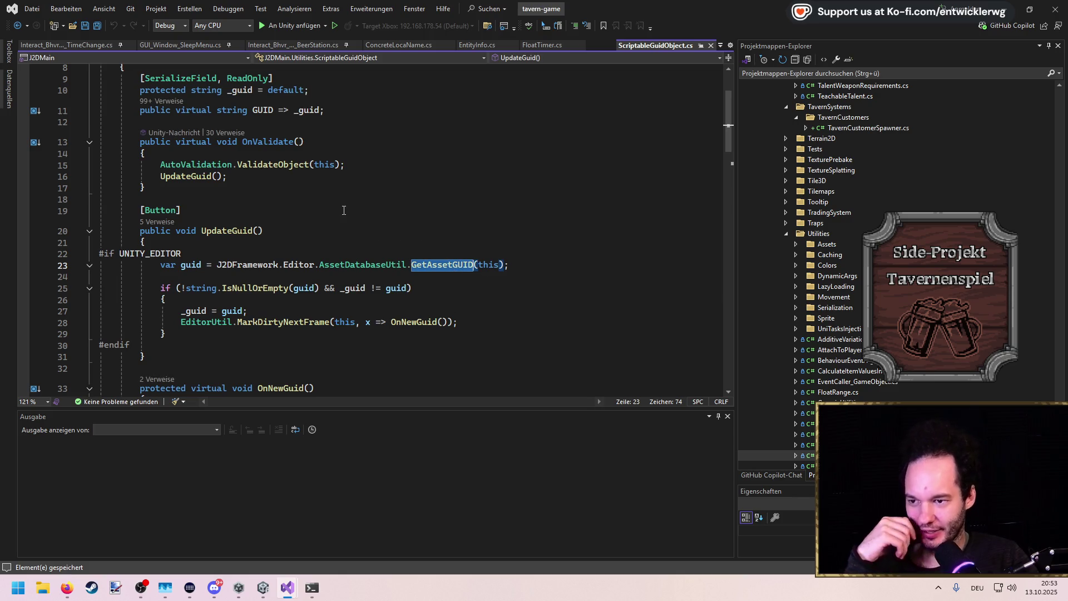
scroll(336, 207, "up", 1)
scroll(336, 207, "up", 2)
scroll(334, 209, "down", 13)
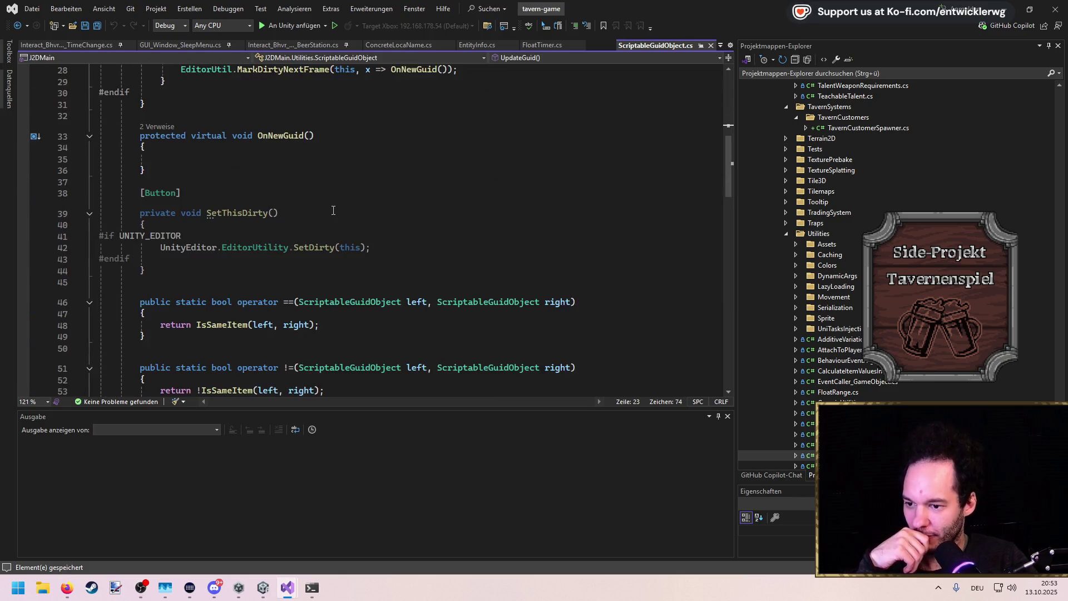
scroll(331, 210, "down", 15)
scroll(333, 209, "up", 20)
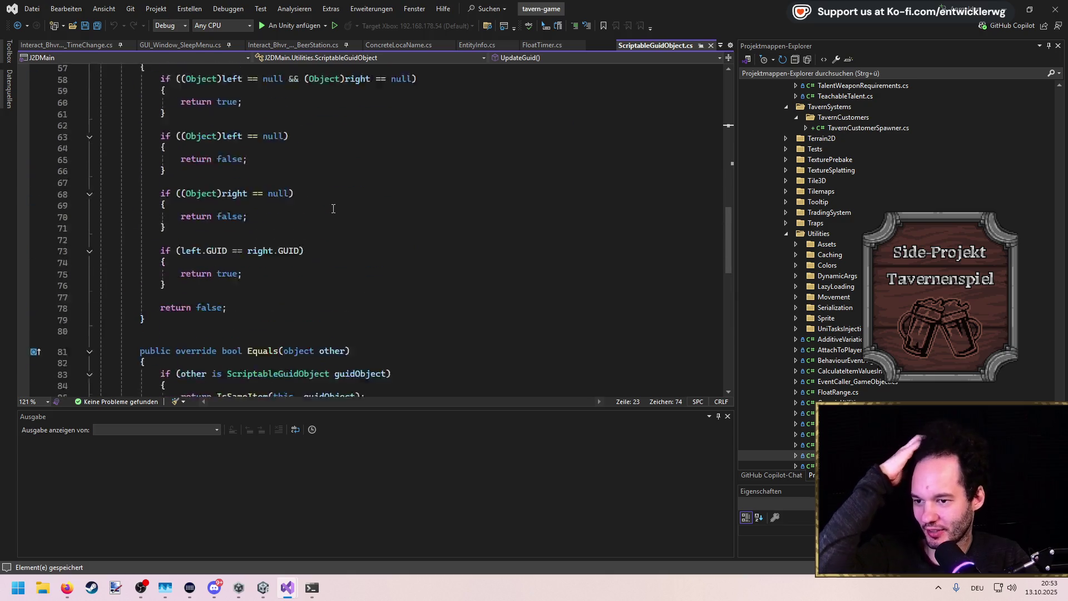
scroll(332, 208, "up", 3)
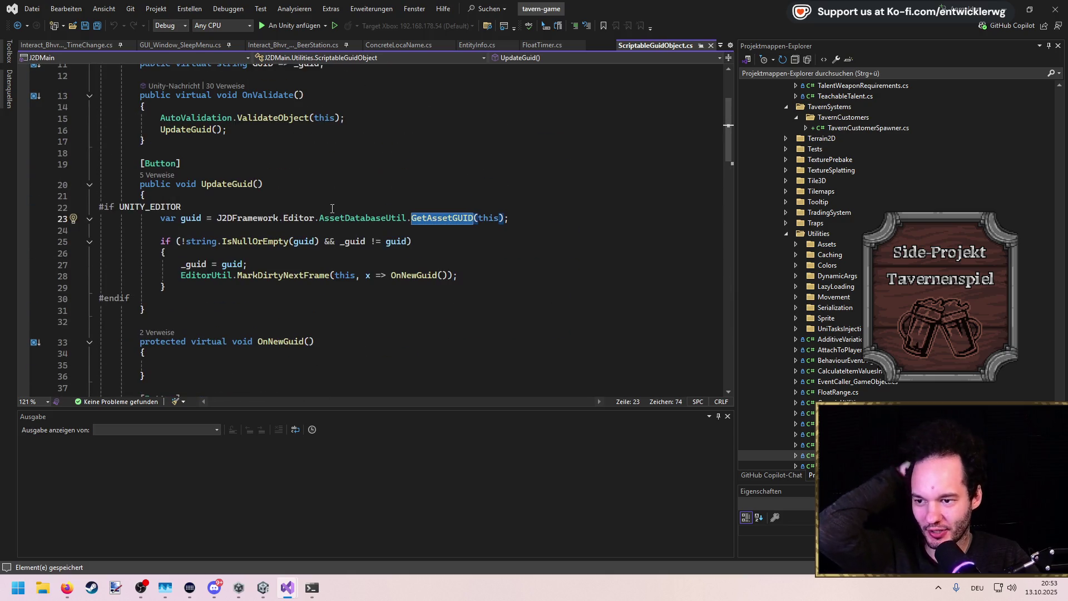
left_click(236, 309)
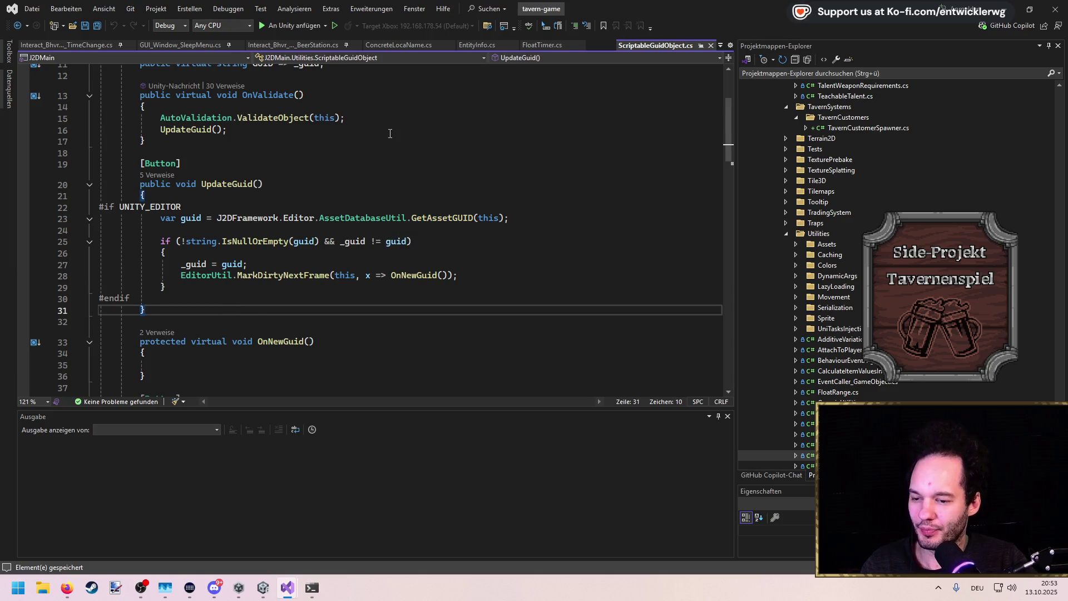
scroll(429, 199, "down", 4)
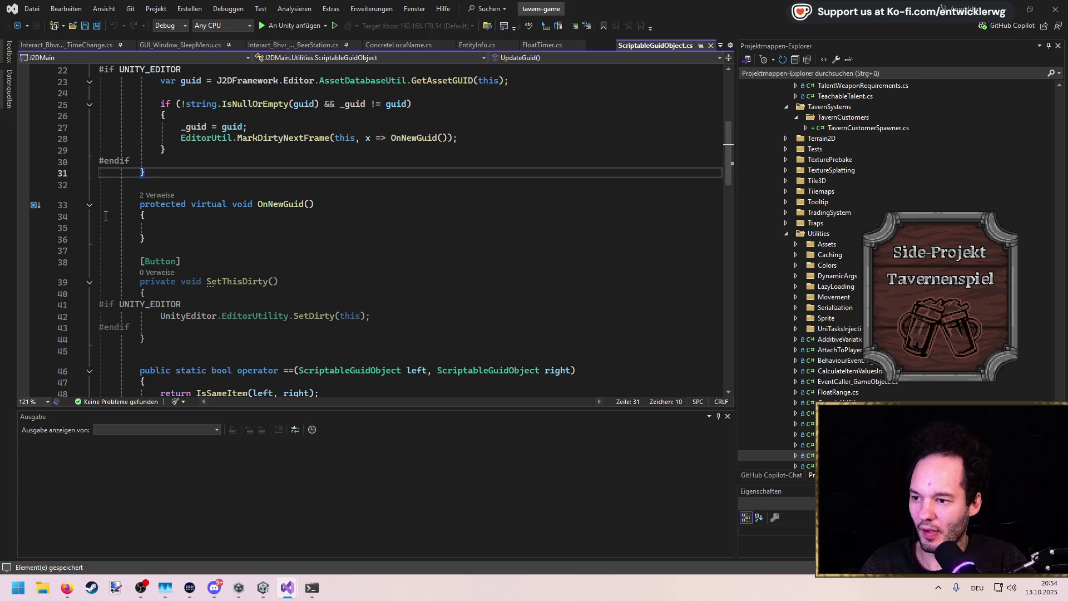
left_click(38, 205)
scroll(231, 171, "up", 4)
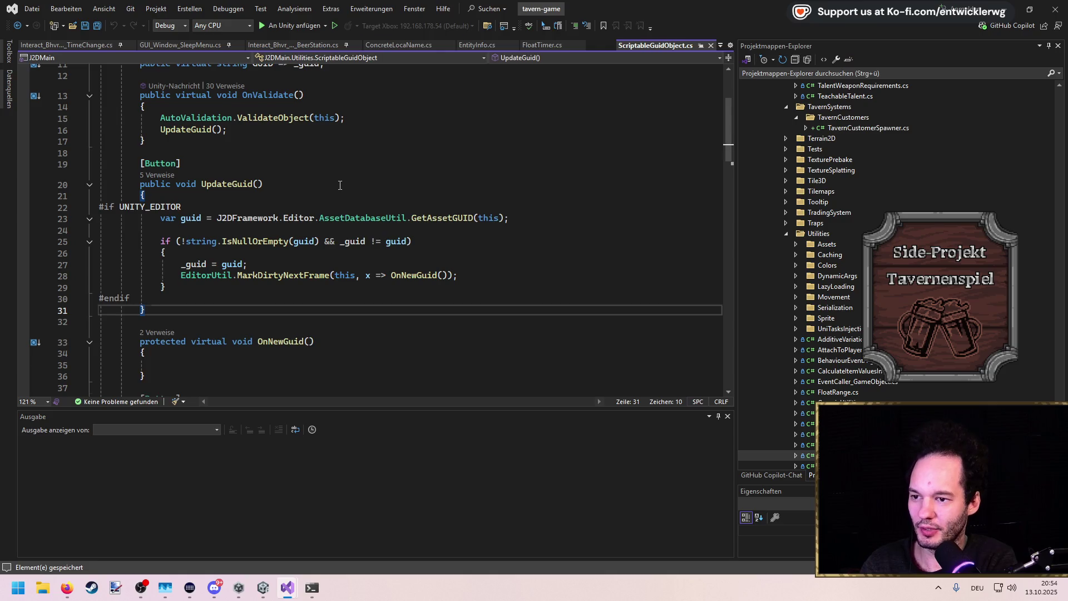
Add a public ForceSetGuid(string guid) method below UpdateGuid using the suggested body
key("Return")
key("Return")
type("public void Set")
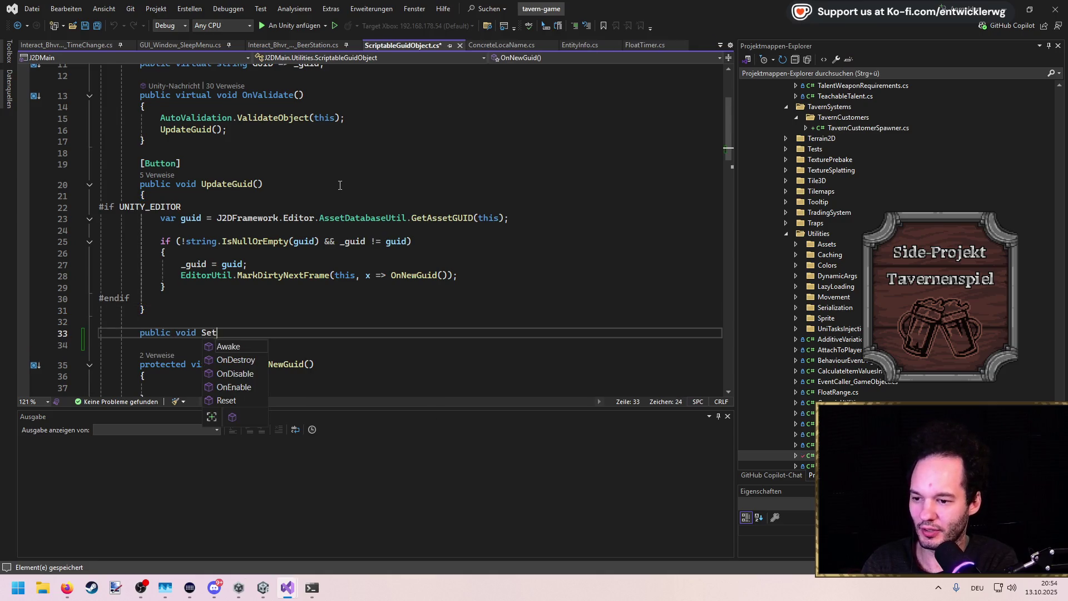
type("Gui")
key("ctrl+shift+Left")
type("ForceSetGuid(")
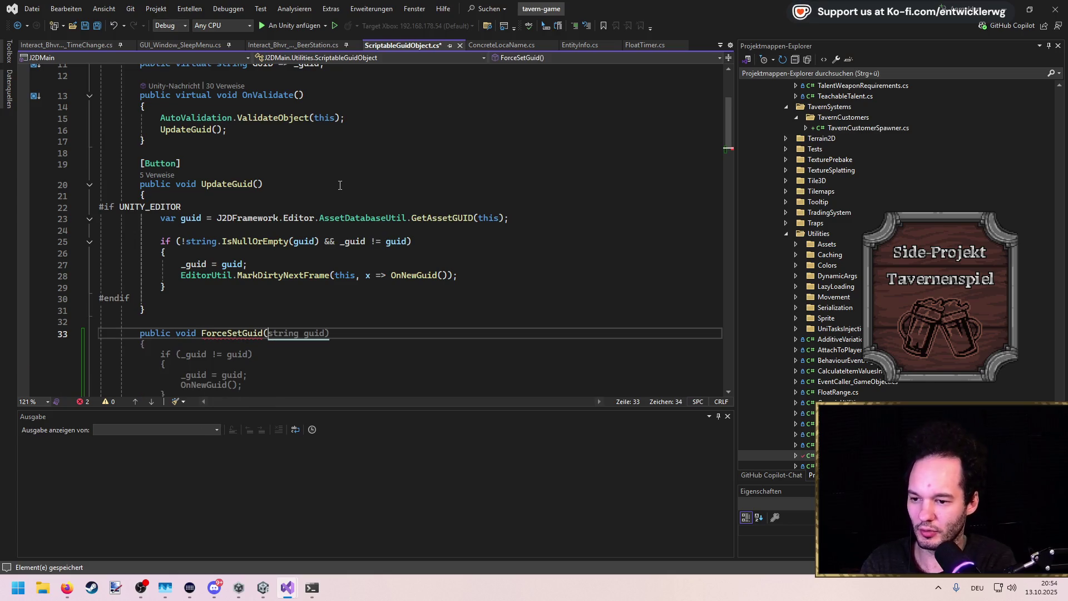
key("Tab")
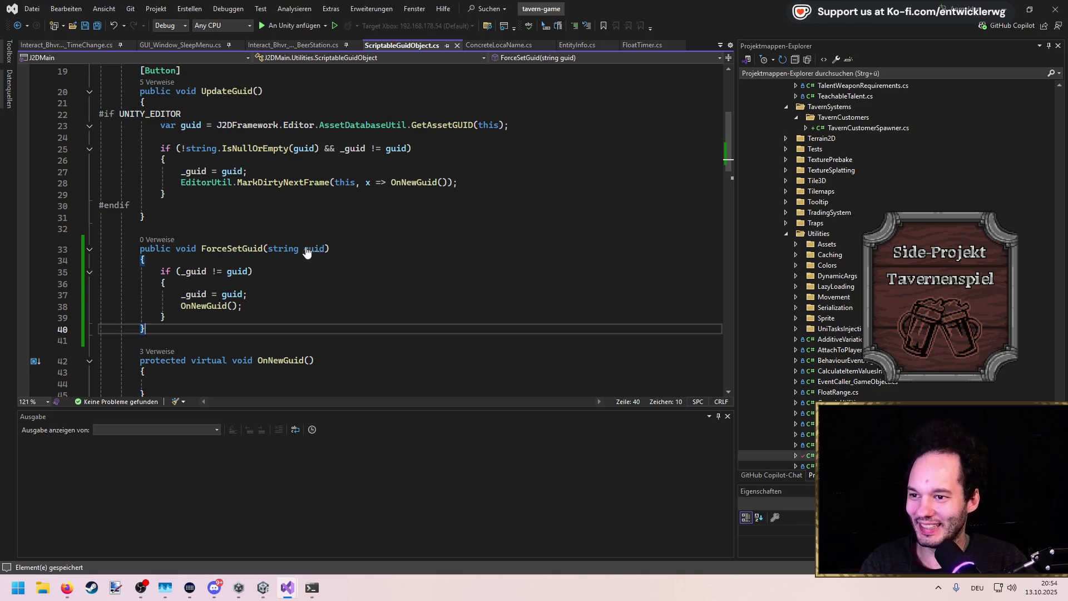
left_click(494, 47)
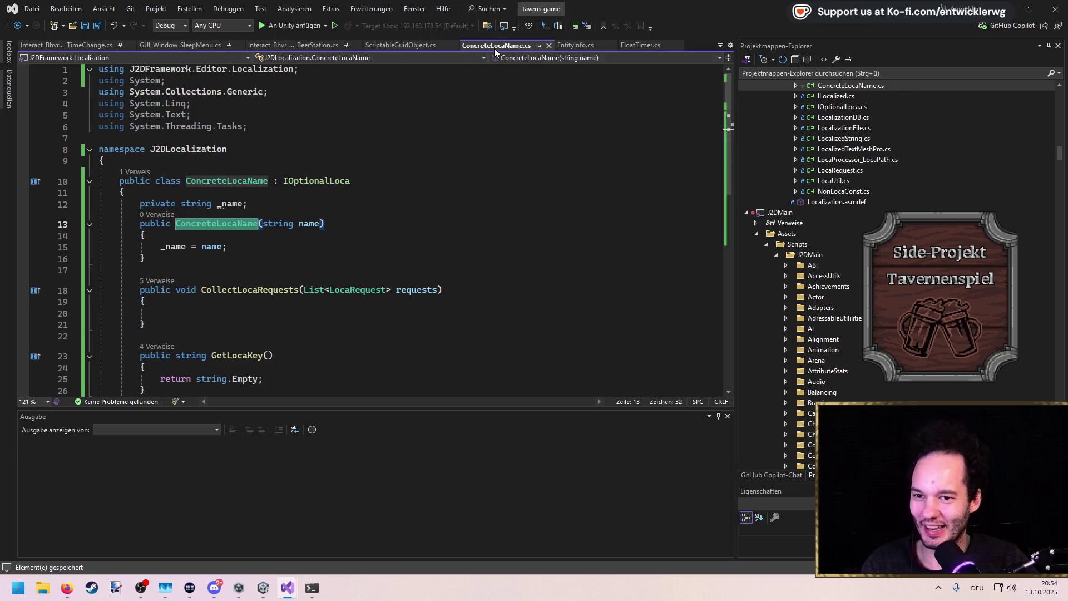
Follow ConcreteLocaName's constructor reference to EntityInfo.SetNewLocaName, then to its caller in TavernCustomerSpawner.cs
left_click(168, 214)
double_click(189, 175)
left_click(318, 271)
left_click(359, 225)
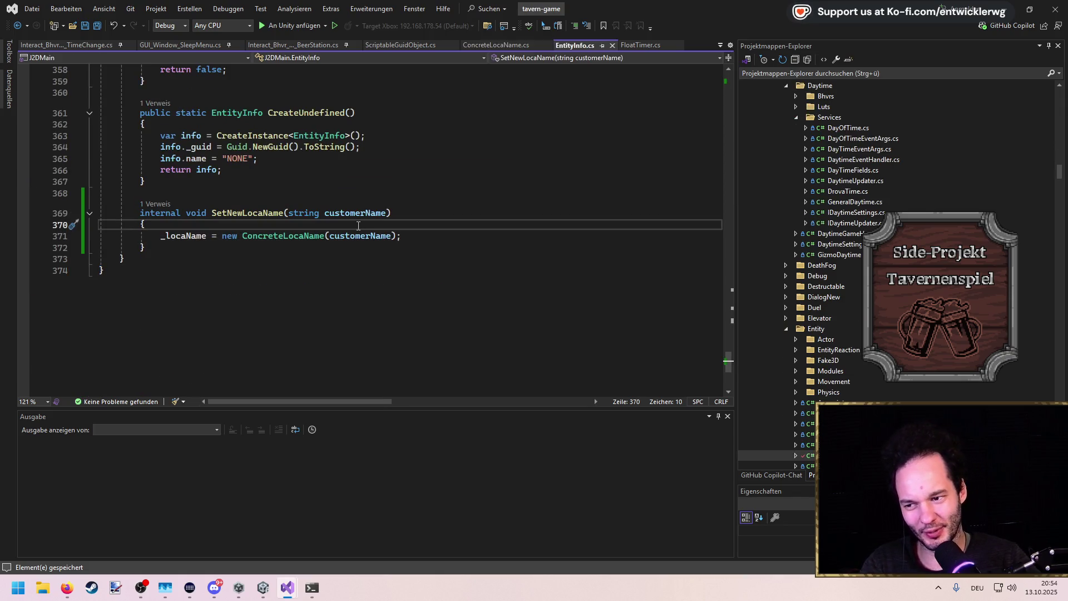
scroll(354, 224, "up", 2)
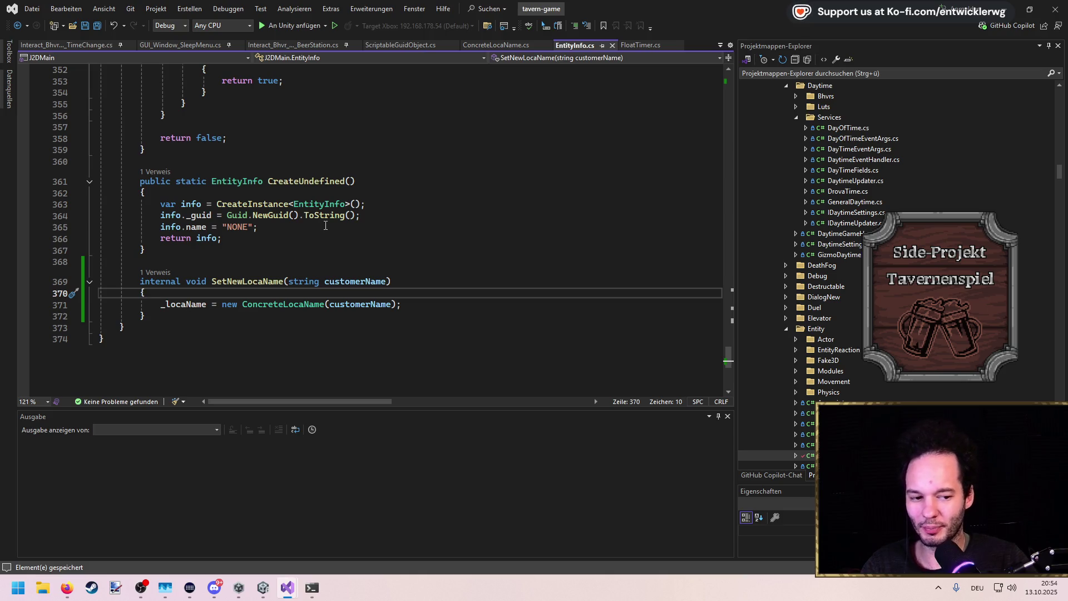
left_click(200, 251)
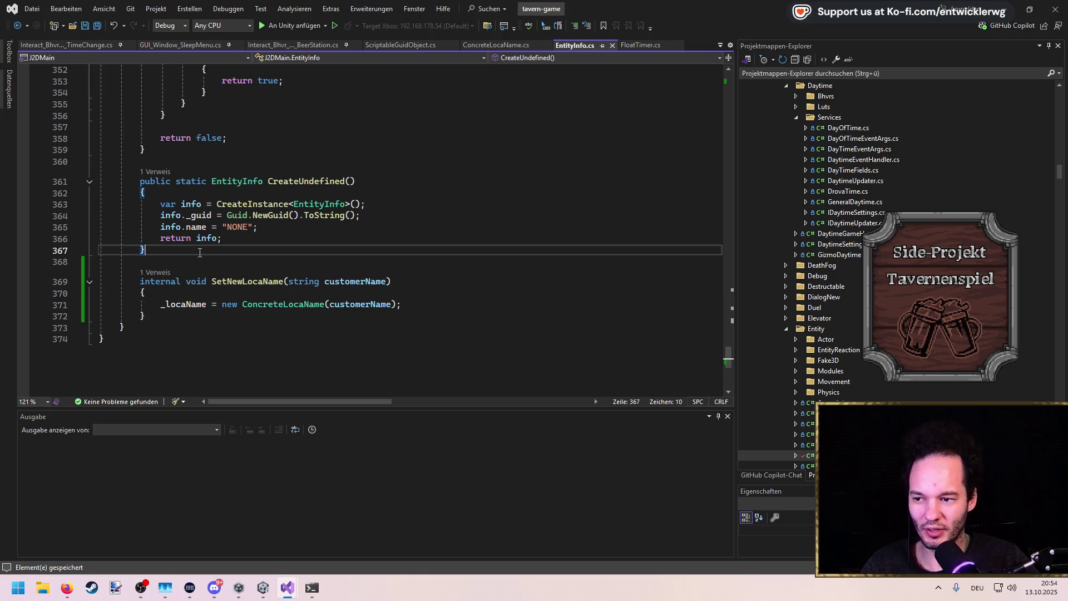
left_click(156, 272)
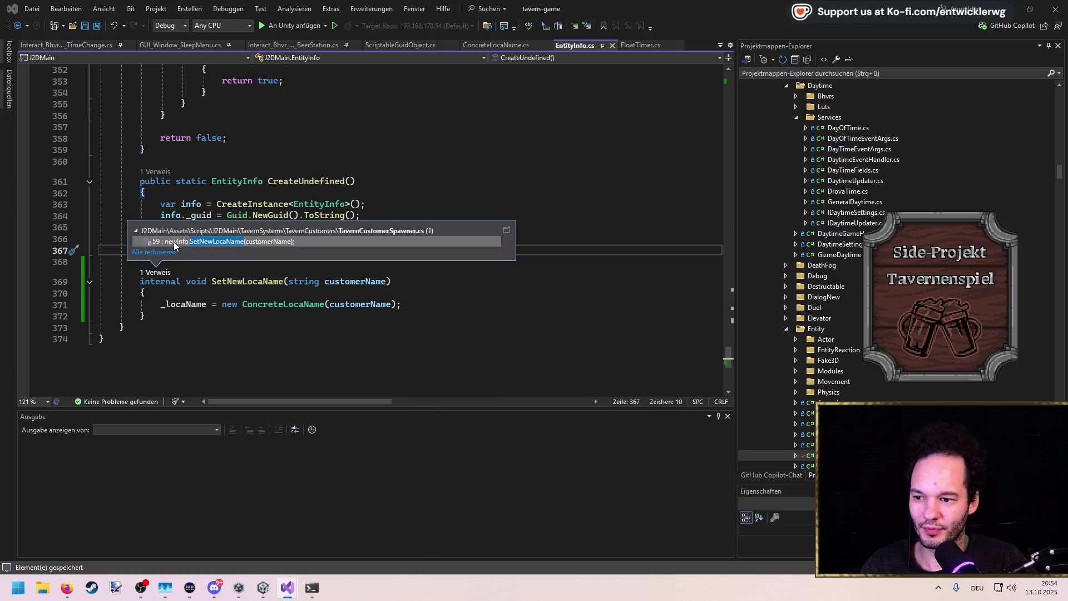
double_click(172, 241)
left_click(315, 245)
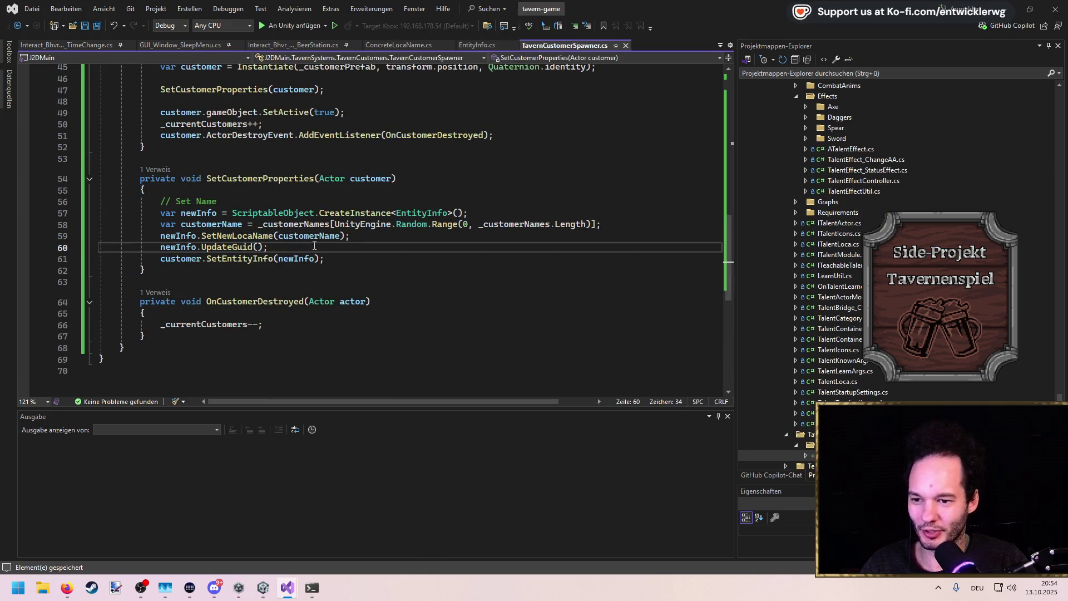
scroll(314, 245, "up", 3)
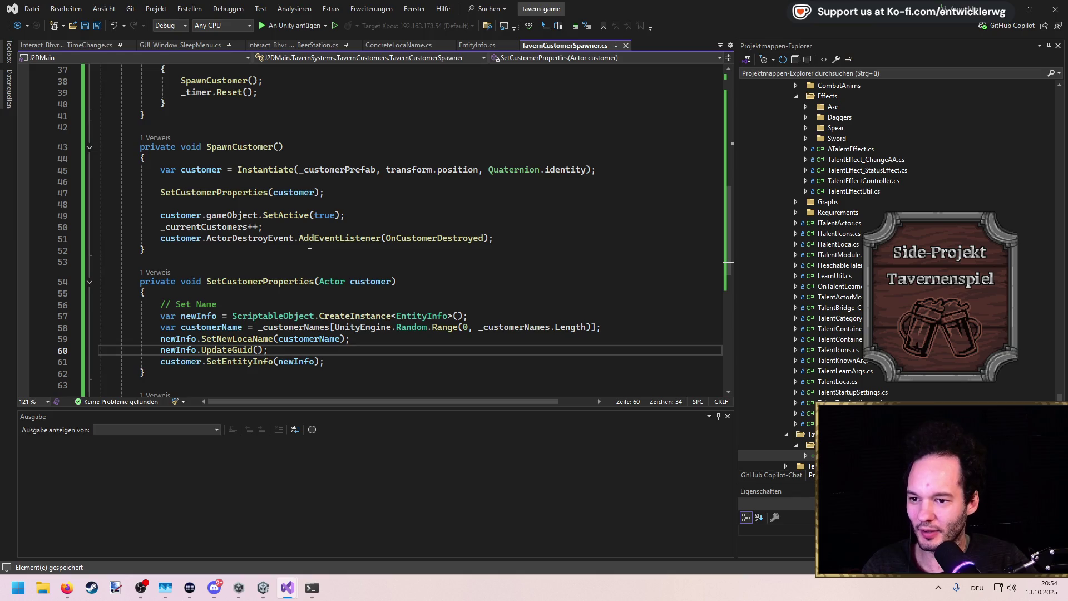
left_click_drag(298, 169, 375, 167)
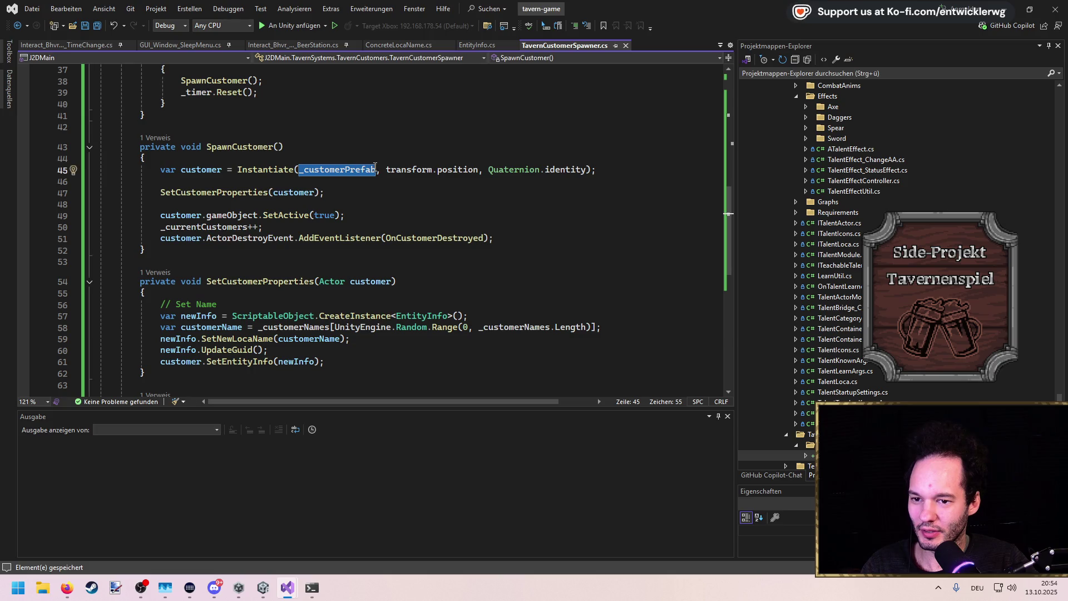
left_click_drag(222, 169, 180, 169)
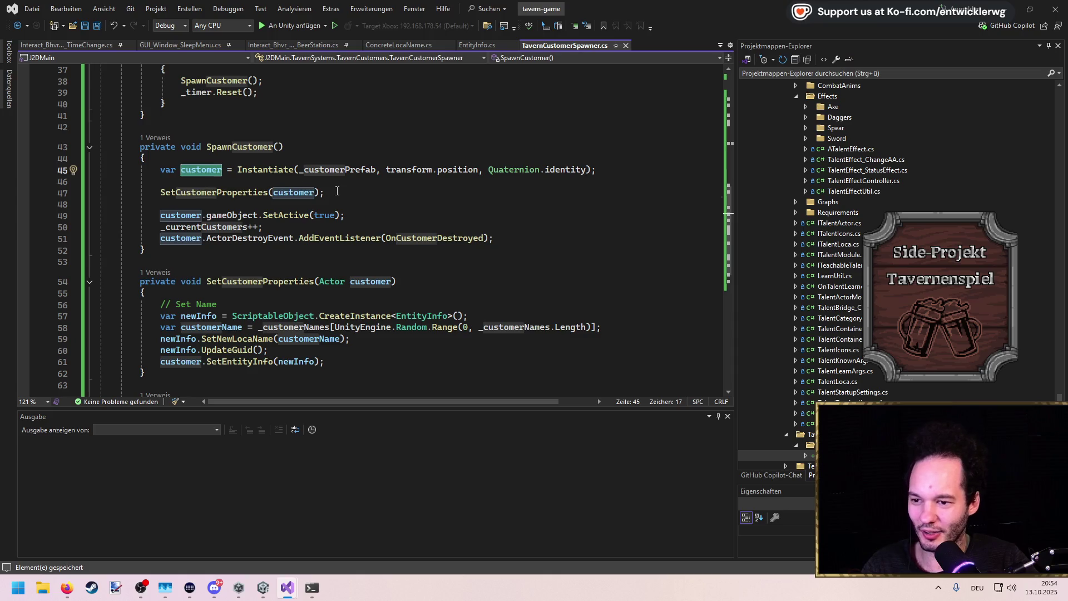
left_click(340, 193)
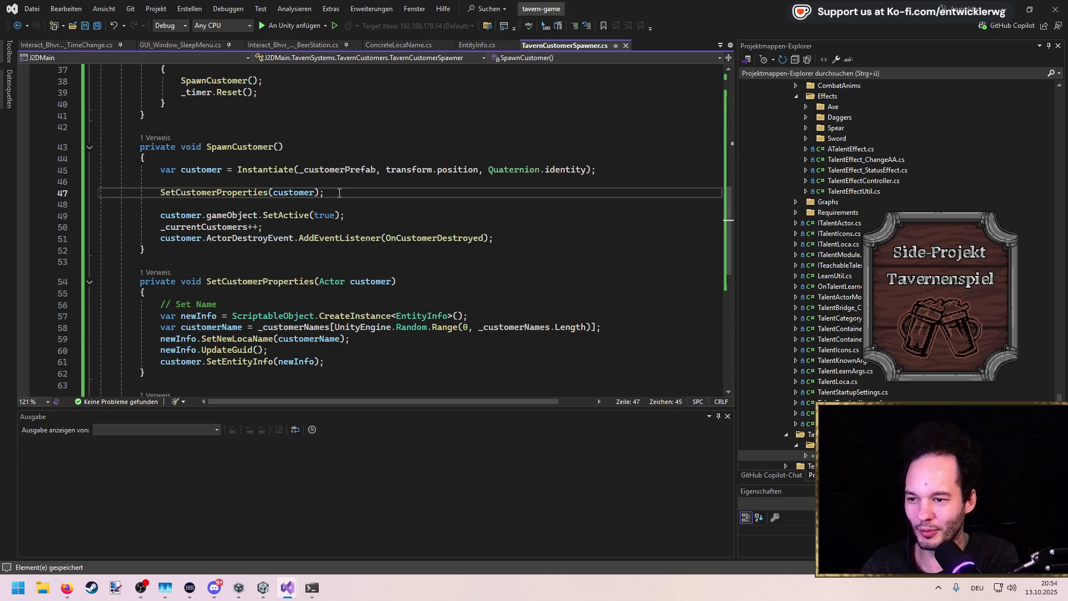
key("Return")
type("Set")
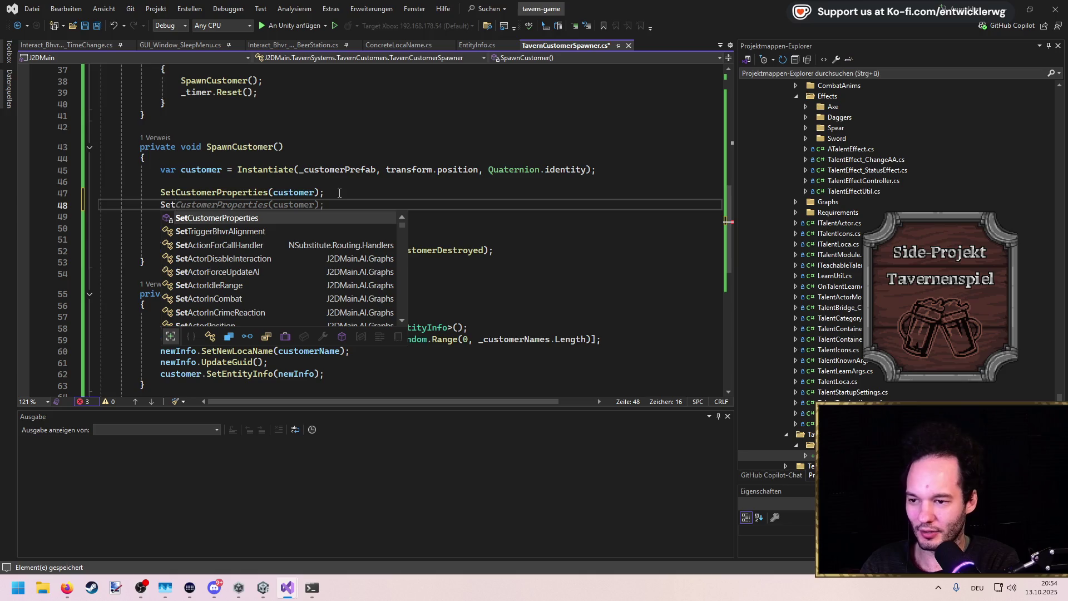
key("BackSpace")
key("BackSpace")
key("BackSpace")
left_click(239, 193, "ctrl")
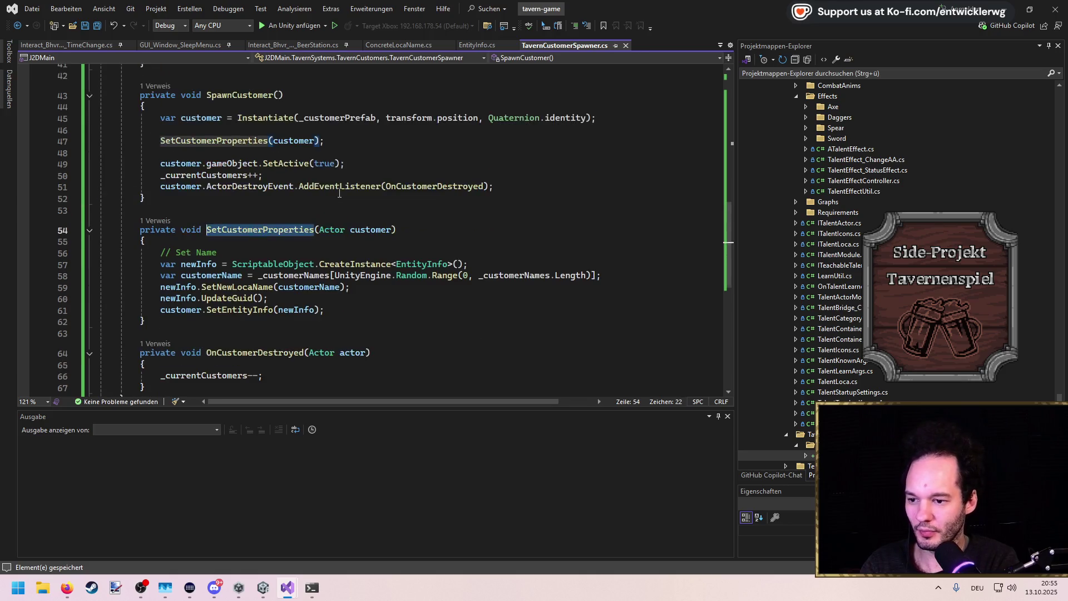
left_click(340, 275)
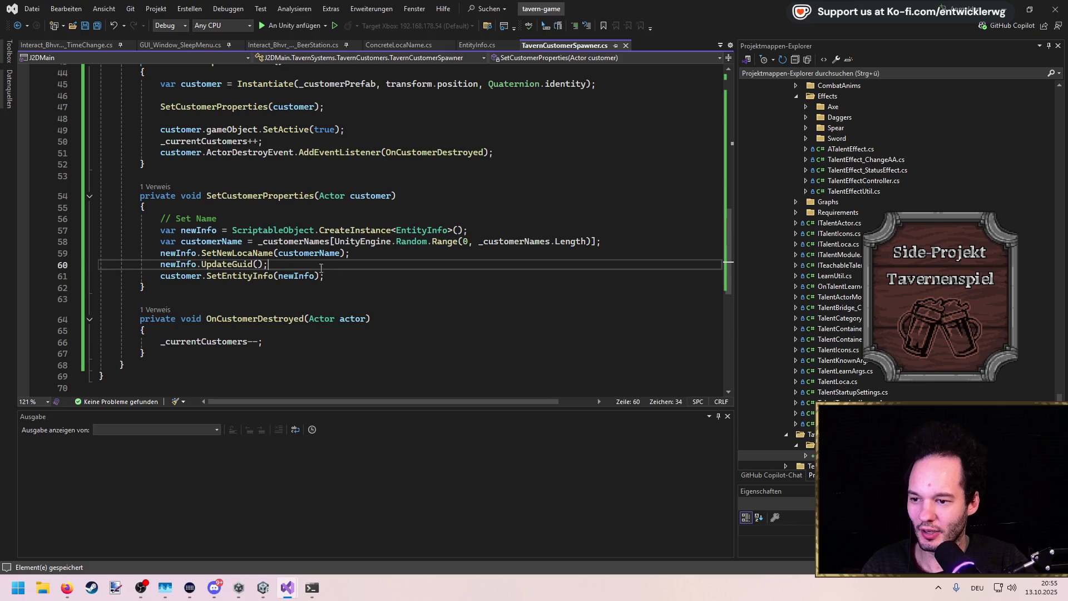
key("Return")
Draft builder.Finalize() and builder.Build() lines, then delete them and save the spawner script
type("AvatarBuilder.")
key("ctrl+BackSpace")
key("ctrl+BackSpace")
type("builder.Finalize();")
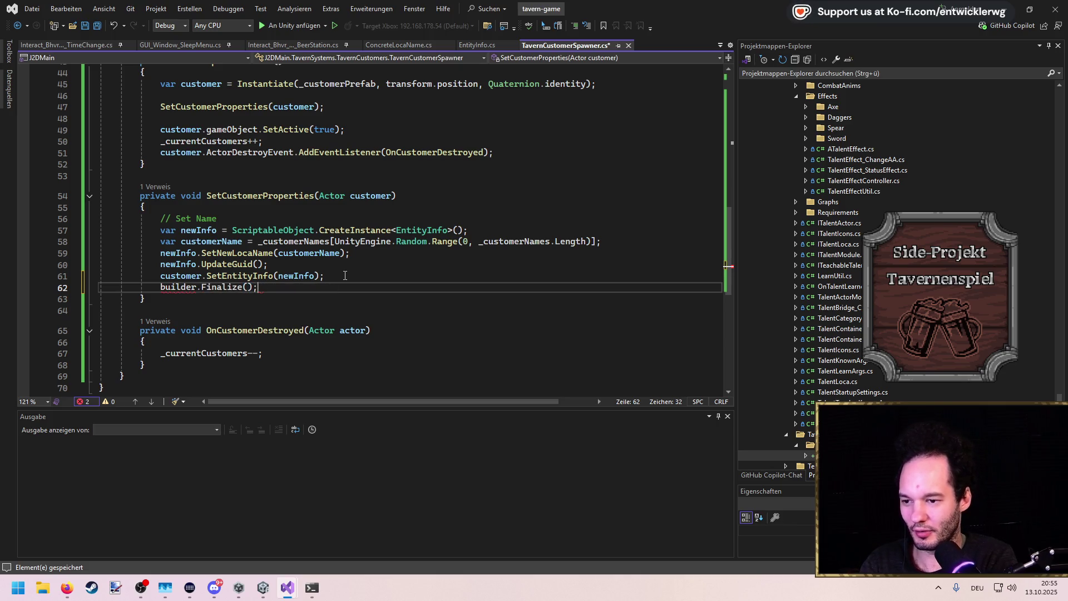
key("Return")
type("builder.B")
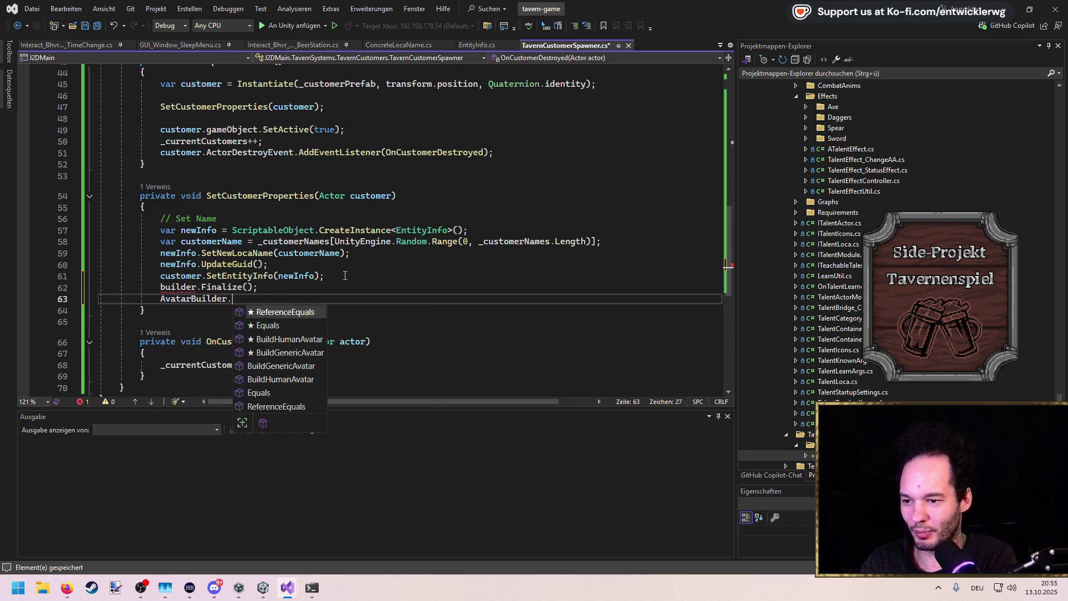
type("uild();")
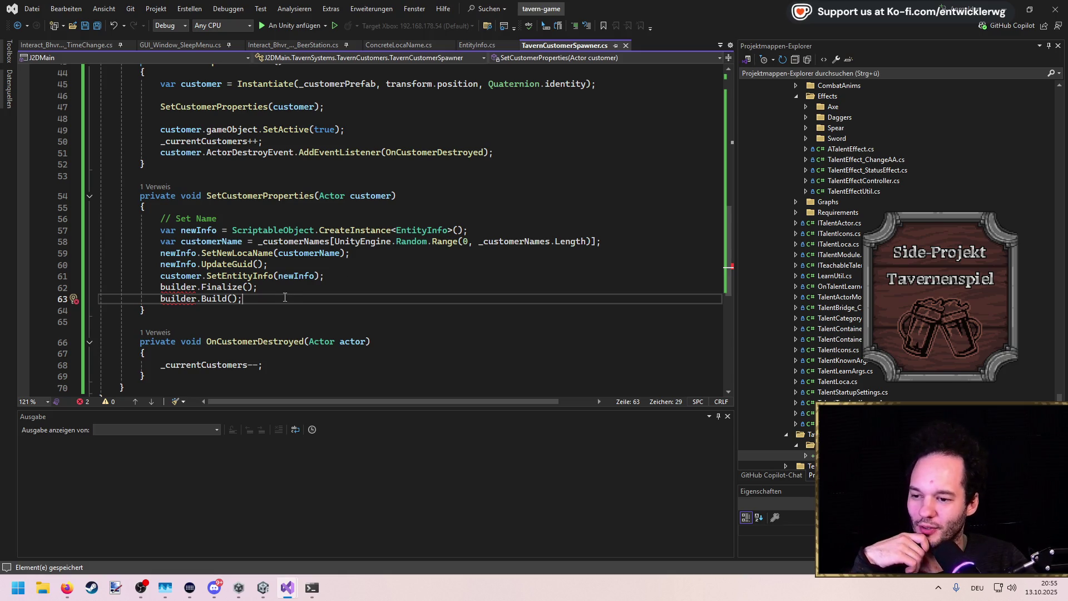
left_click_drag(285, 298, 348, 278)
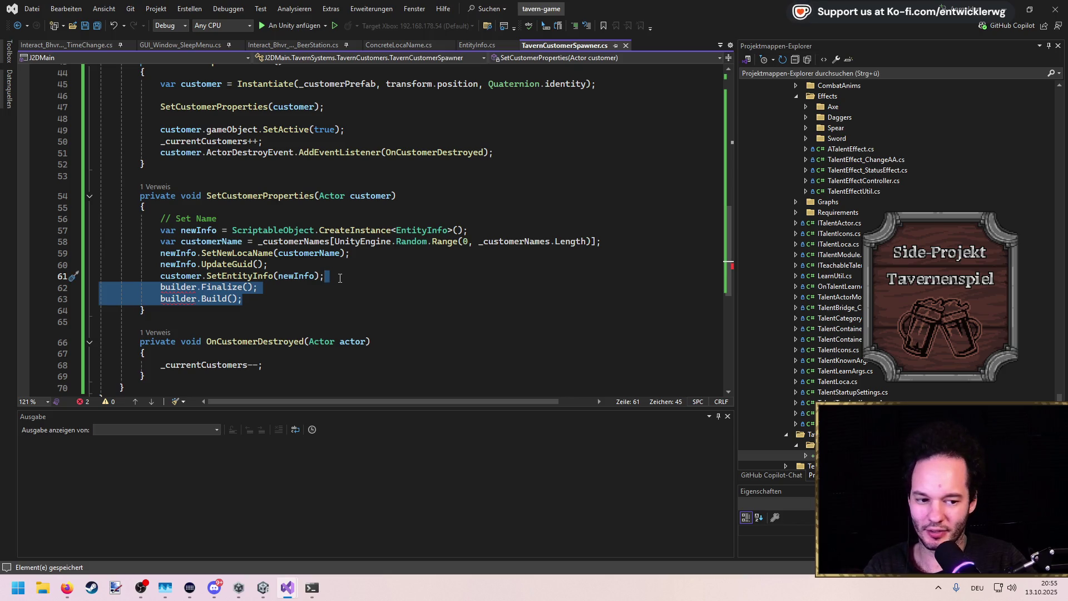
key("Delete")
key("ctrl+s")
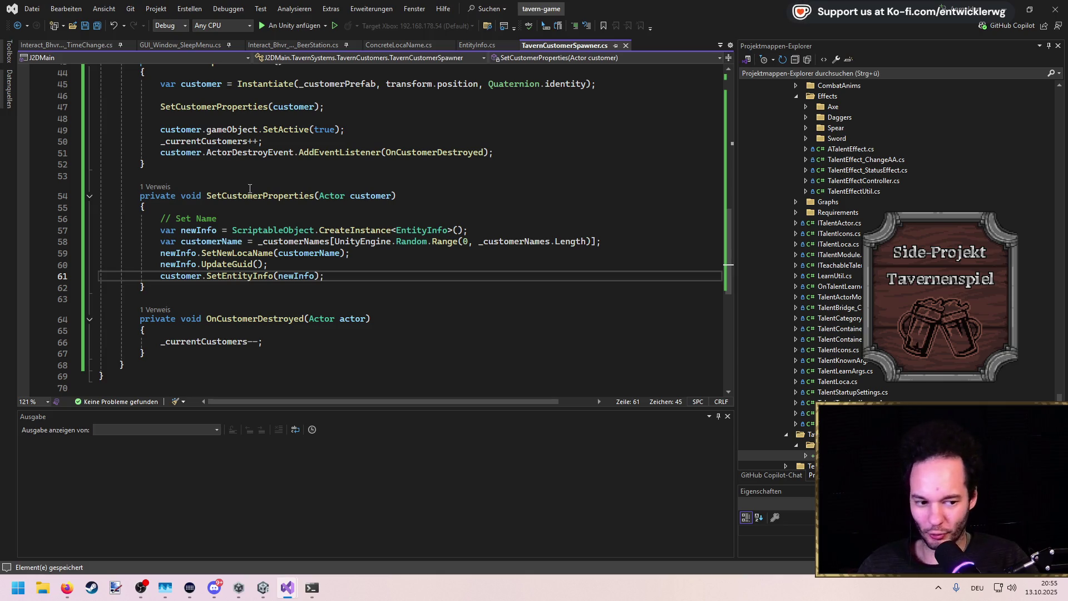
Review the name-setting and UpdateGuid lines in SetCustomerProperties
left_click(253, 207)
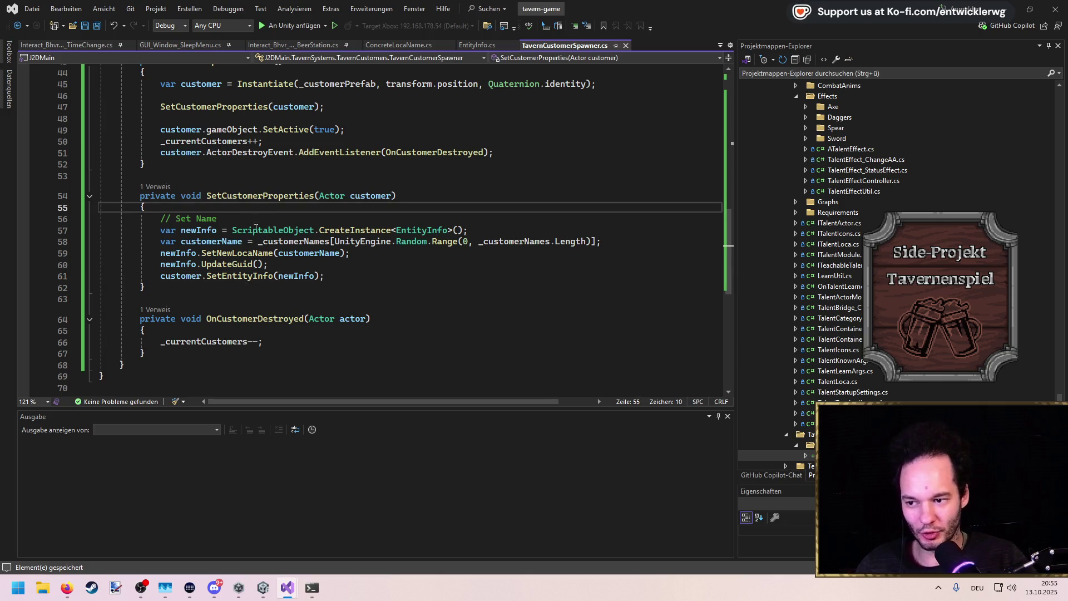
left_click(349, 276, "shift")
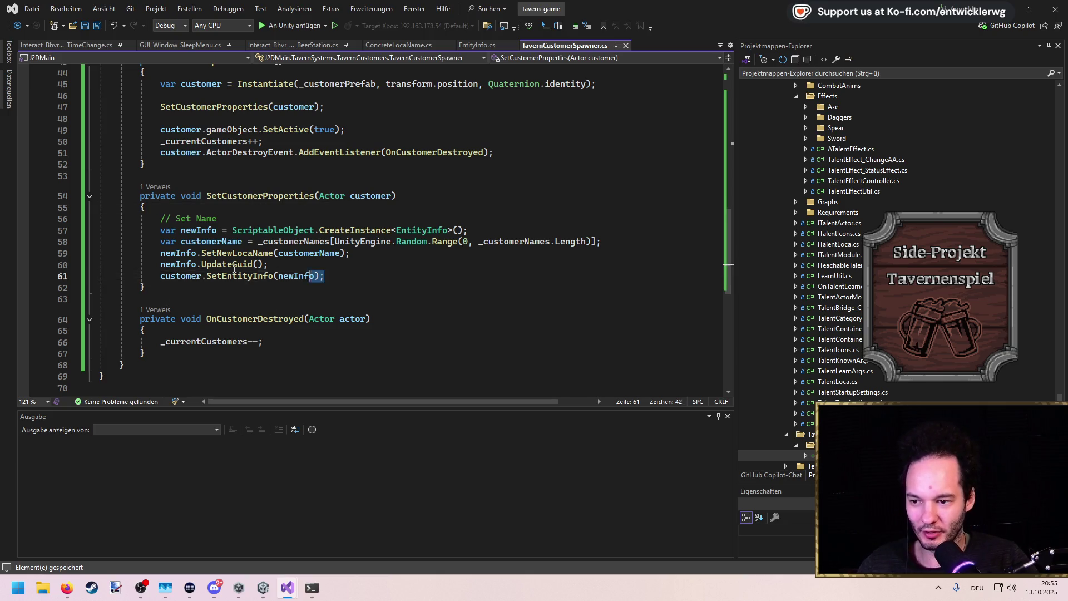
left_click(347, 278)
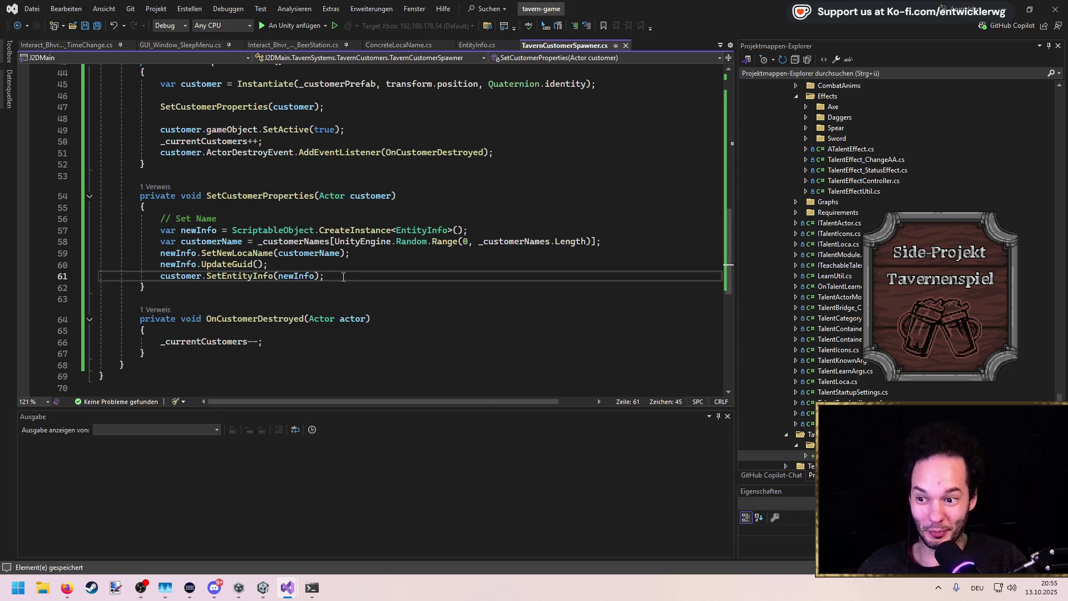
left_click(293, 266)
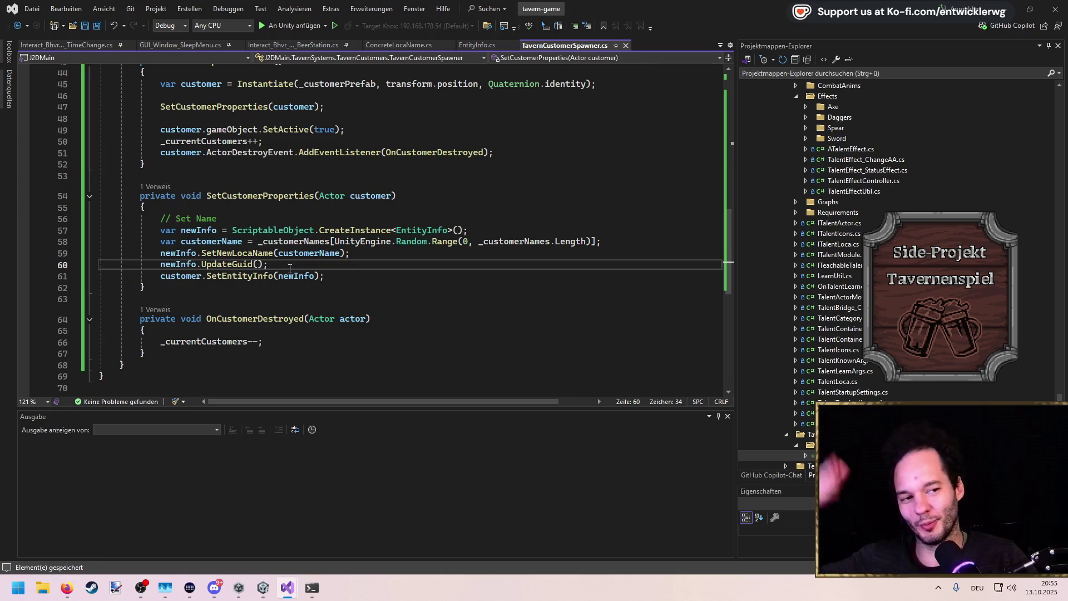
left_click(361, 280)
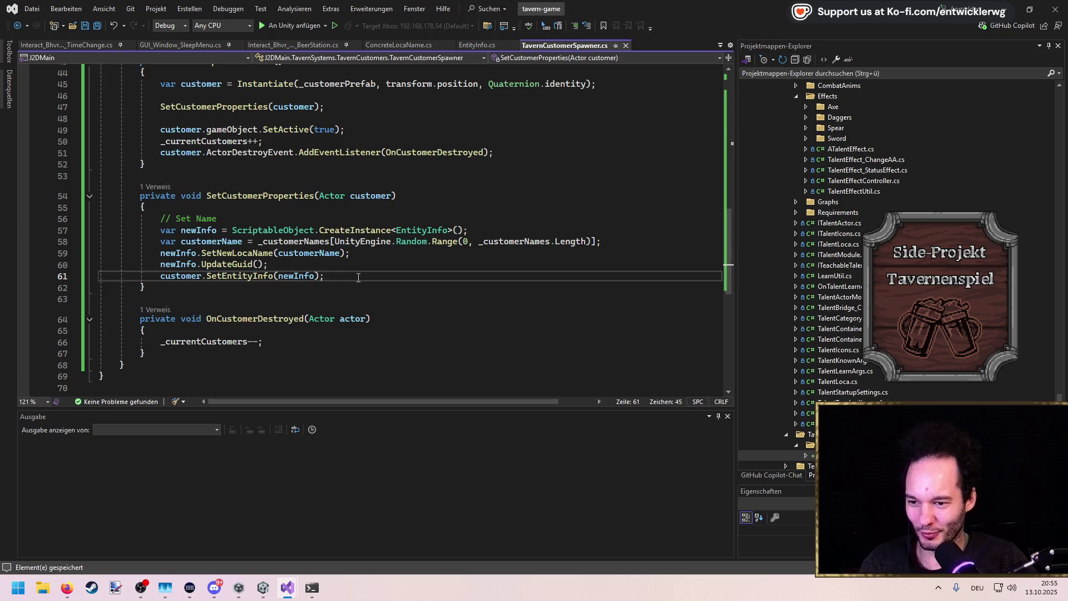
left_click(334, 261)
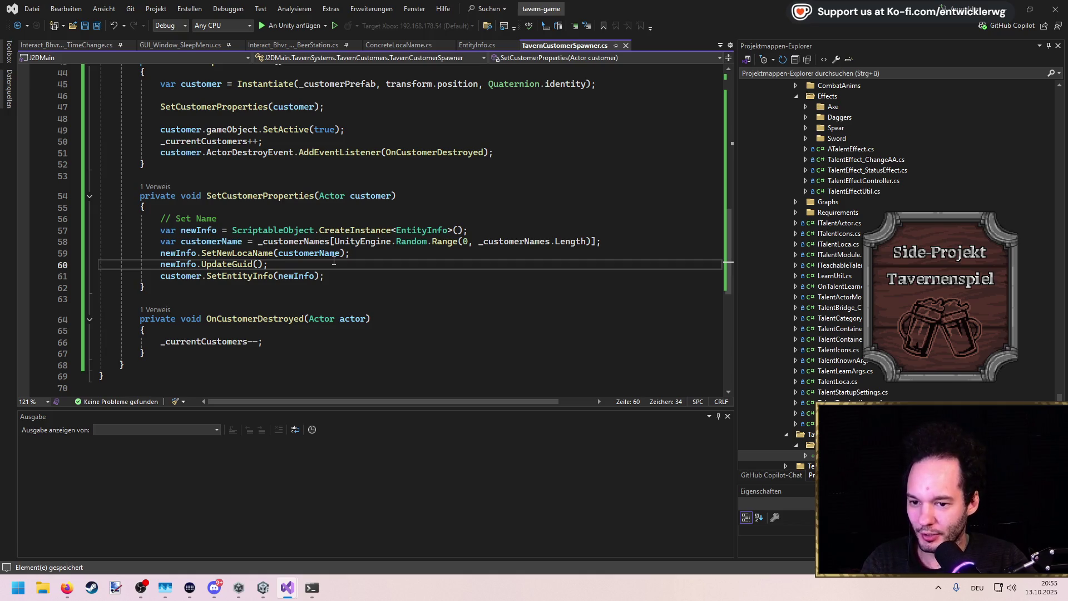
left_click(341, 276)
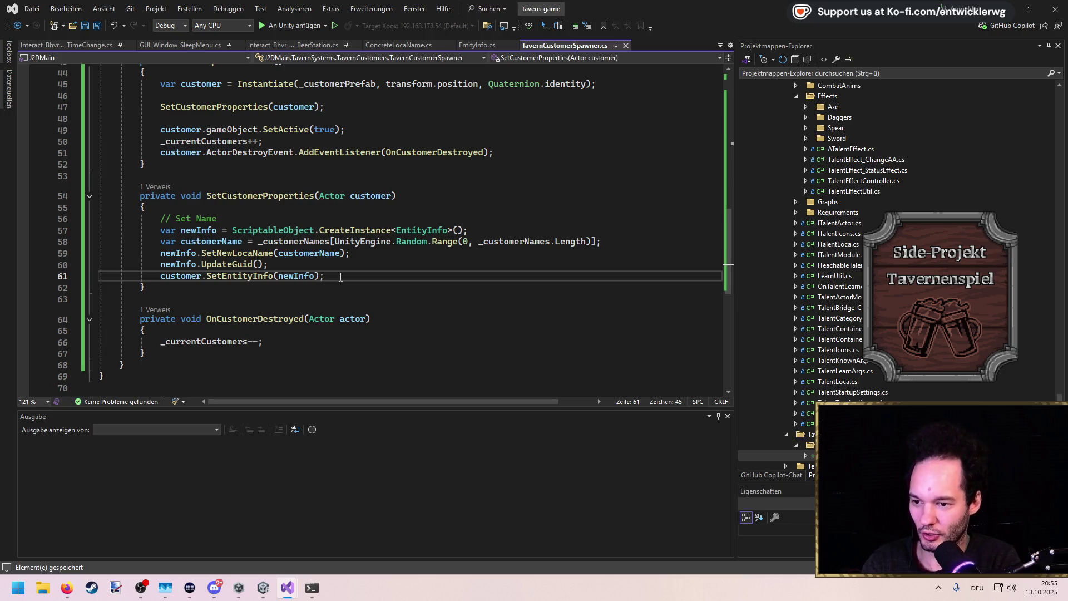
Replace UpdateGuid on line 60 with newInfo.ForceSetGuid(Guid.NewGuid().ToString()); and save
key("Up")
key("ctrl+shift+Left")
key("ctrl+shift+Left")
key("BackSpace")
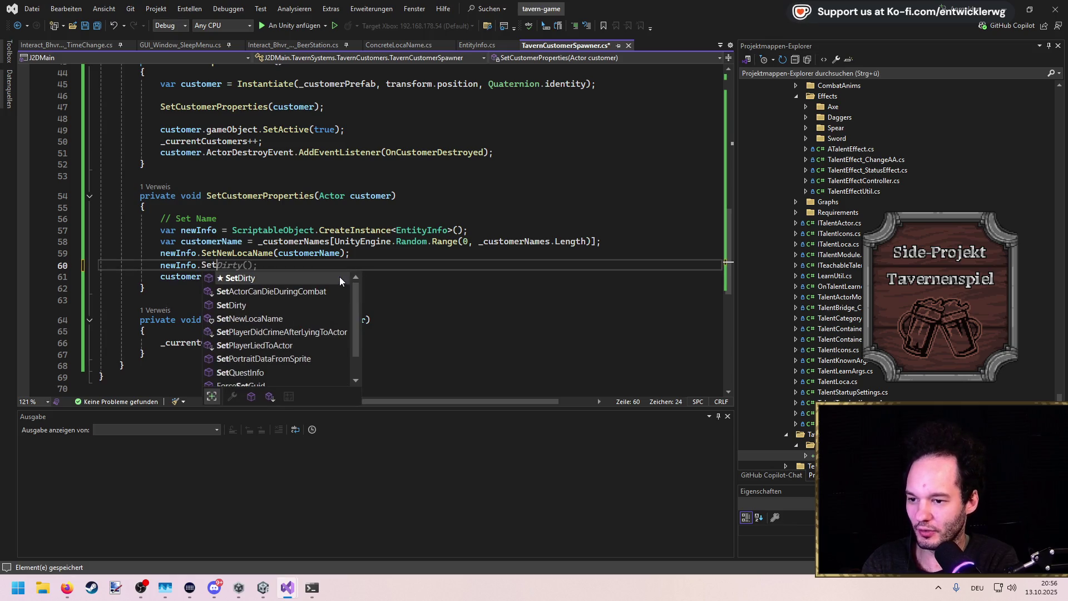
type("forc")
key("Tab")
type("(G")
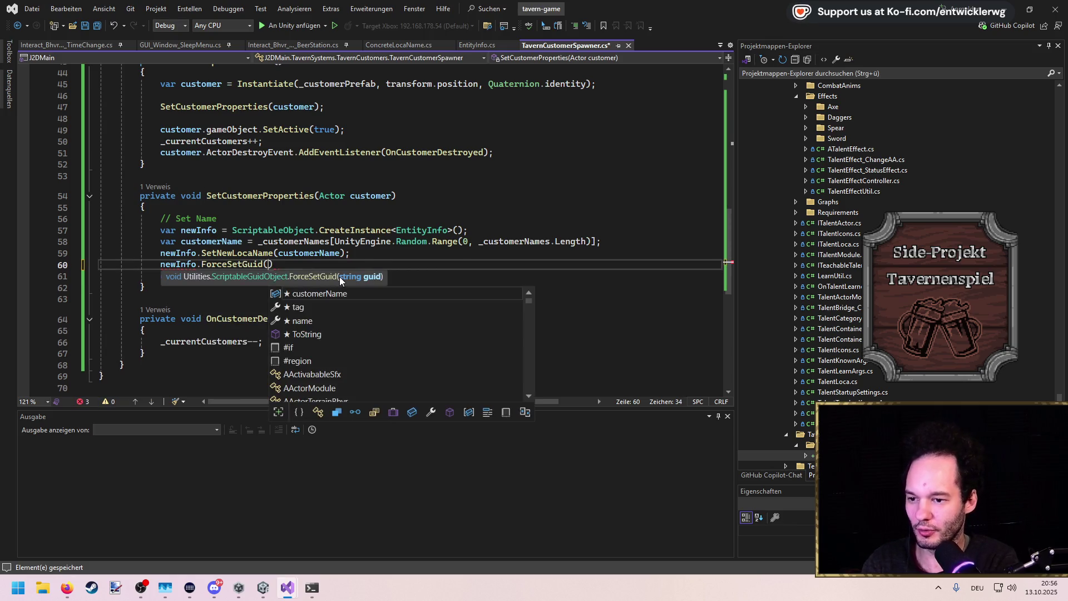
type("uid.NewGuid().ToString());")
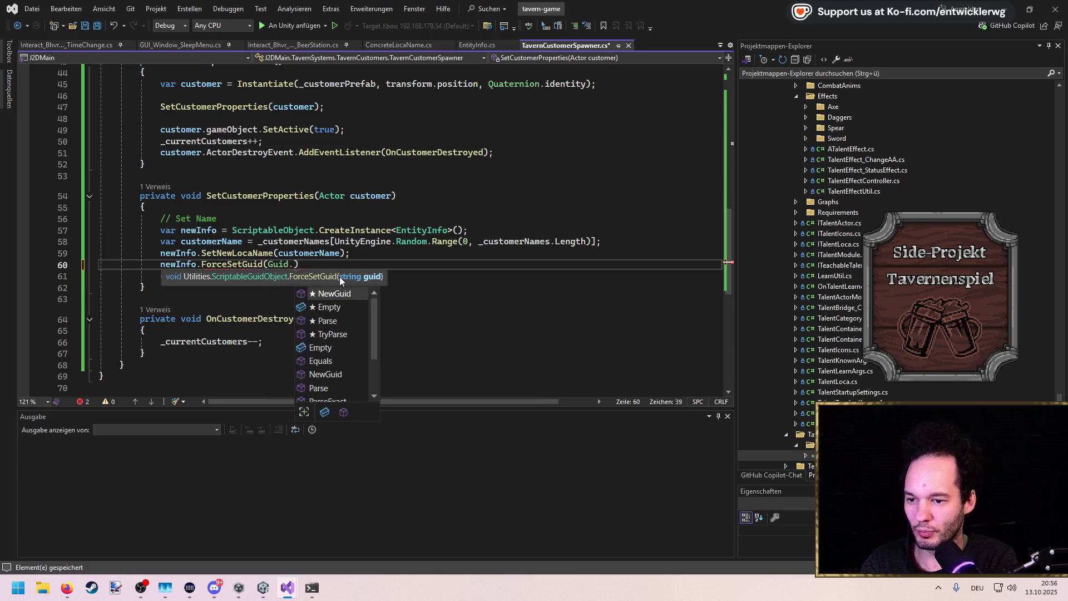
key("ctrl+s")
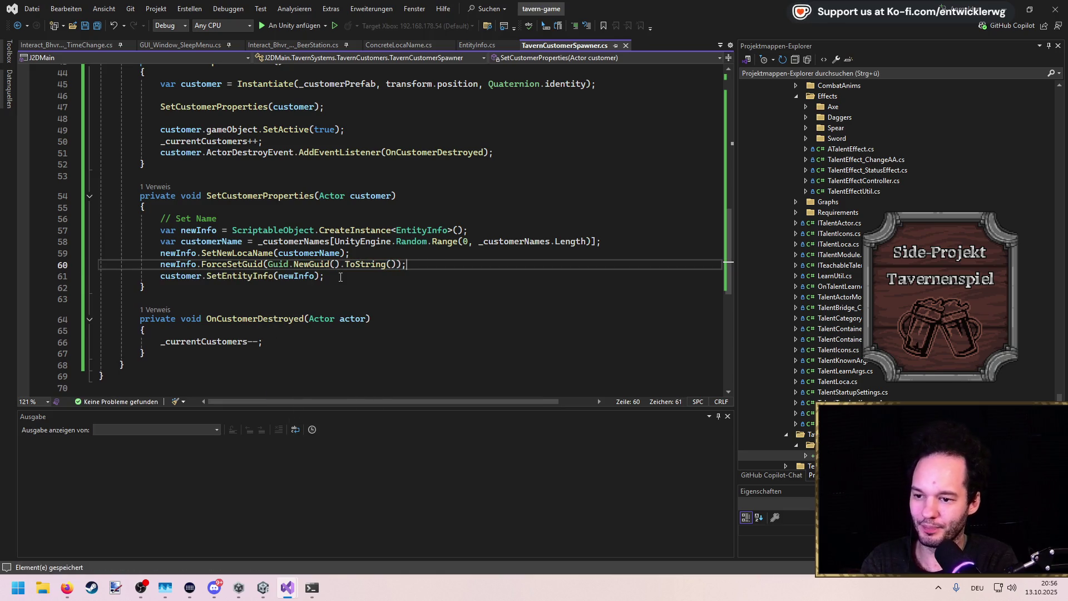
Review the Set Name lines, newInfo usages and the customer counter increment
left_click(359, 215)
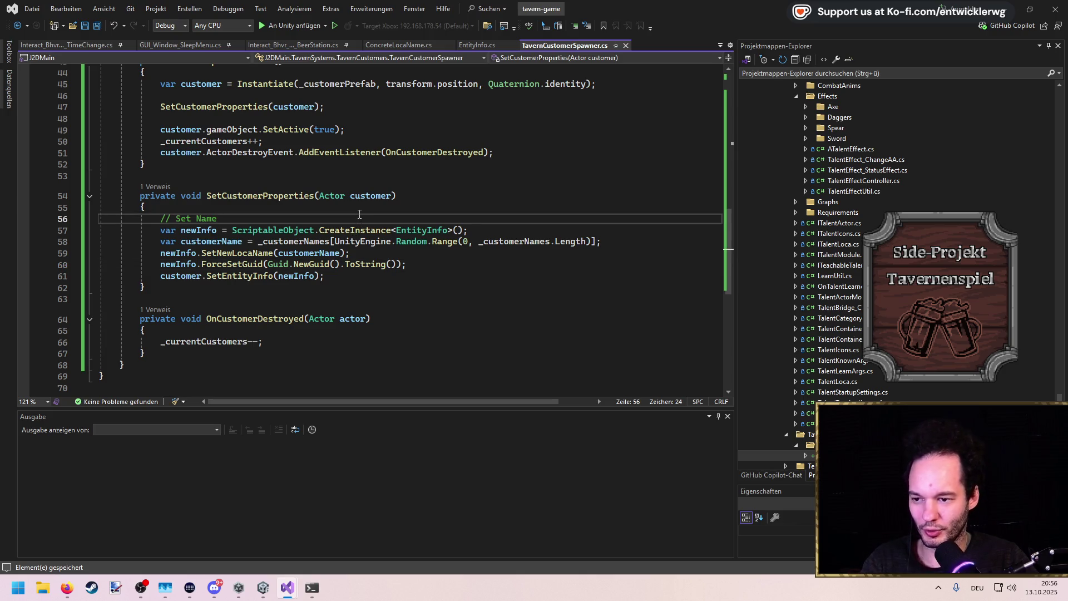
left_click_drag(159, 253, 451, 261)
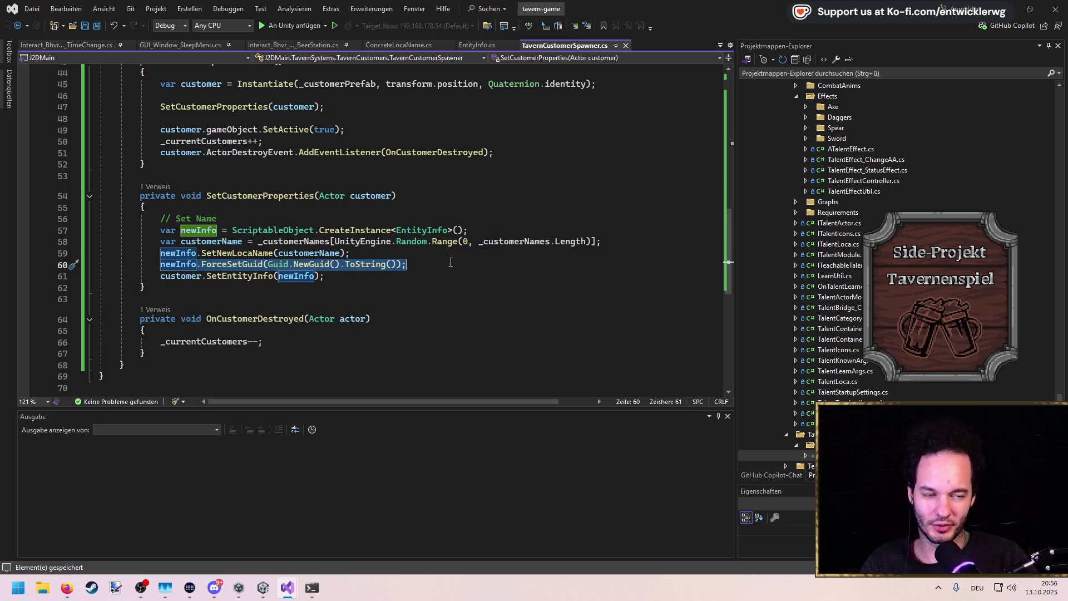
double_click(188, 232)
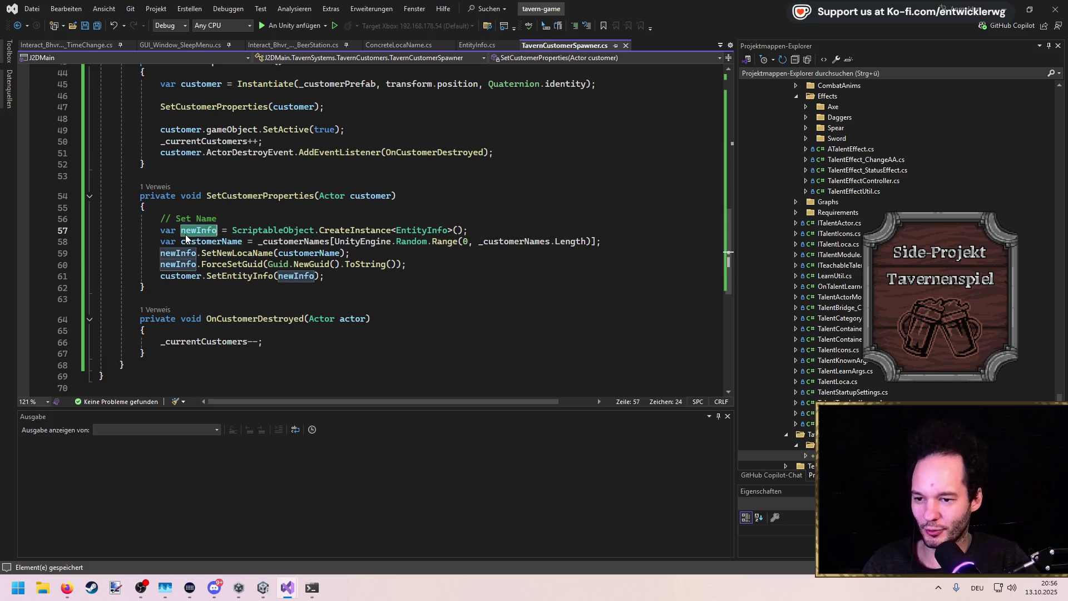
left_click(386, 257)
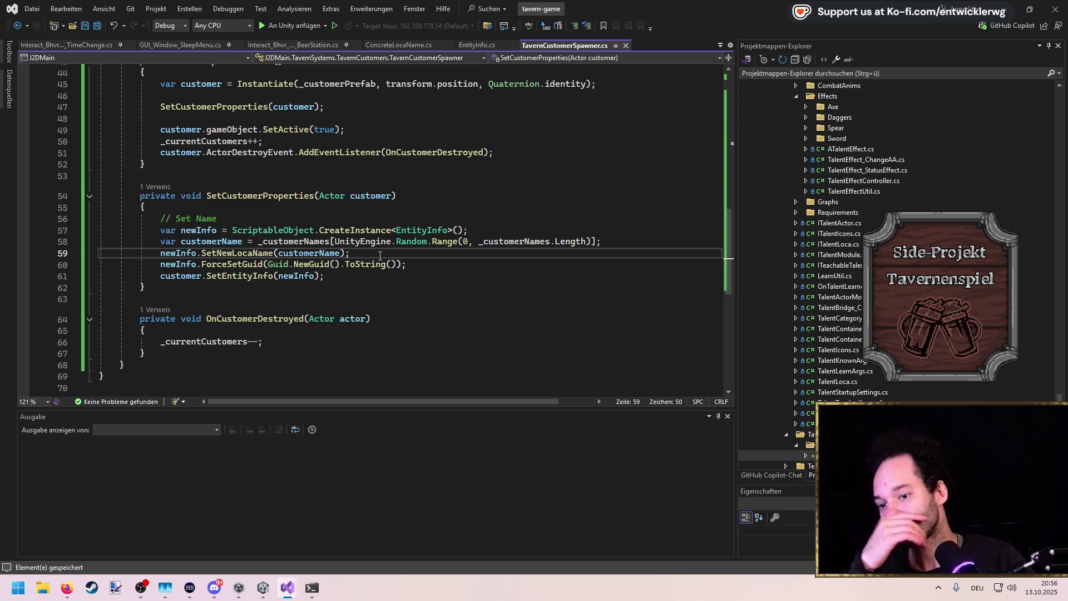
scroll(378, 259, "up", 2)
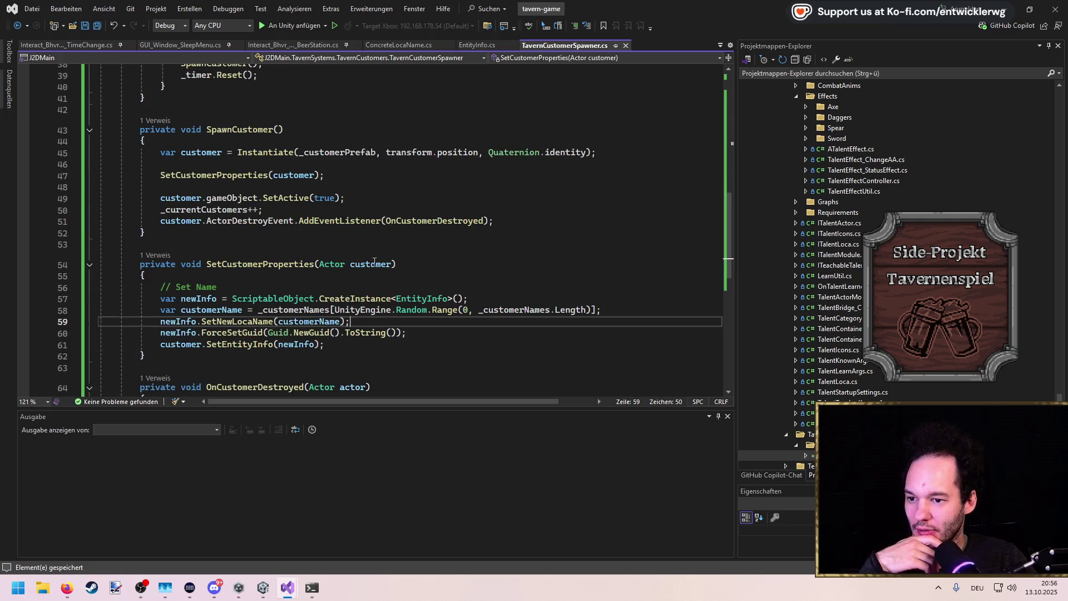
left_click(371, 209)
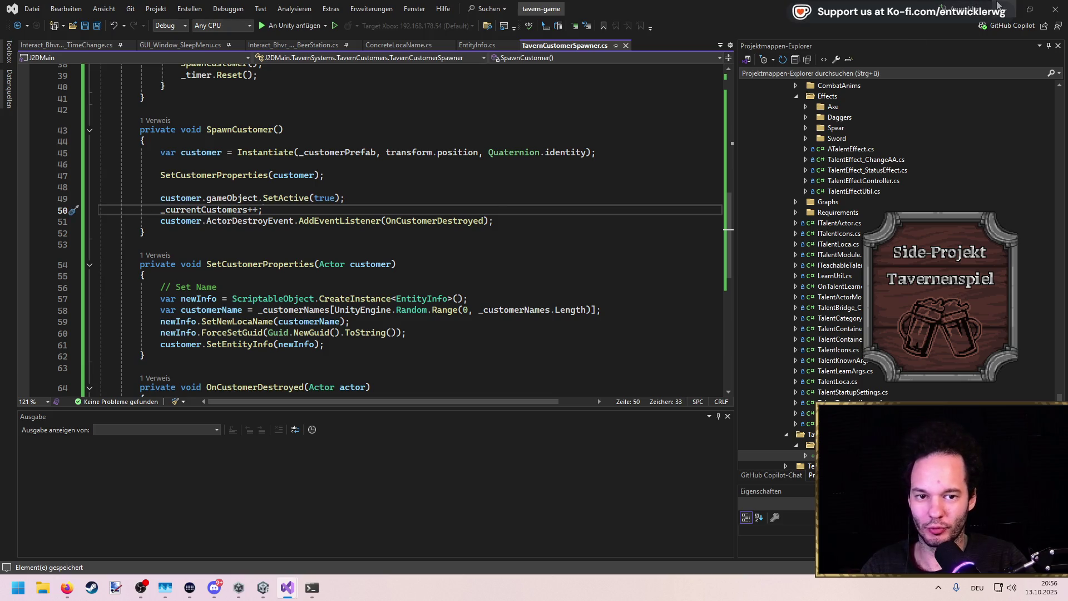
scroll(539, 222, "up", 12)
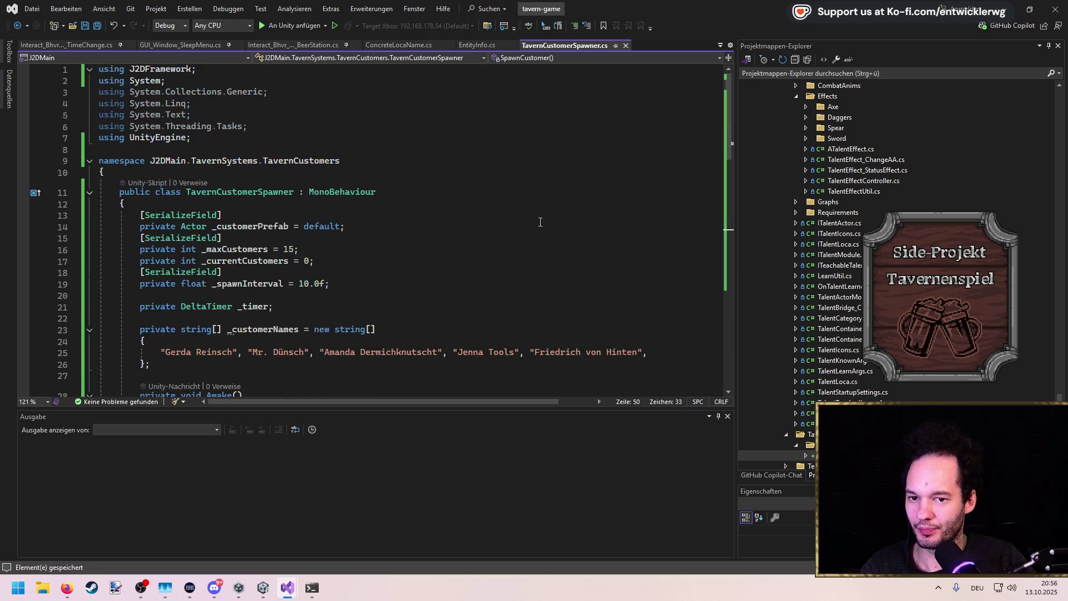
left_click(1004, 9)
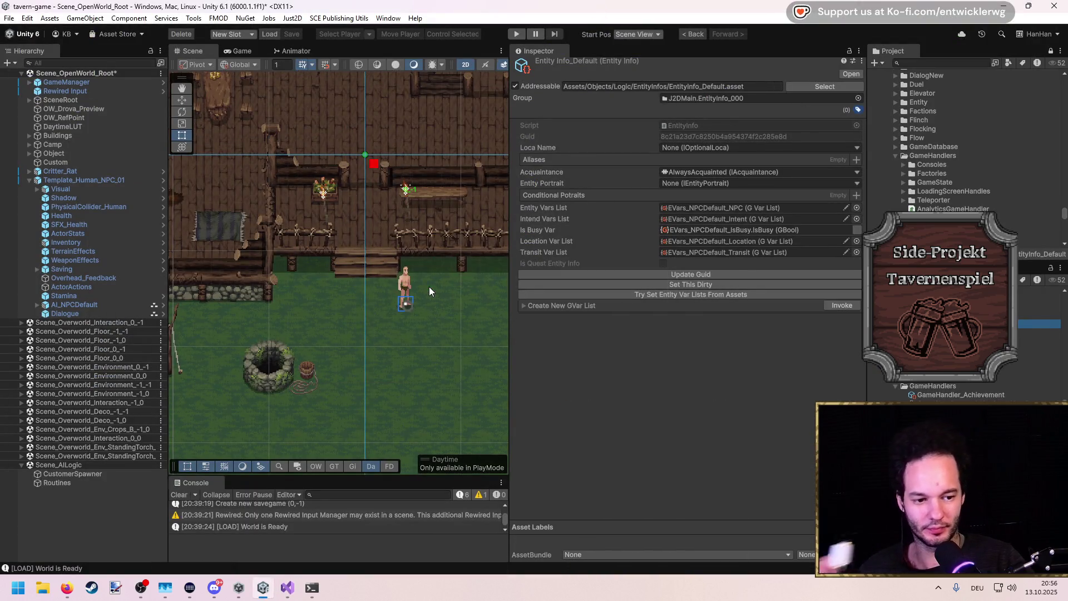
Select CustomerSpawner in the Hierarchy and search Add Component for 'spawner'
key("alt+Tab")
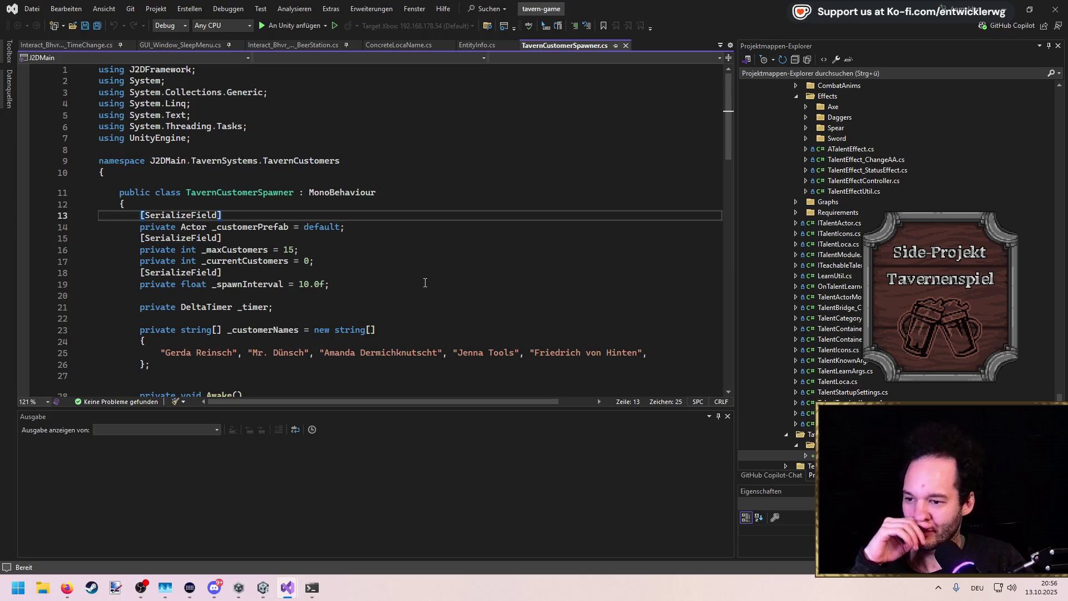
scroll(416, 264, "down", 3)
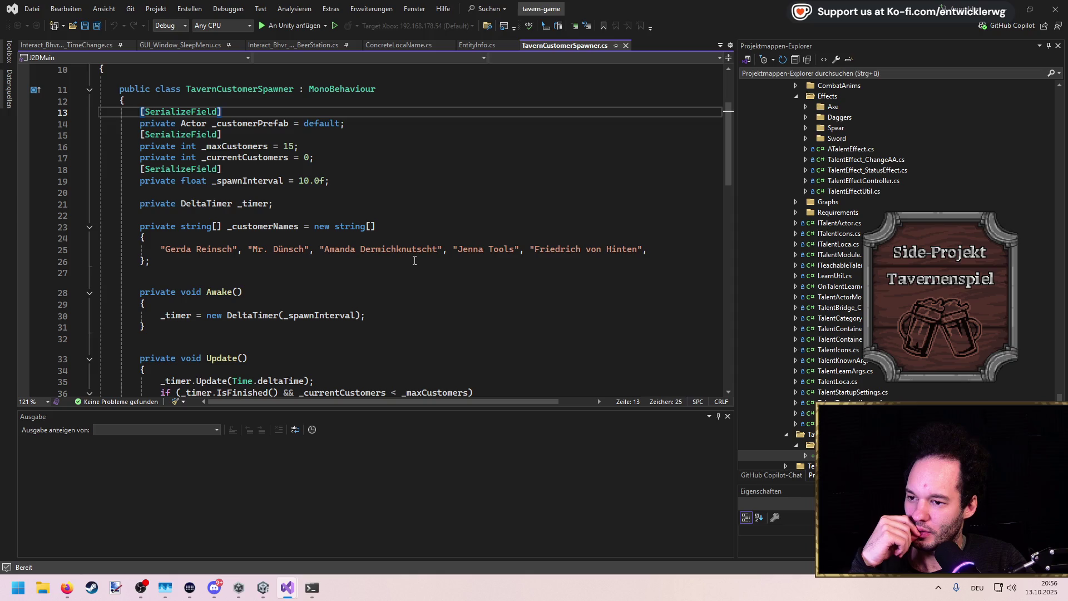
key("alt+Tab")
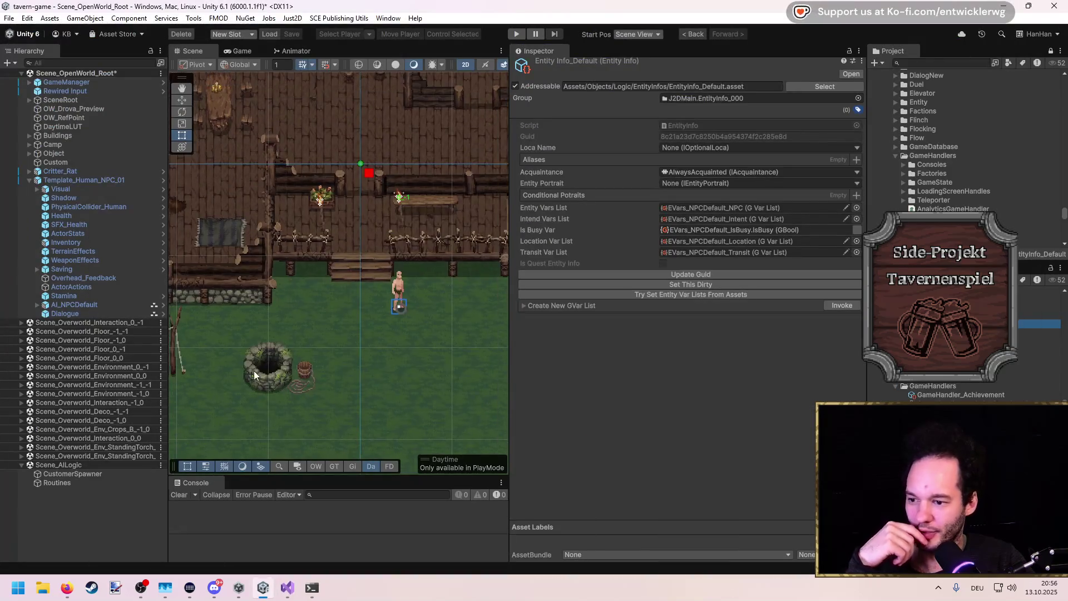
left_click(87, 473)
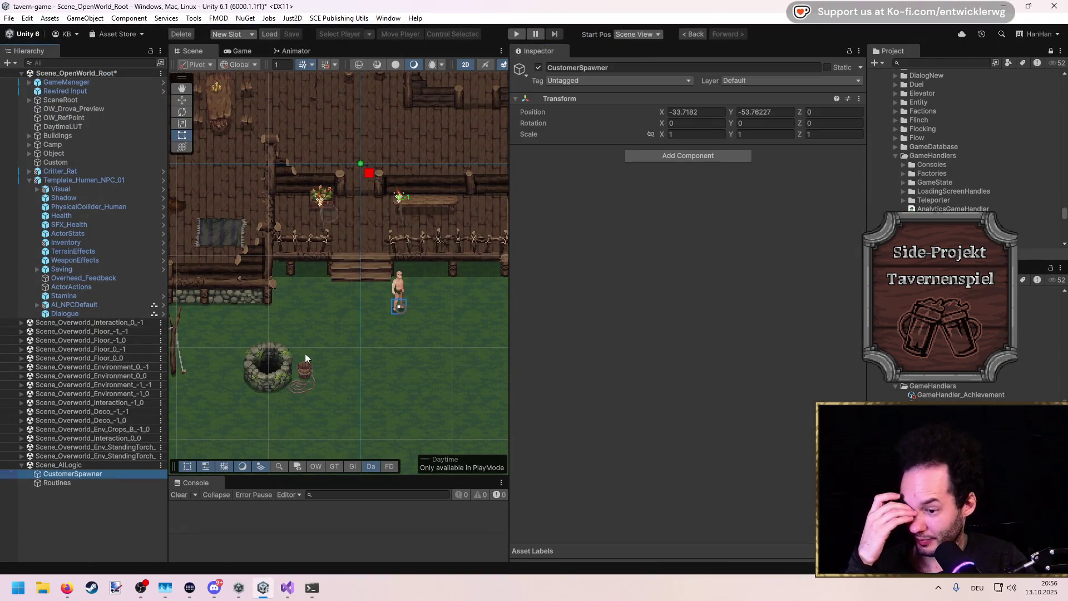
left_click(690, 153)
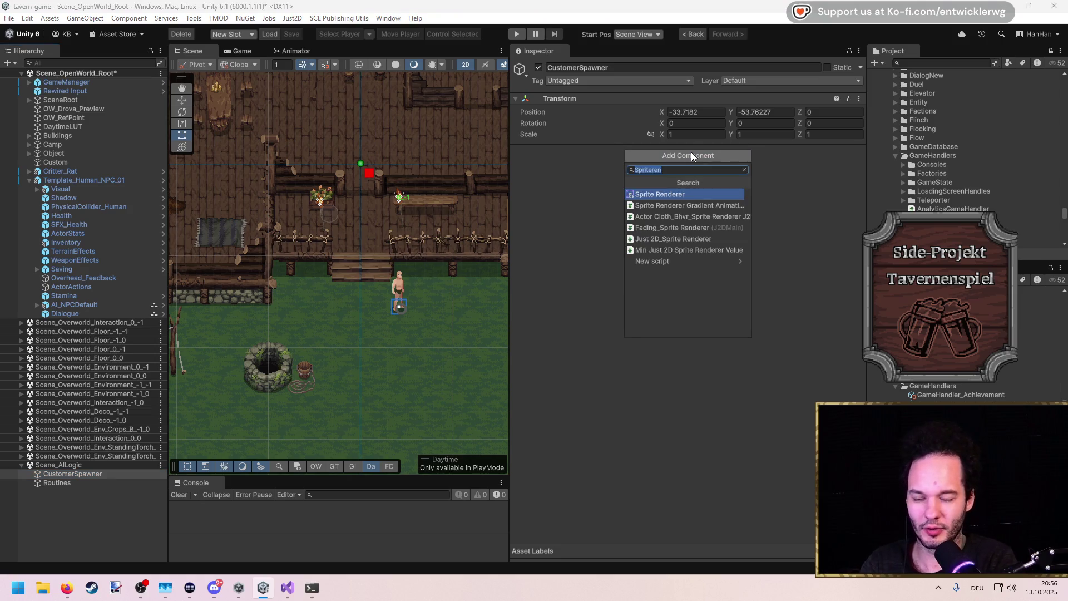
type("süawner")
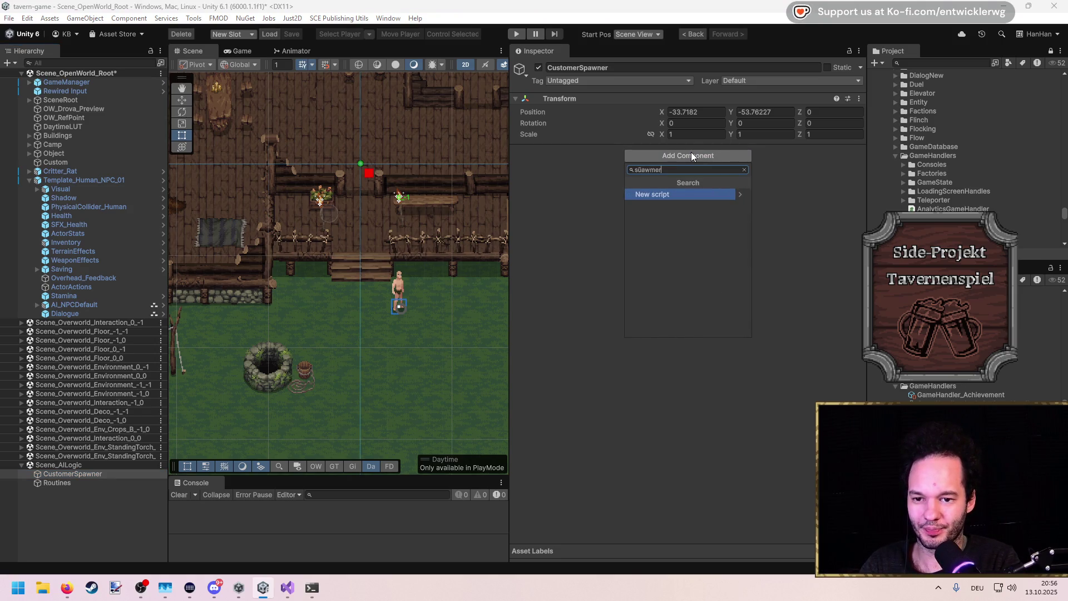
key("BackSpace")
type("pawner")
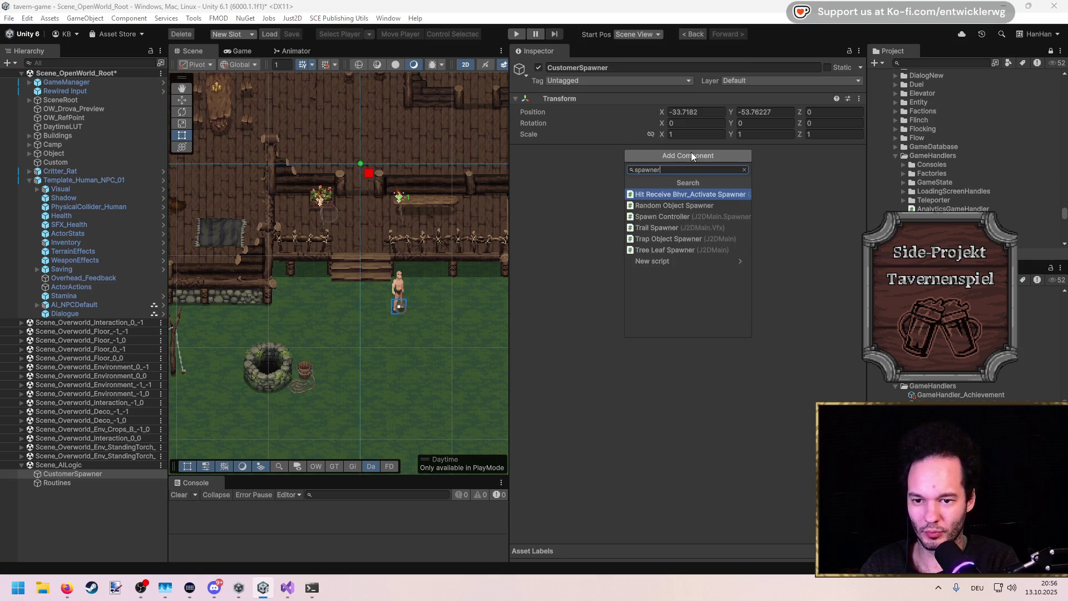
Close the spawner results without adding anything and check script compilation in Background Tasks
key("Down")
key("Down")
key("Down")
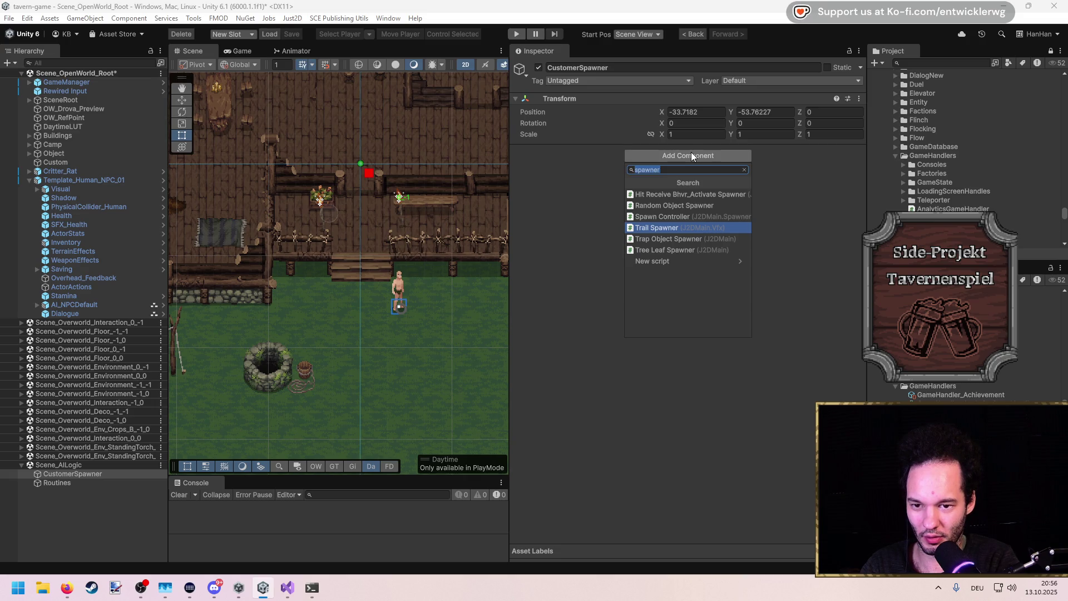
left_click(582, 185)
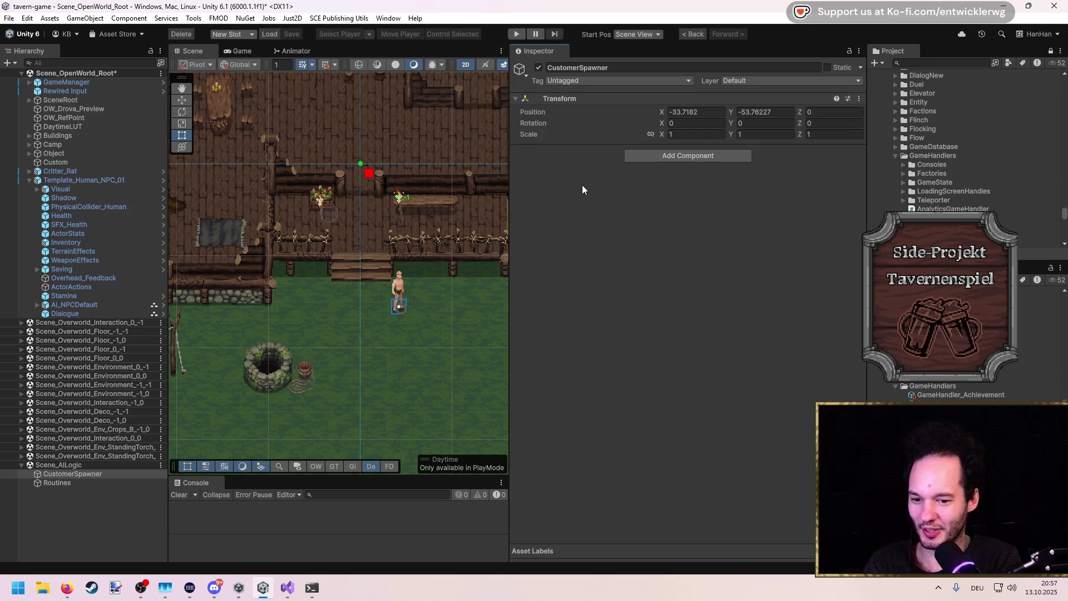
left_click(1001, 568)
left_click_drag(744, 228, 687, 238)
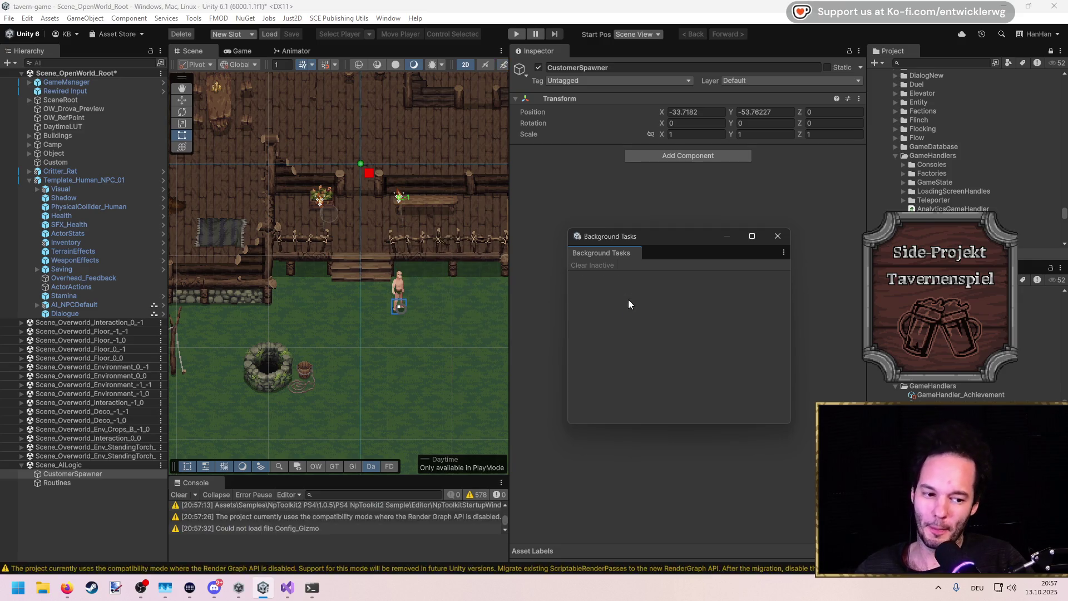
Close Background Tasks and add the Tavern Customer Spawner component to CustomerSpawner
left_click(777, 236)
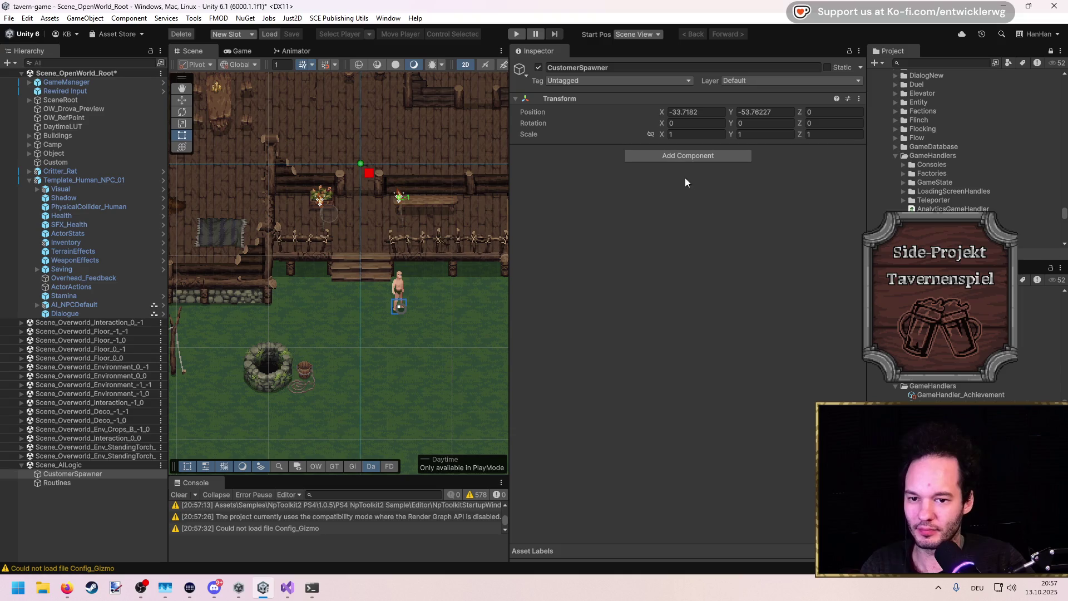
left_click(676, 159)
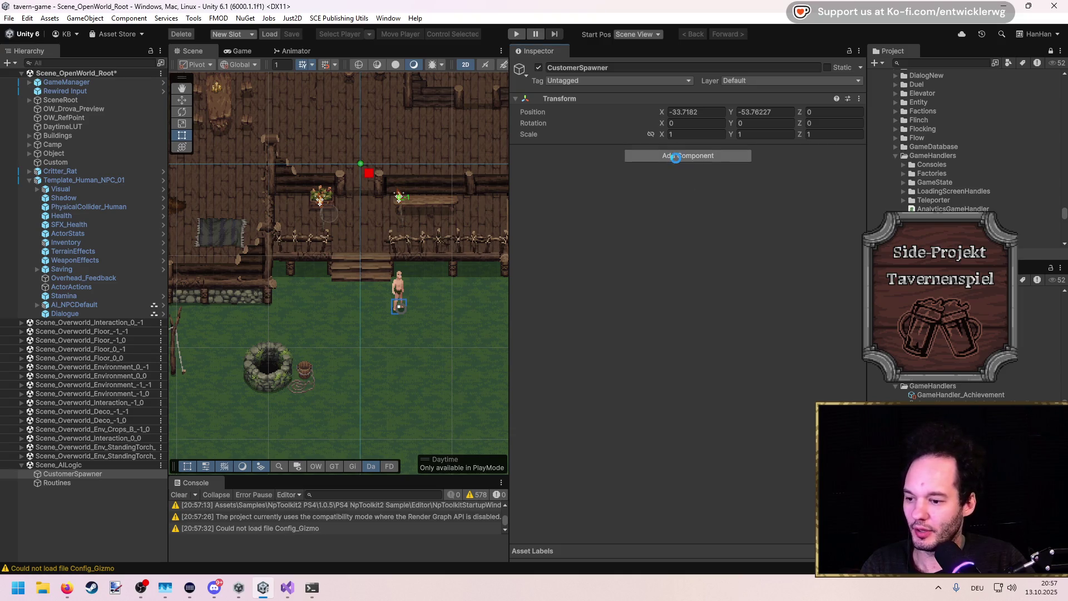
key("Down")
key("Down")
key("Down")
key("Return")
scroll(339, 335, "down", 2)
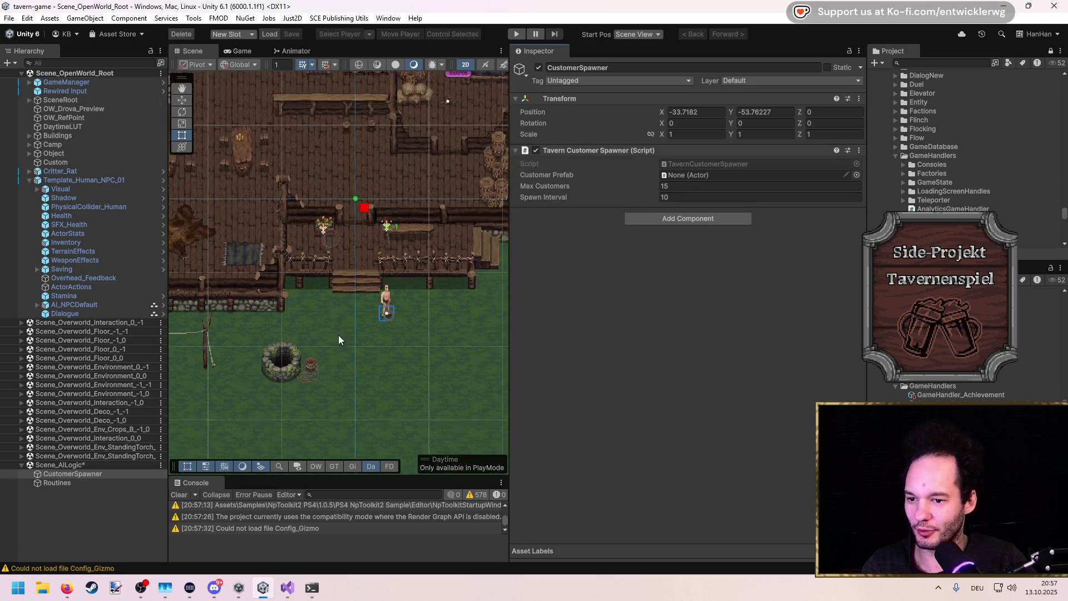
Move CustomerSpawner into the scene view and drag it to X -600, Y -353 on the grass
left_click_drag(338, 335, 347, 271)
right_click(562, 98)
left_click(581, 205)
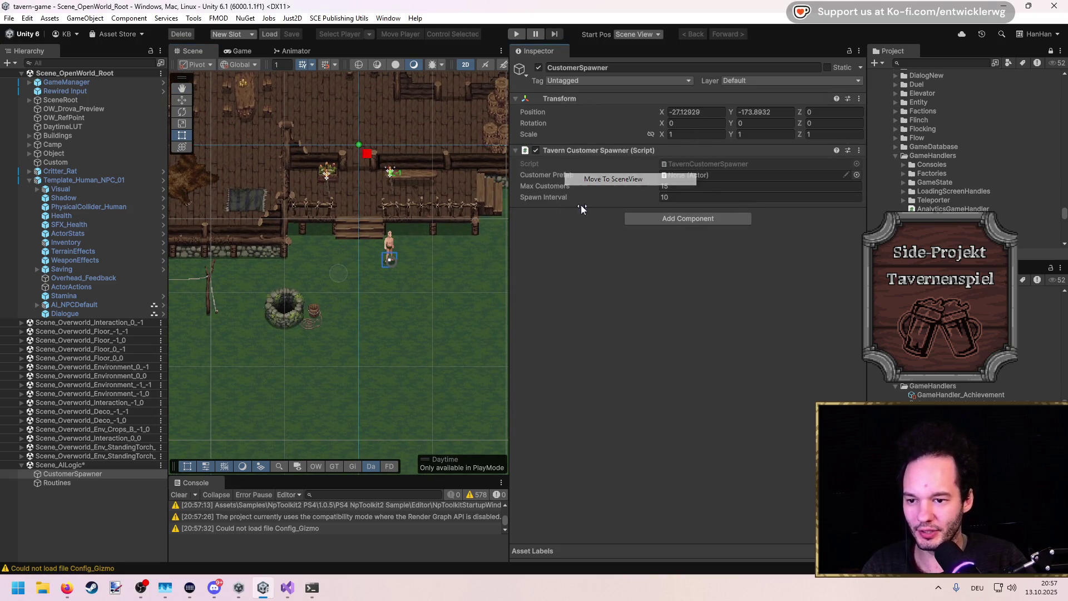
key("f")
mouse_move(451, 269)
left_mouse_down()
mouse_move(202, 354)
mouse_move(256, 348)
left_mouse_up()
scroll(382, 352, "down", 2)
scroll(260, 351, "up", 2)
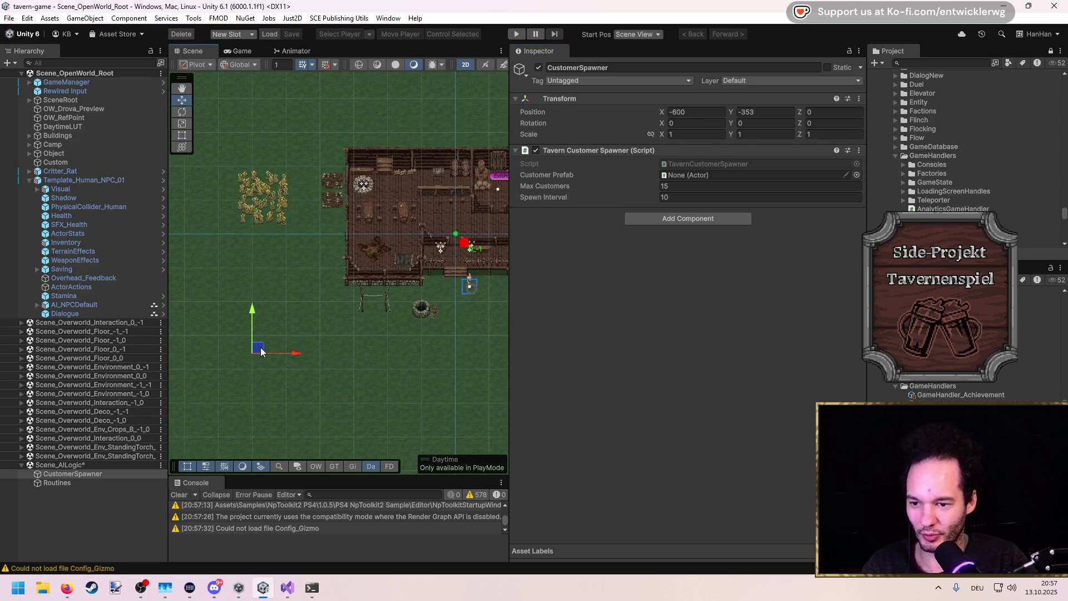
scroll(268, 351, "up", 3)
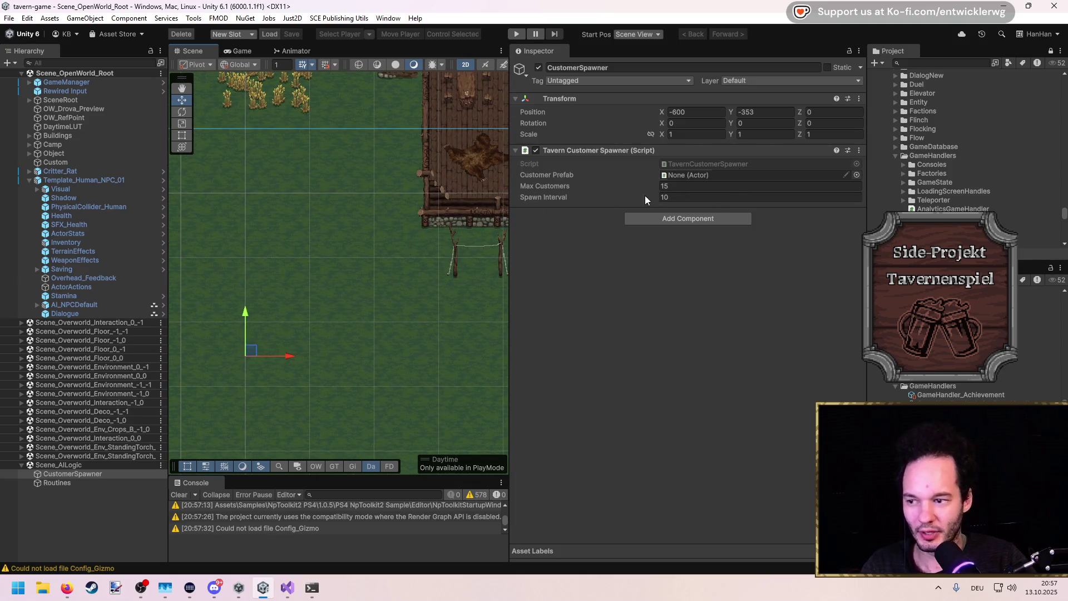
left_click(88, 180)
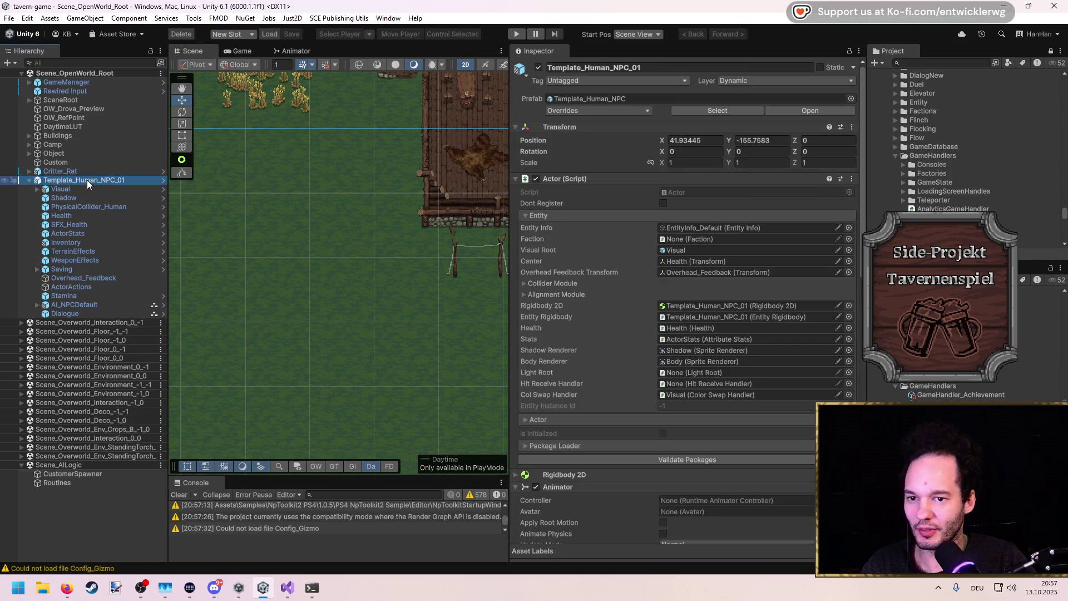
Browse the Taverne, Tavern, Tavern Customers and Tavern Systems folders in the Project window
left_click(694, 113)
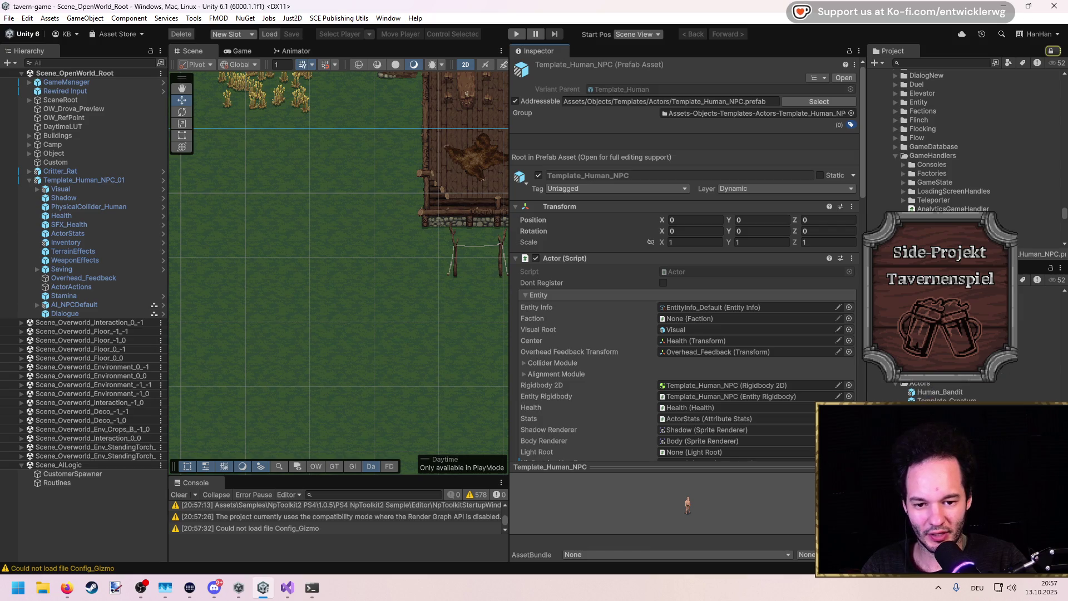
scroll(887, 386, "down", 5)
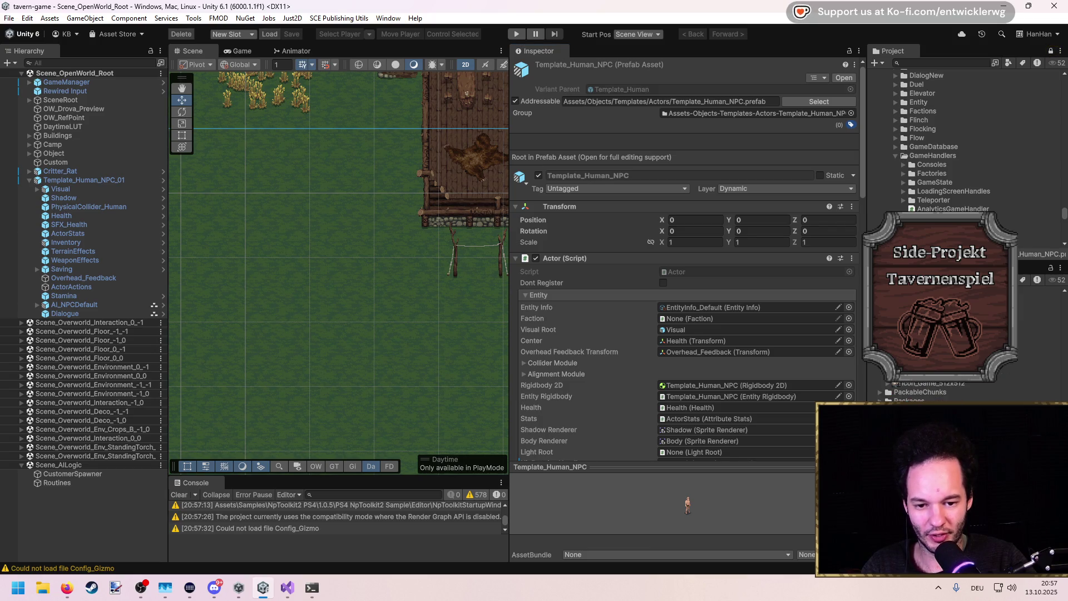
scroll(886, 386, "down", 5)
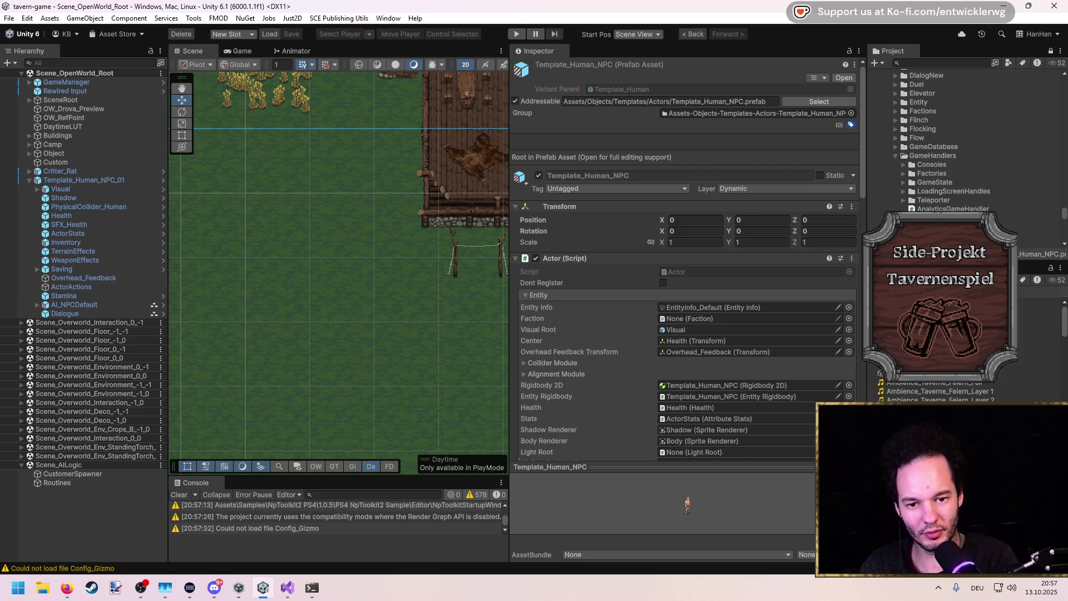
left_click(901, 337)
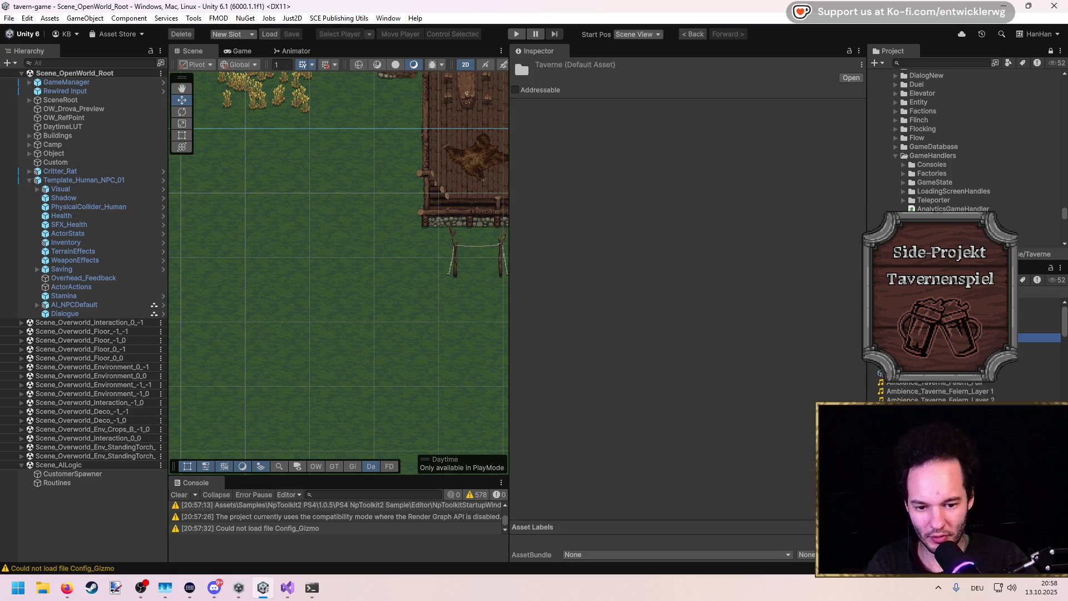
key("Up")
key("Up")
key("Up")
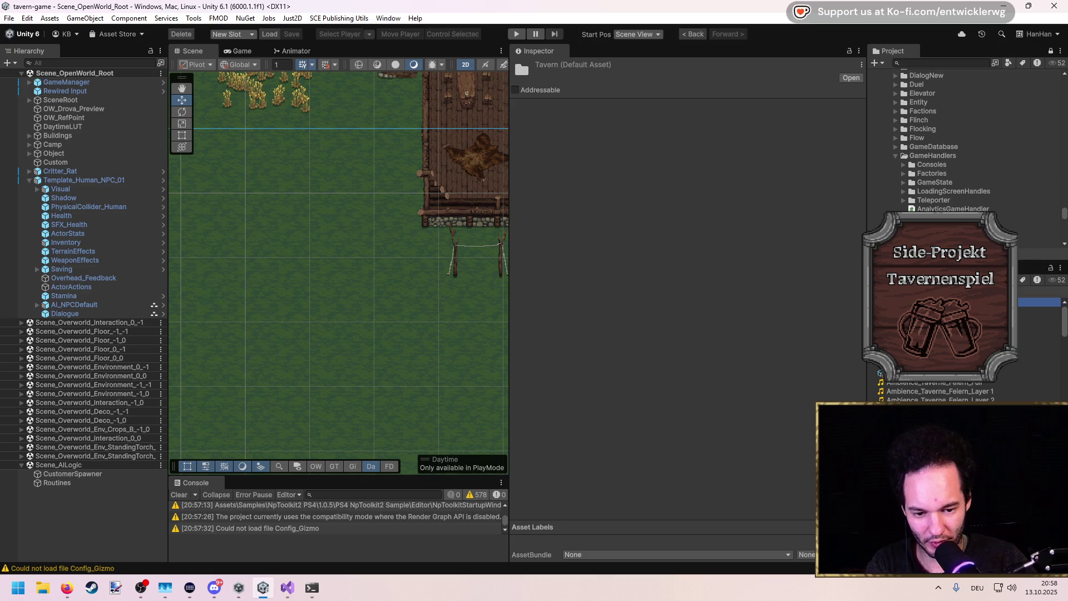
key("Down")
key("Down")
key("Down")
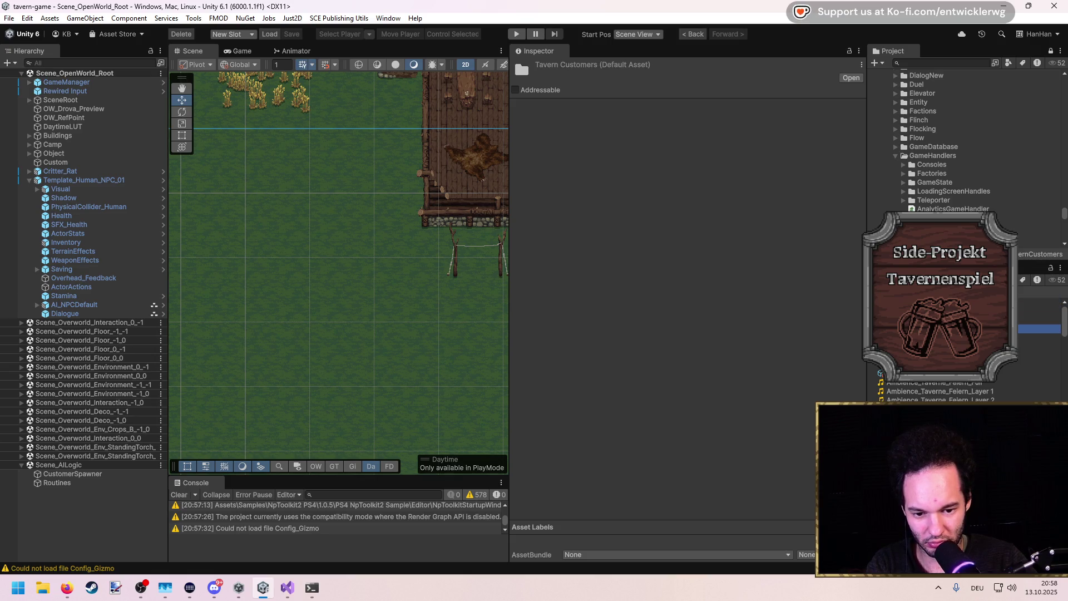
key("Down")
key("Down")
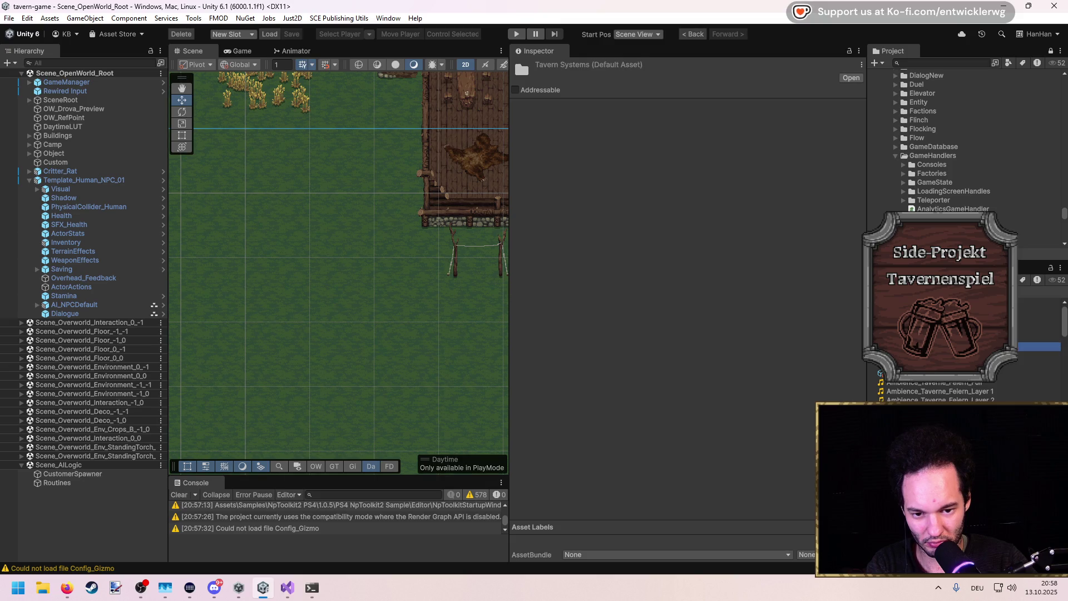
key("Up")
key("Up")
key("Down")
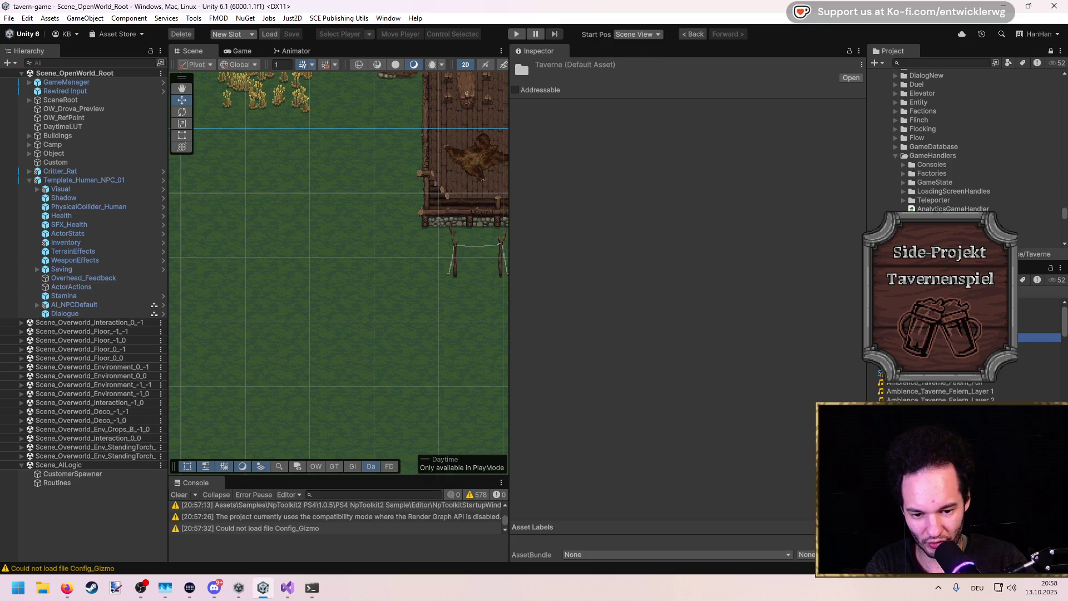
key("Up")
key("Up")
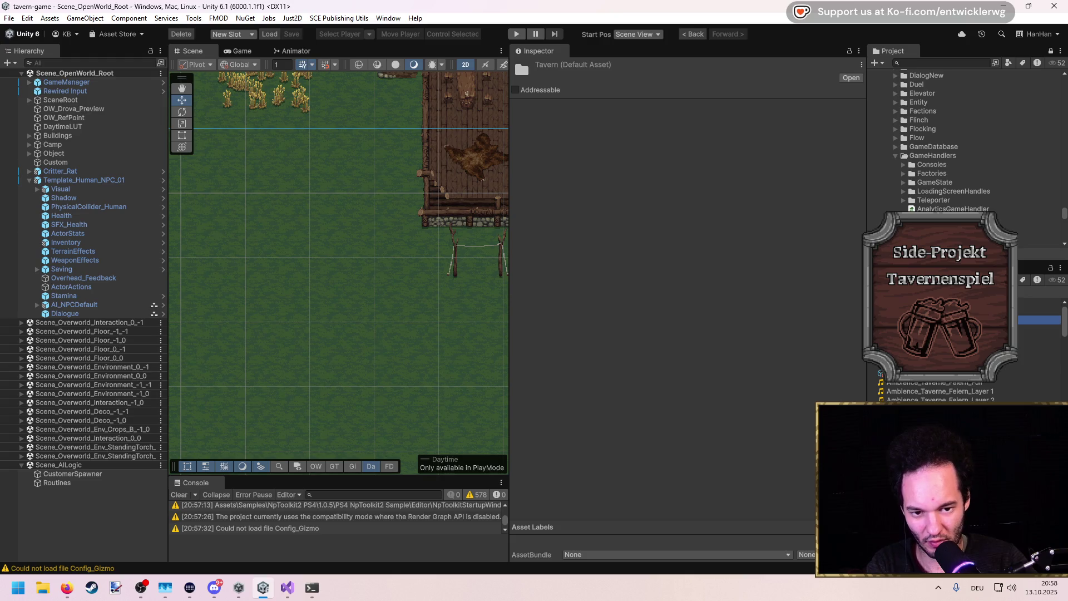
Create a new folder inside the Objects folder
scroll(943, 393, "down", 5)
scroll(943, 392, "down", 2)
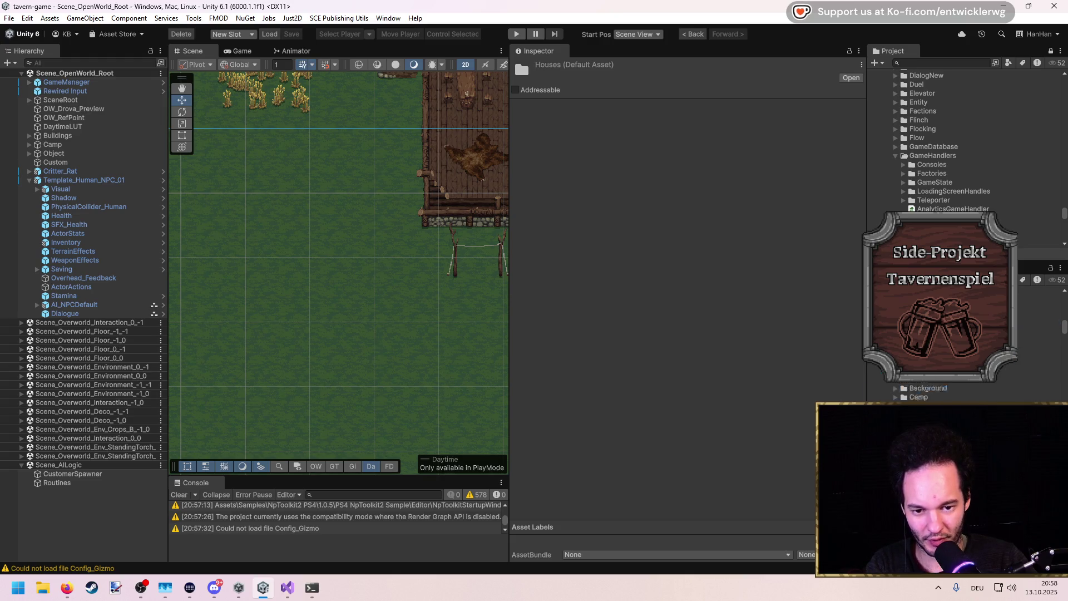
left_click(1041, 289)
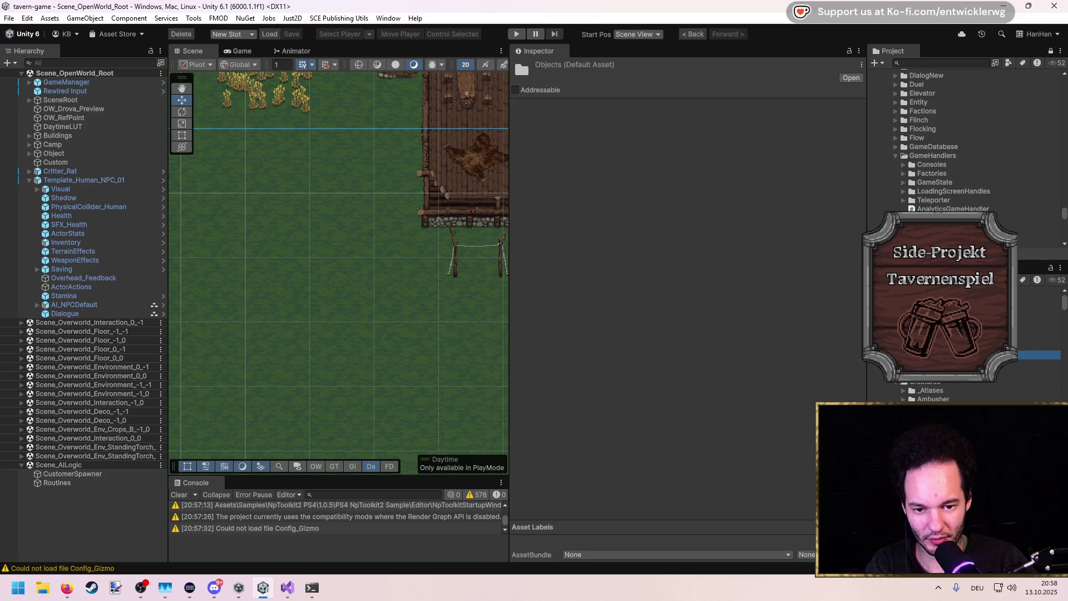
right_click(933, 195)
mouse_move(933, 213)
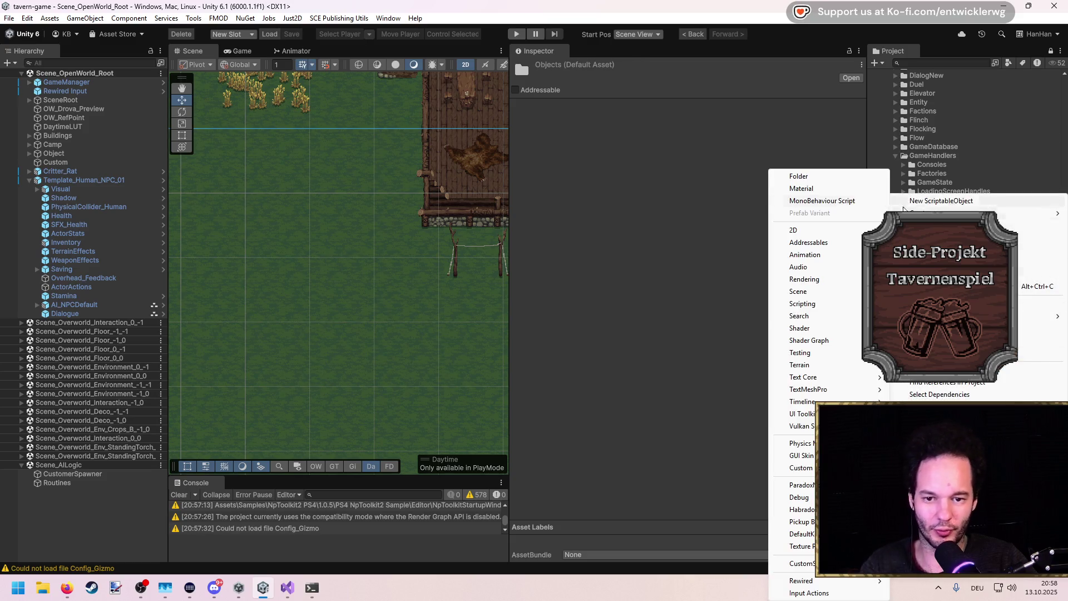
left_click(826, 177)
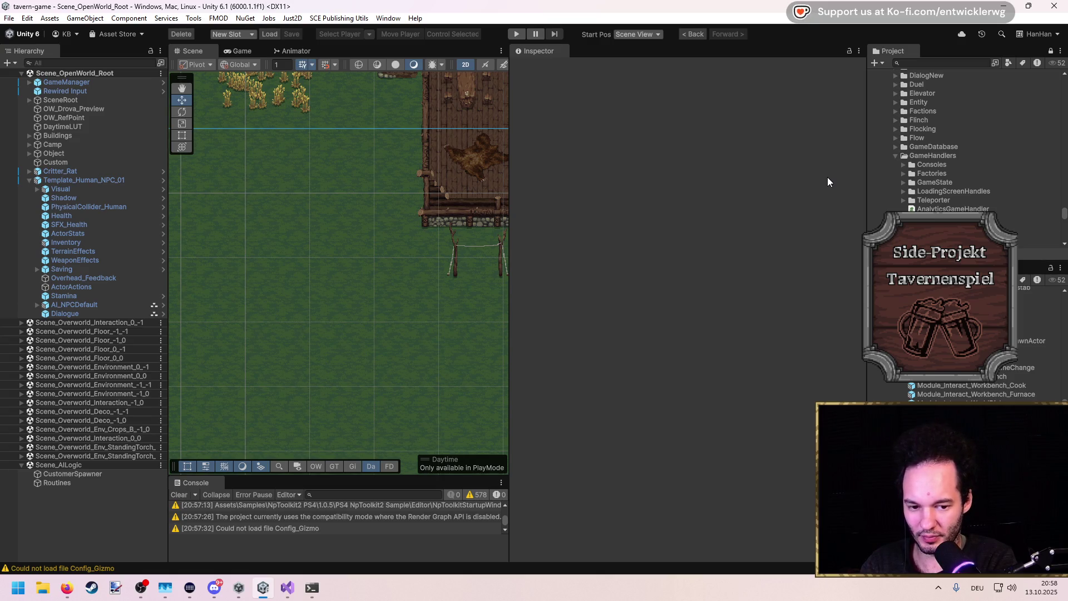
Name the folder Tavern Game Prefabs and unpack Template_Human_NPC_01 from its prefab
key("Return")
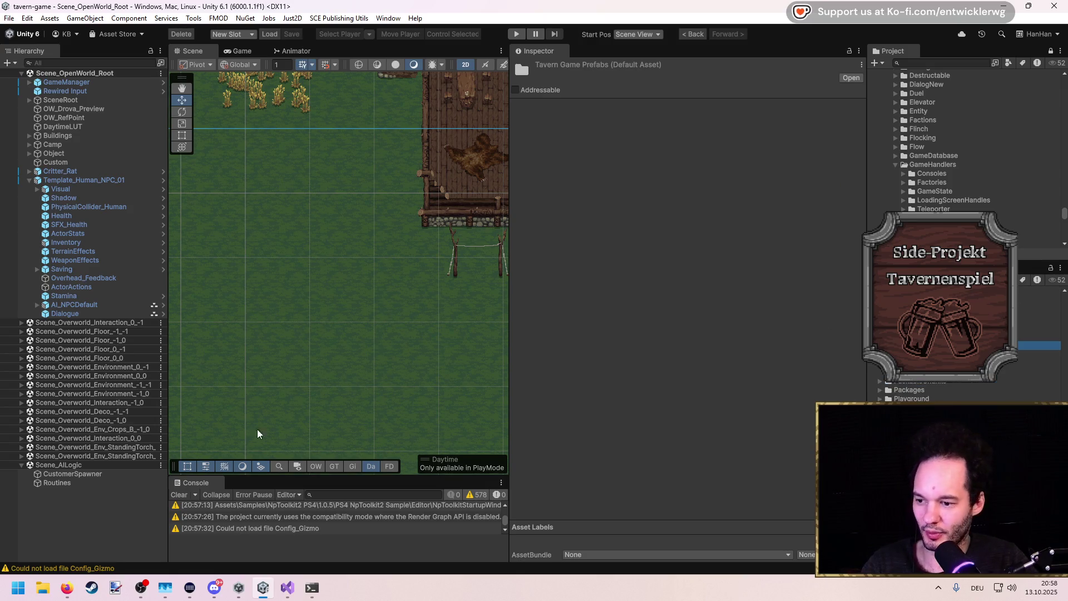
left_click(65, 181)
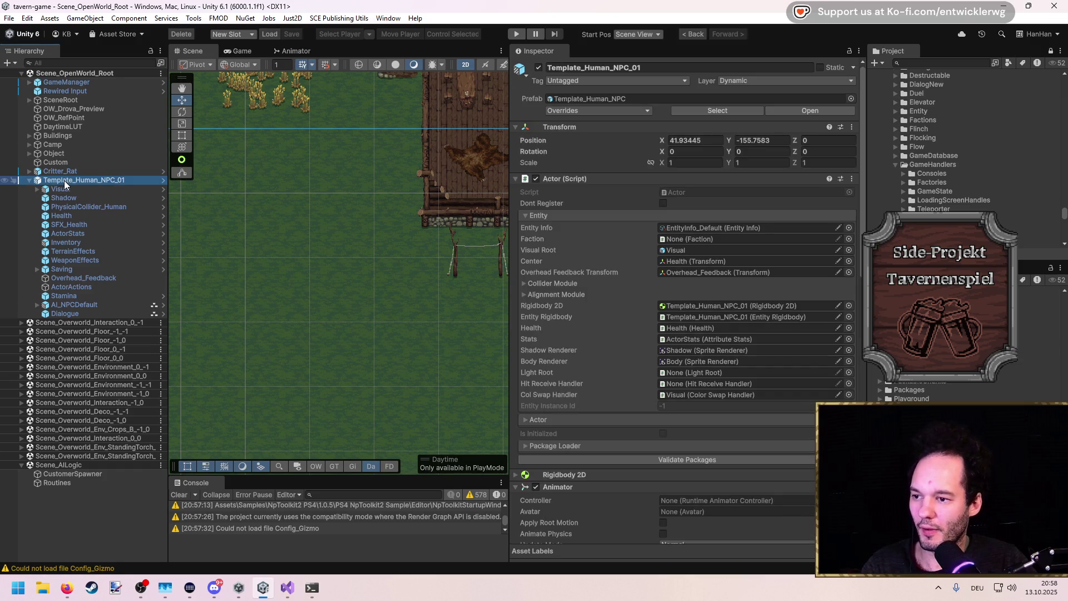
right_click(64, 180)
mouse_move(132, 275)
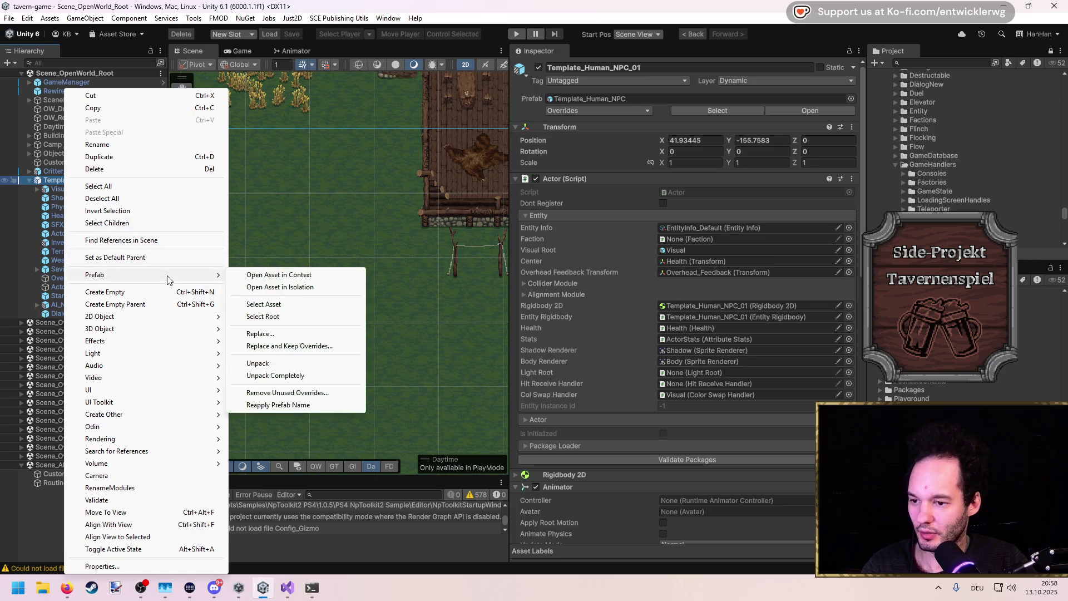
left_click(294, 368)
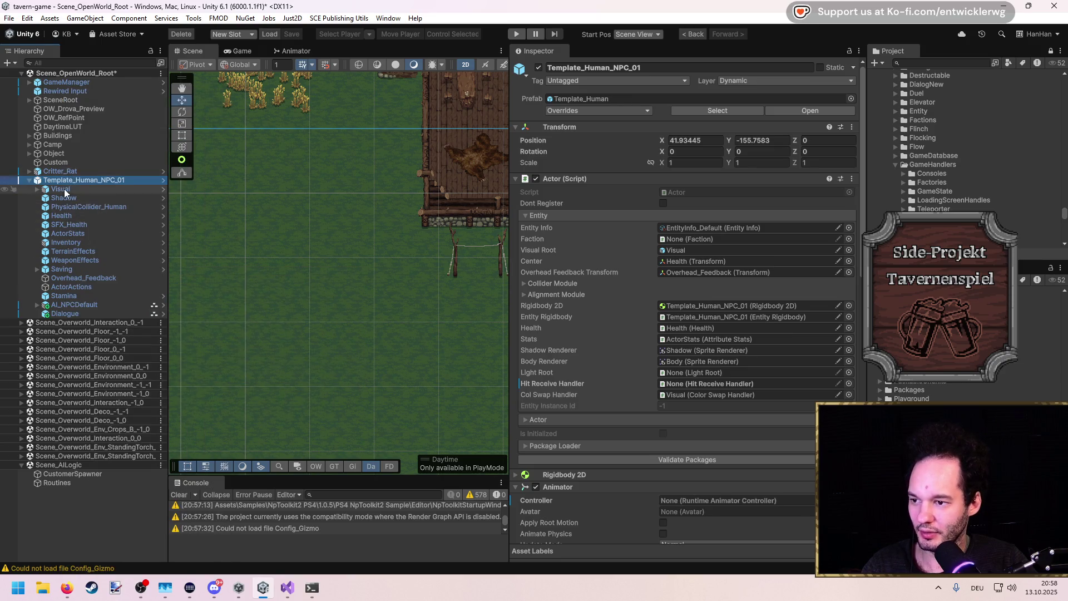
Unpack Template_Human_NPC_01 from its remaining prefab and begin renaming it
right_click(65, 180)
mouse_move(139, 275)
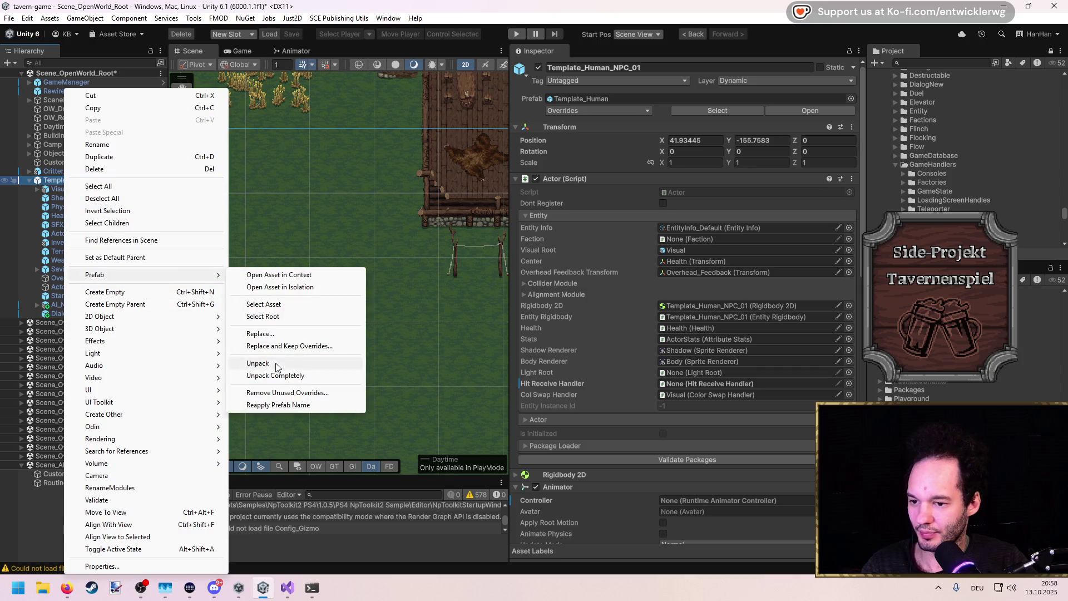
left_click(311, 356)
left_click(95, 183)
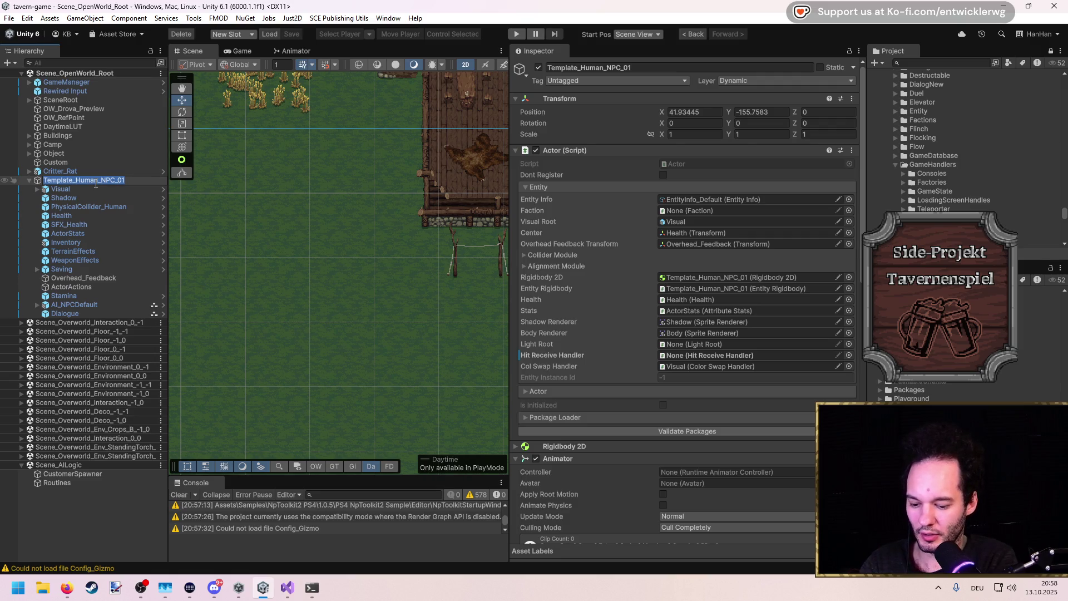
Rename the object Customer_Default and drag it into the Project window as a prefab
type("Customer_D")
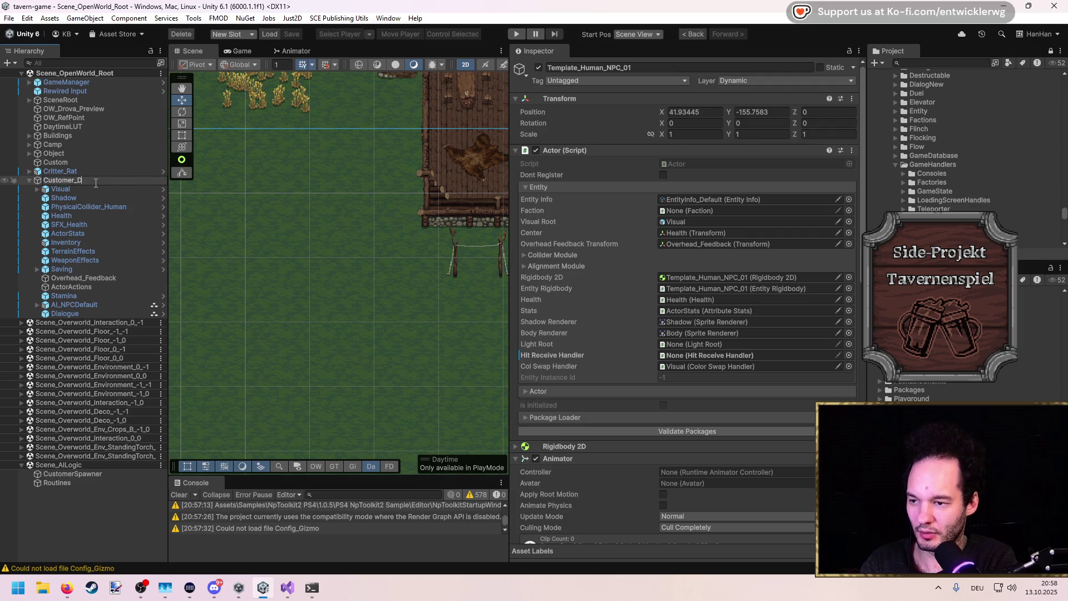
key("Return")
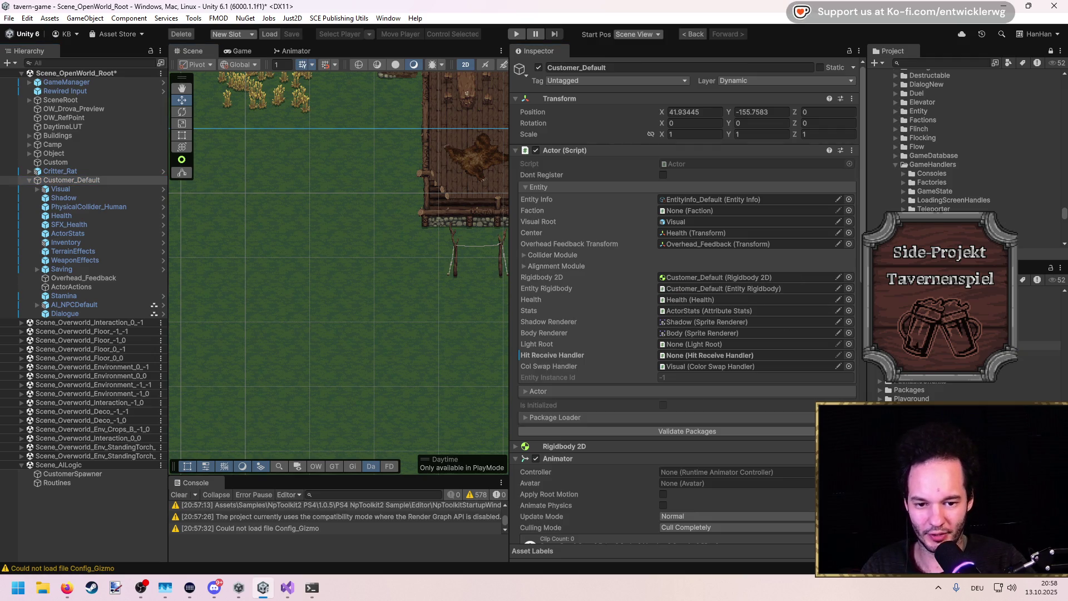
left_click_drag(71, 180, 1039, 354)
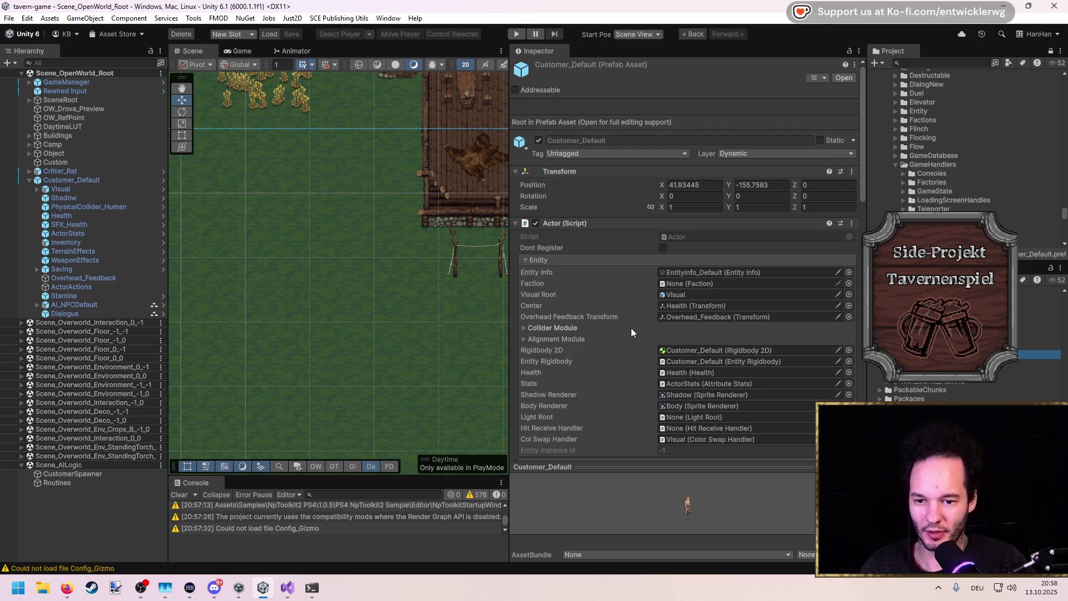
Delete Customer_Default from the scene hierarchy
scroll(630, 329, "down", 3)
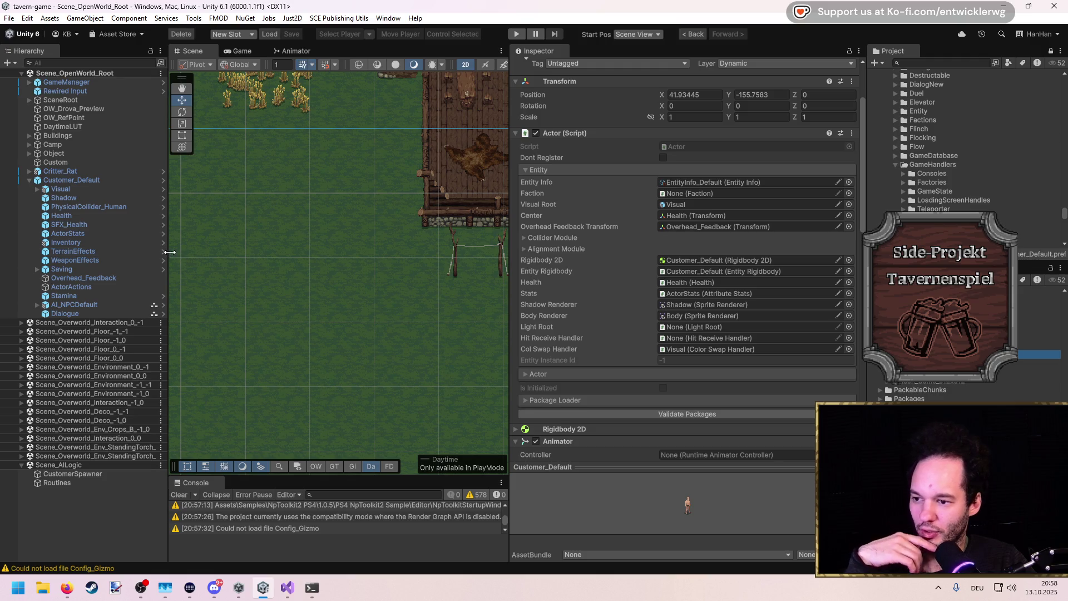
left_click_drag(168, 251, 215, 251)
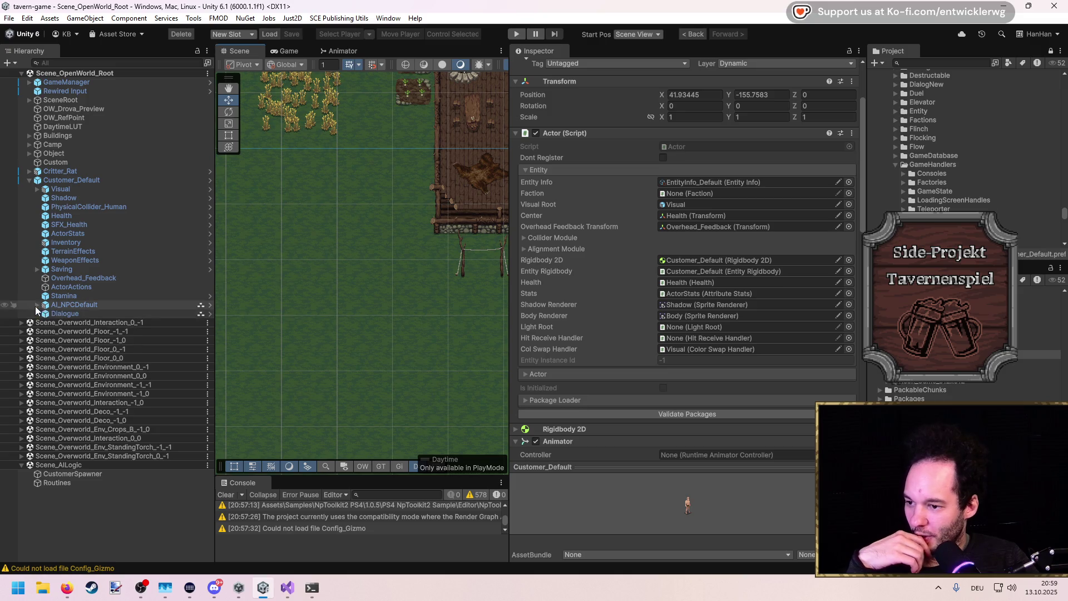
left_click(72, 314)
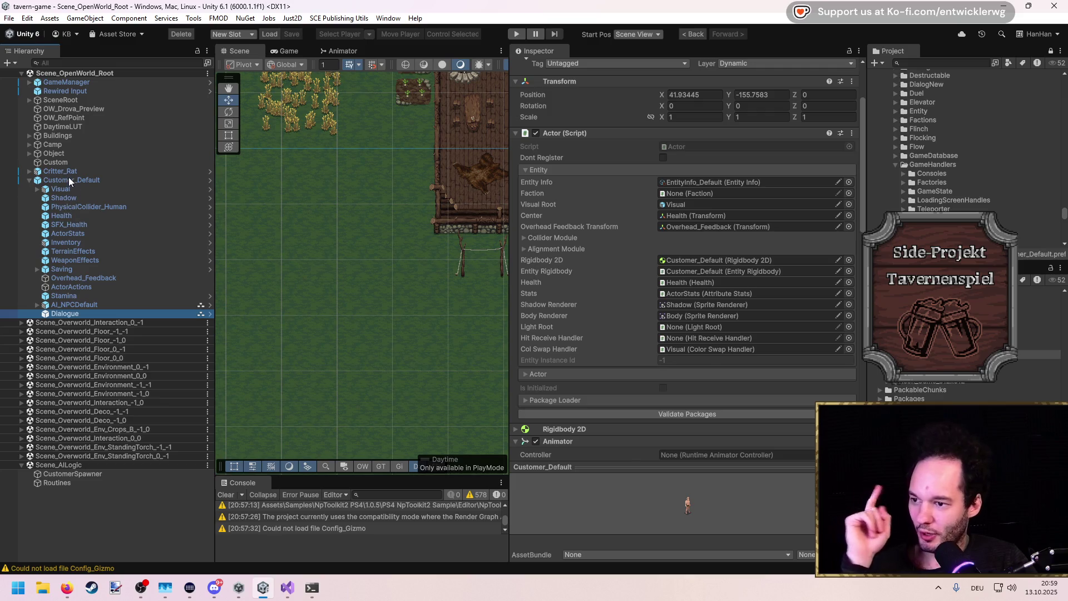
left_click(68, 179)
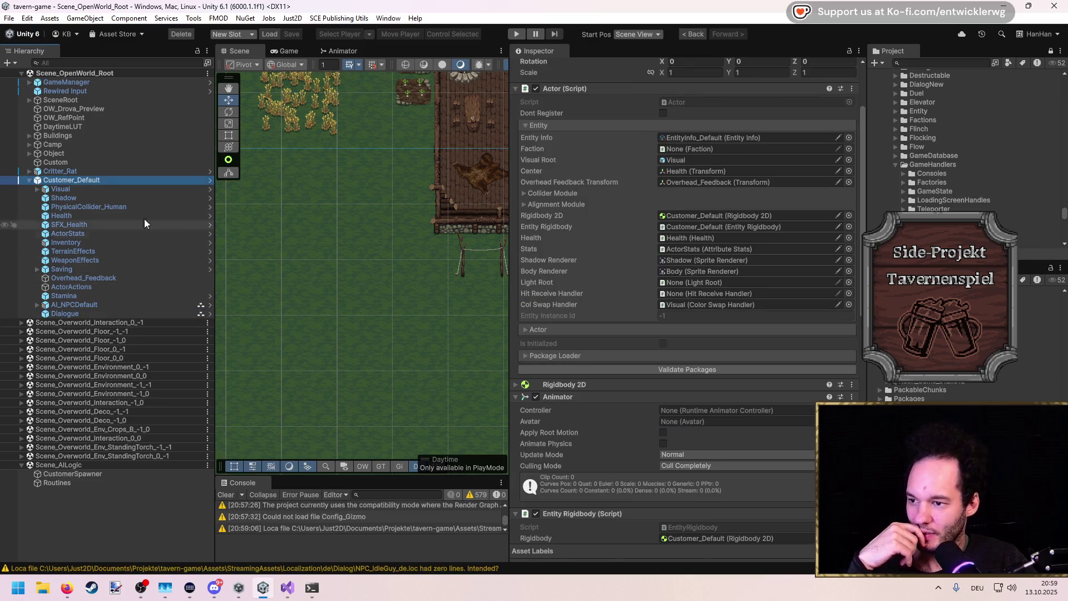
key("Delete")
left_click(68, 332)
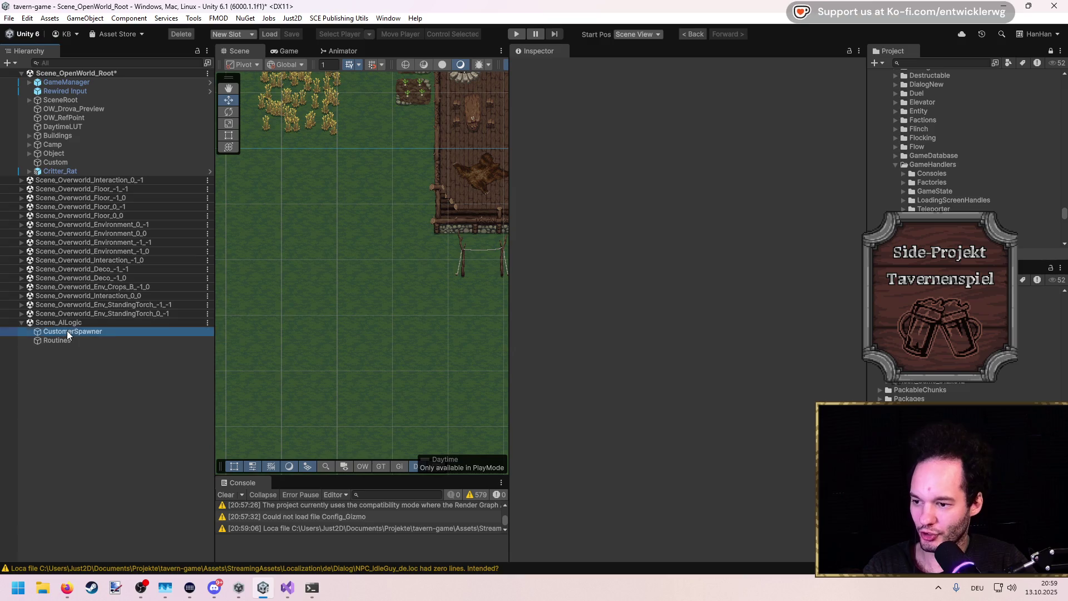
Assign Customer_Default as CustomerSpawner's Customer Prefab, save the scenes, and enlarge the game view
mouse_move(901, 556)
left_mouse_down()
mouse_move(890, 556)
mouse_move(718, 175)
left_mouse_up()
key("ctrl+s")
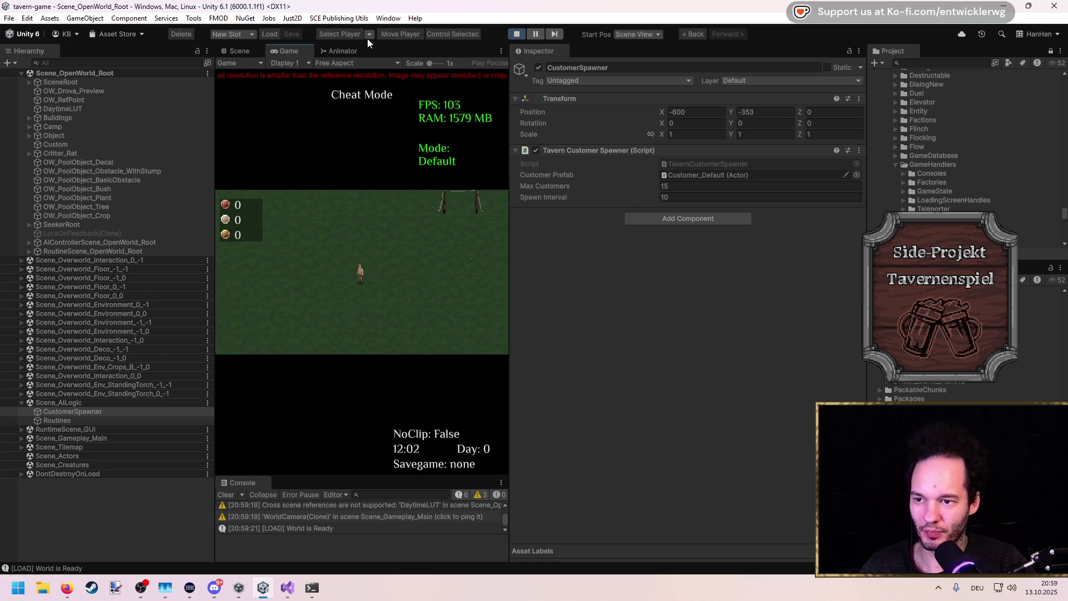
key("shift+space")
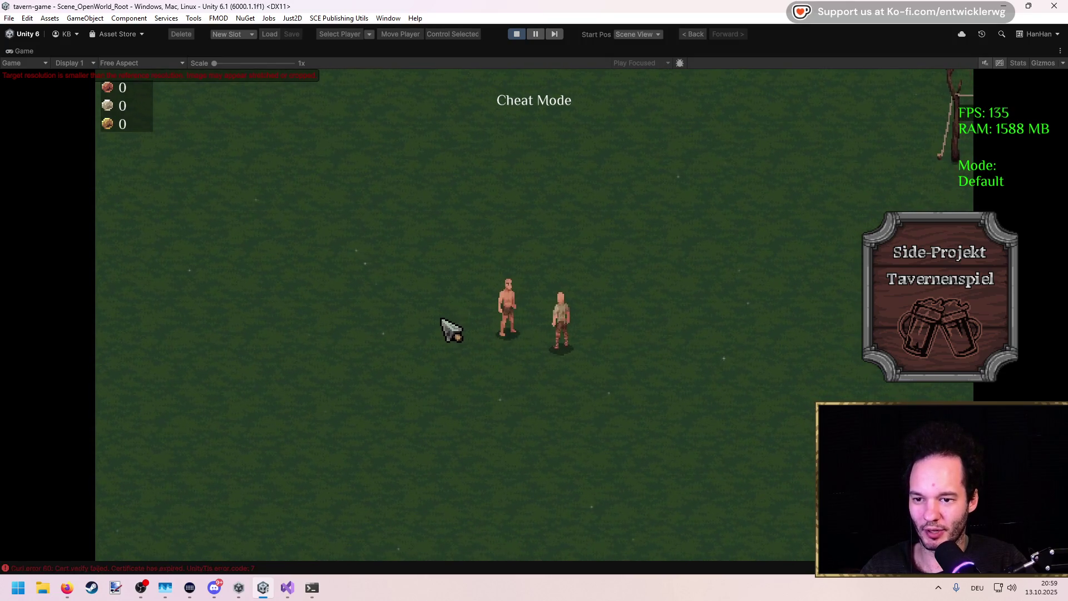
Follow the Console's NullReferenceException stack trace to EntityInfo.cs line 254
key("ctrl+shift+c")
scroll(420, 244, "up", 2)
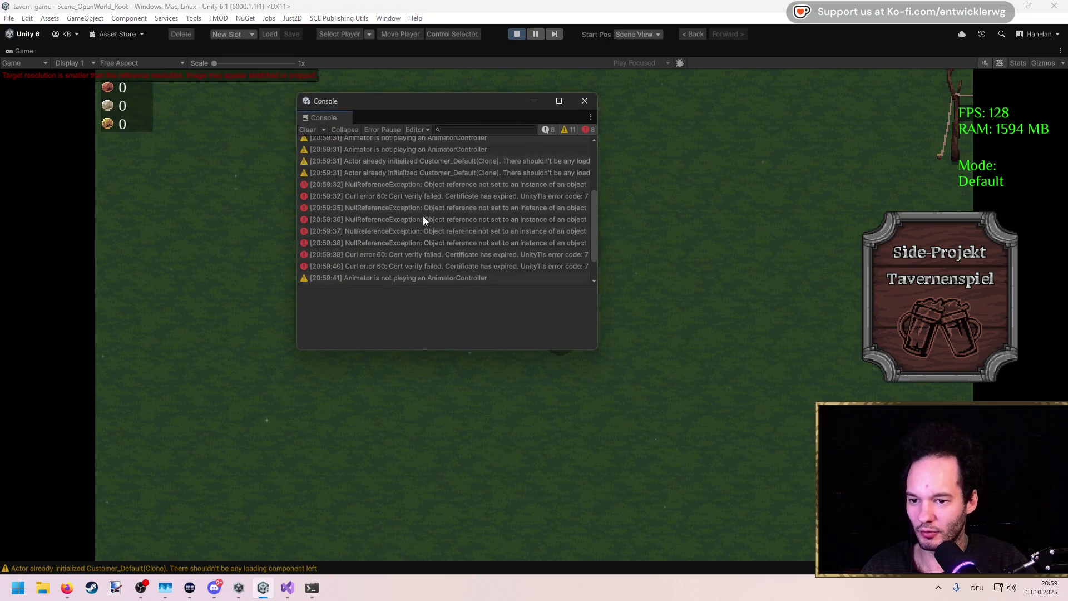
left_click(425, 208)
left_click(413, 184)
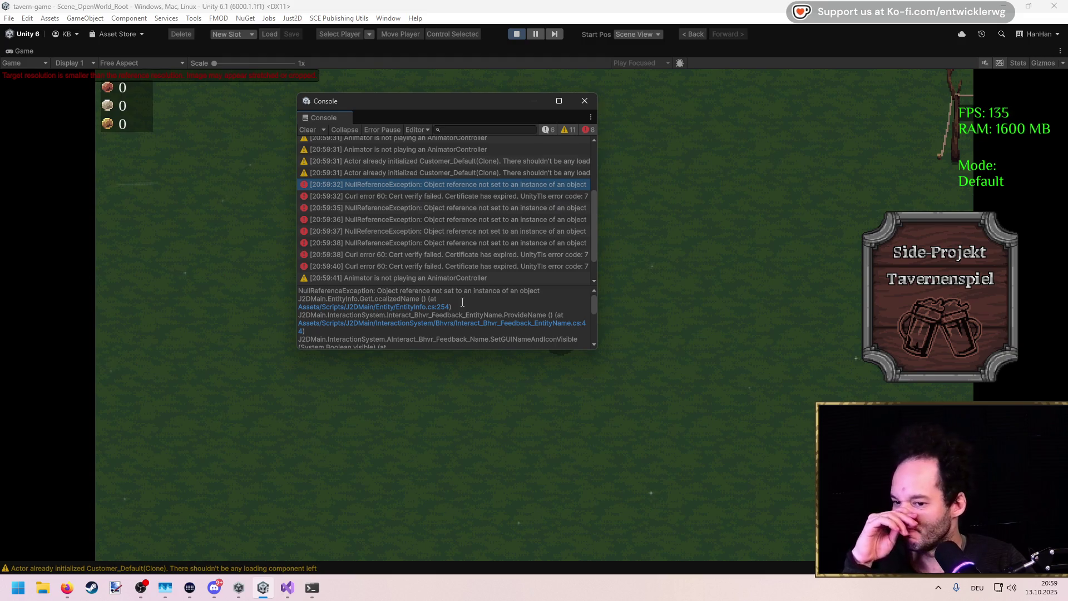
left_click(428, 309)
left_click(428, 309)
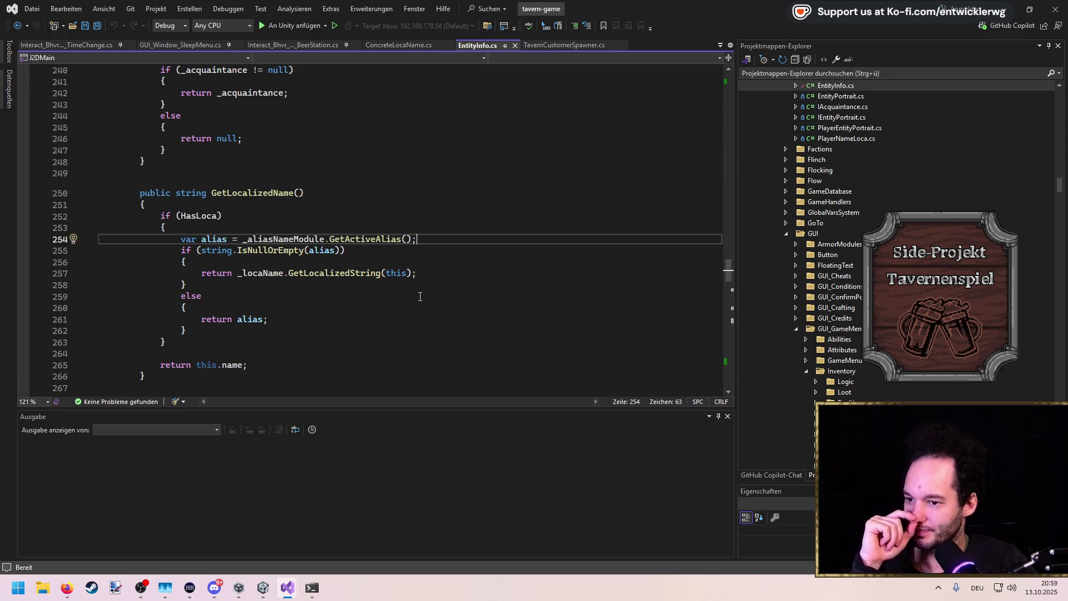
Stop the running game in Unity and return to Visual Studio
left_click(279, 238)
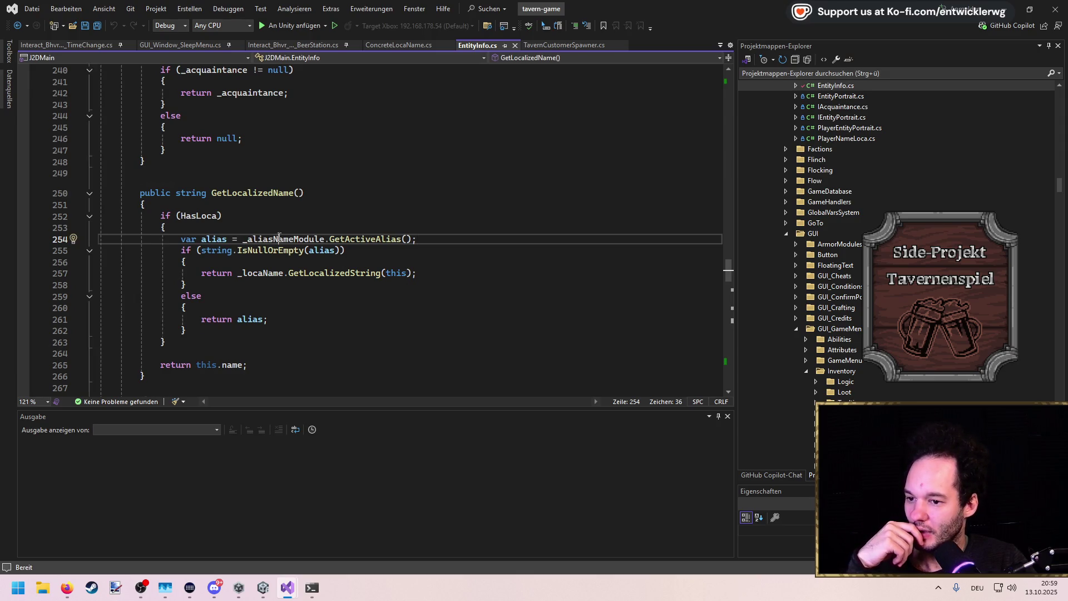
key("alt+Tab")
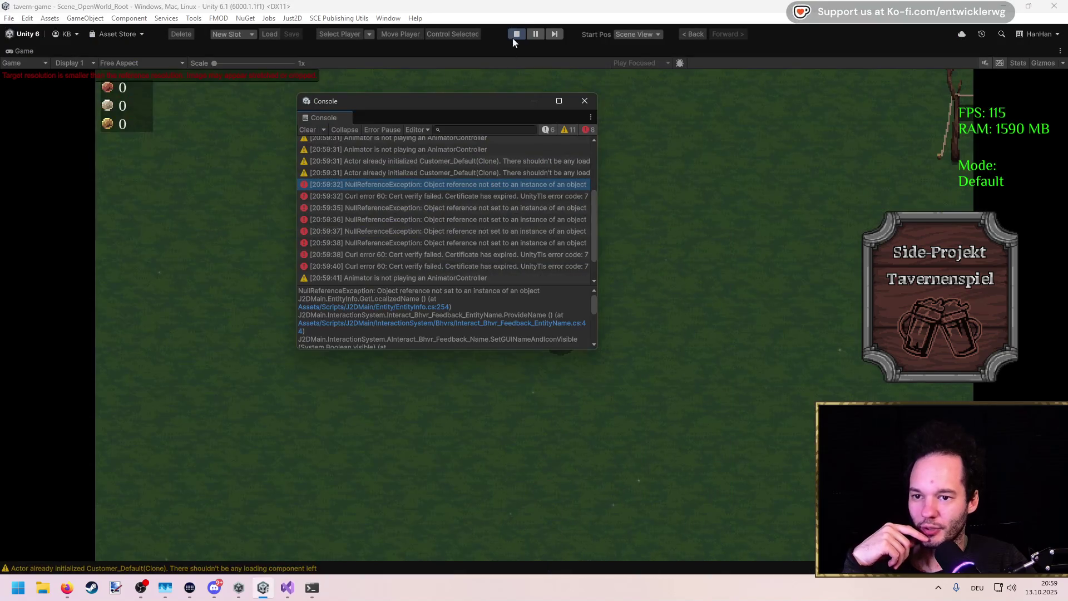
left_click(517, 34)
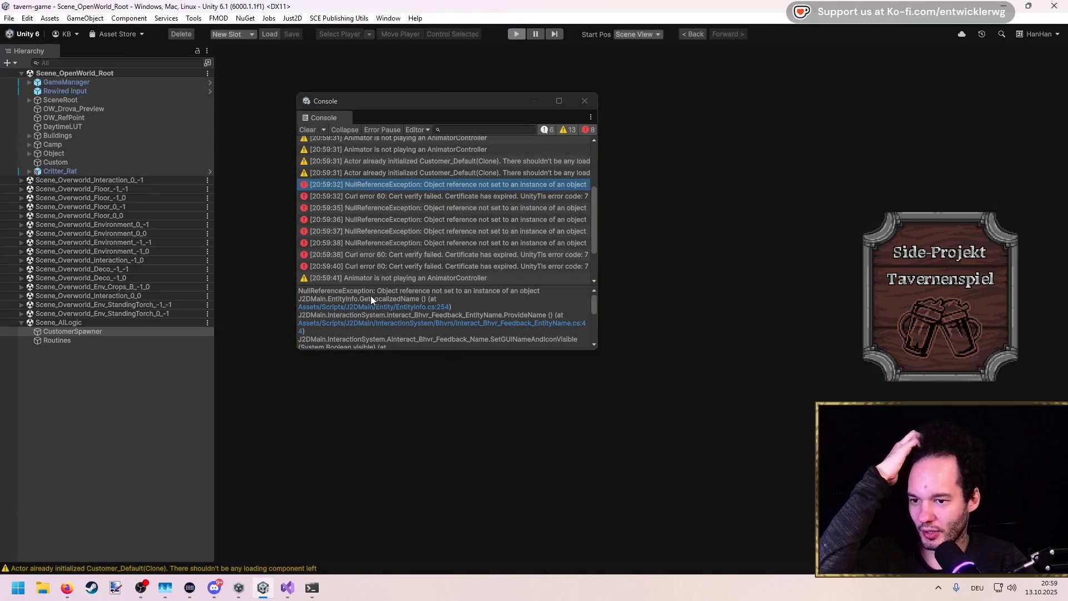
mouse_move(288, 587)
left_click(332, 526)
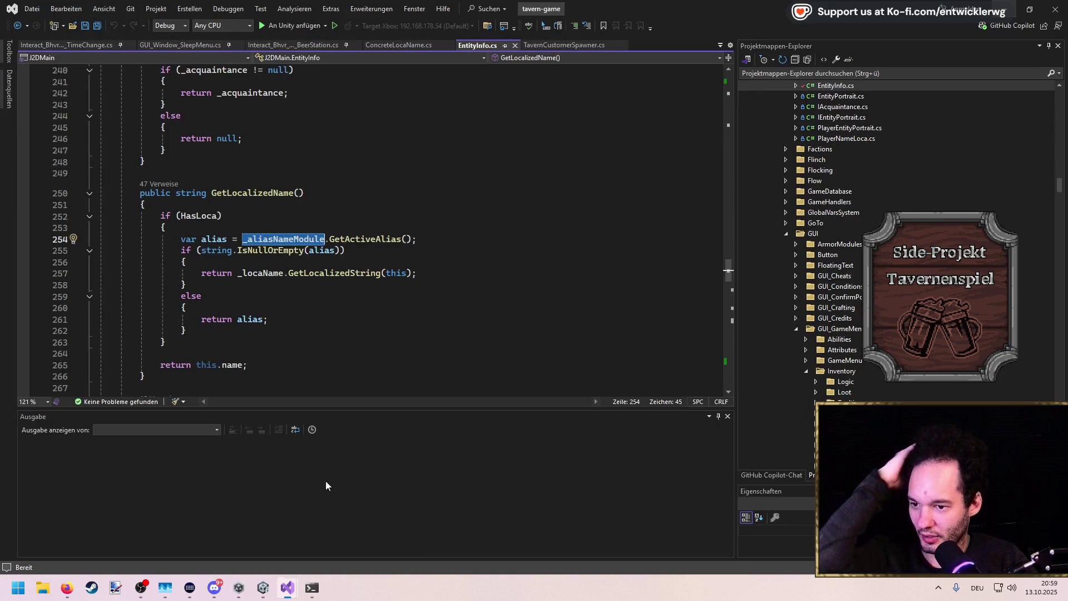
Save TavernCustomerSpawner.cs and jump to the SetNewLocaName definition
left_click(564, 45)
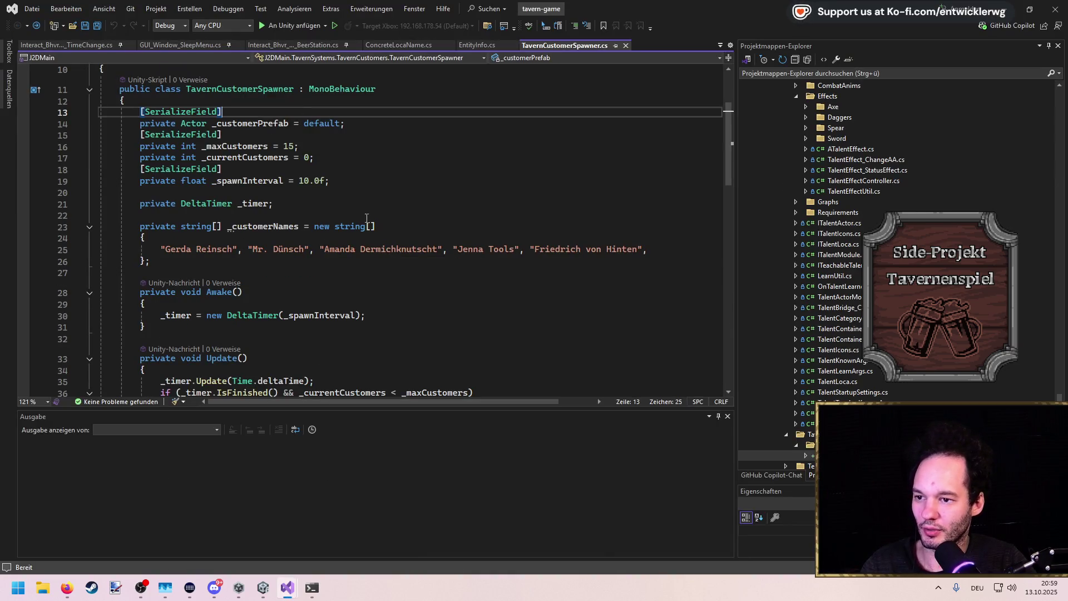
scroll(366, 218, "down", 9)
left_click(328, 245)
key("ctrl+s")
scroll(327, 201, "down", 3)
scroll(327, 201, "down", 1)
left_click(239, 191)
key("F12")
Add an '_aliasNameModule == null' check after the _locaName assignment and save
left_click(431, 252)
key("Return")
type("_alias")
key("Tab")
key("ctrl+BackSpace")
type("_al == null")
key("End")
key("Return")
type("{")
key("Return")
key("ctrl+s")
Initialise the _aliasNameModule field with new AliasNameModule(), delete the empty if-block, and save
left_click(249, 266)
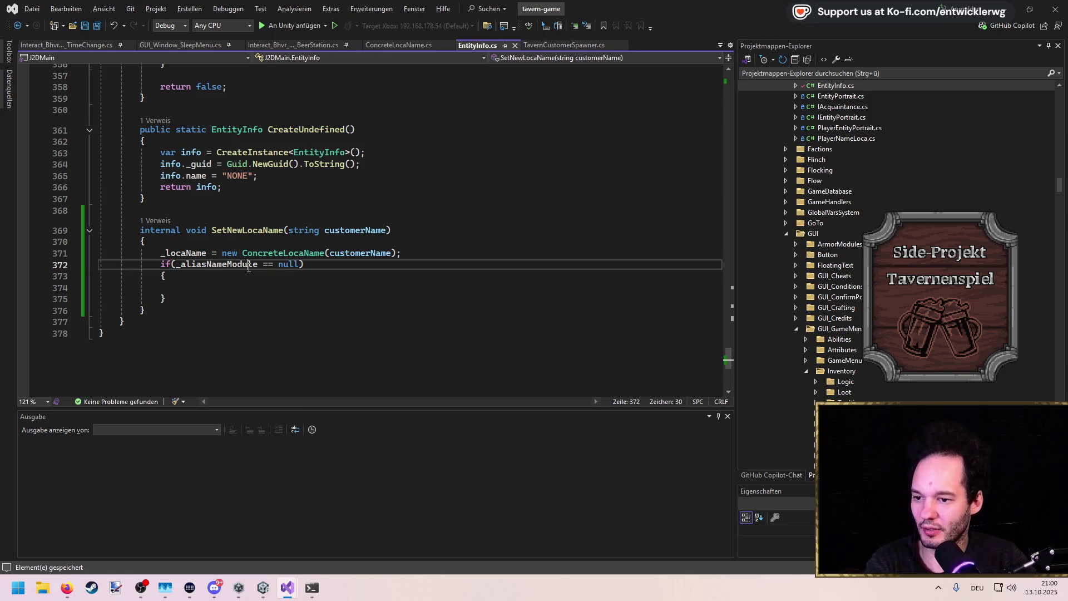
key("F12")
left_click(346, 229)
type("new")
key("Tab")
type("(")
left_click_drag(726, 95, 733, 367)
left_click_drag(276, 281, 97, 233)
key("Delete")
key("ctrl+s")
key("alt+Tab")
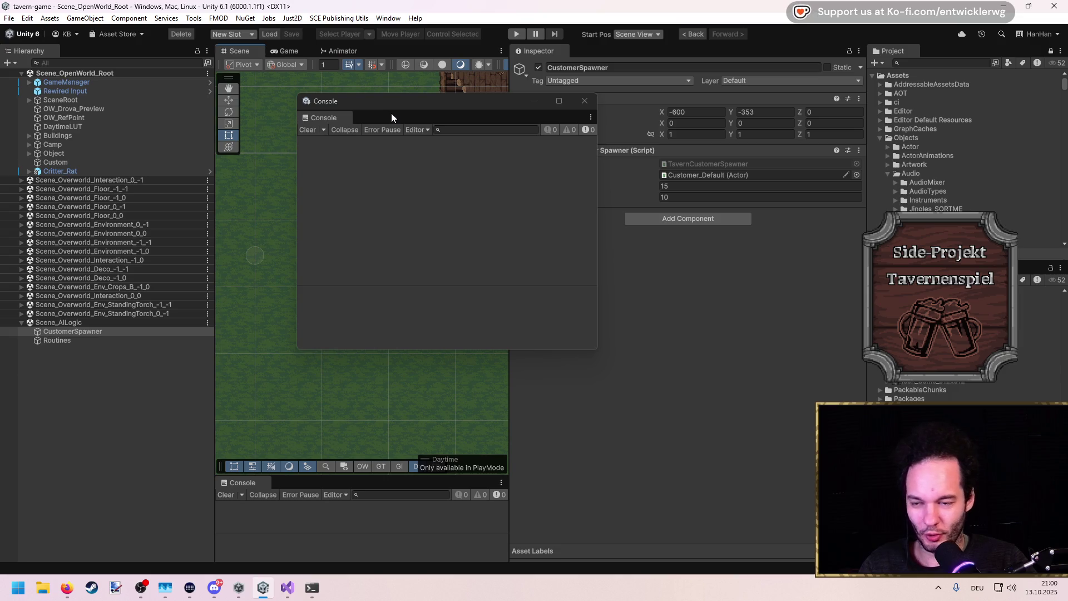
Close the floating Console, enter Spawn Interval 3 on the spawner, and start Play
left_click(585, 102)
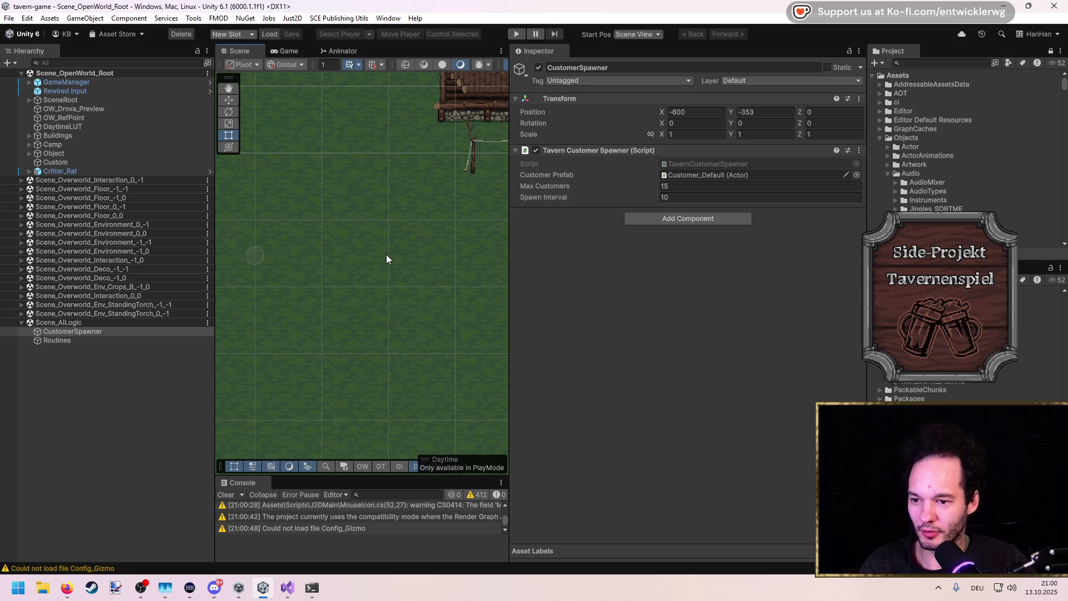
key("f")
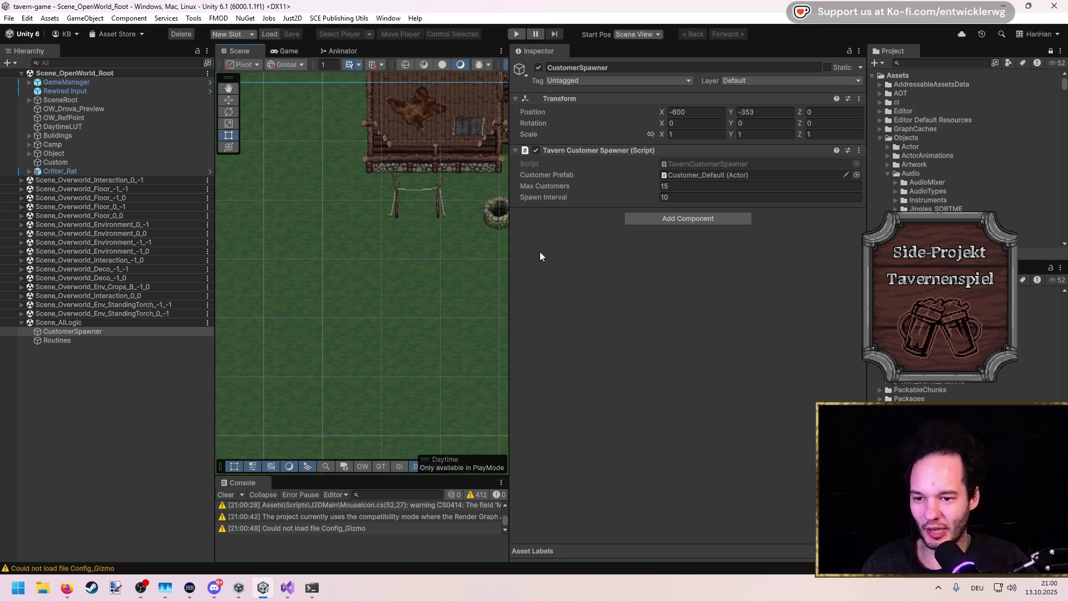
left_click_drag(511, 257, 758, 281)
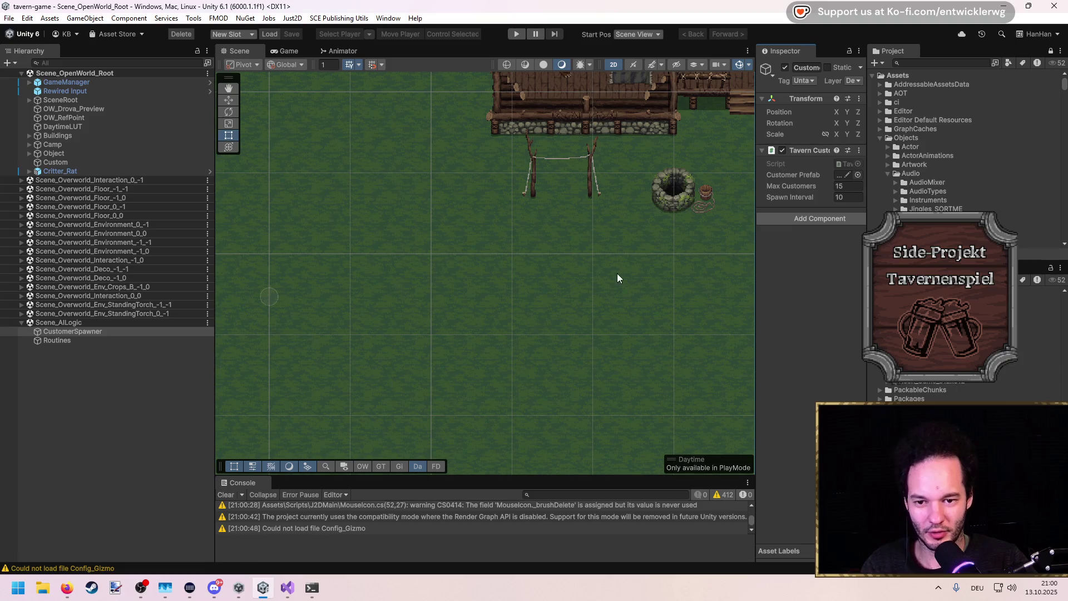
key("f")
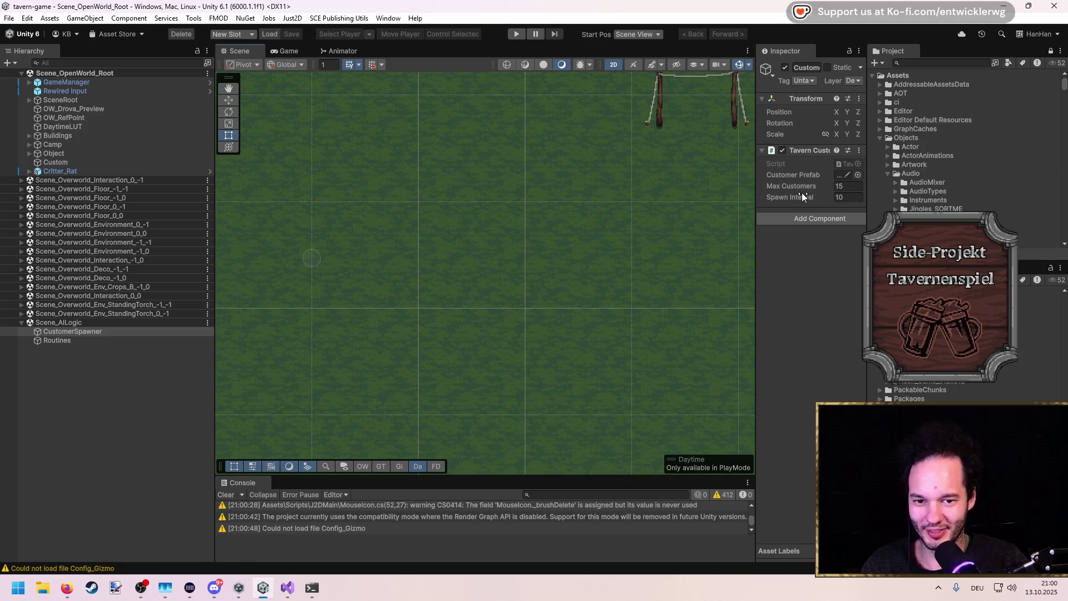
mouse_move(757, 185)
left_mouse_down()
mouse_move(623, 206)
mouse_move(616, 222)
left_mouse_up()
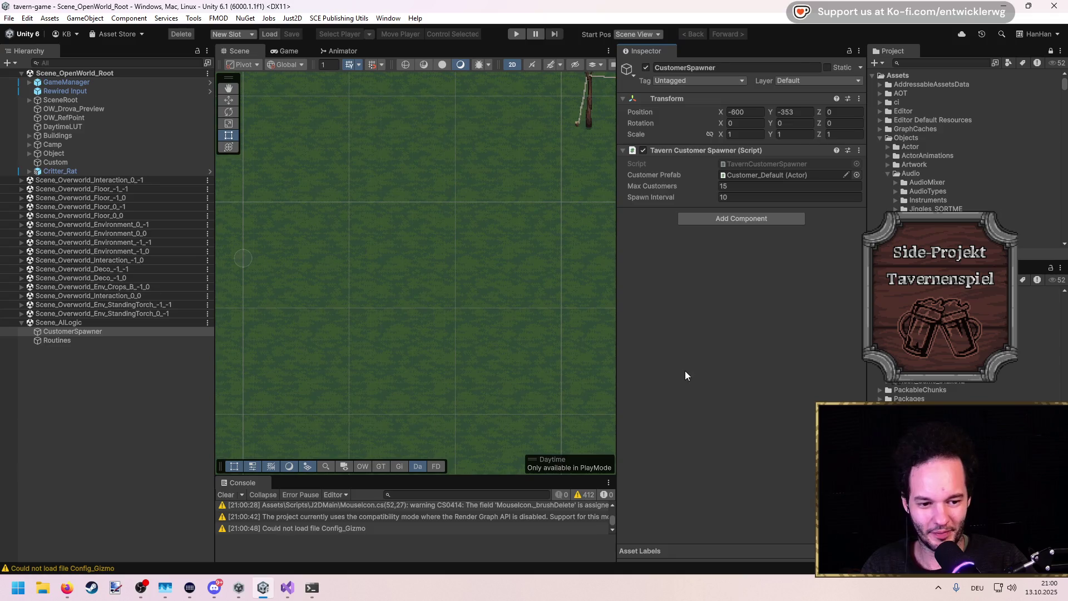
type("3")
key("Return")
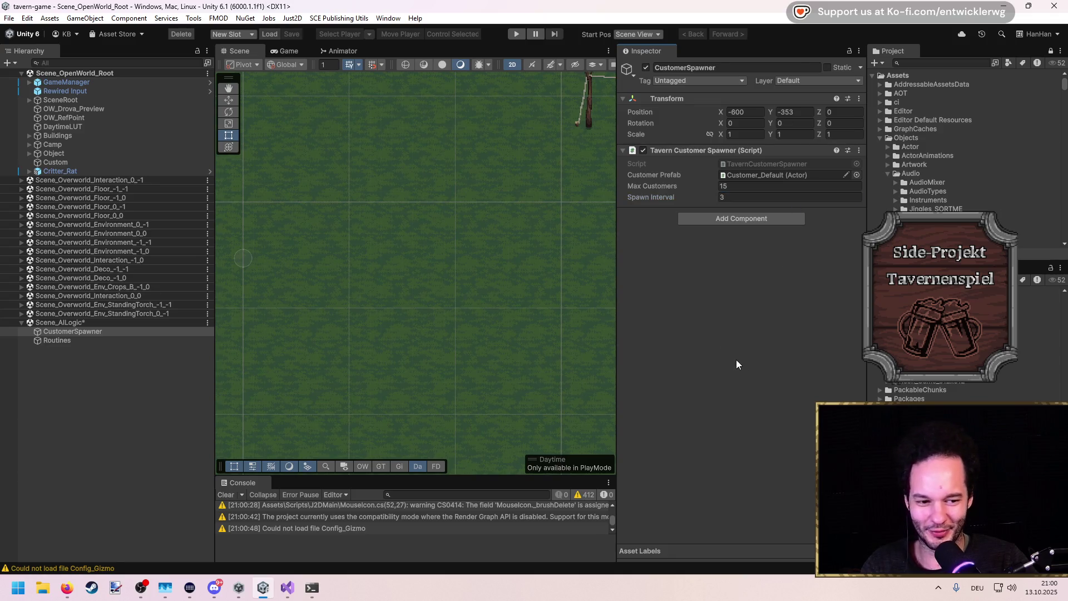
left_click(510, 35)
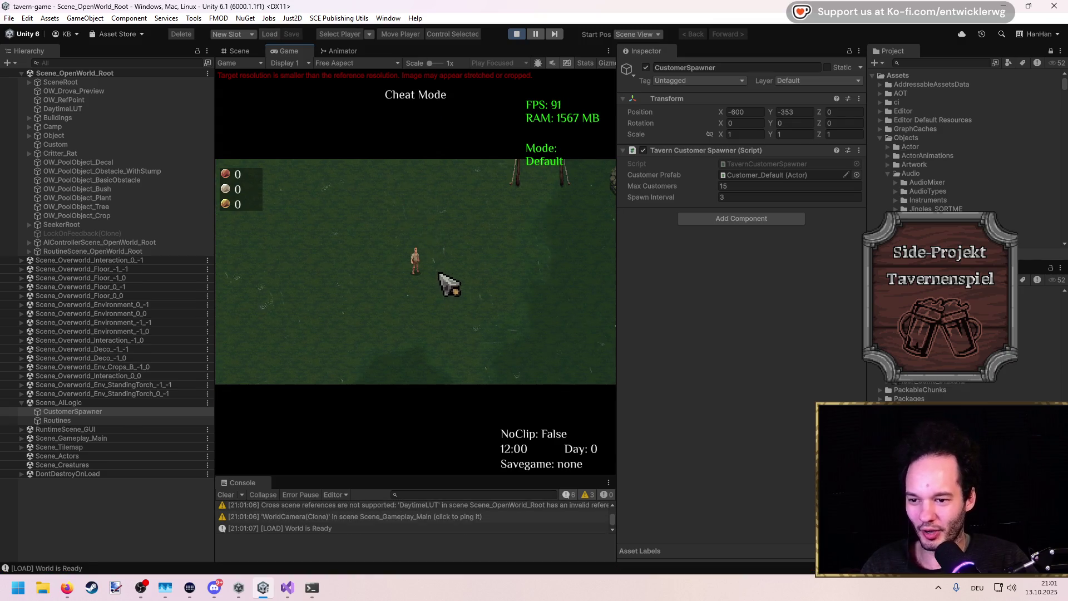
Maximize the Game view to watch two customers spawn, then stop play mode
double_click(406, 48)
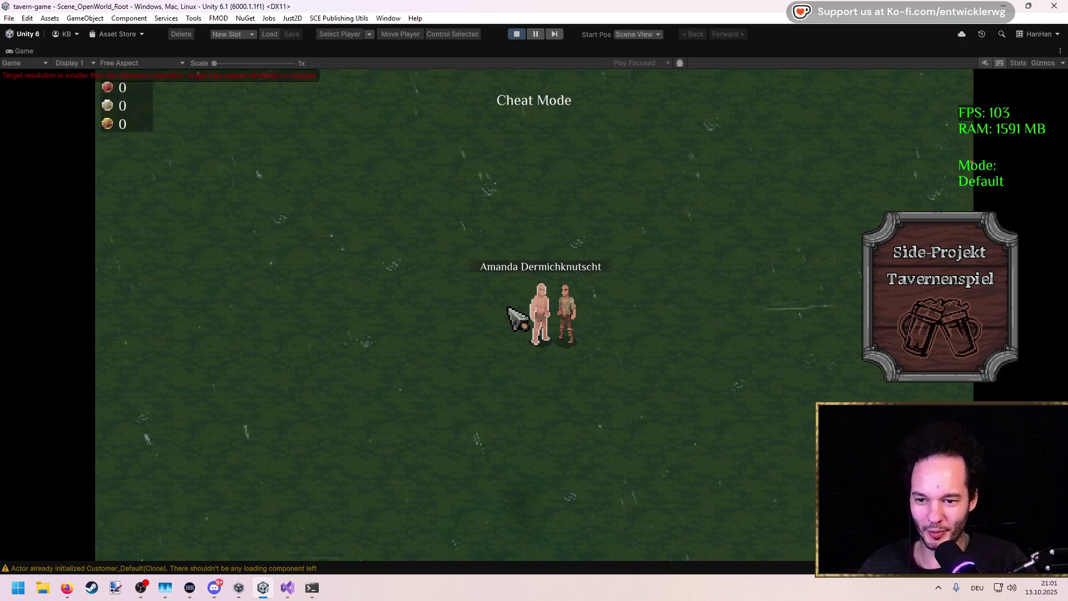
left_click(517, 34)
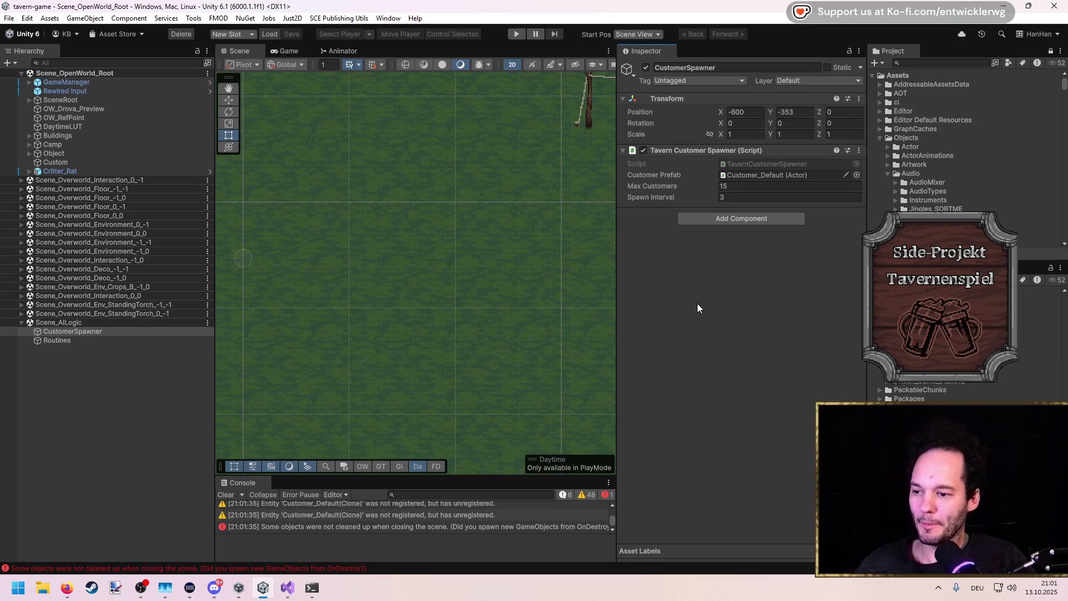
Pan the Scene view, clear the Console, and reselect CustomerSpawner in the Hierarchy
scroll(481, 280, "down", 5)
left_click_drag(476, 270, 372, 317)
scroll(413, 295, "up", 6)
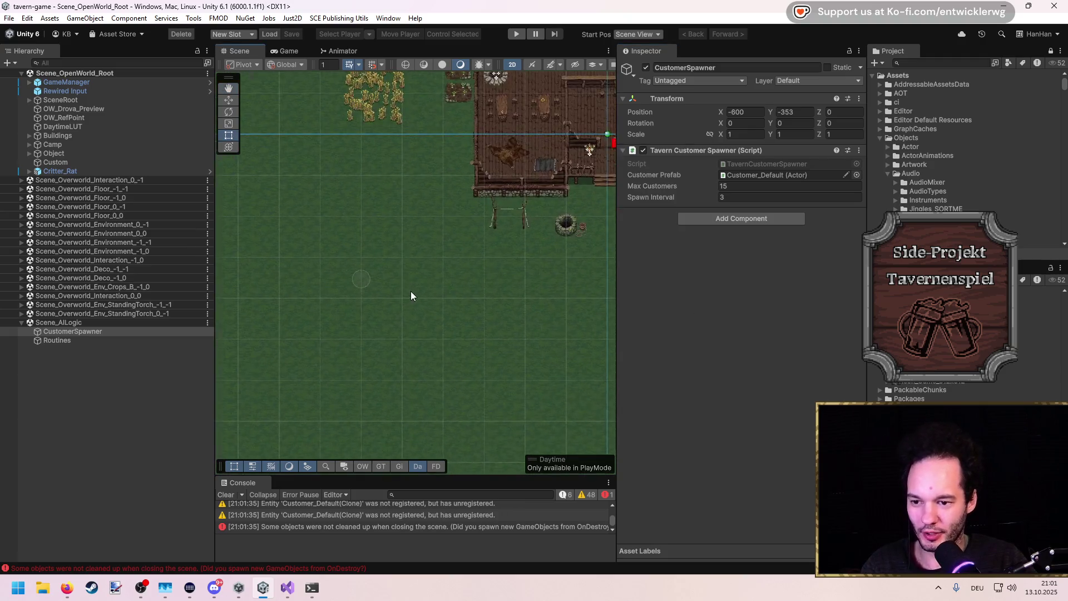
key("t")
scroll(397, 263, "up", 4)
left_click_drag(389, 260, 422, 235)
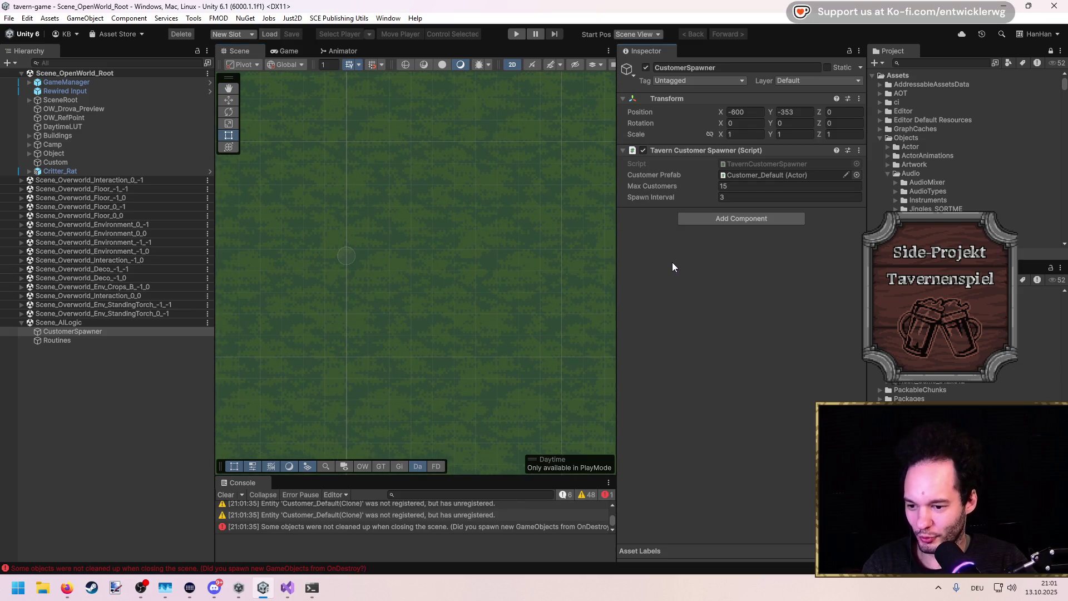
left_click(225, 494)
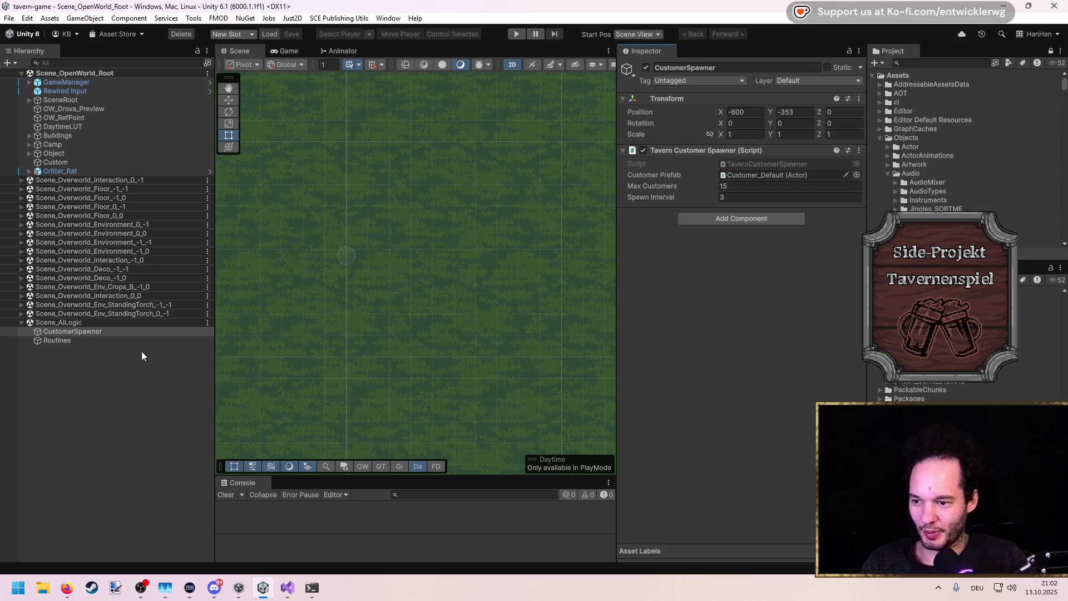
left_click(103, 340)
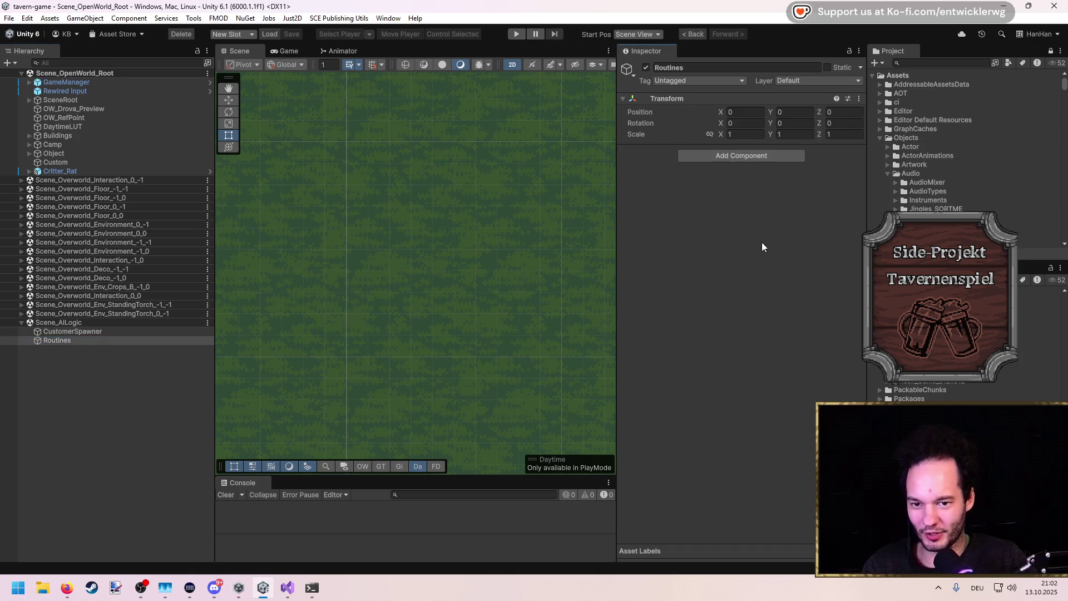
left_click(157, 331)
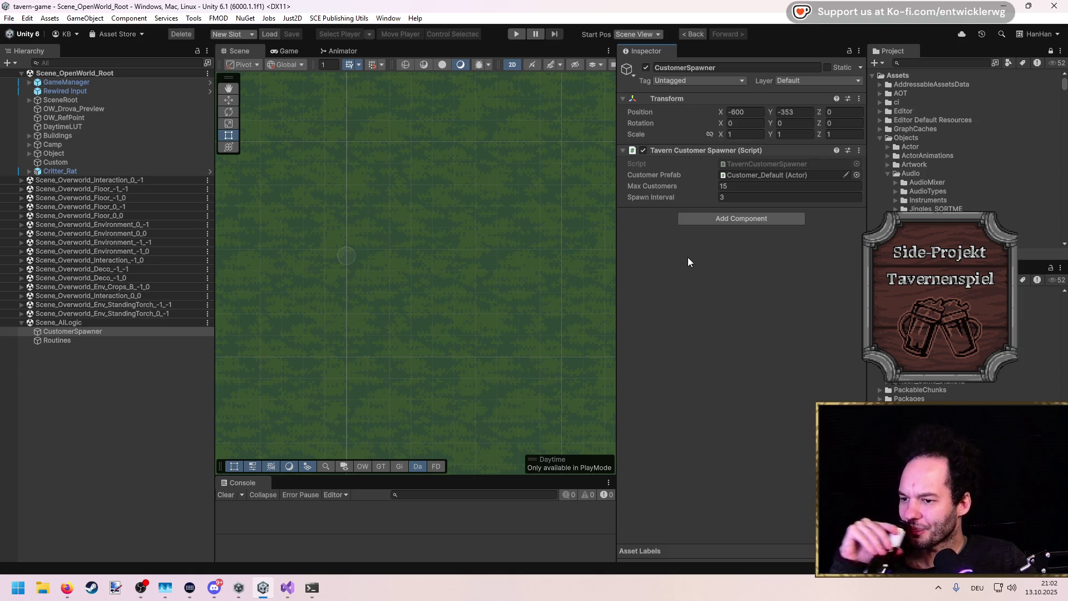
Switch to the Visual Studio J2DTwitchCore solution showing FogMachineController.cs
key("alt+Tab")
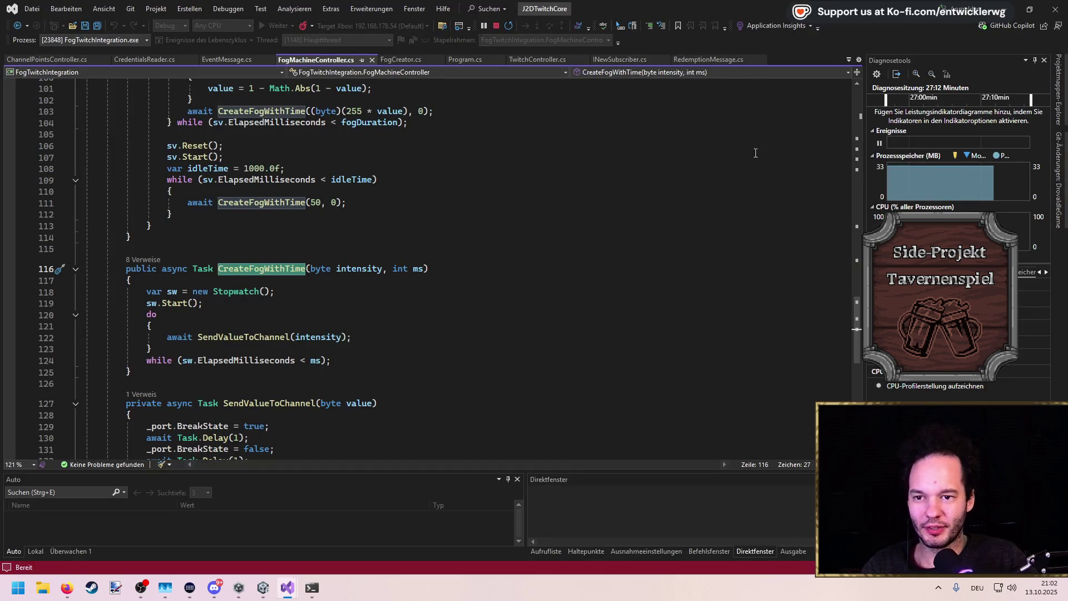
key("alt+Tab")
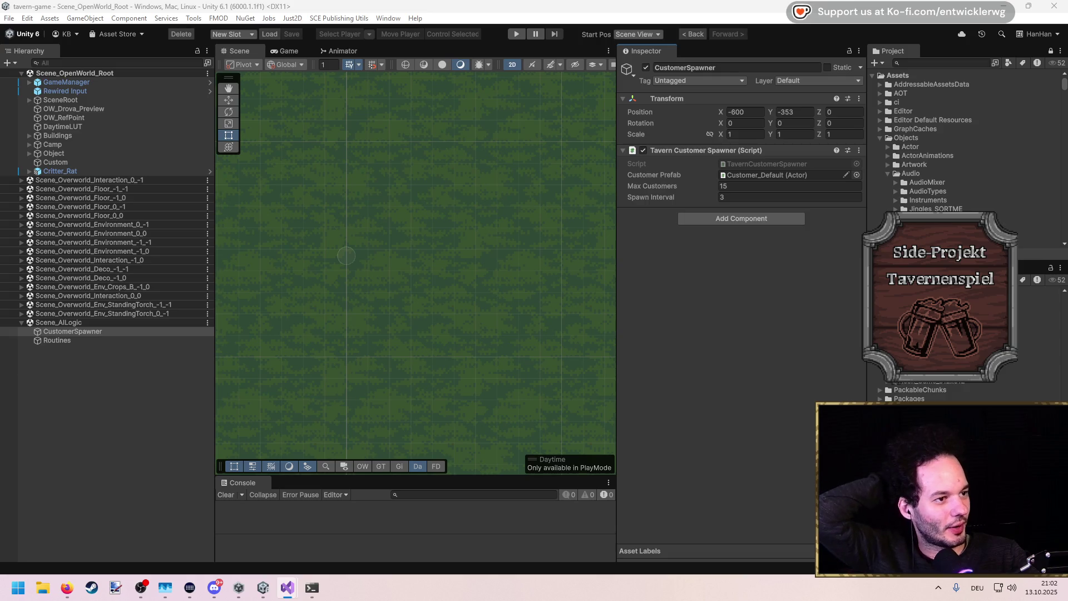
key("alt+Tab")
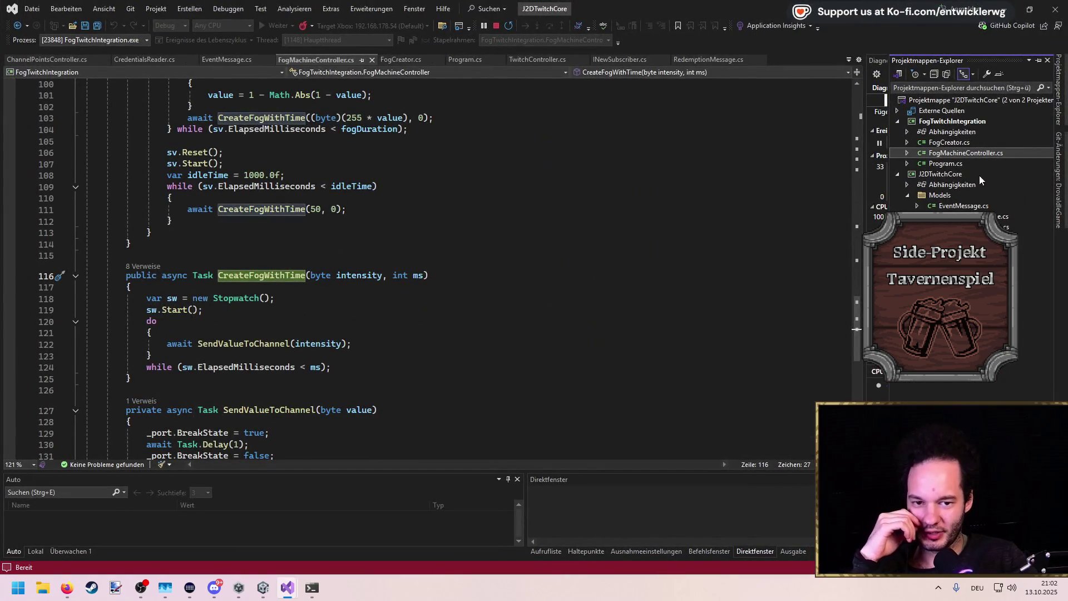
Open Program.cs and jump to the TwitchController definition to view its Connect method
double_click(965, 164)
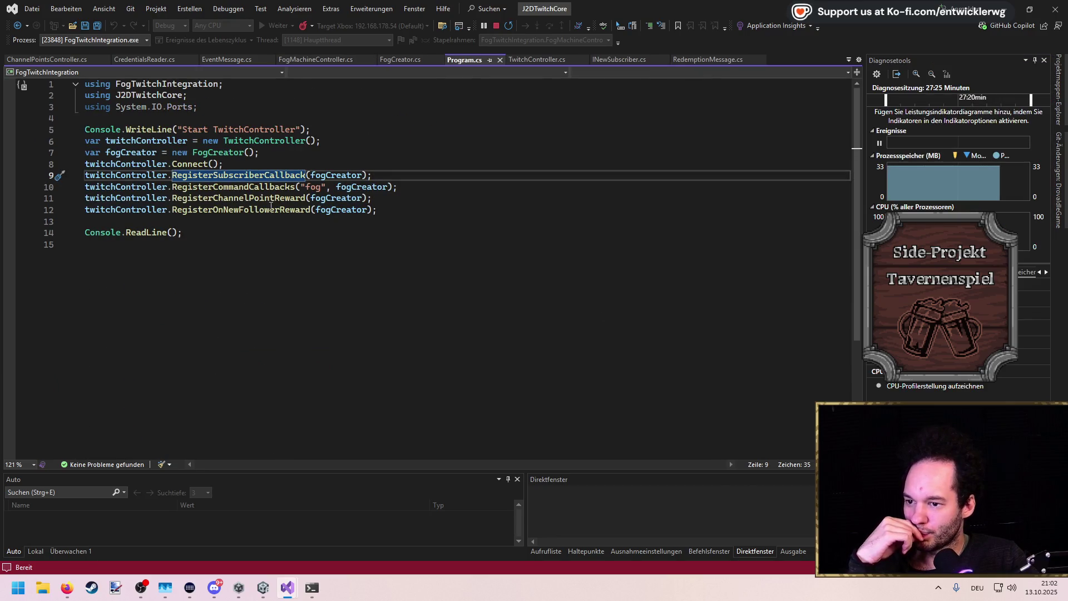
left_click(260, 145, "ctrl")
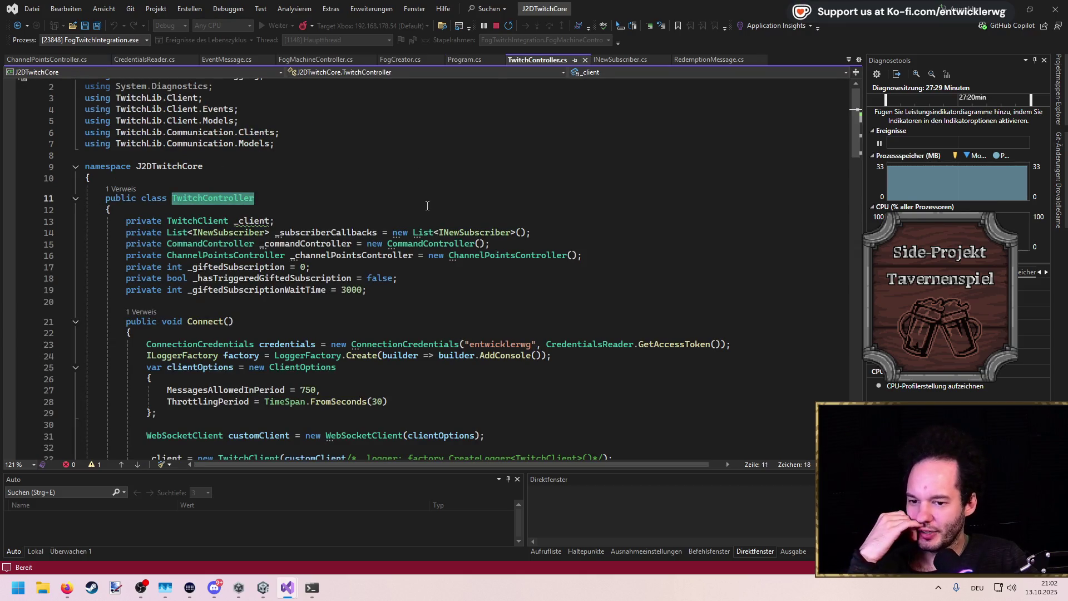
scroll(420, 201, "down", 4)
scroll(420, 201, "down", 6)
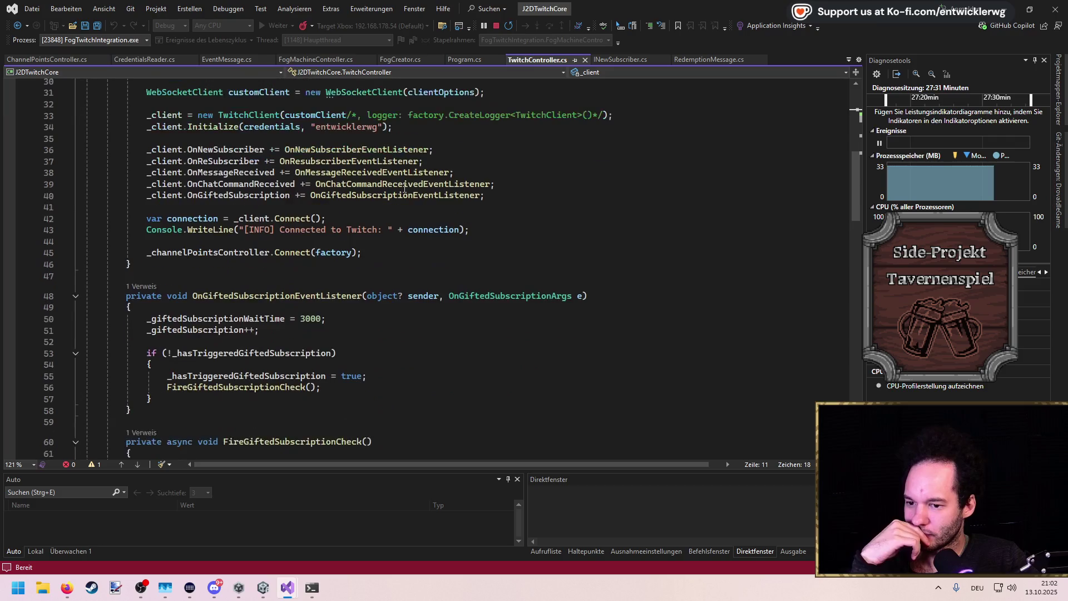
scroll(400, 183, "down", 5)
scroll(399, 182, "up", 8)
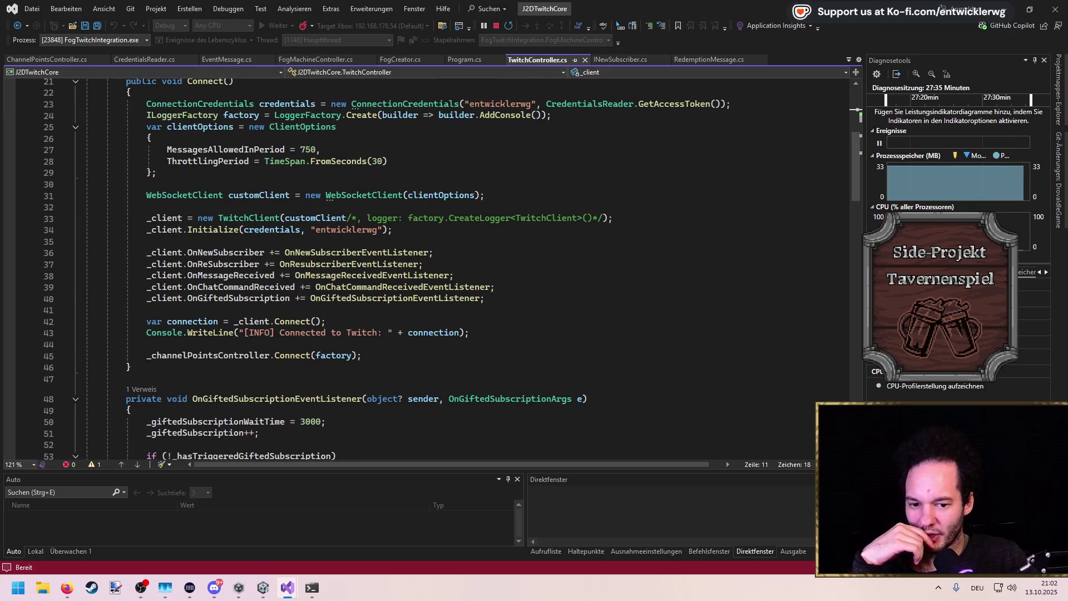
Show the Solution Explorer, then bring up the Unity Command-line arguments manual page in Firefox
left_click(1059, 83)
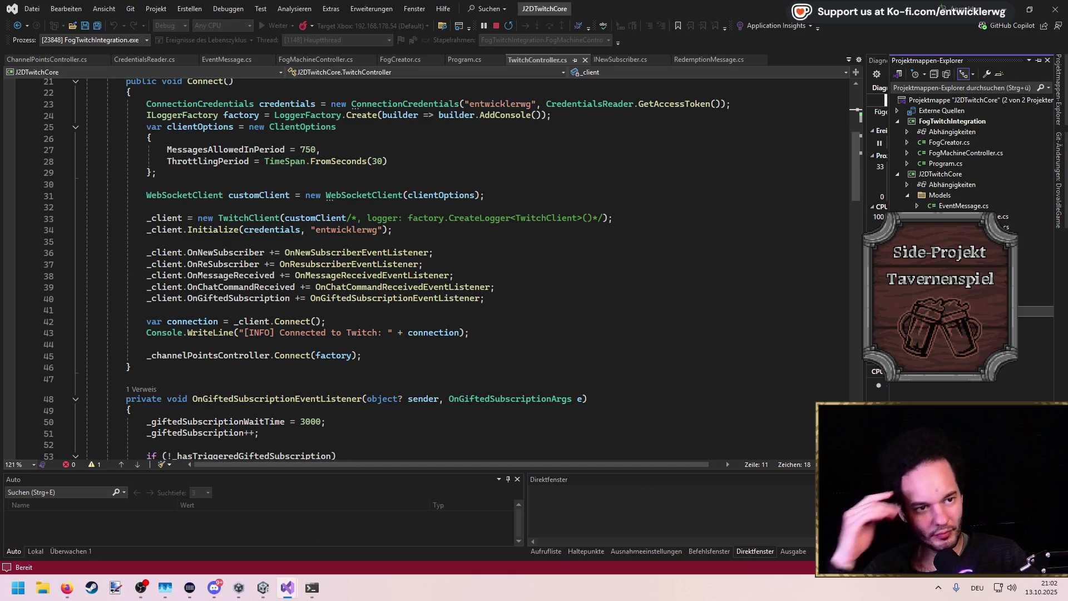
key("alt+Tab")
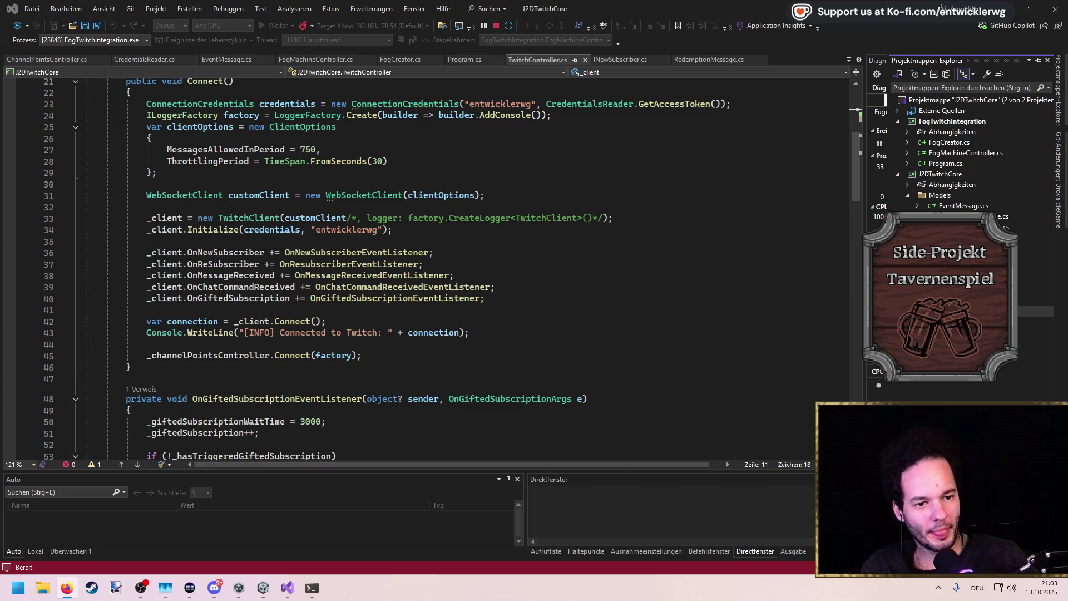
key("alt+Tab")
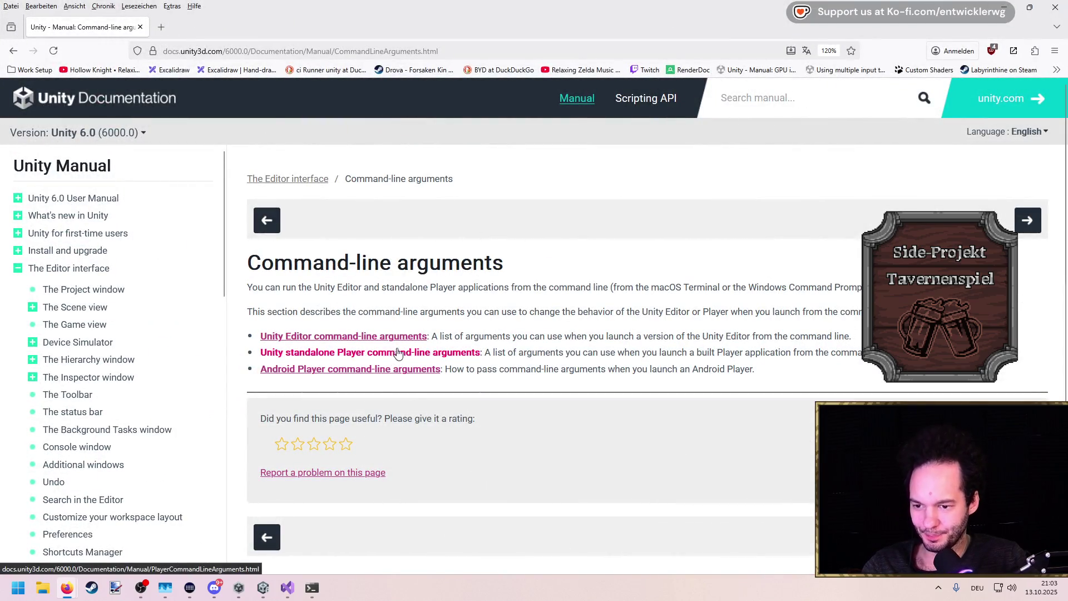
Open the Standalone Player command-line arguments page and scroll through its arguments table
left_click(396, 354)
scroll(409, 396, "down", 3)
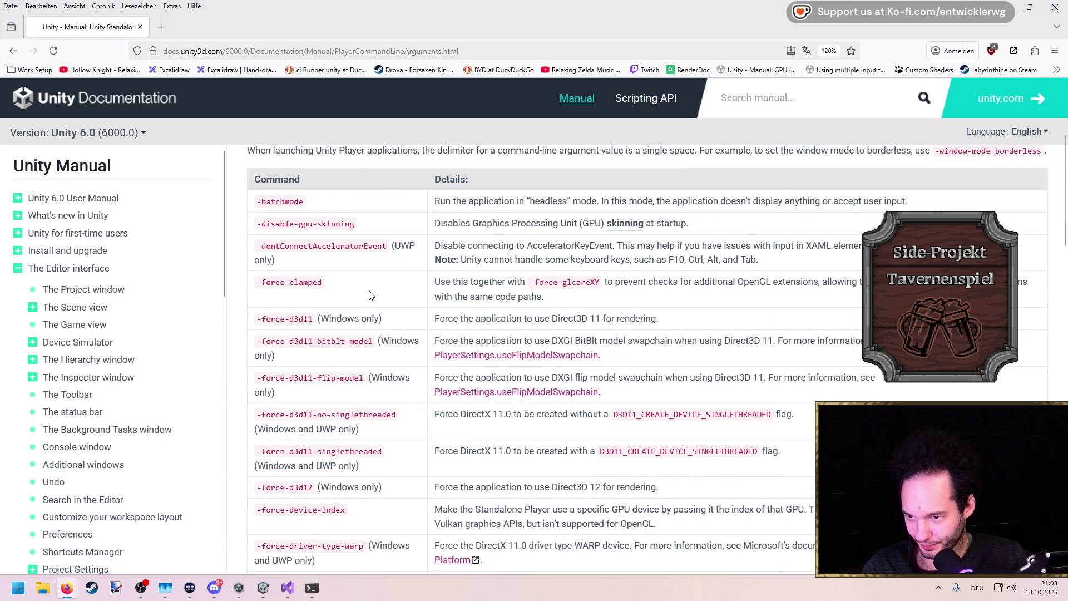
scroll(370, 293, "down", 1)
scroll(370, 293, "down", 12)
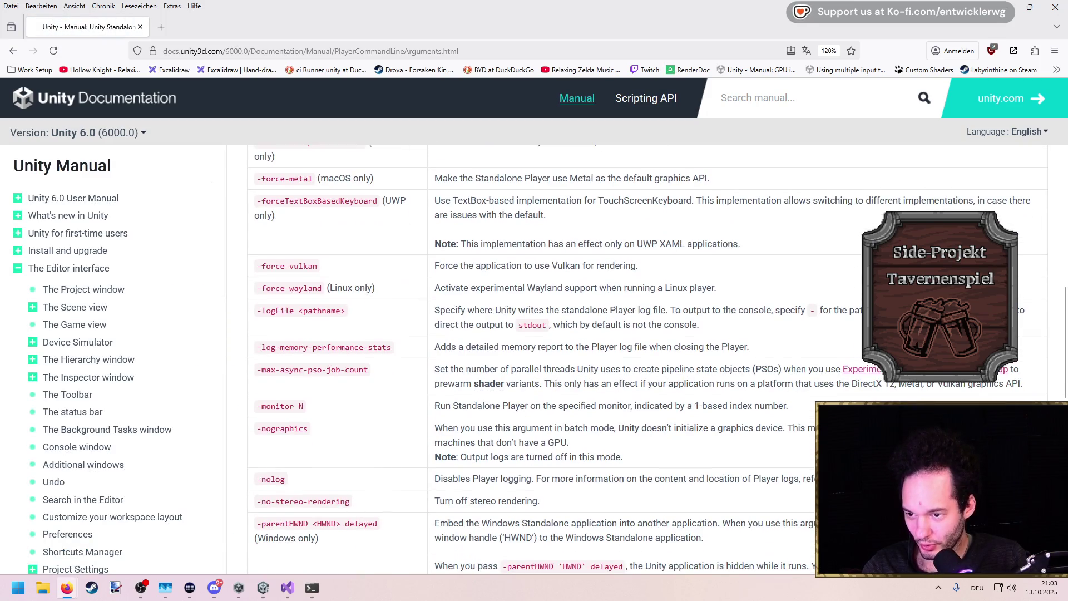
scroll(366, 292, "up", 1)
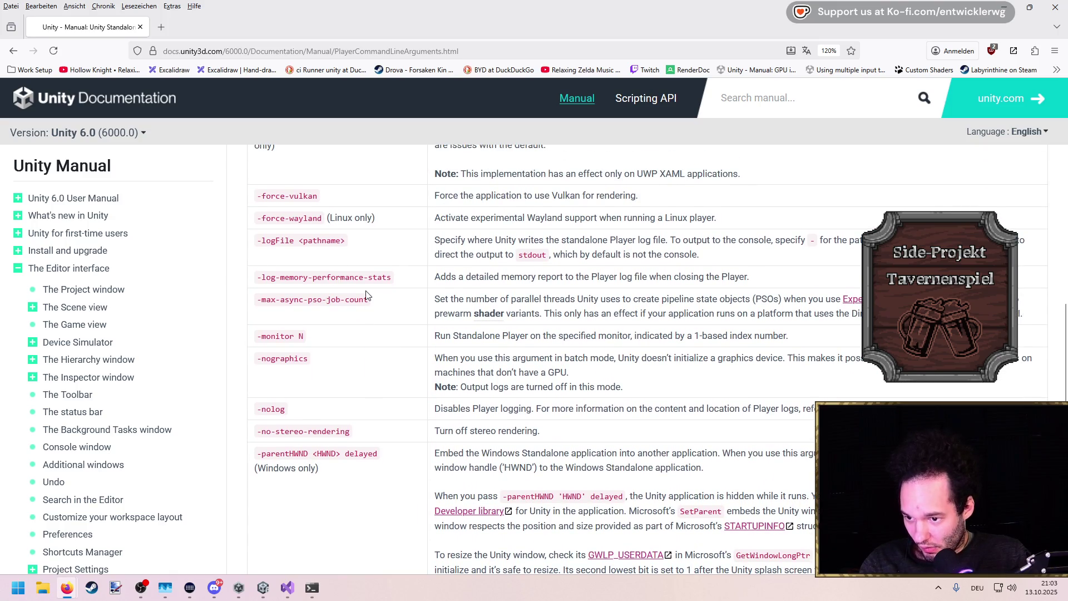
scroll(367, 295, "down", 9)
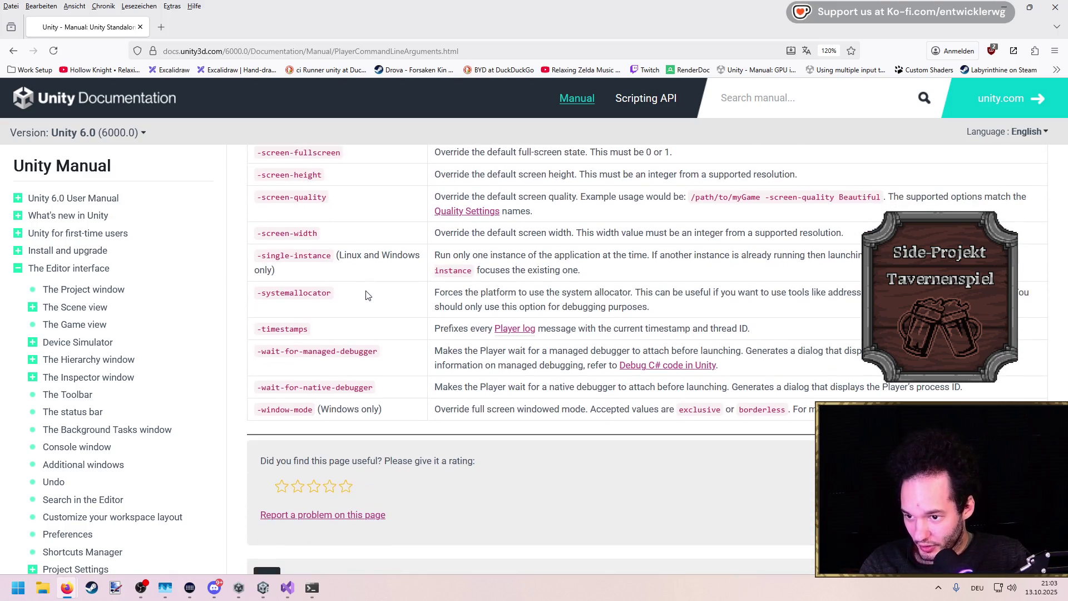
scroll(366, 294, "up", 5)
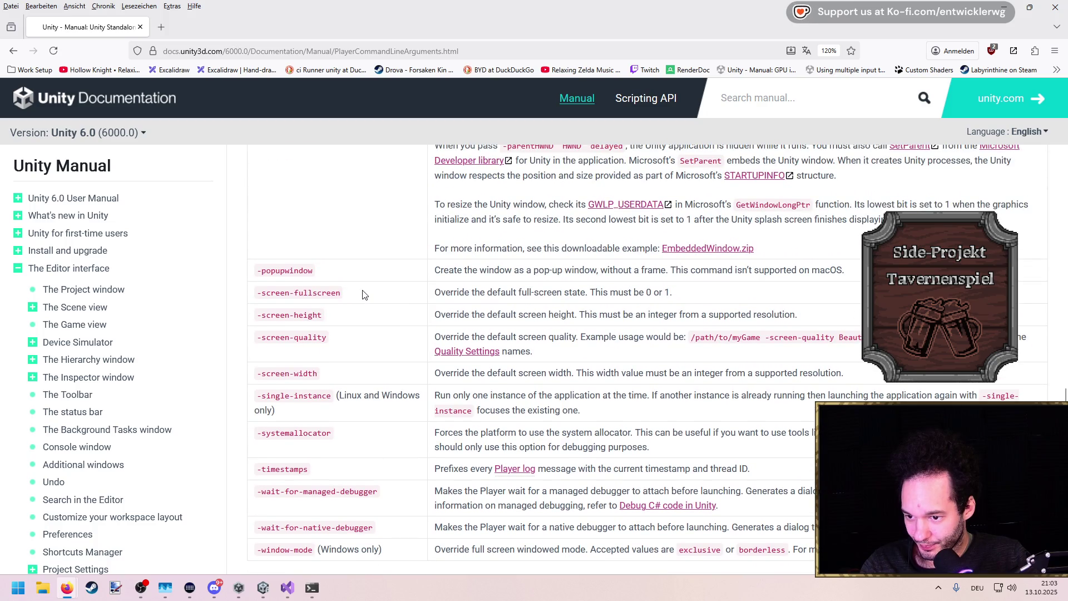
scroll(359, 295, "down", 5)
scroll(359, 295, "up", 20)
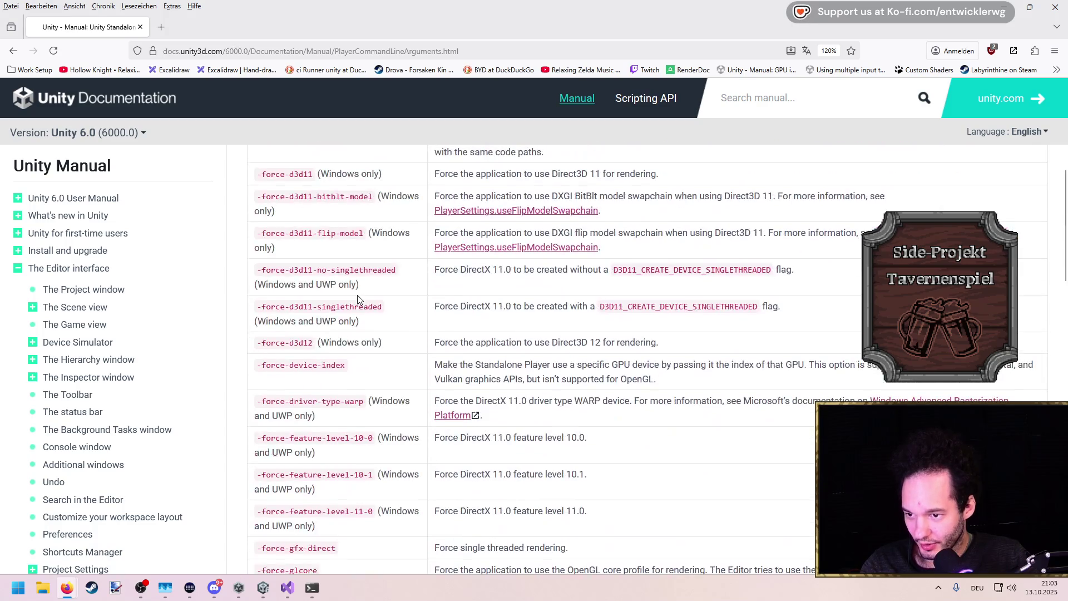
scroll(358, 299, "up", 1)
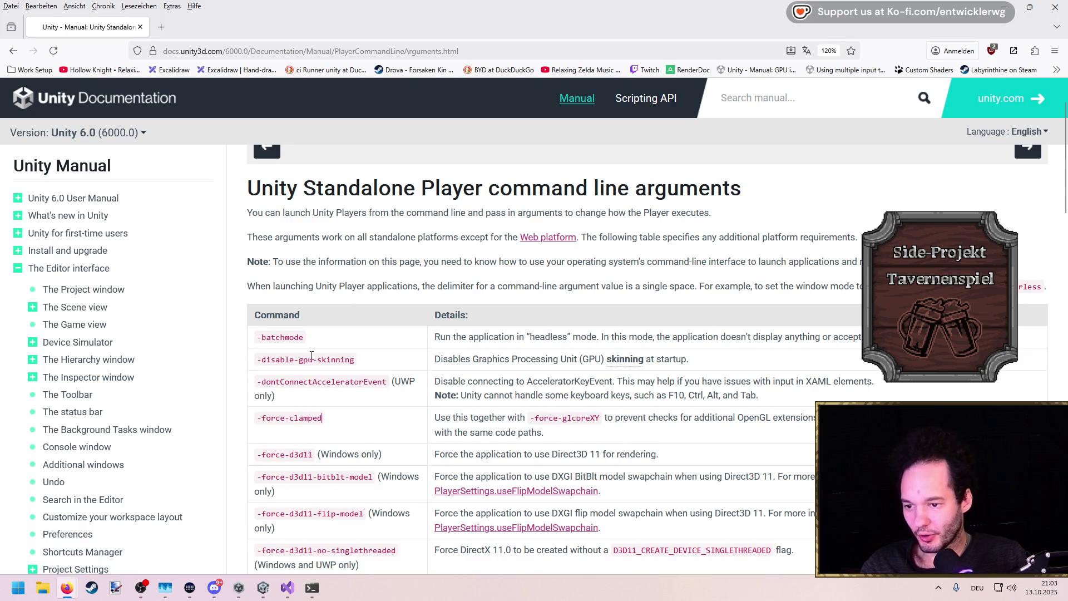
Go back to the Command-line arguments overview and return to TwitchController.cs at line 29
left_click_drag(305, 337, 277, 339)
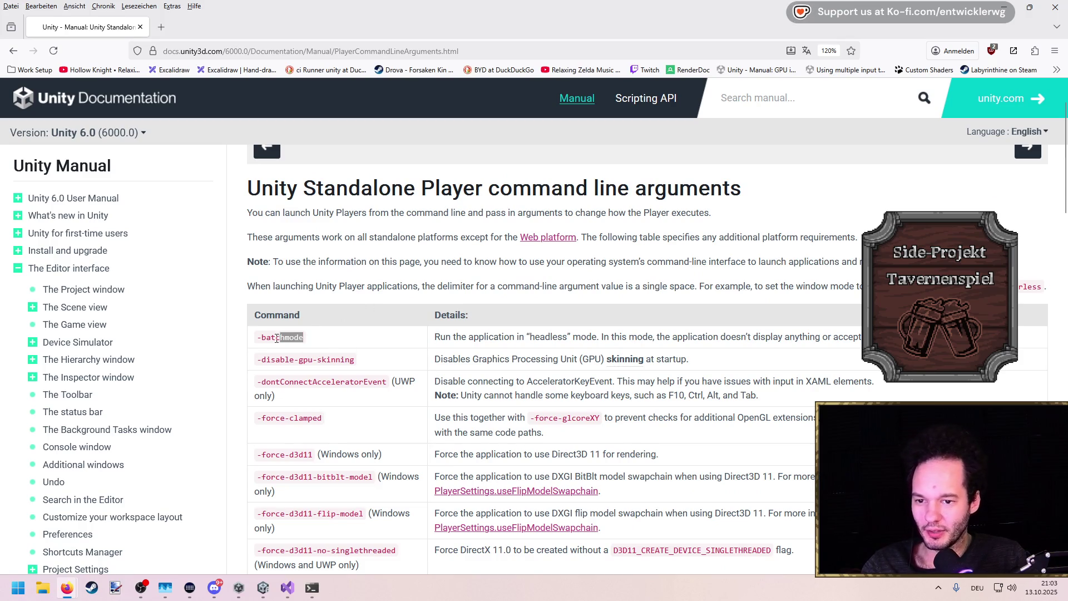
left_click(429, 305)
scroll(323, 289, "down", 5)
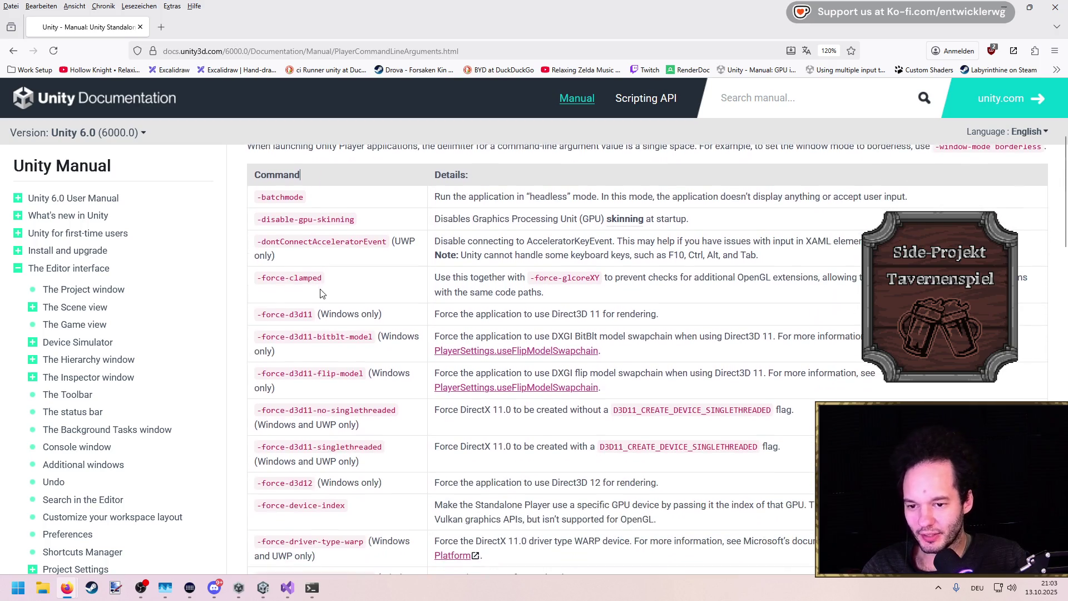
key("alt+Left")
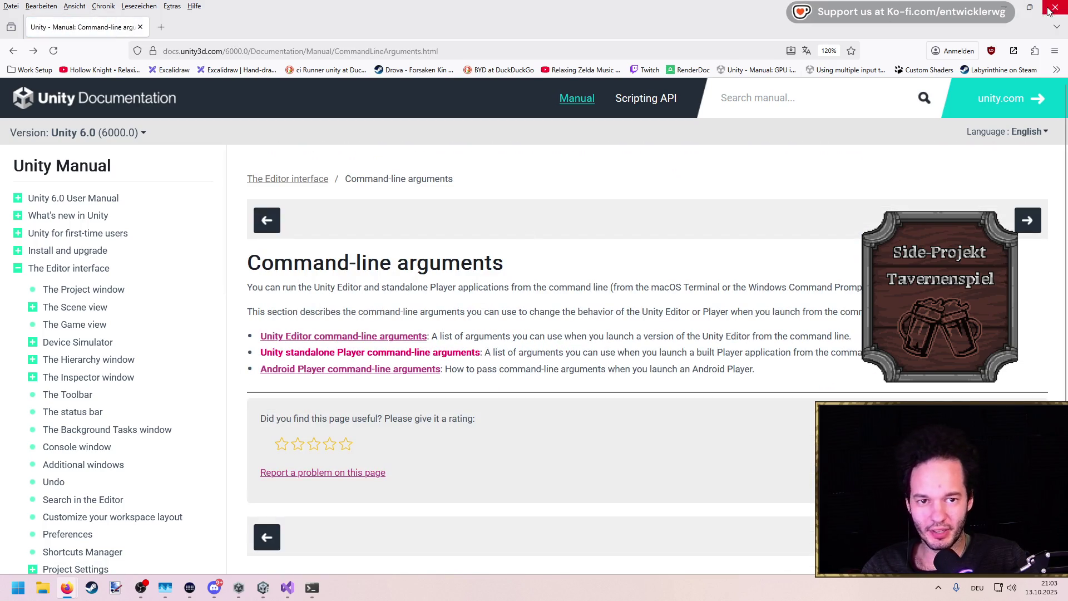
key("alt+Tab")
left_click(417, 172)
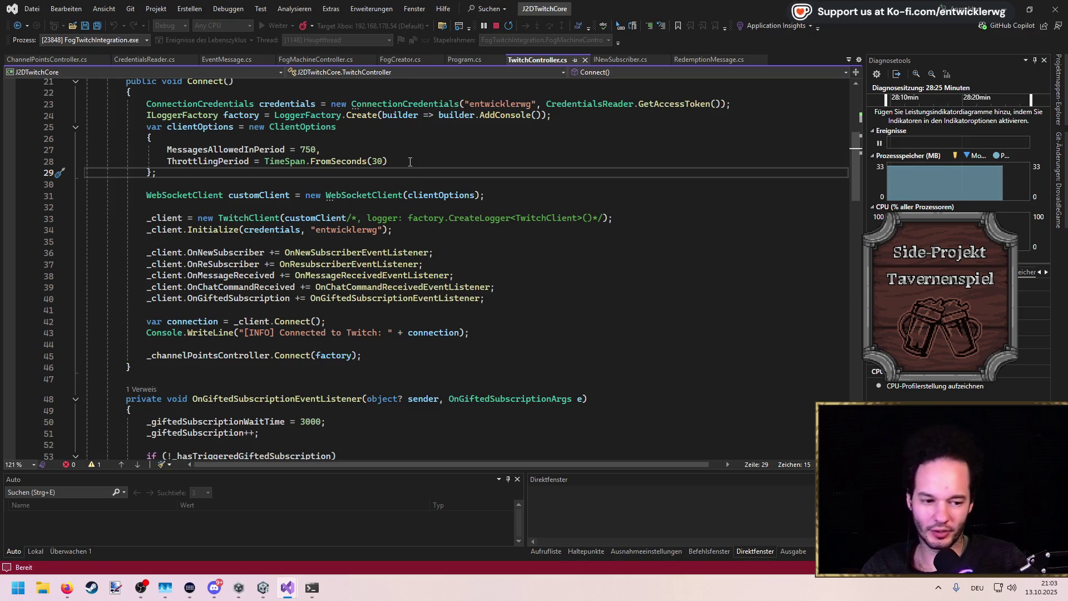
Save TwitchController.cs and review the code around lines 29 and 34
key("ctrl+s")
left_click(419, 228)
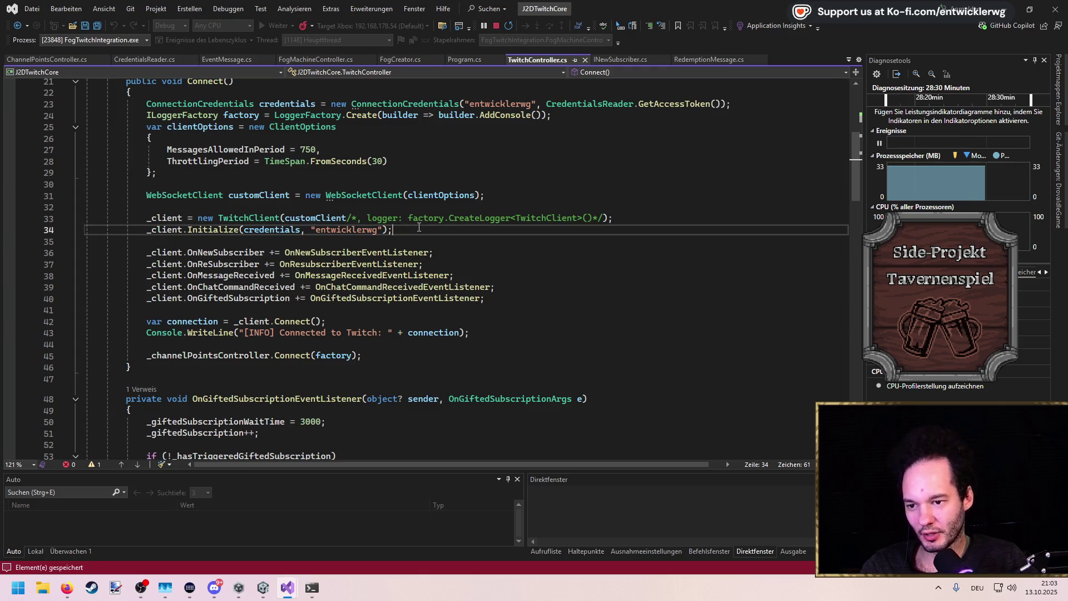
left_click(245, 176)
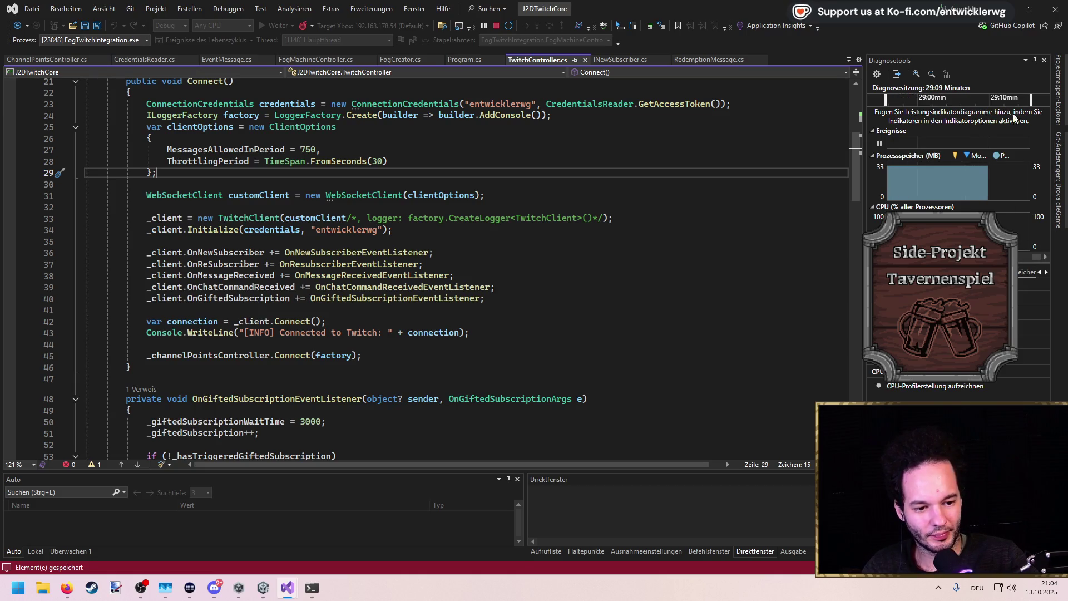
Browse the Solution Explorer's Models folder, then return to the Unity editor
left_click(1059, 89)
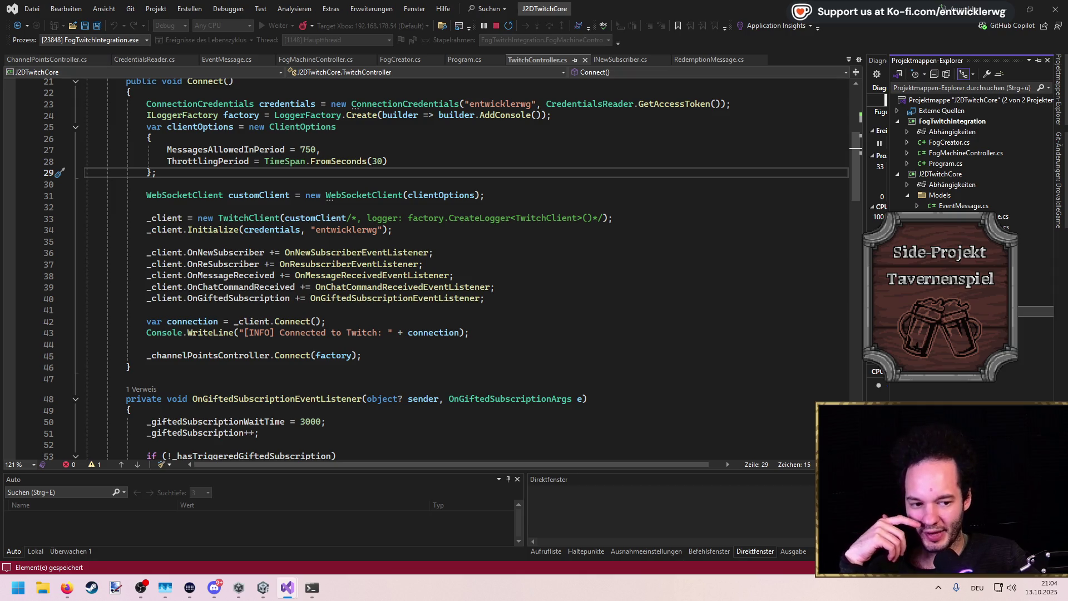
left_click(908, 196)
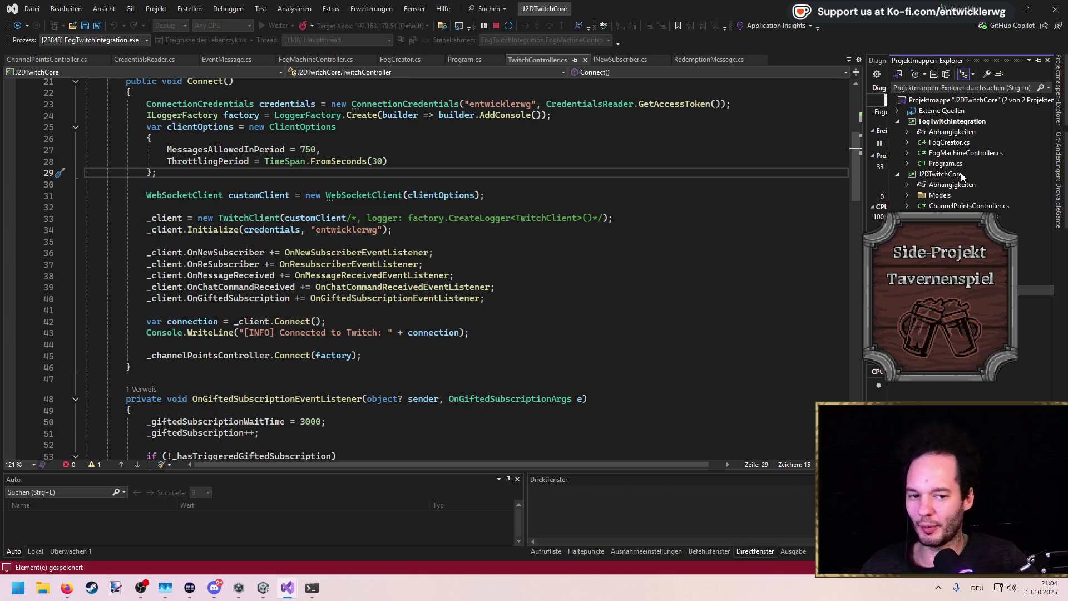
left_click(908, 195)
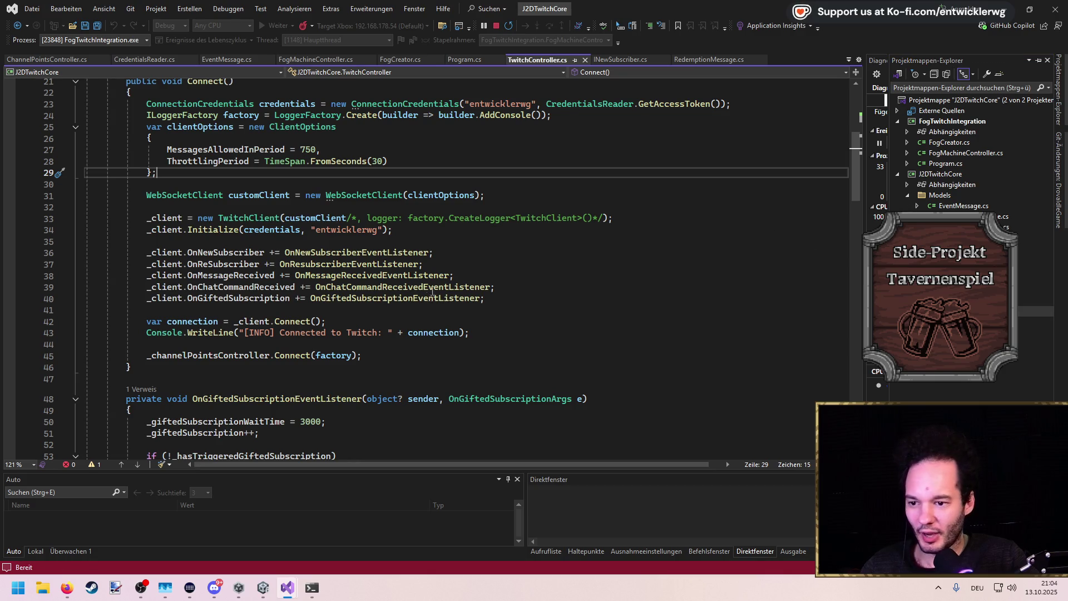
scroll(433, 290, "down", 19)
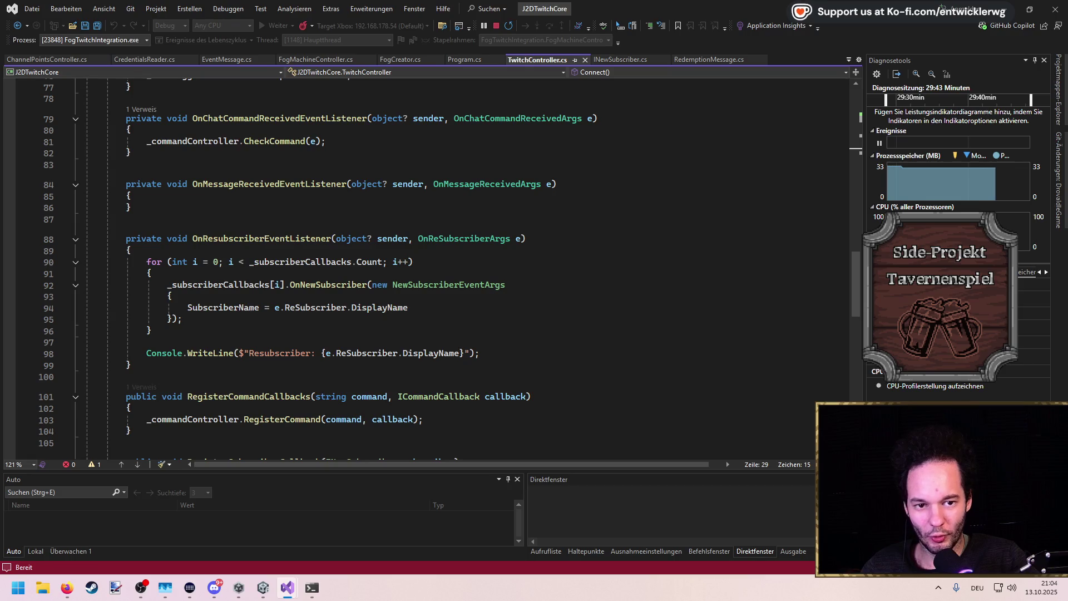
left_click(1058, 89)
right_click(945, 310)
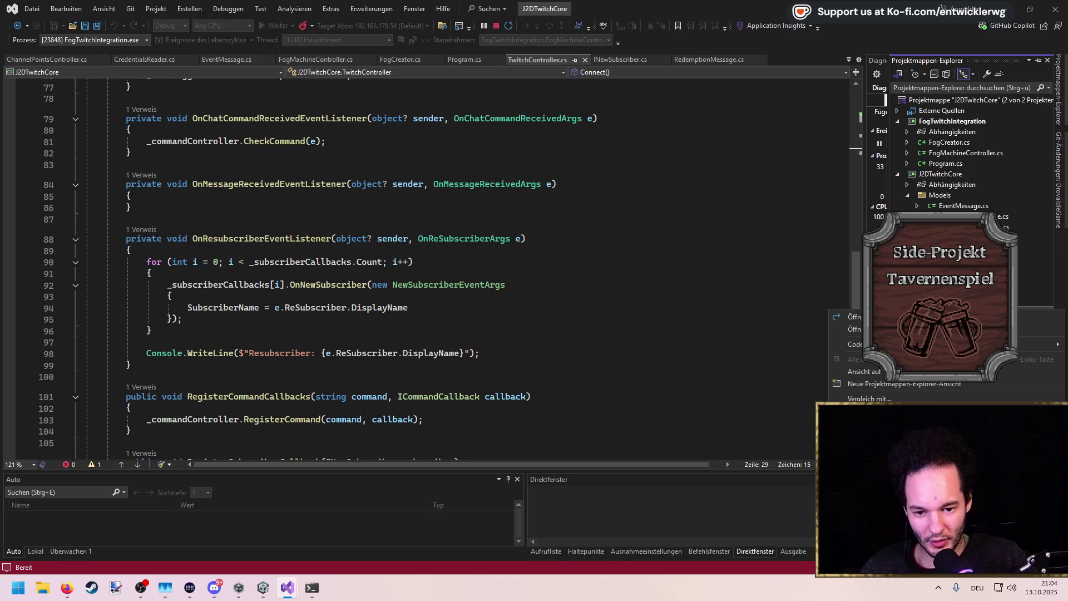
left_click(473, 240)
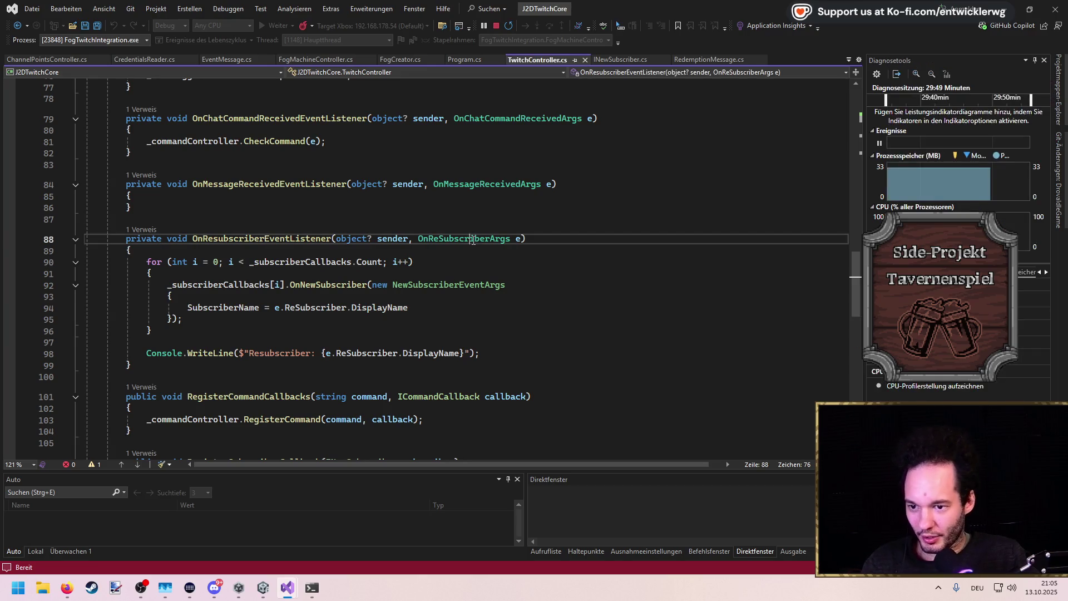
key("ctrl+a")
key("alt+Tab")
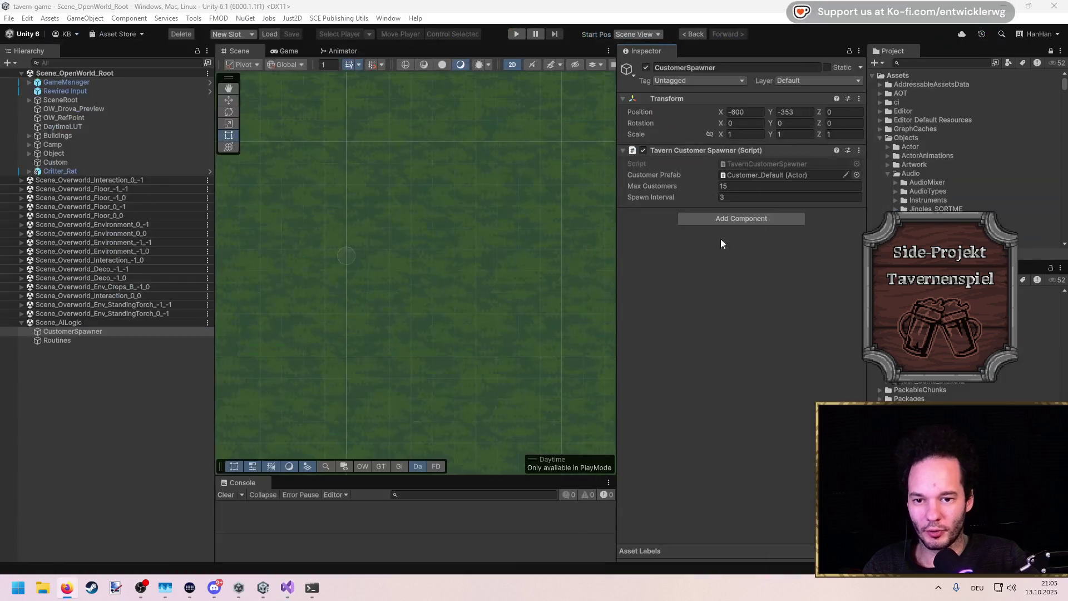
Tidy the Project window folders and locate the Scripts folder with J2DMain
left_click(887, 138)
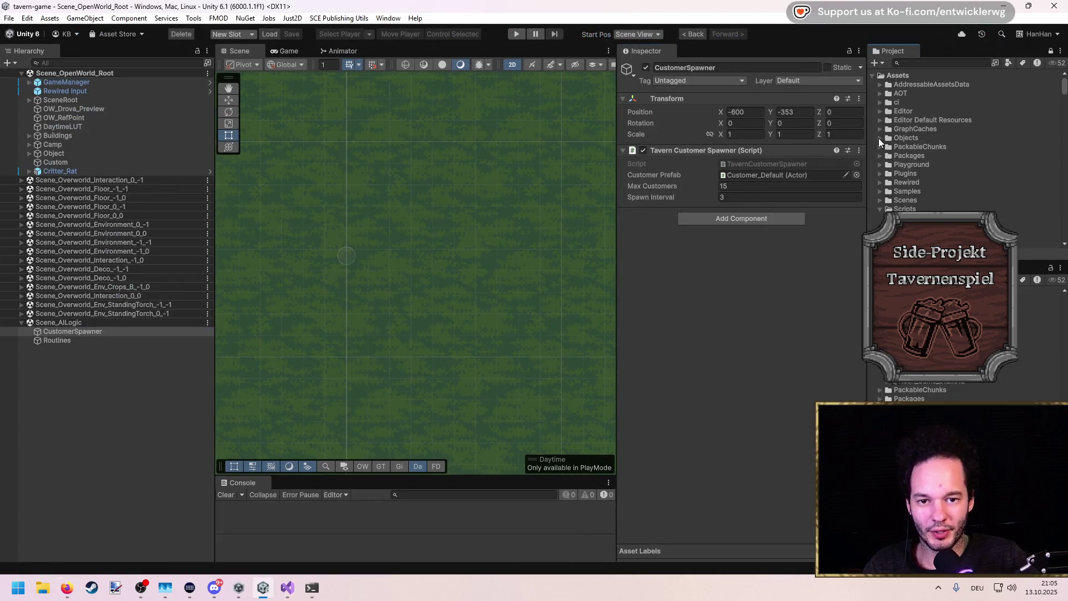
left_click(879, 203)
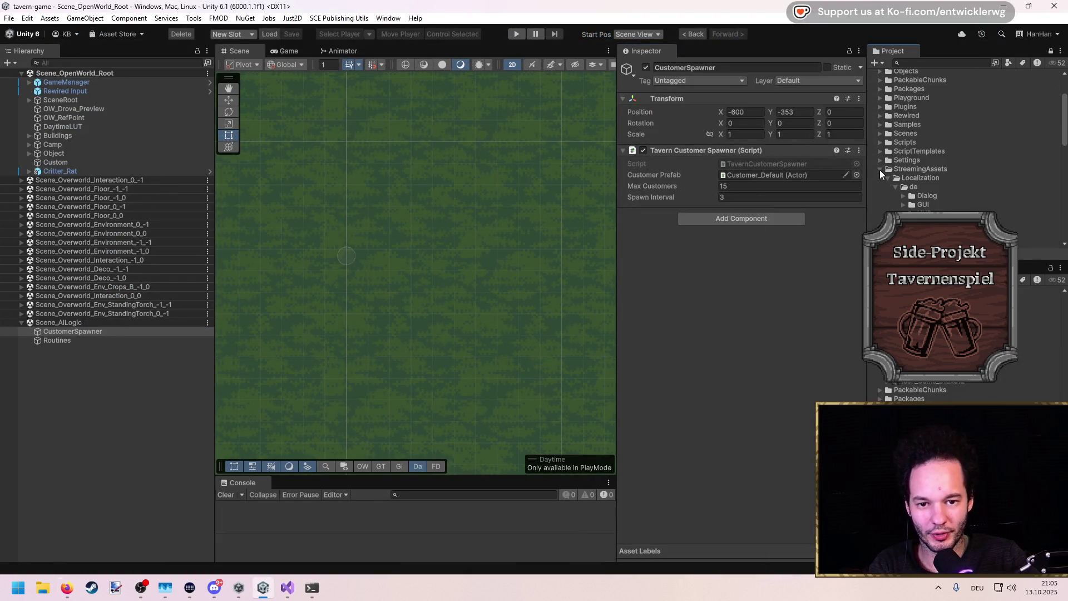
left_click(899, 135)
scroll(900, 141, "down", 3)
left_click(915, 214)
scroll(915, 214, "down", 3)
scroll(946, 145, "up", 3)
Create a new folder named J2DTwitchAPI inside Scripts
right_click(921, 119)
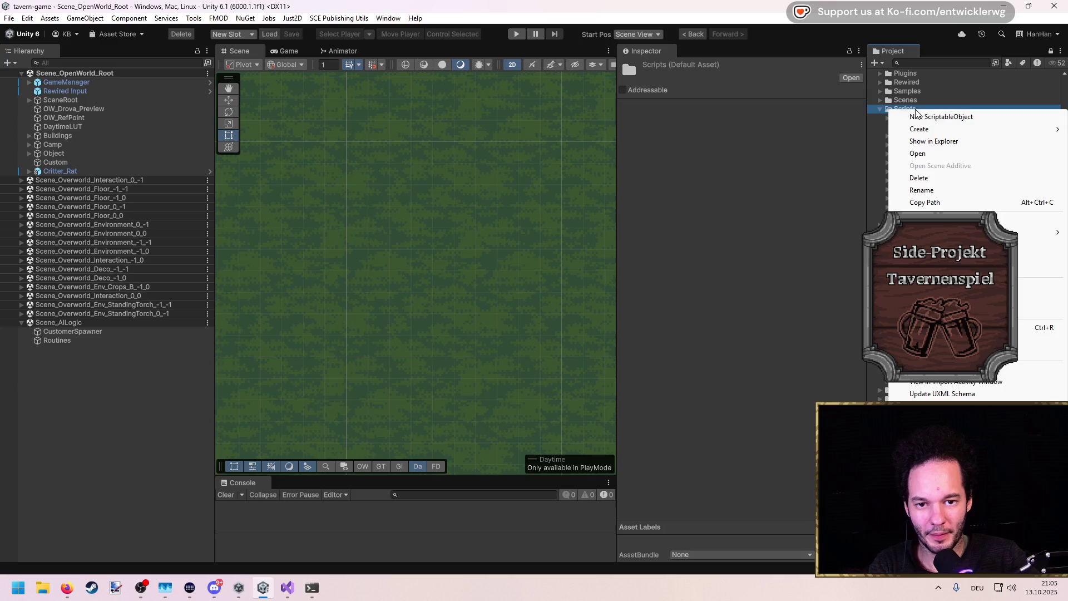
mouse_move(923, 126)
left_click(843, 129)
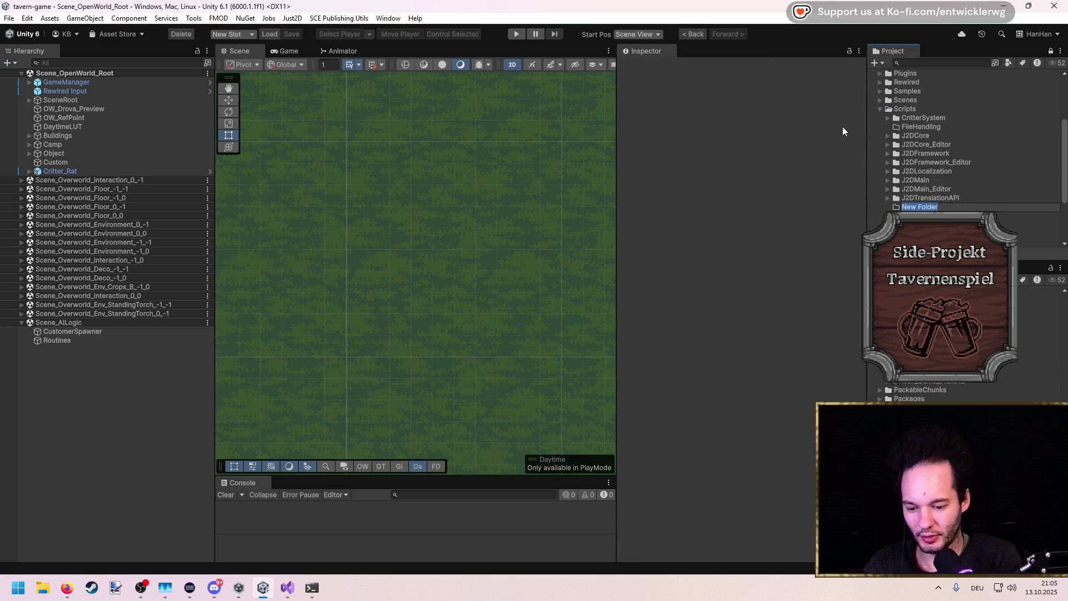
type("J2DTwitch")
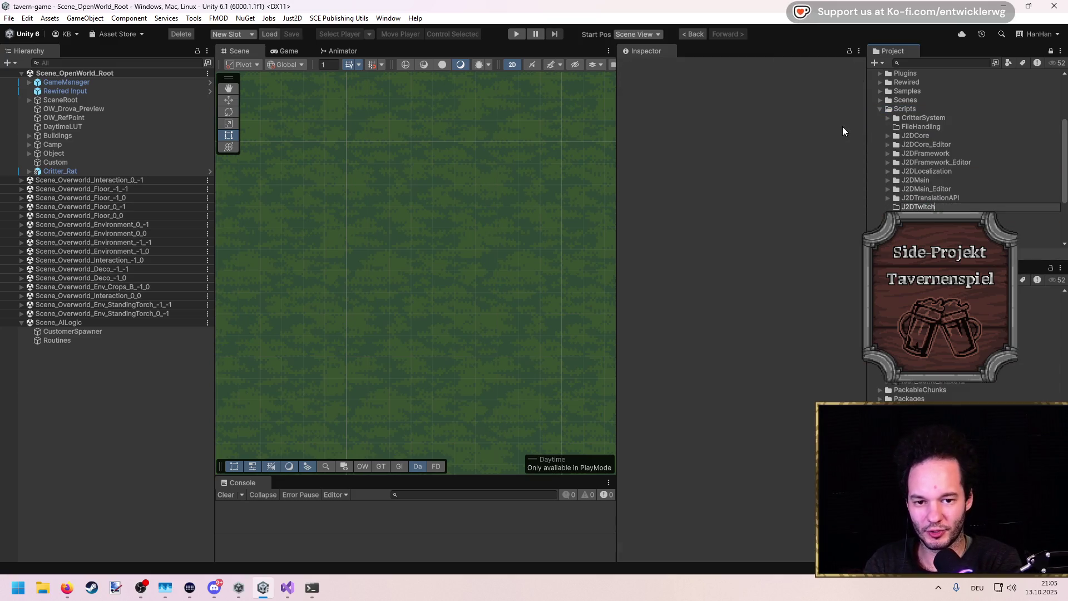
type("API")
key("Return")
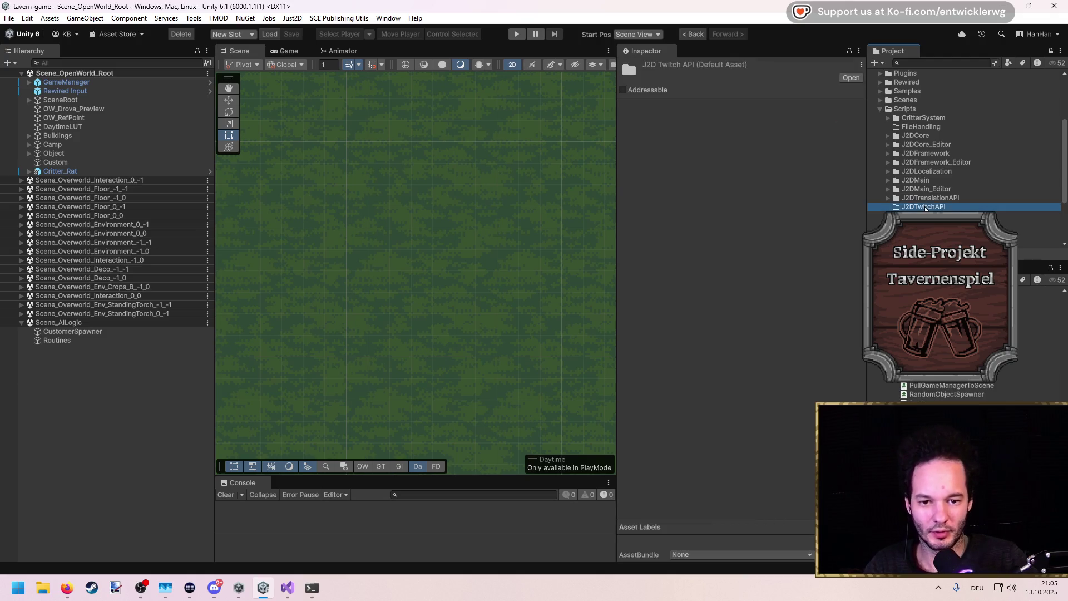
Add a J2DTwitchAPI assembly definition to the J2DTwitchAPI folder
right_click(926, 207)
mouse_move(934, 213)
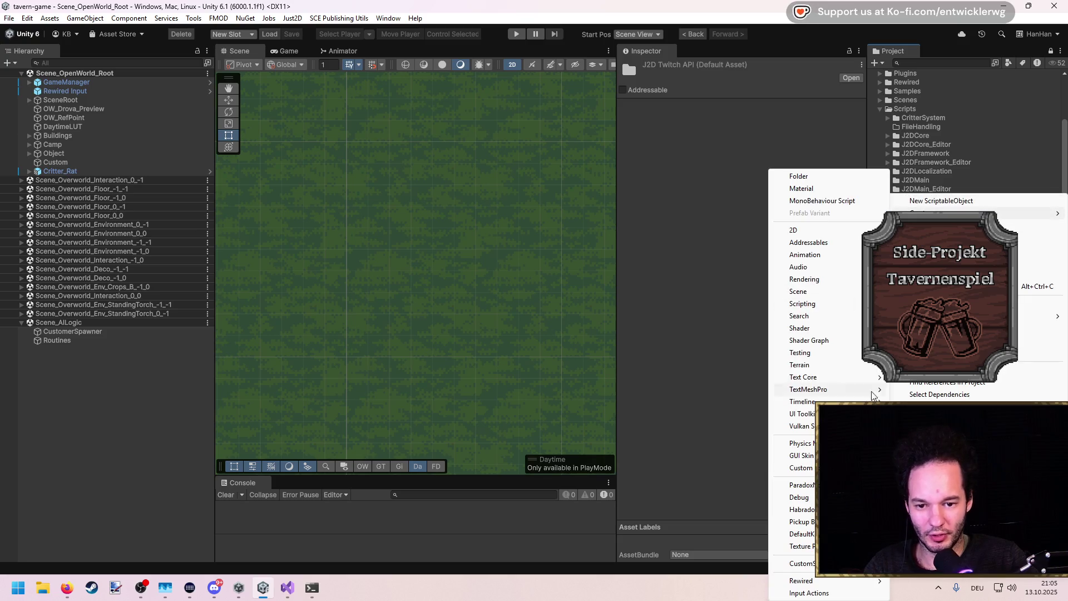
mouse_move(829, 307)
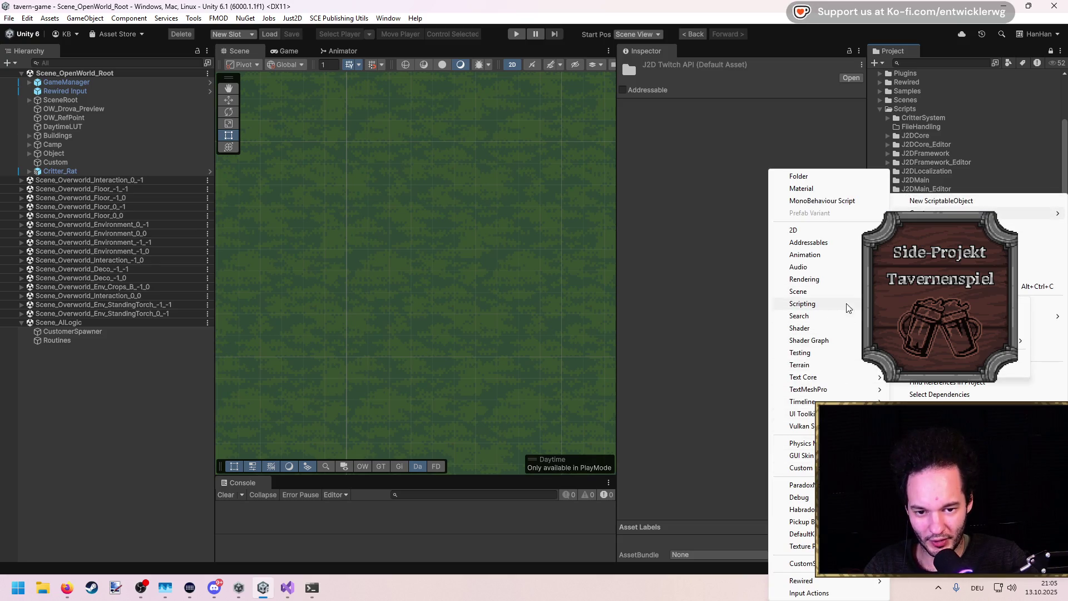
left_click(923, 304)
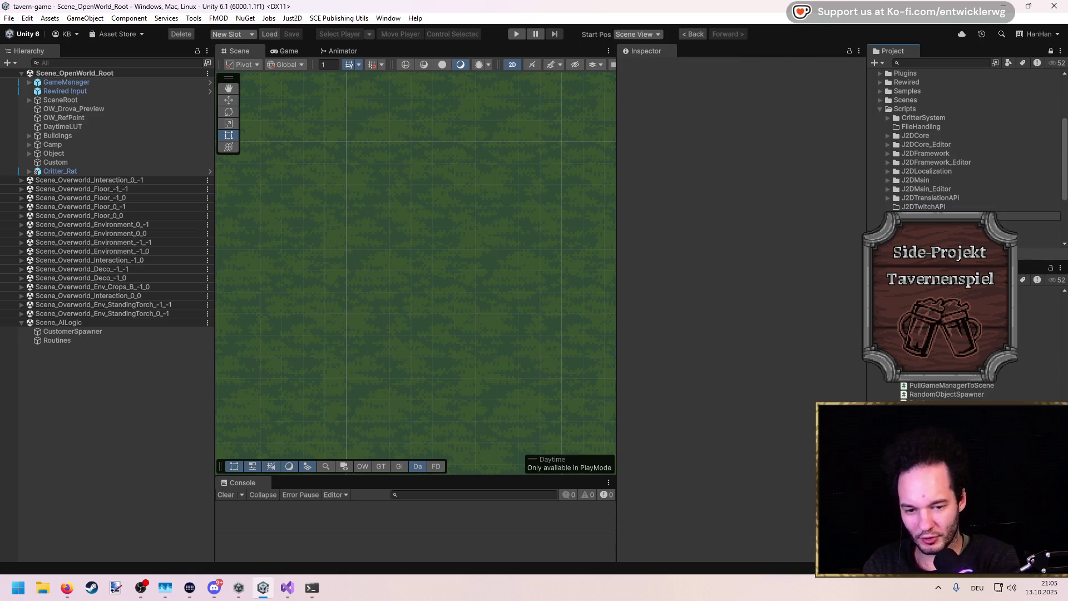
key("Return")
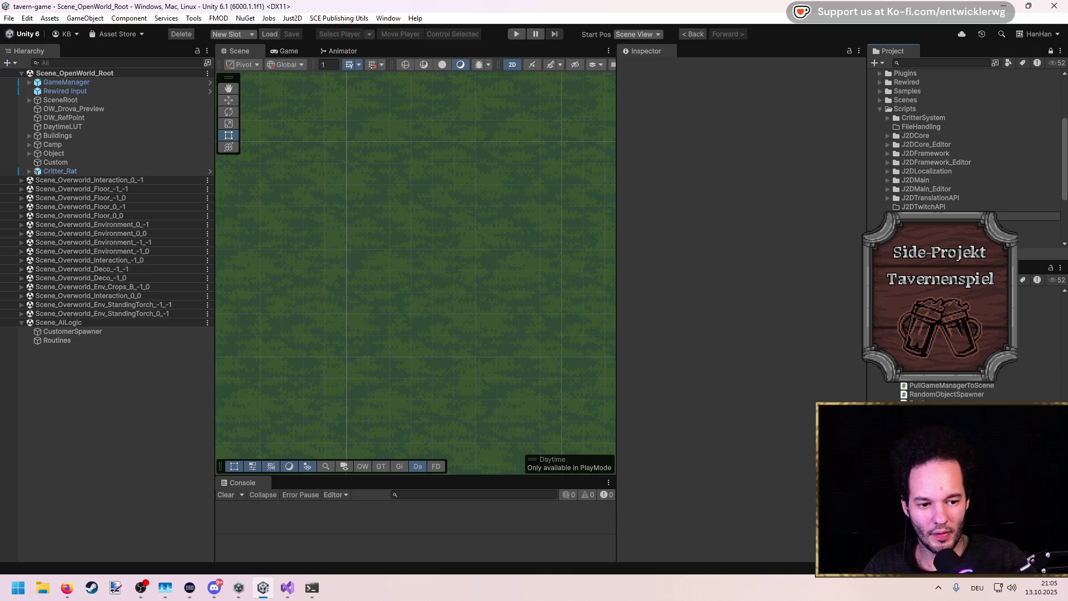
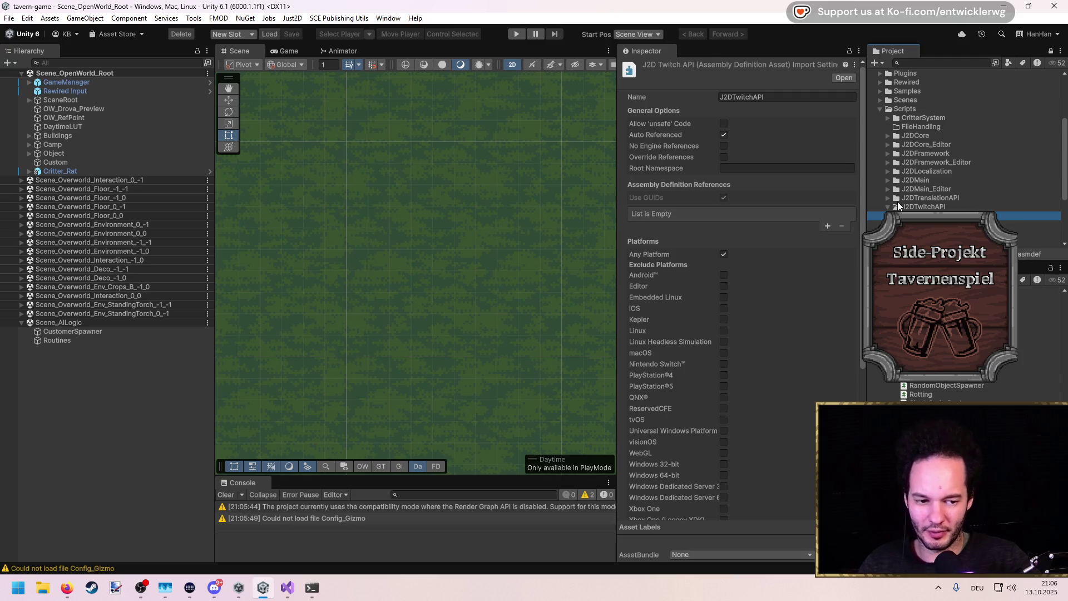
Inspect the J2DTwitchAPI folder and its assembly definition settings
left_click(935, 206)
left_click(934, 216)
left_click(932, 207)
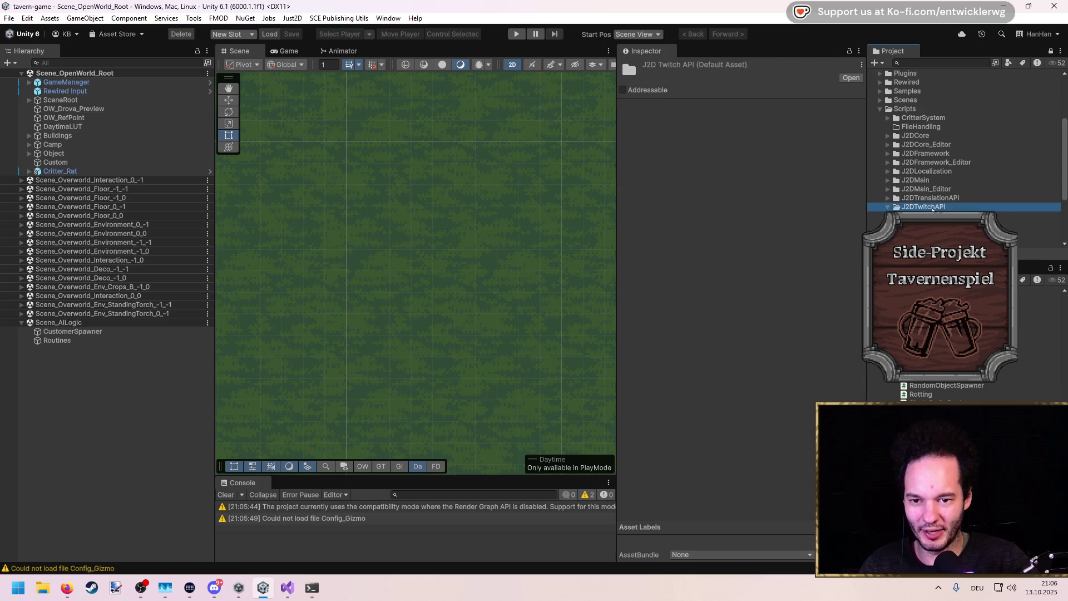
left_click(934, 216)
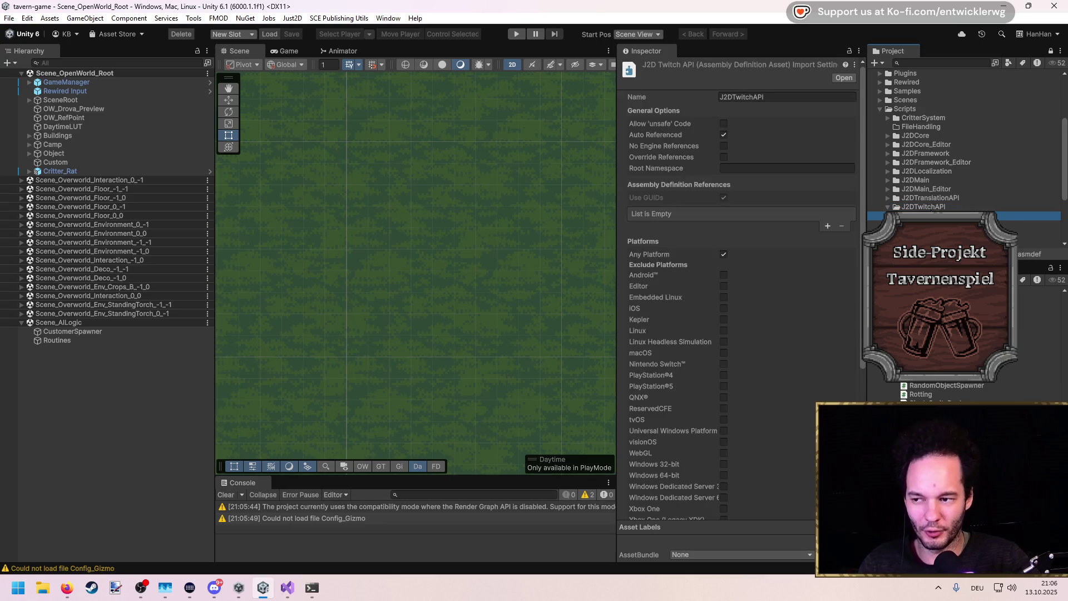
left_click(933, 206)
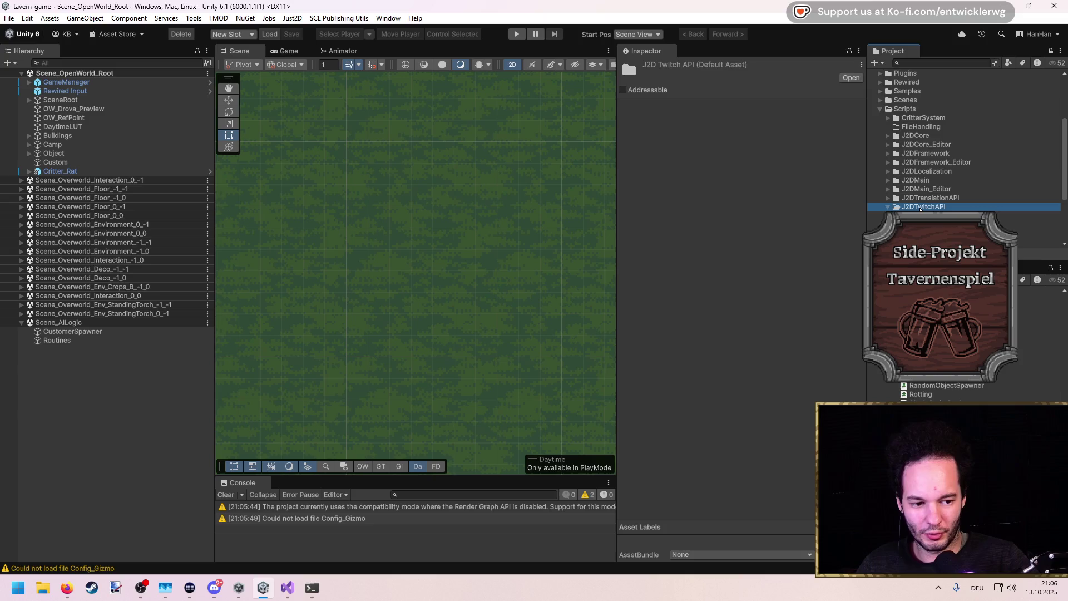
Reveal the J2DTwitchAPI folder in the file browser, then return to Unity
right_click(924, 207)
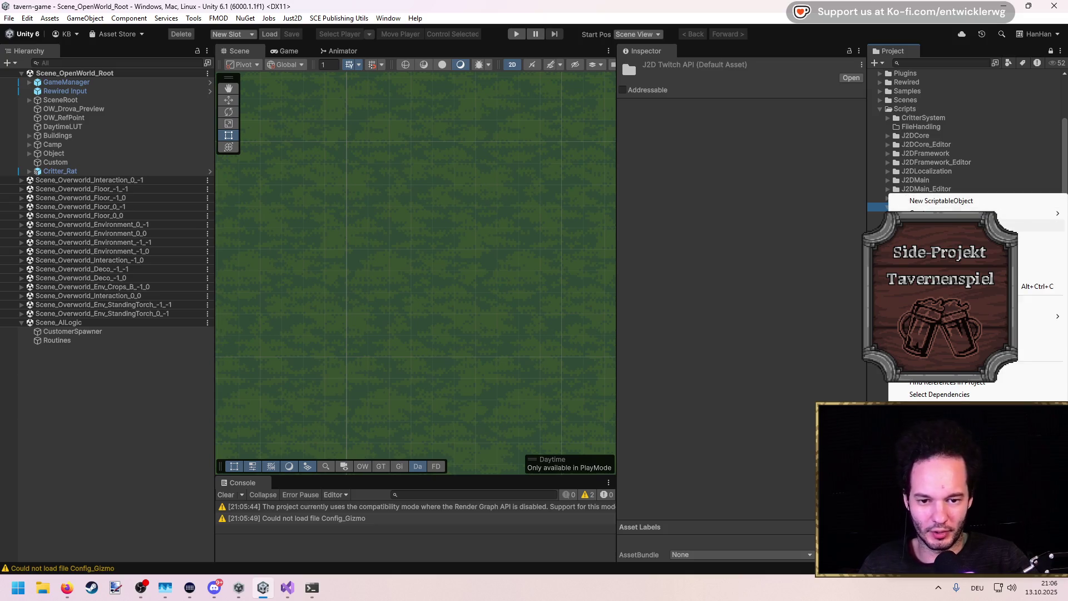
left_click(946, 225)
left_click(938, 124)
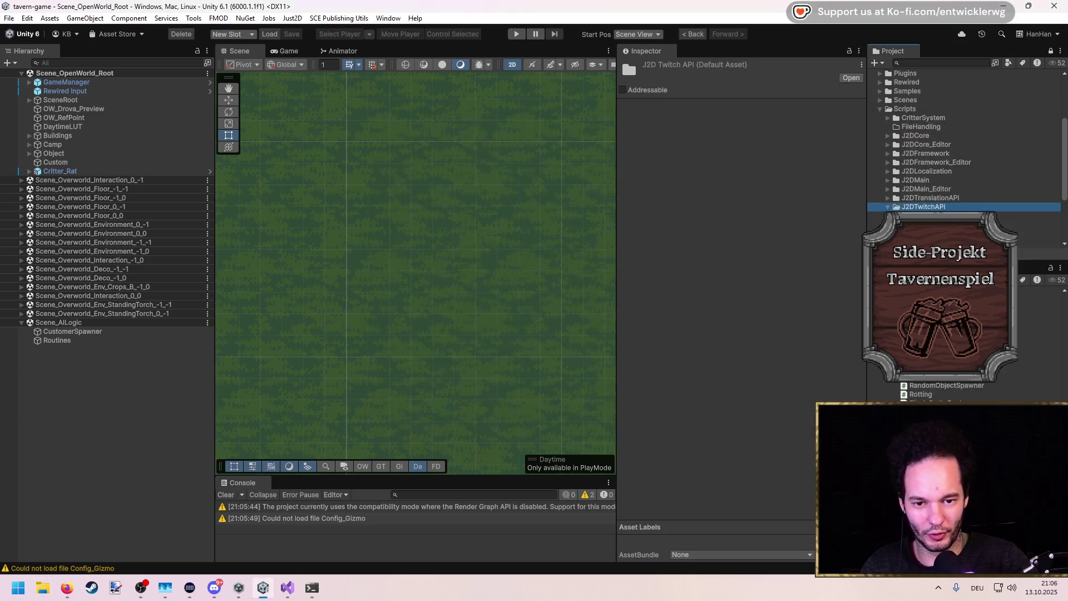
Create a new MonoBehaviour script named TwitchController in the J2DTwitchAPI folder
right_click(923, 196)
mouse_move(945, 213)
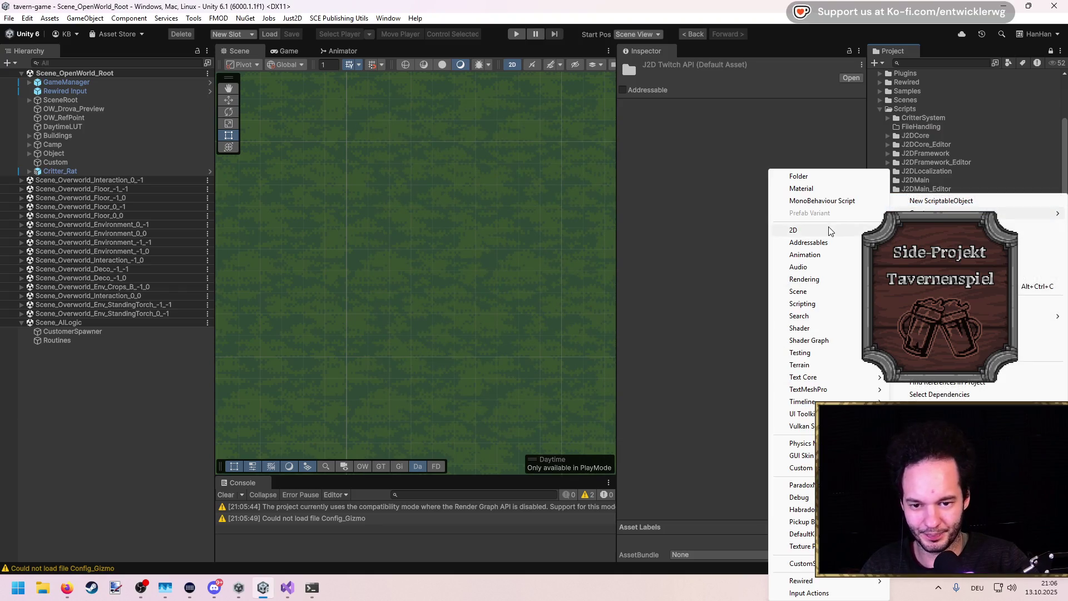
mouse_move(850, 312)
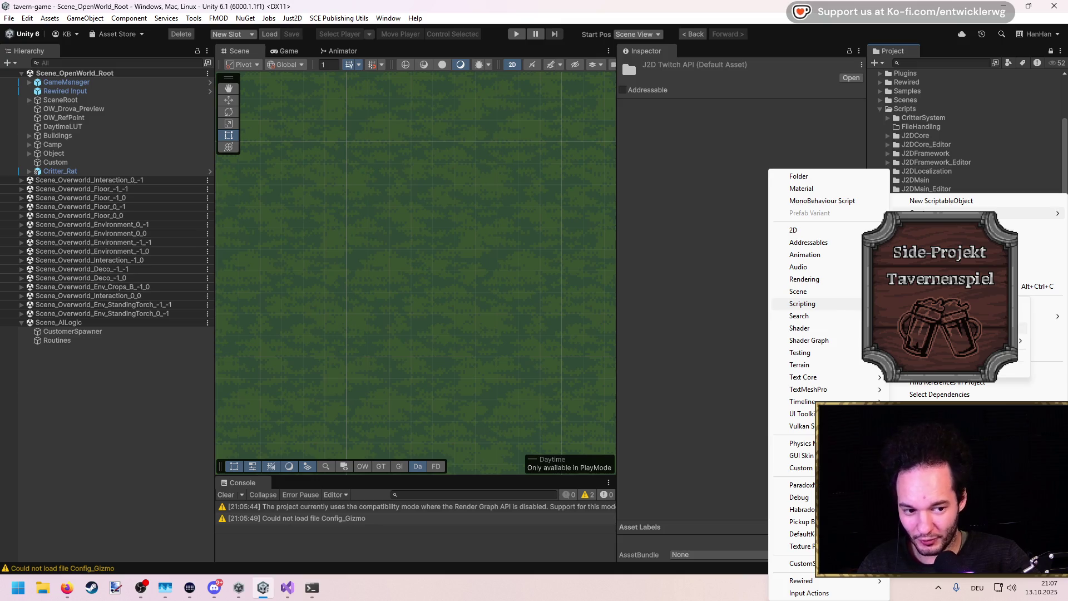
left_click(935, 315)
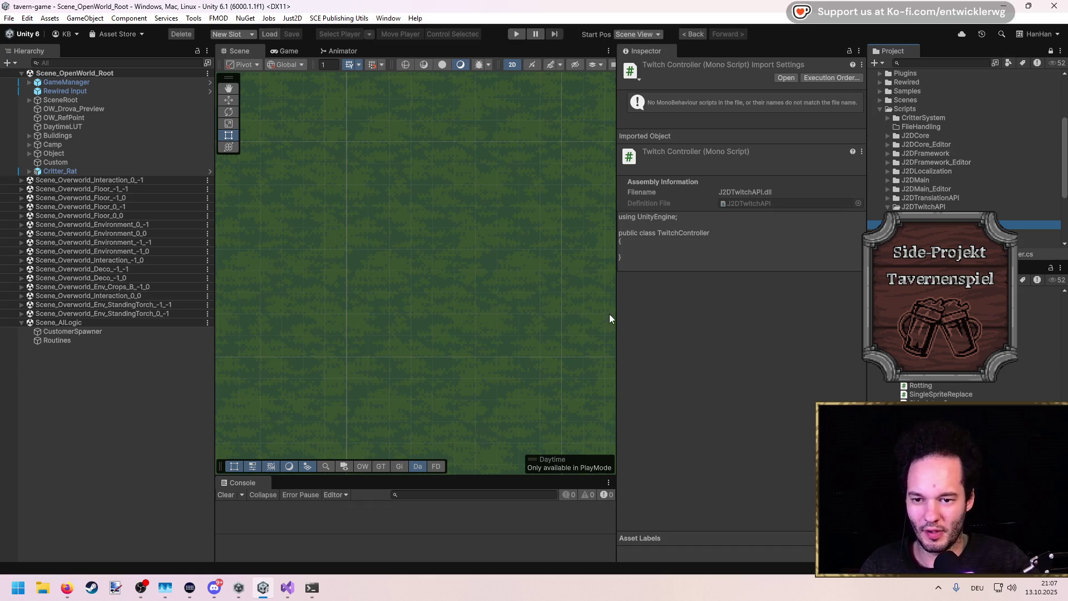
Paste the full Twitch controller code over the TwitchController stub and highlight the TwitchLib usings
key("alt+Tab")
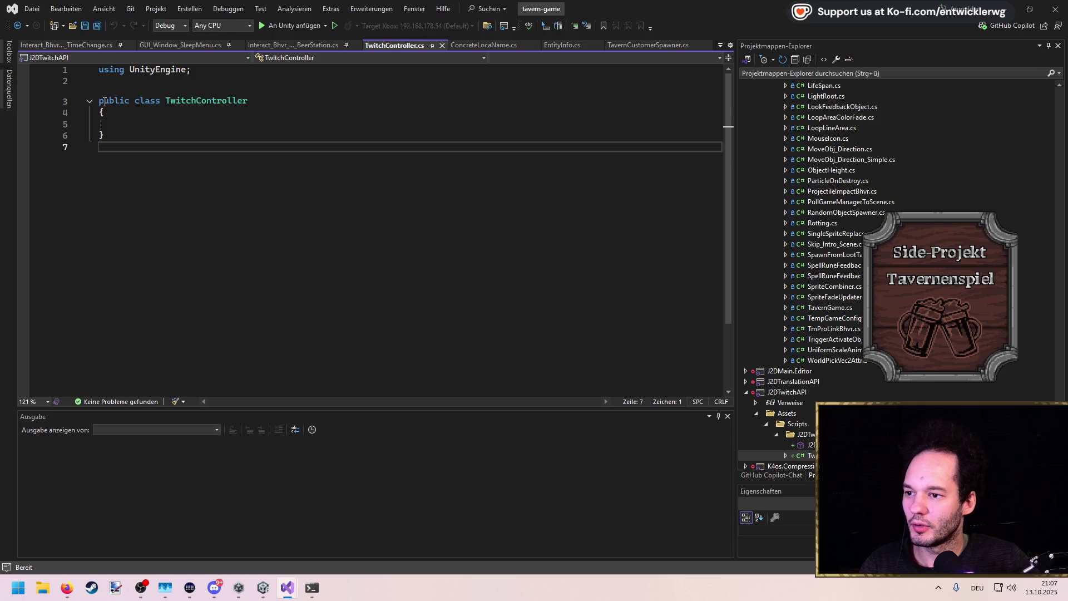
left_click_drag(99, 101, 128, 170)
key("ctrl+v")
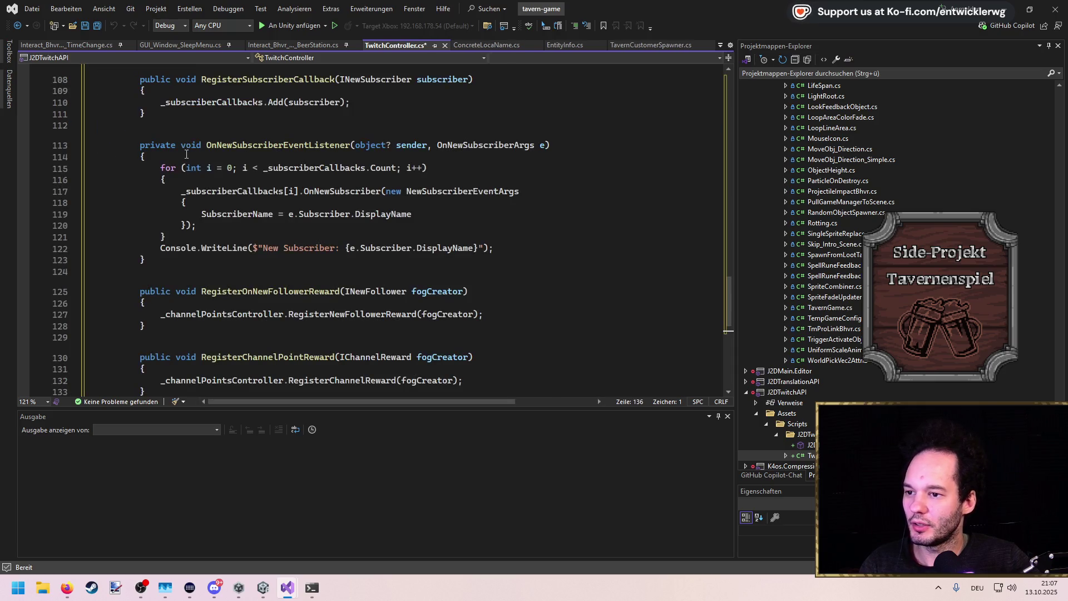
scroll(543, 263, "up", 4)
scroll(543, 264, "up", 20)
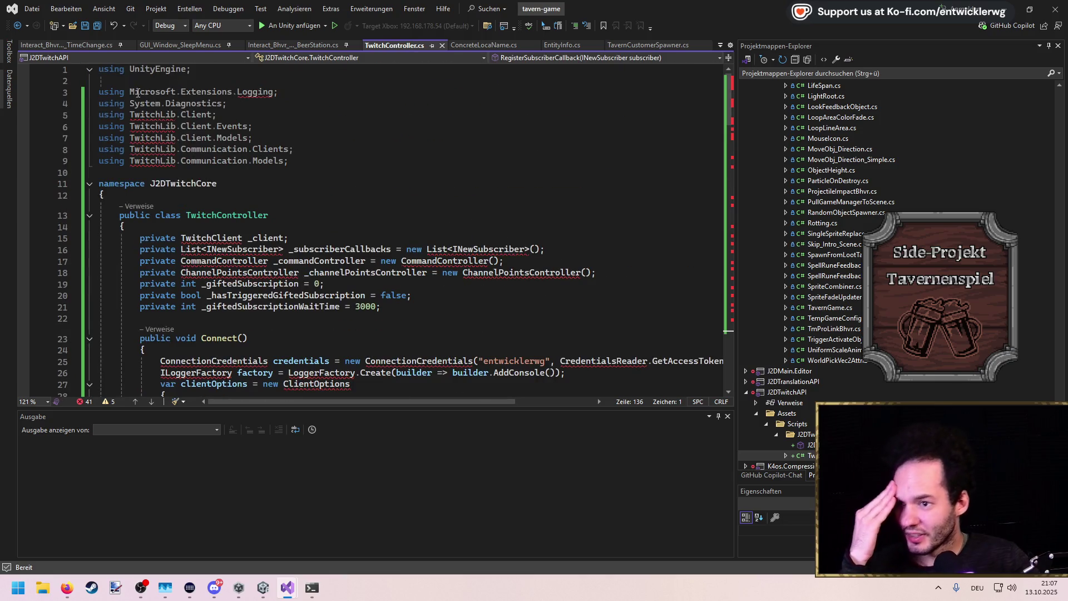
left_click(149, 117)
double_click(149, 116)
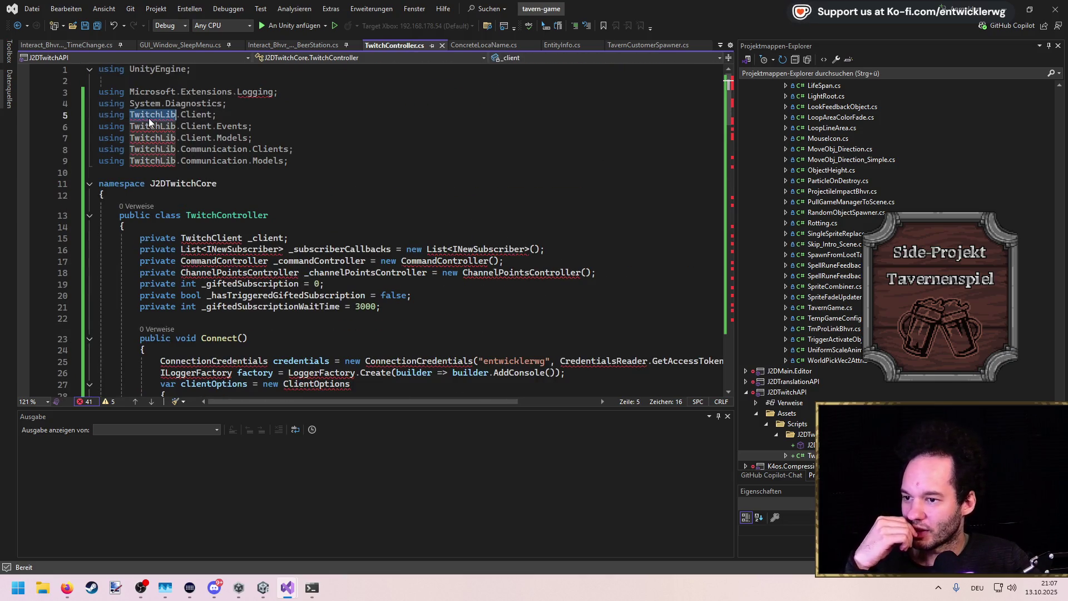
Compare the code against the J2DTwitchCore solution, then return to Unity's NuGet menu
key("alt+Tab")
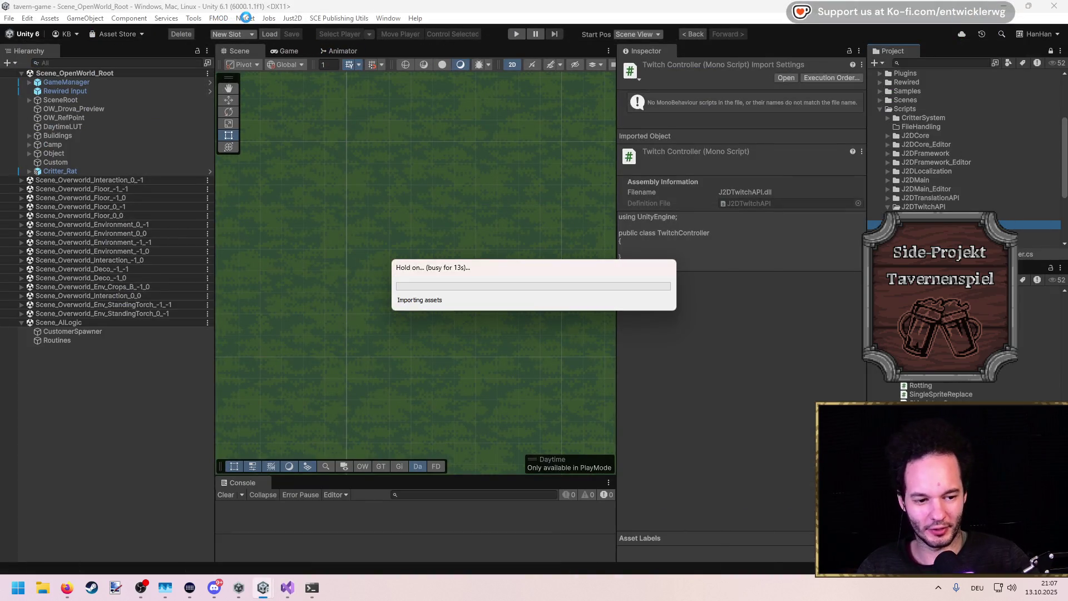
mouse_move(289, 584)
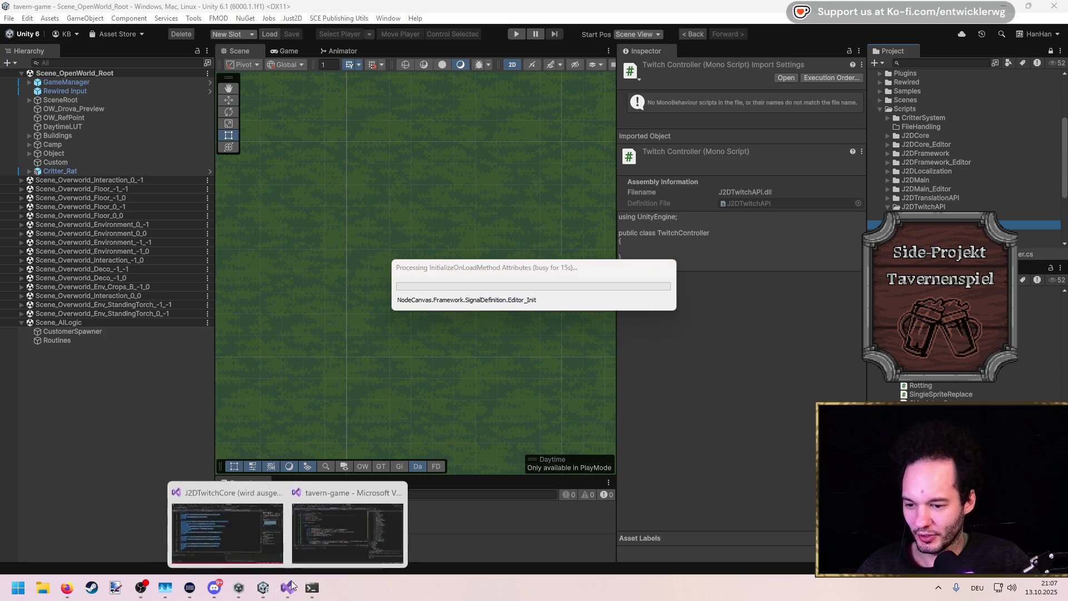
left_click(252, 513)
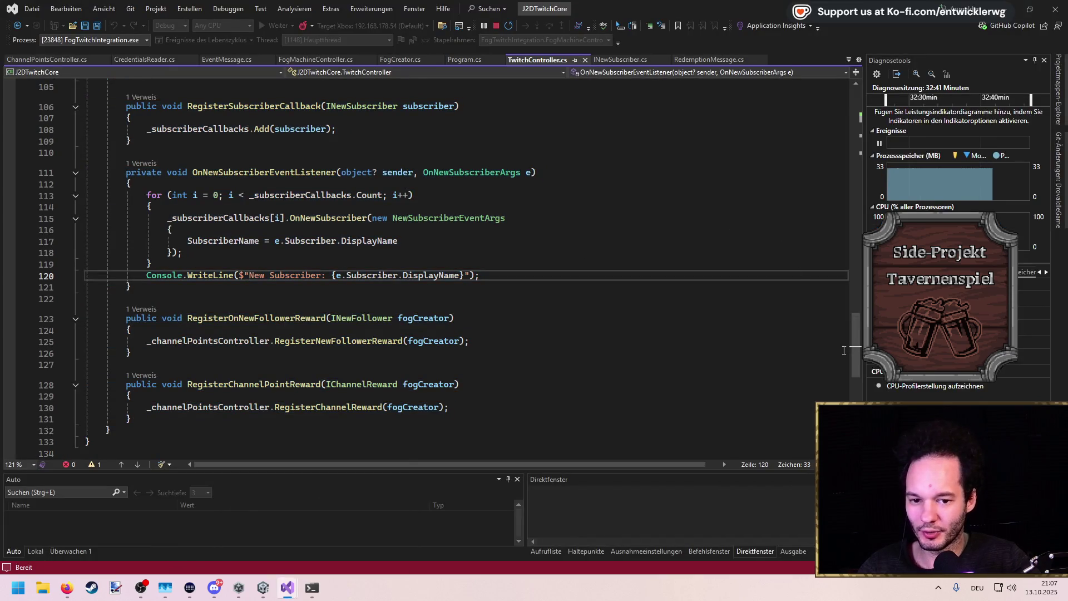
scroll(849, 208, "up", 15)
scroll(848, 208, "up", 15)
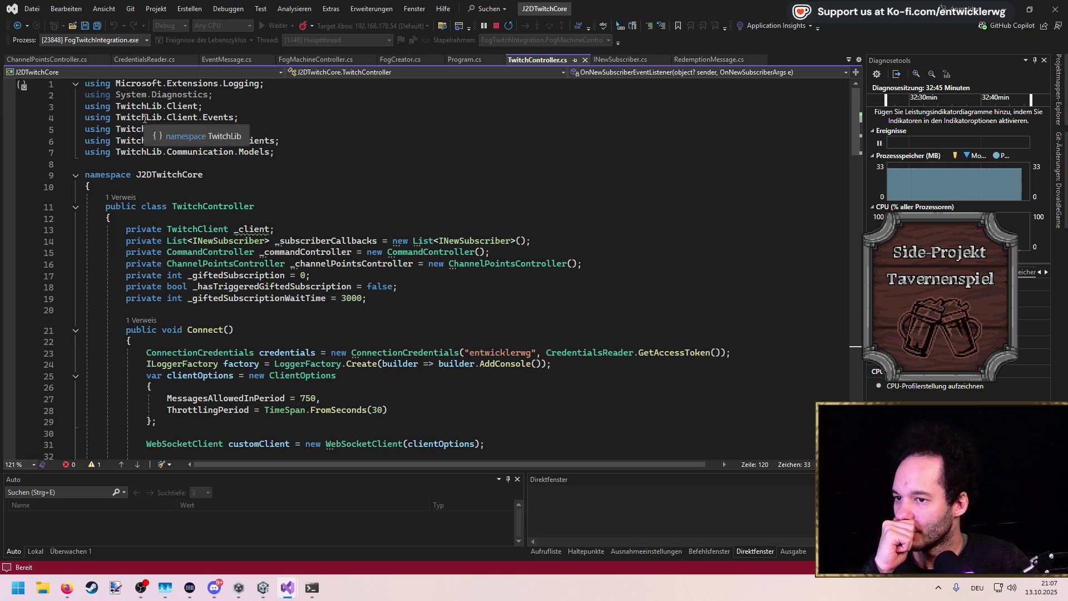
key("alt+Tab")
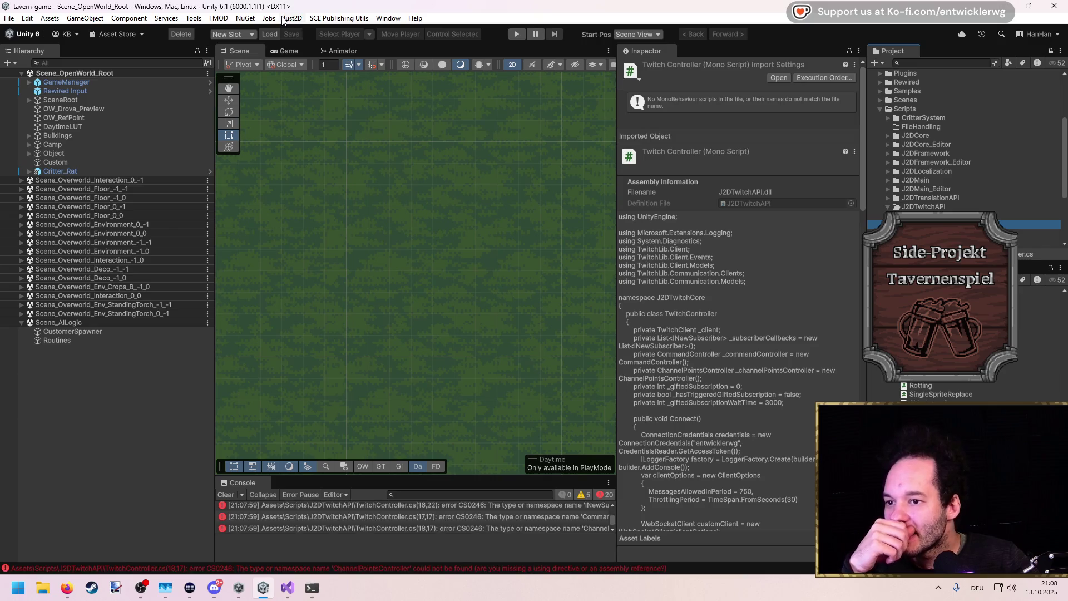
left_click(247, 18)
Search 'TwitchLib' in NuGet For Unity and install the TwitchLib 3.5.3 package
left_click(259, 32)
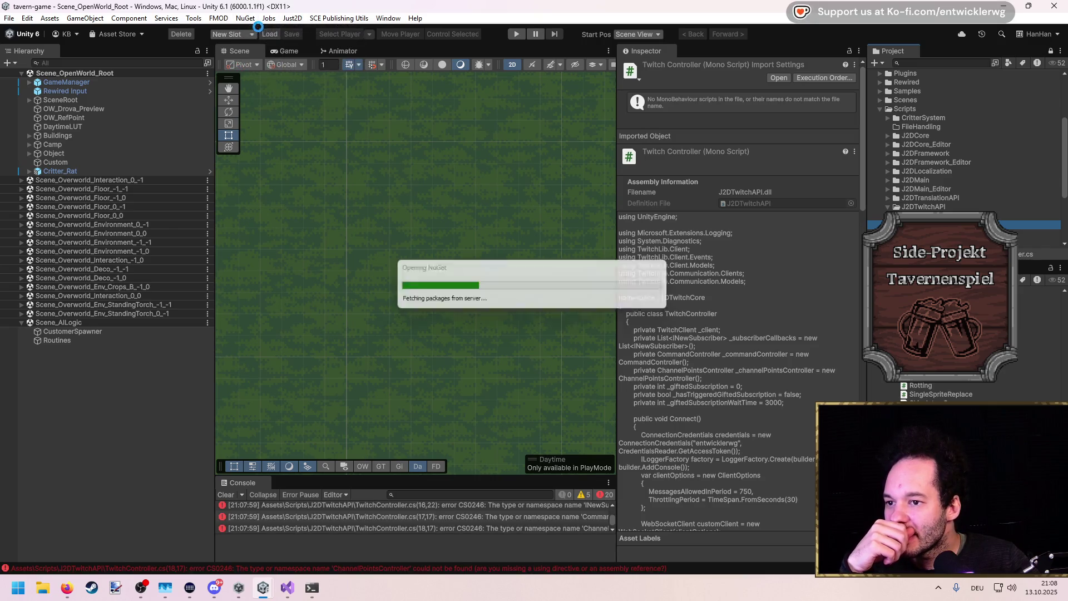
left_click_drag(659, 179, 443, 148)
type("Twi")
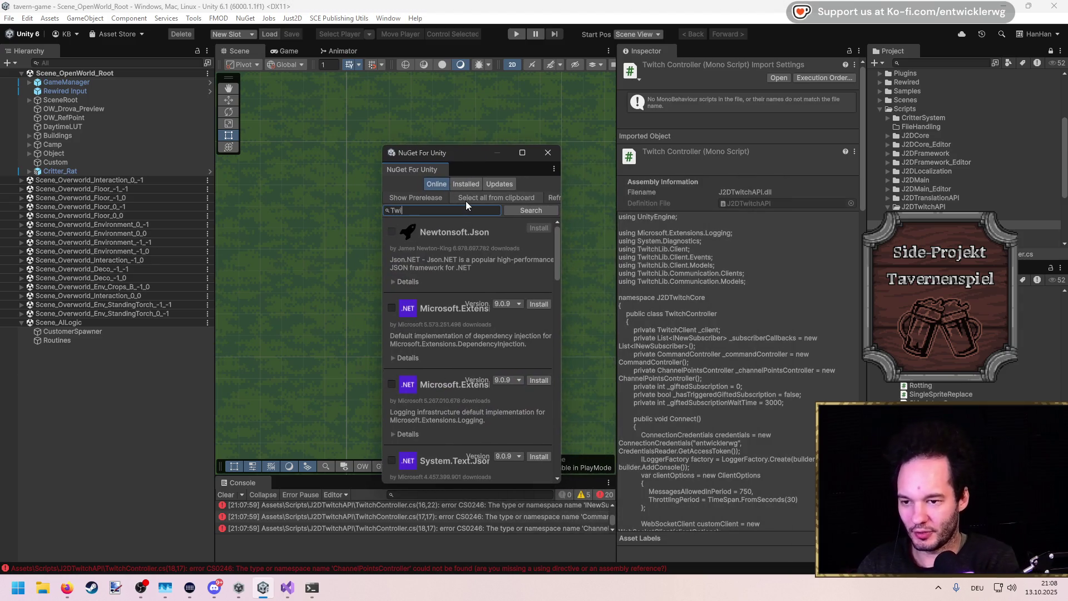
type("tchLib")
key("Return")
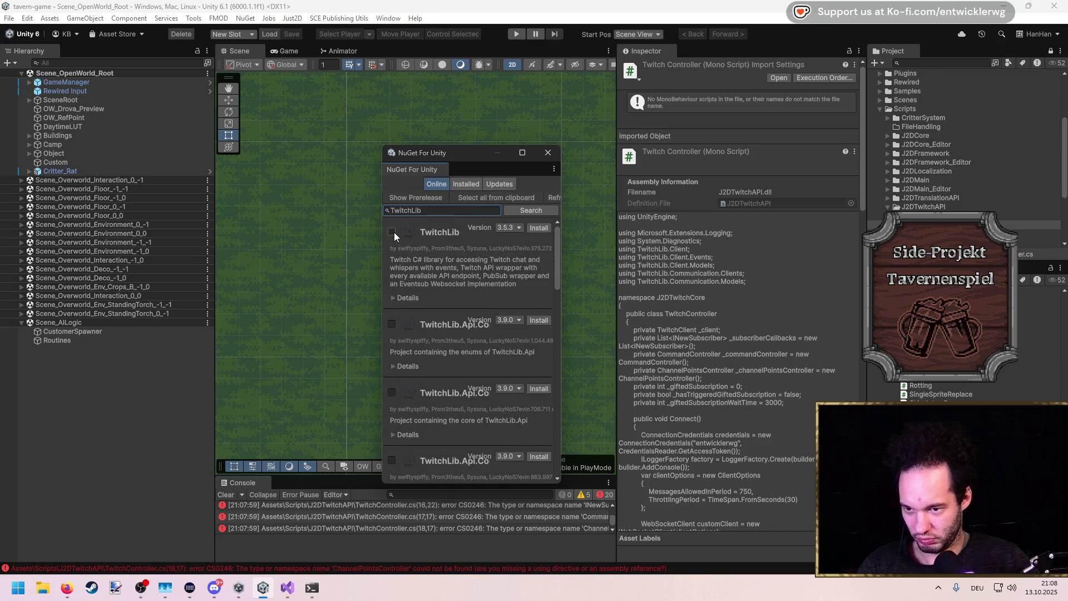
left_click(392, 232)
left_click(539, 243)
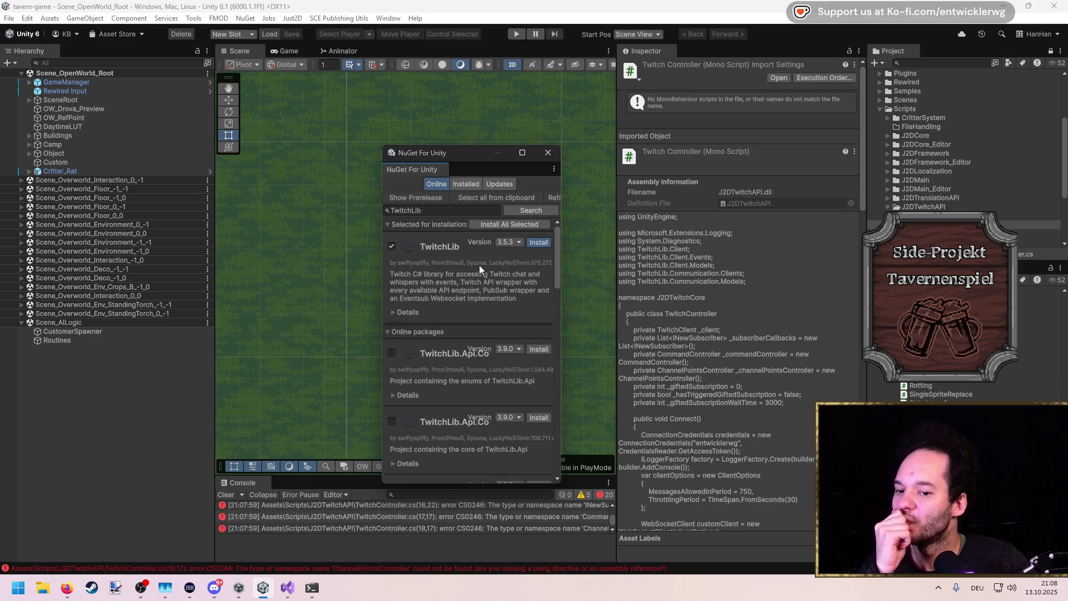
key("alt+Tab")
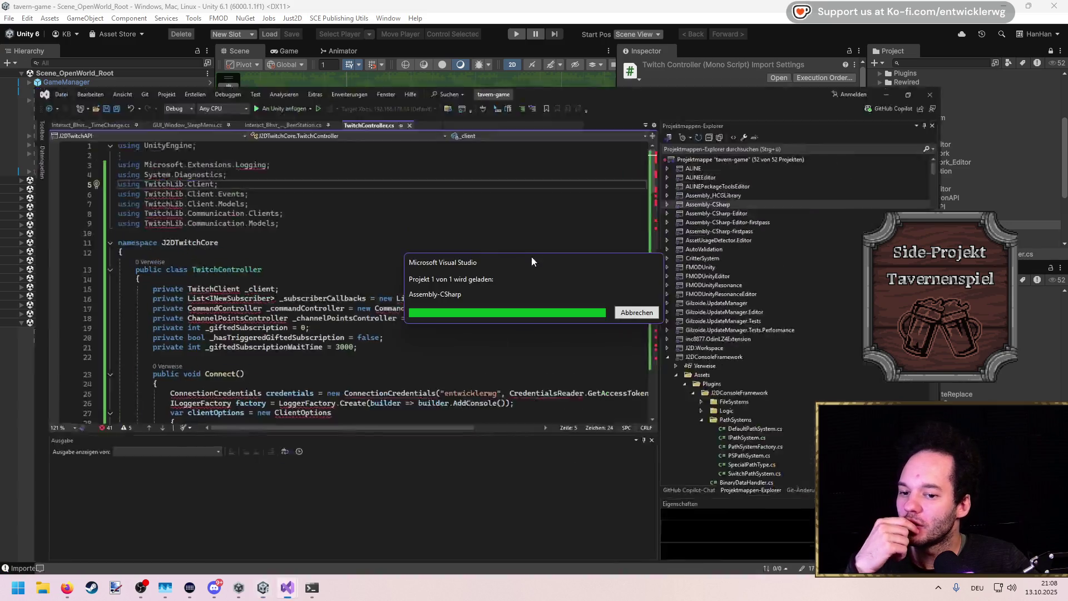
Reload the externally modified project in Visual Studio and check the TwitchLib using lines
left_click(497, 318)
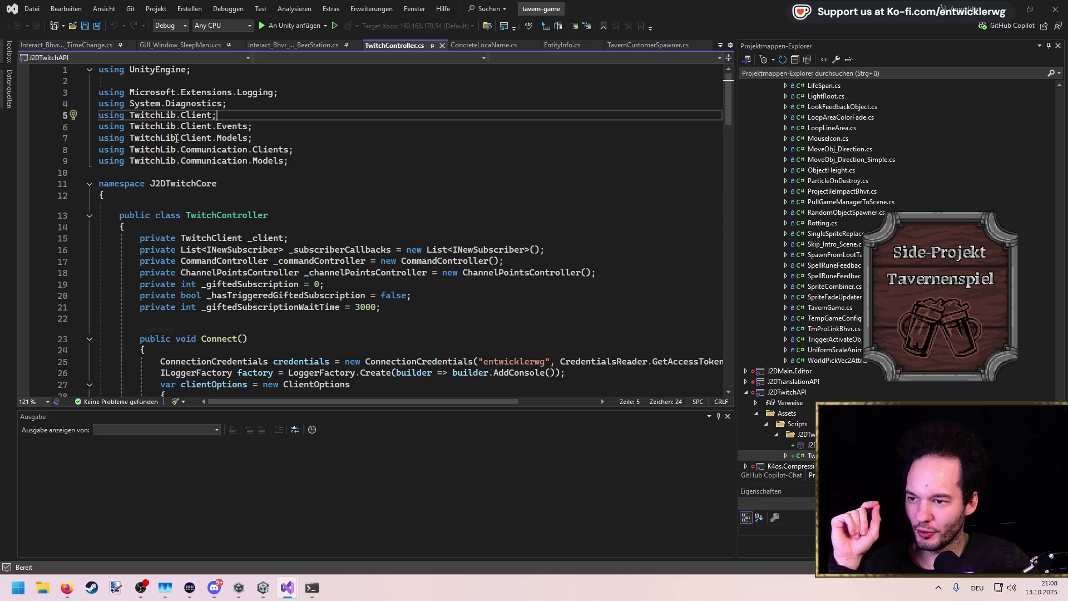
left_click(296, 165)
scroll(296, 165, "down", 5)
scroll(178, 144, "up", 5)
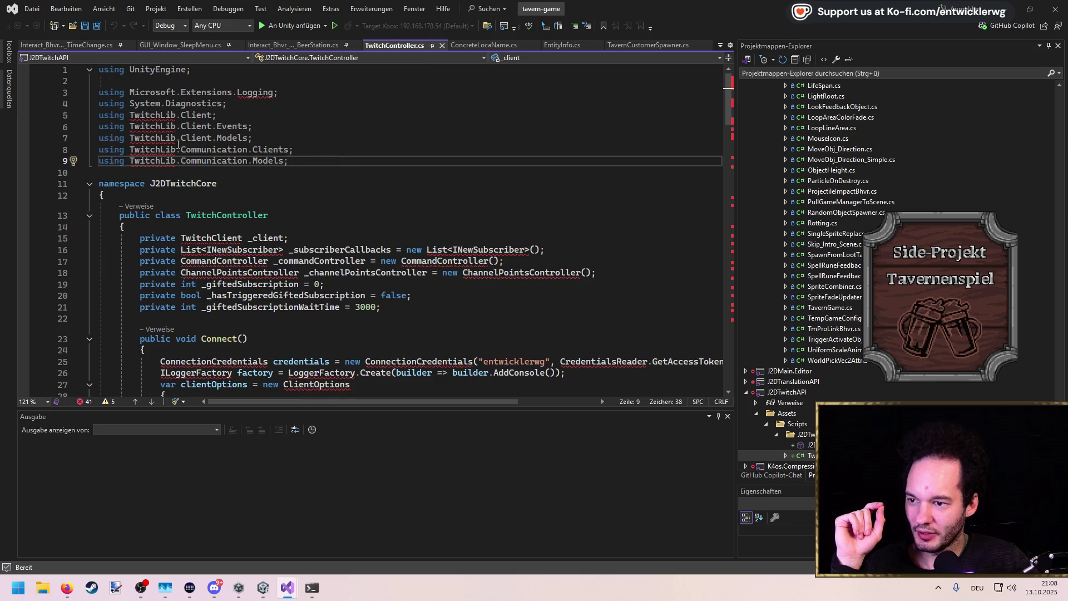
Open the J2DTwitchAPI assembly definition settings in Unity's Inspector
key("alt+Tab")
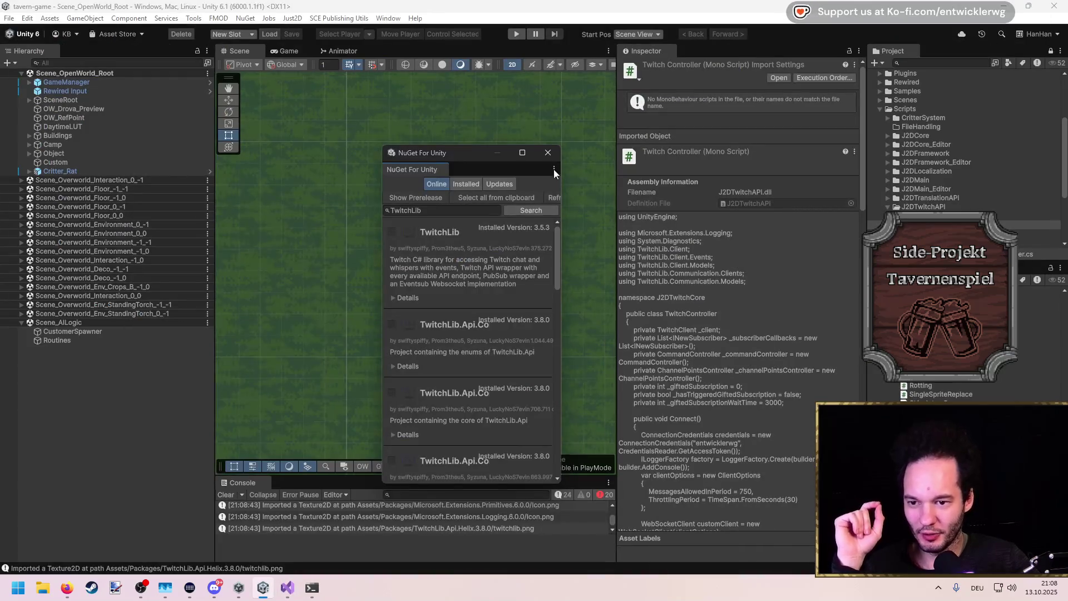
double_click(748, 203)
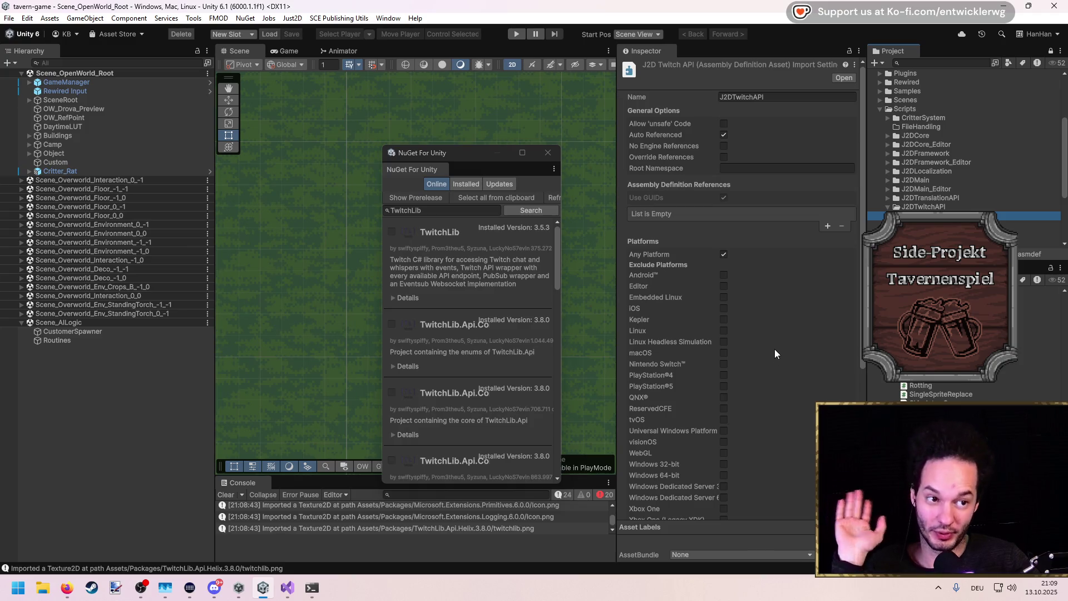
scroll(774, 346, "down", 4)
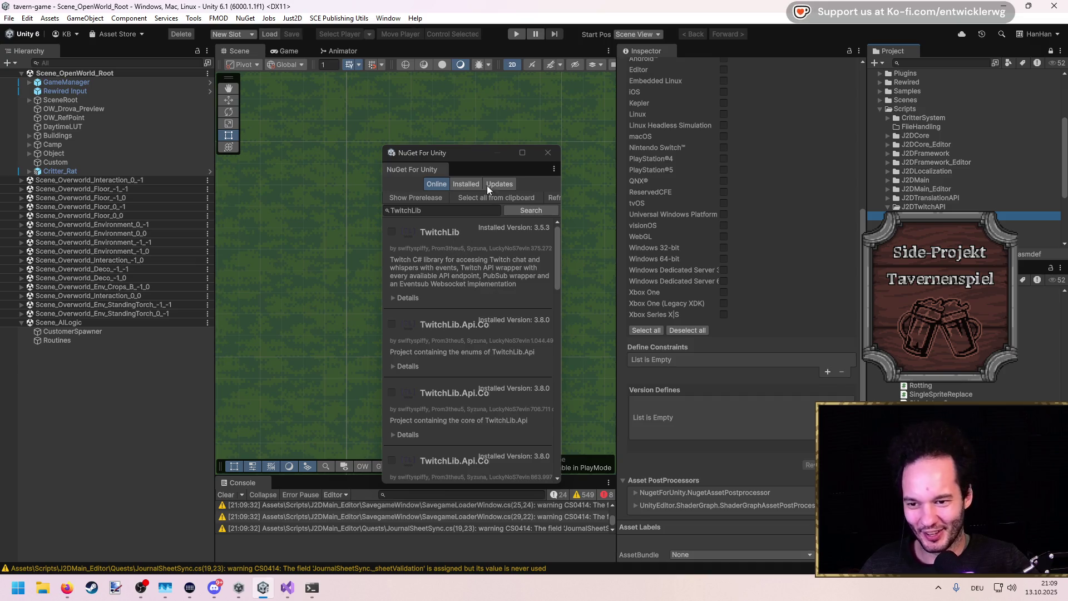
mouse_move(475, 159)
left_mouse_down()
mouse_move(423, 138)
mouse_move(409, 102)
mouse_move(404, 183)
left_mouse_up()
left_click(935, 216)
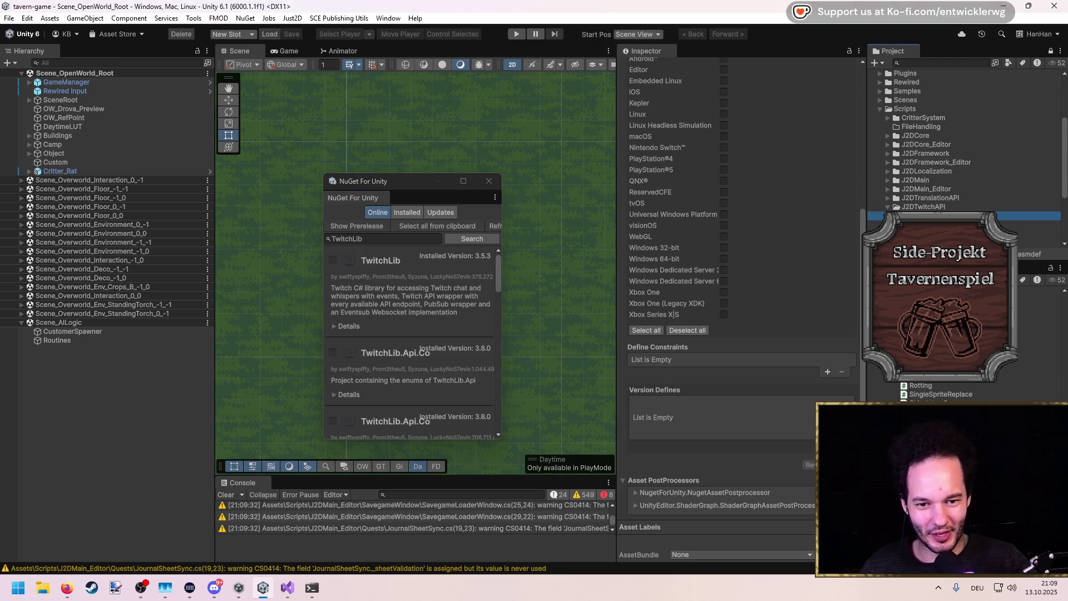
scroll(766, 396, "up", 8)
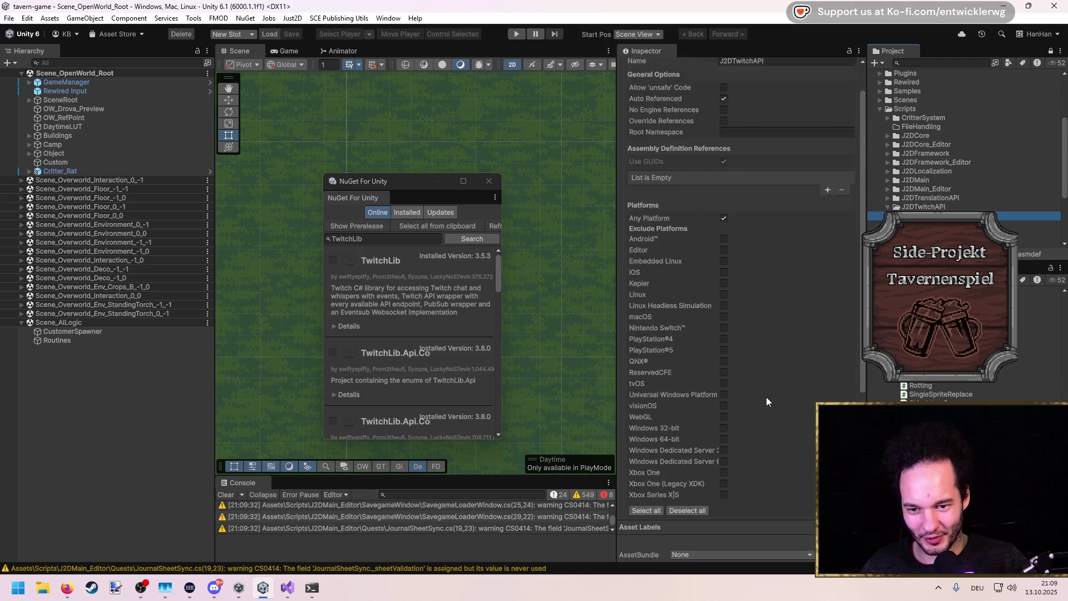
scroll(761, 379, "down", 5)
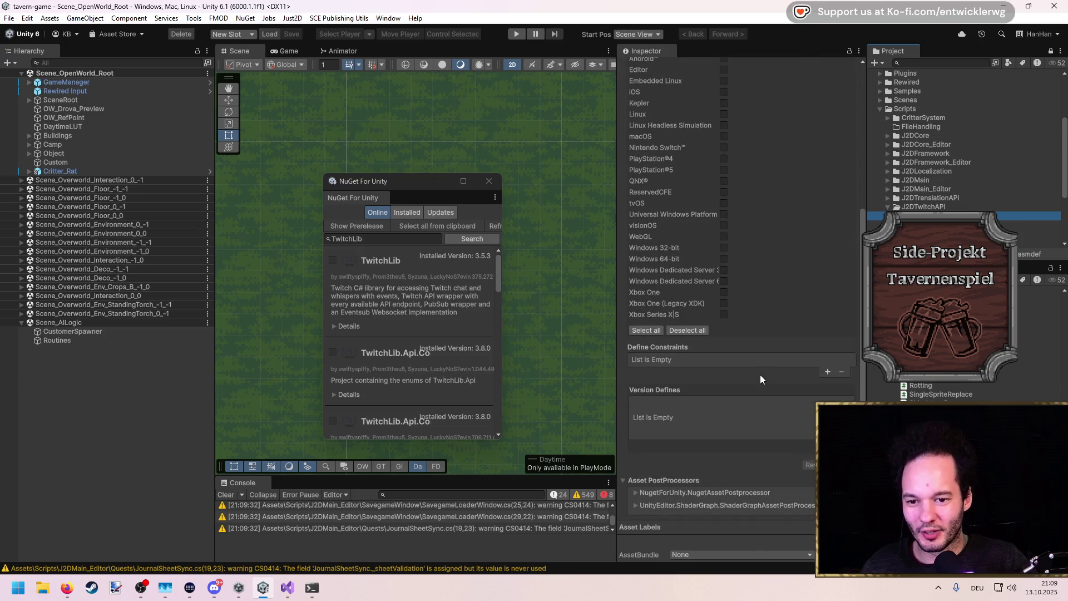
scroll(760, 377, "up", 5)
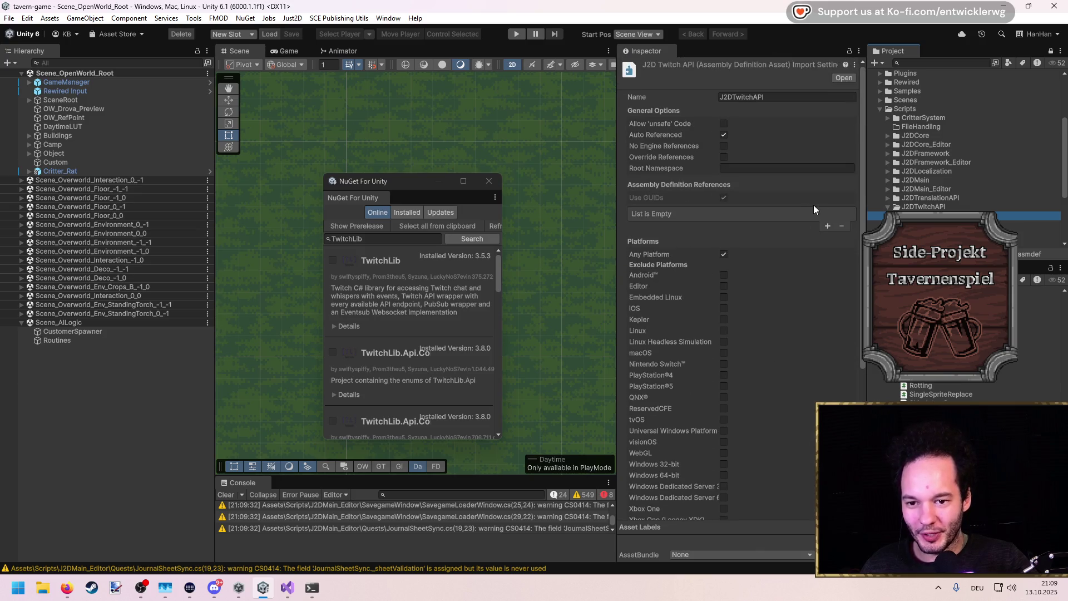
left_click(829, 225)
Add a J2DTwitchAPI assembly reference entry to the assembly definition
left_click(850, 214)
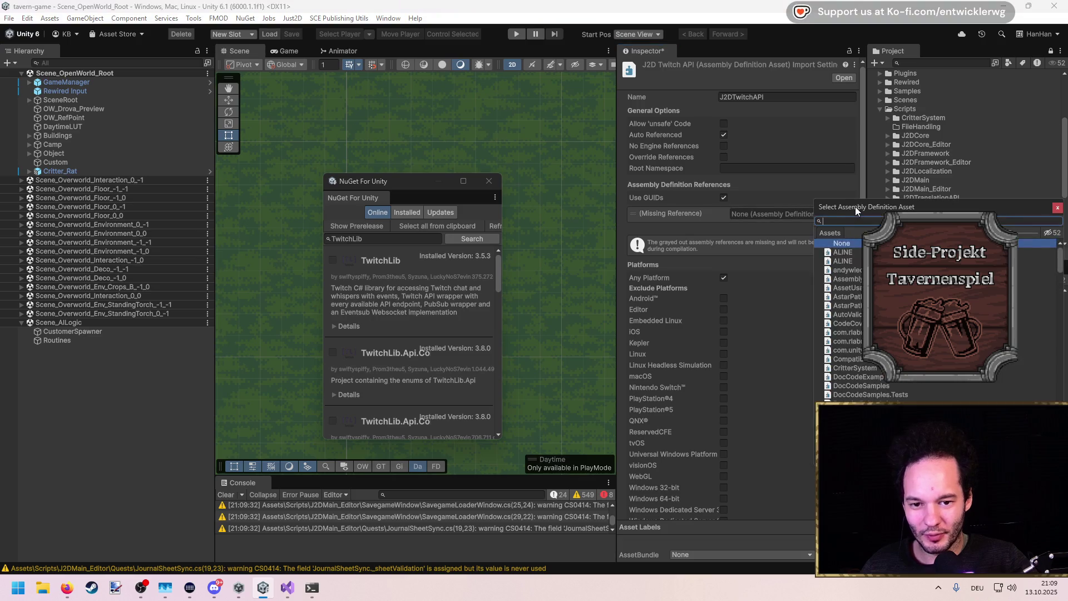
type("twitch")
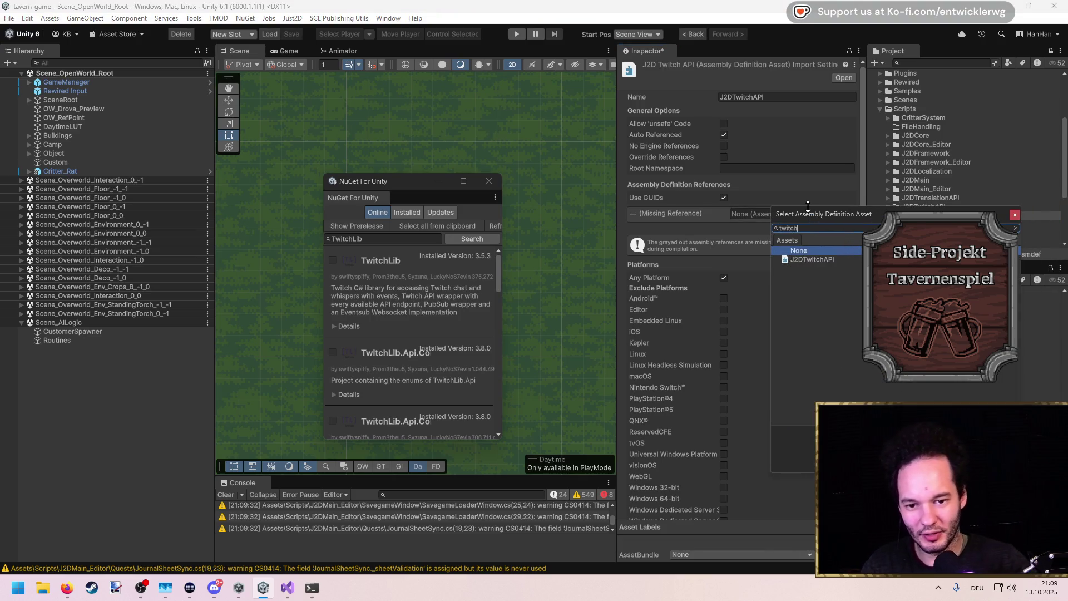
double_click(812, 259)
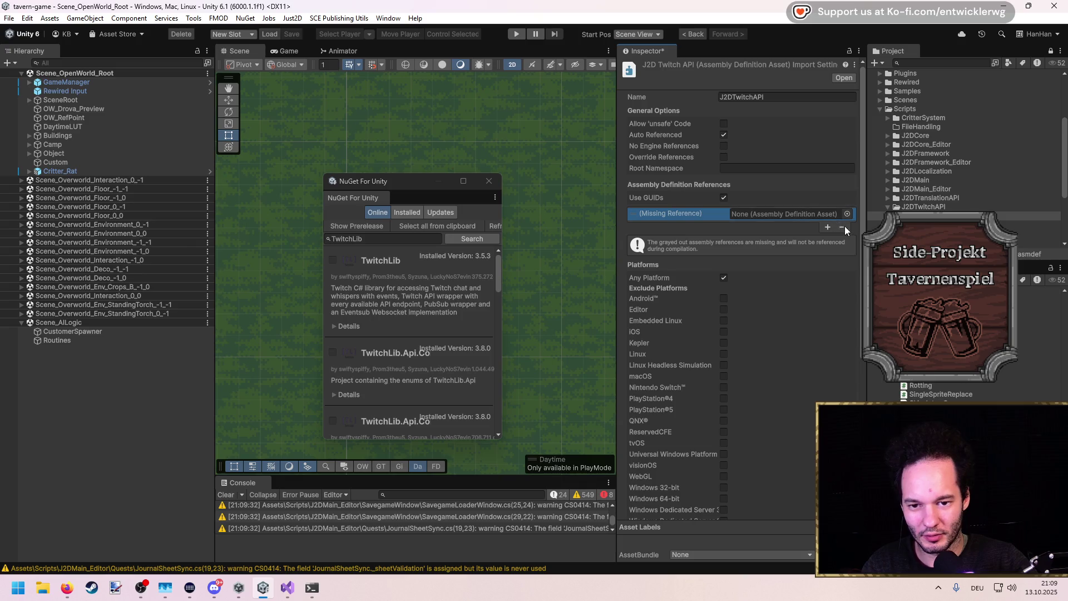
scroll(833, 345, "down", 5)
mouse_move(287, 588)
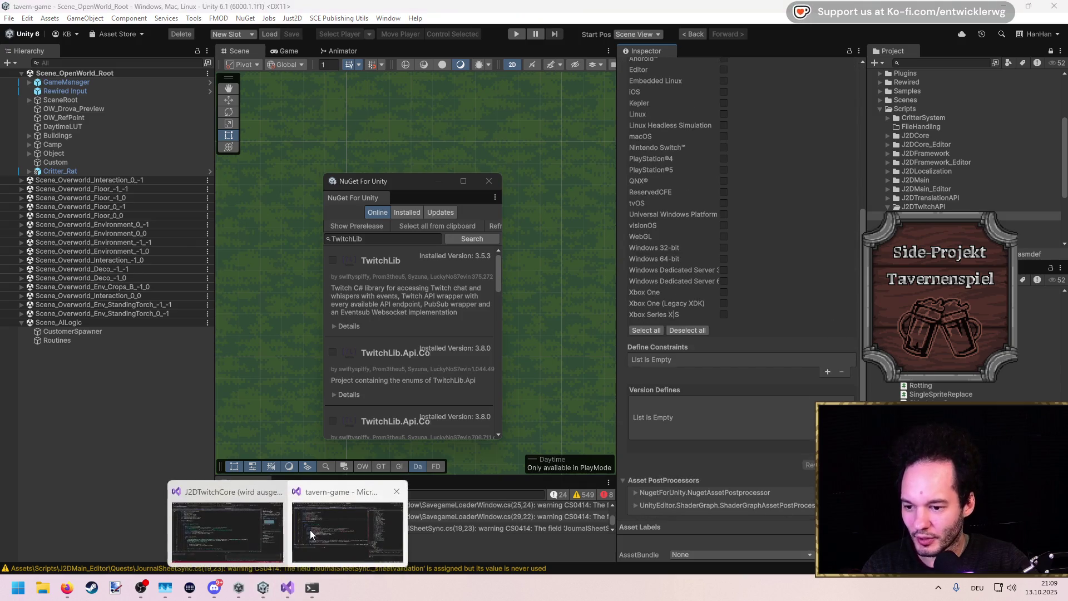
In the tavern-game Visual Studio window, check suggested fixes for the broken TwitchLib.Client.Models using
left_click(235, 528)
left_click(254, 206)
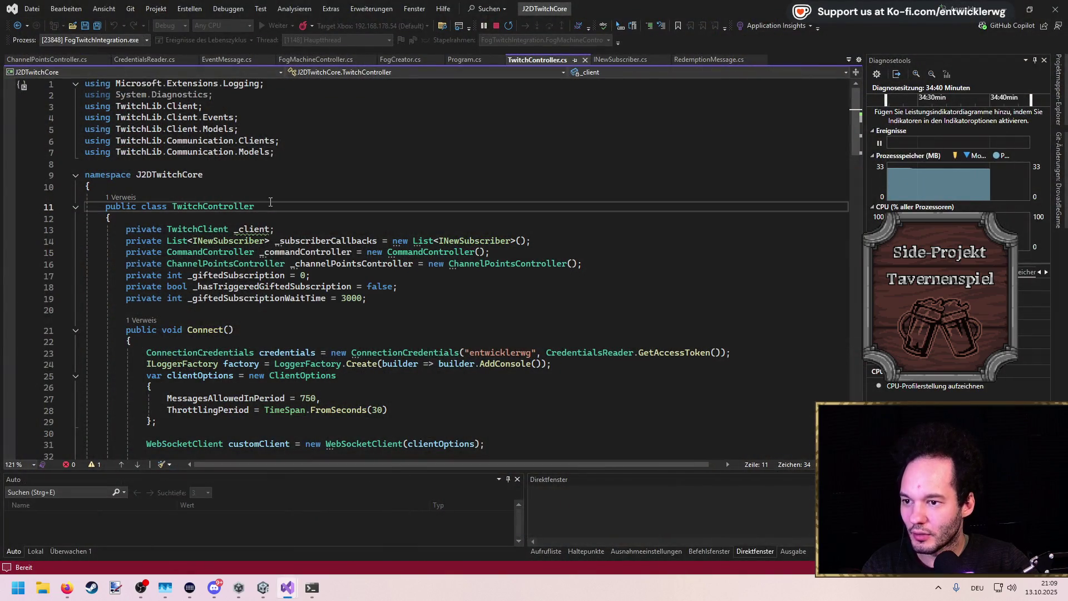
mouse_move(287, 587)
left_click(324, 550)
left_click(161, 140)
key("ctrl+period")
key("Escape")
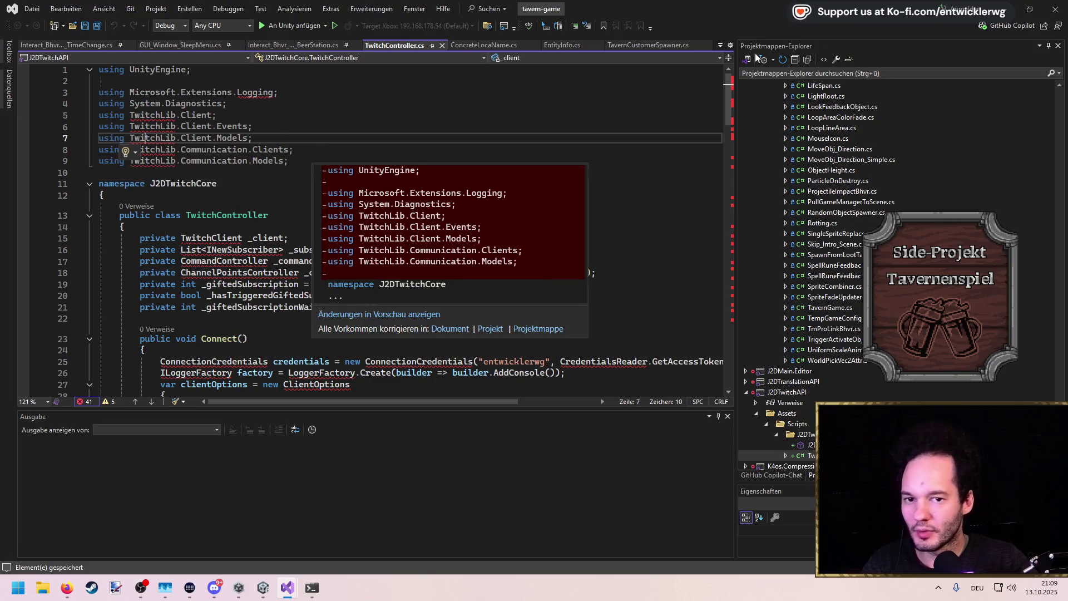
key("alt+Tab")
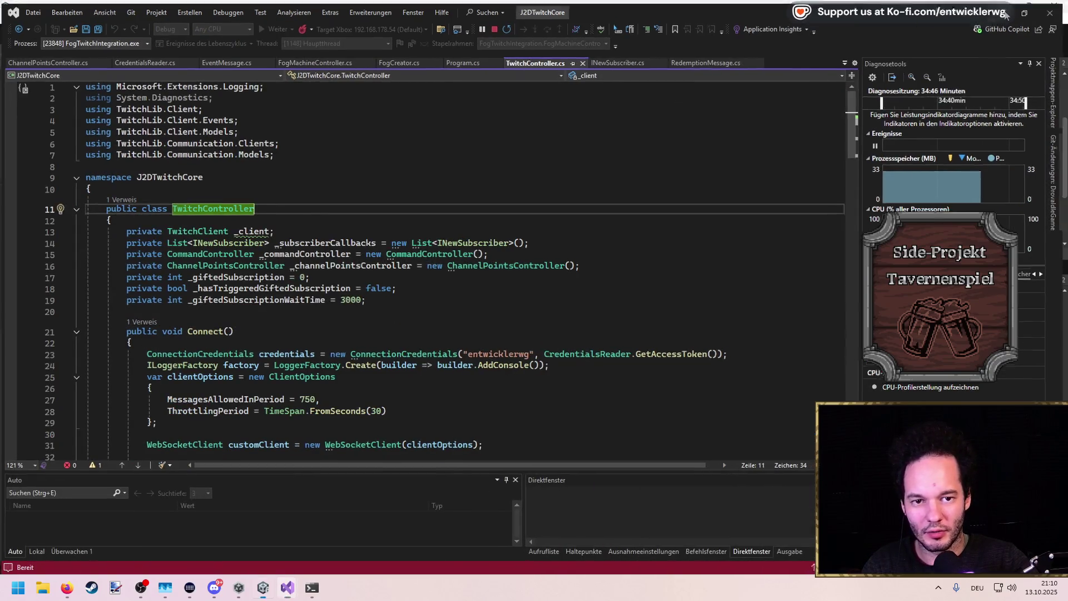
Revert the assembly definition changes, search the Project for TwitchLib, and open the TwitchLib.Api folder
key("alt+Tab")
left_click(827, 445)
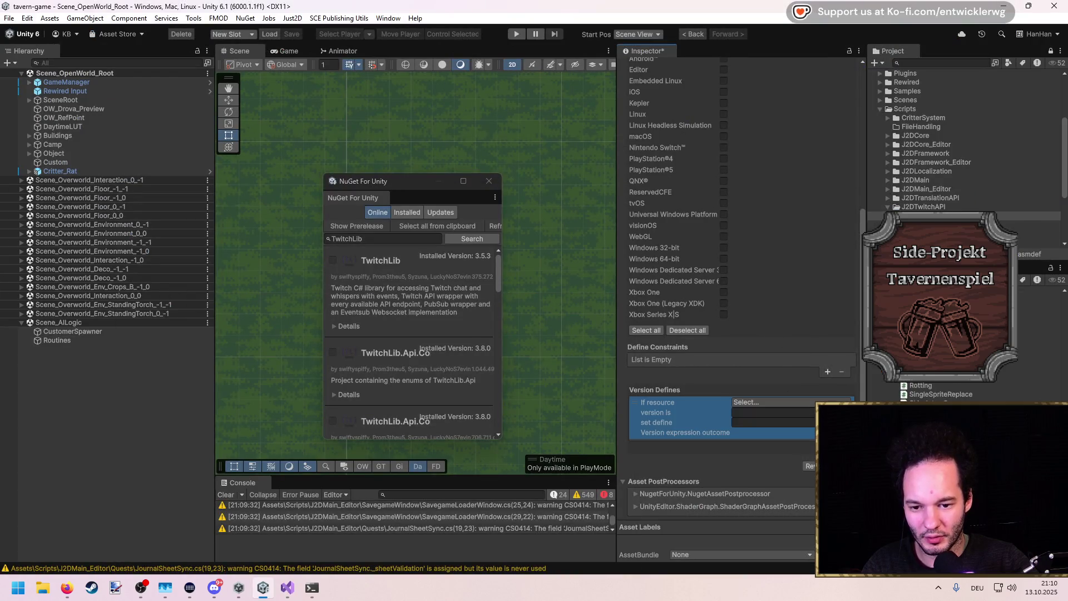
left_click(801, 443)
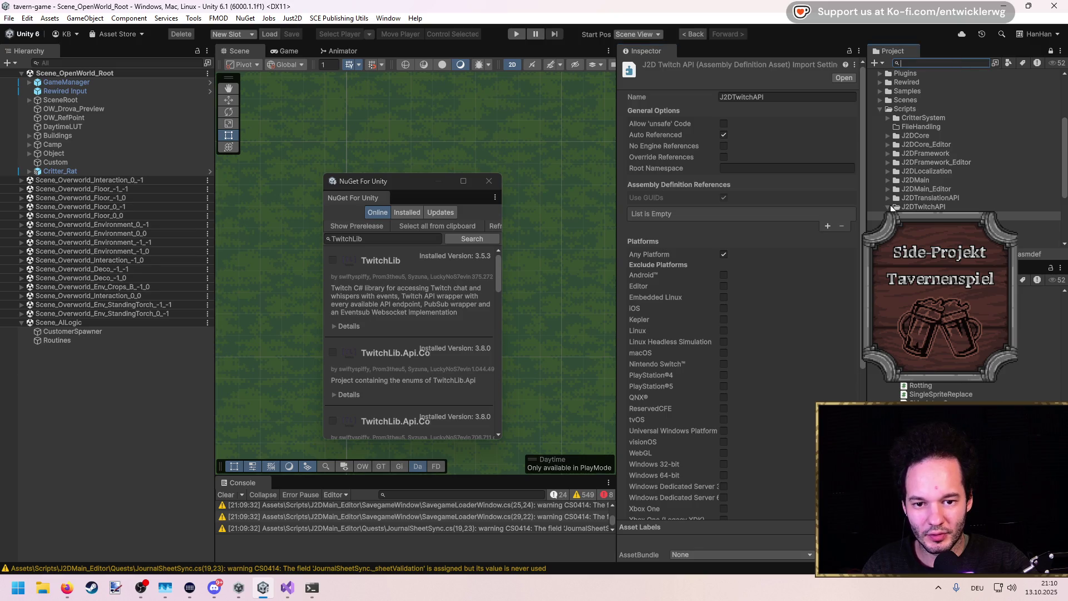
type("TwitchLib")
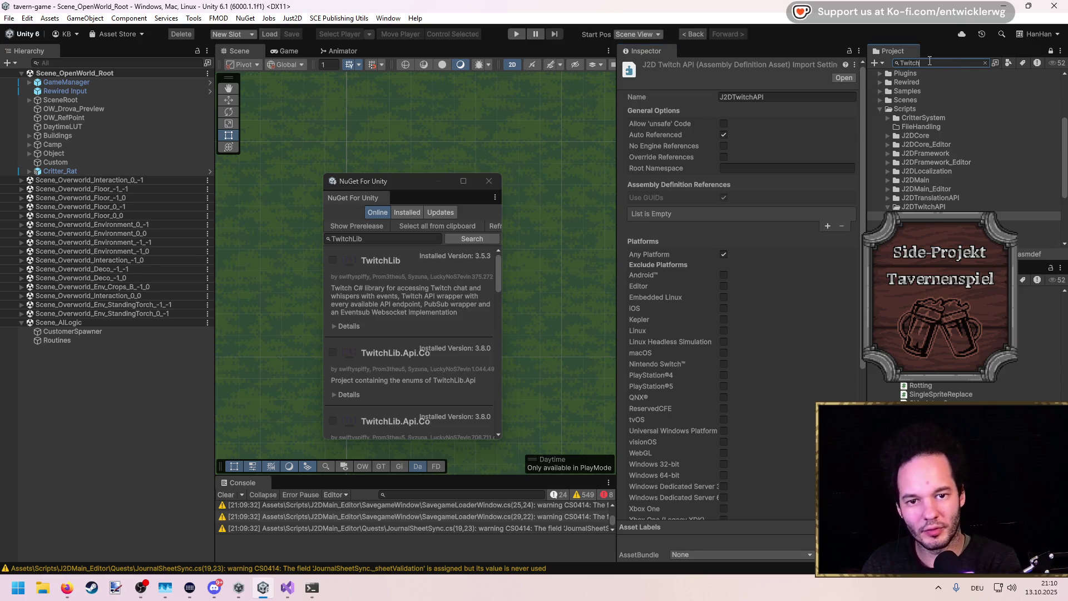
double_click(943, 91)
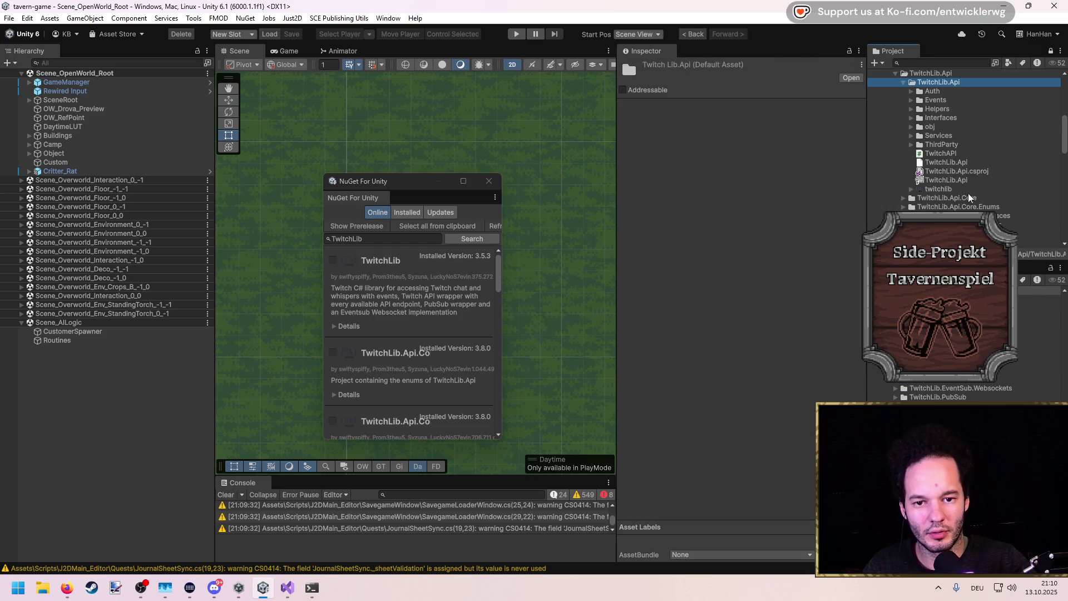
left_click(946, 165)
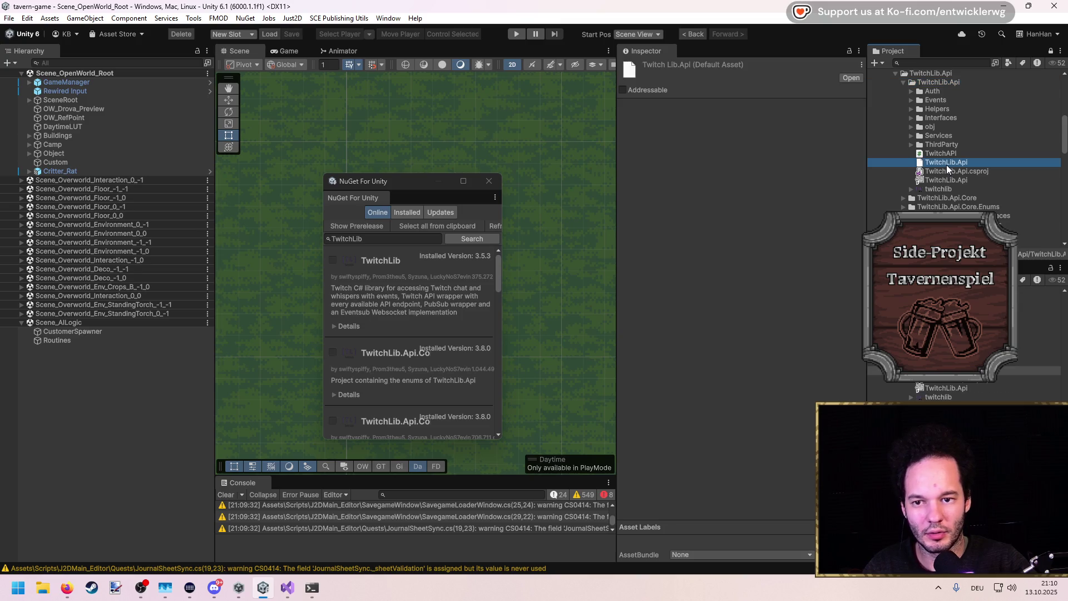
Inspect the TwitchLib.Api assembly definition, image asset and README
left_click(946, 180)
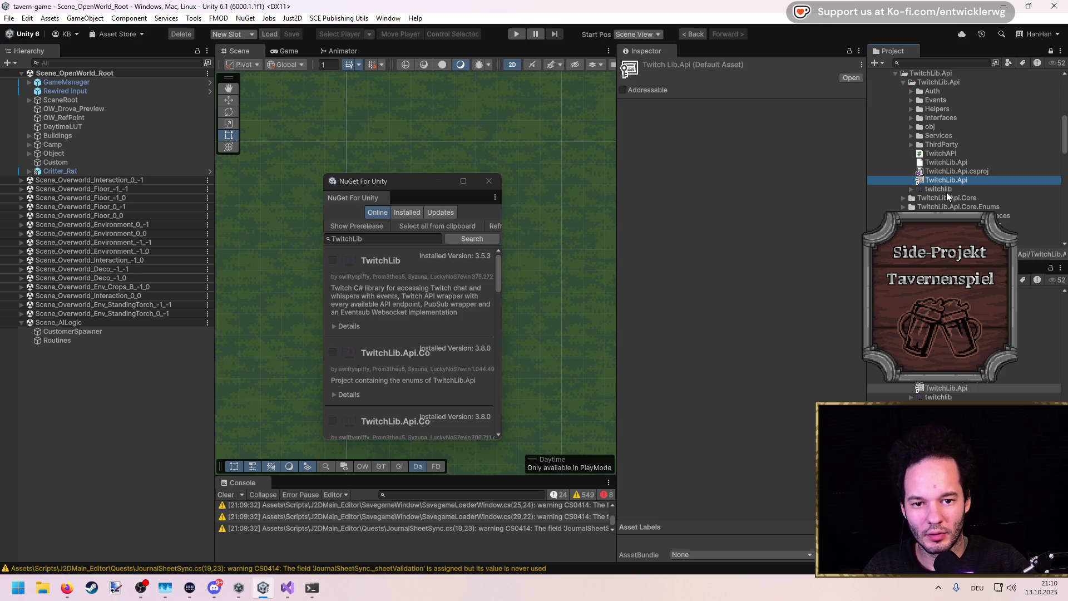
left_click(934, 189)
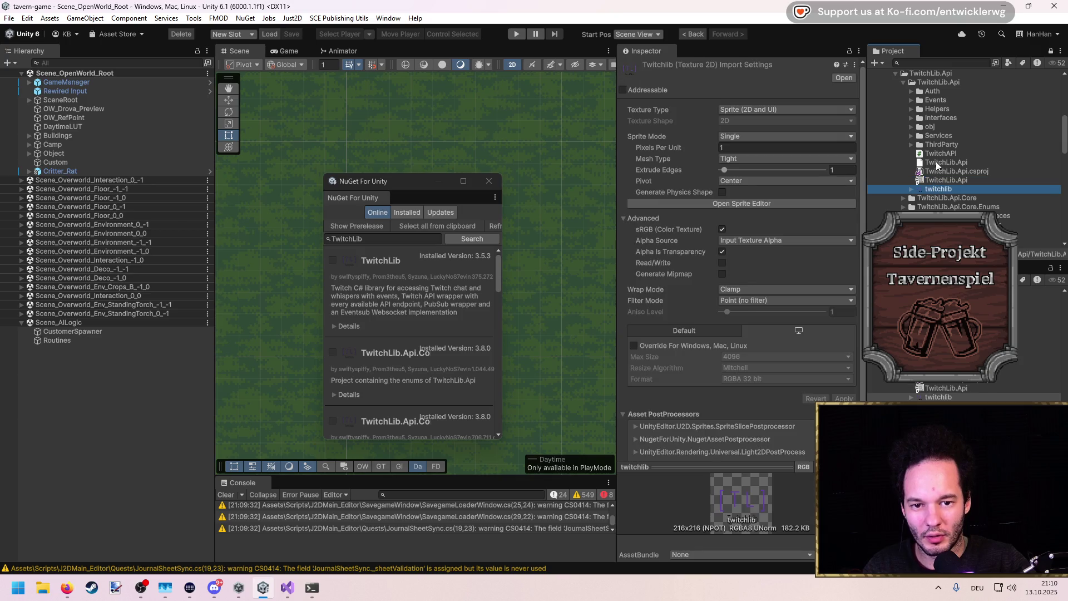
left_click(902, 81)
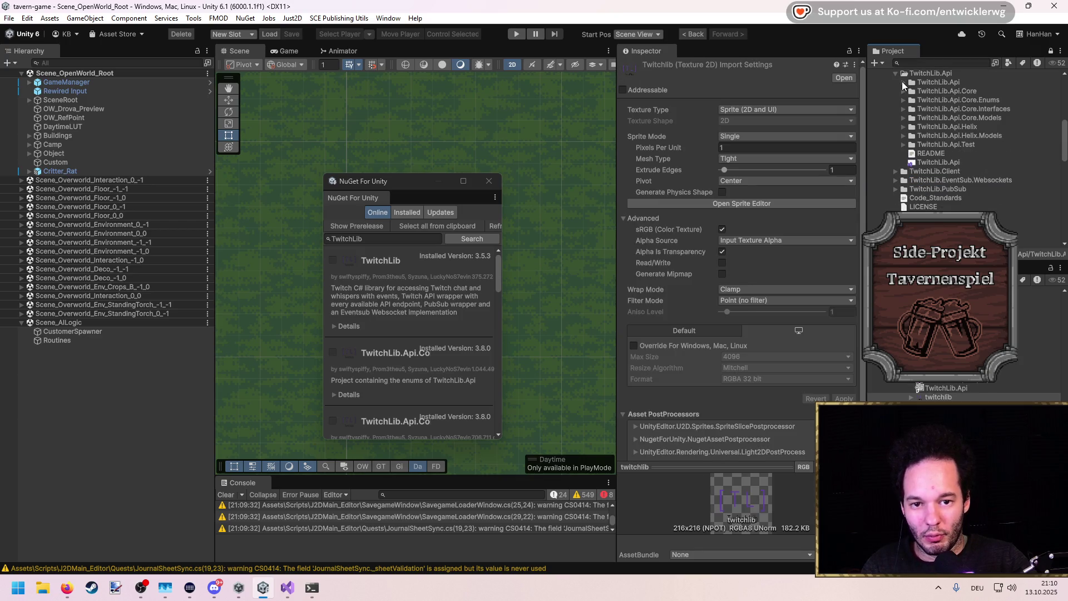
left_click(930, 155)
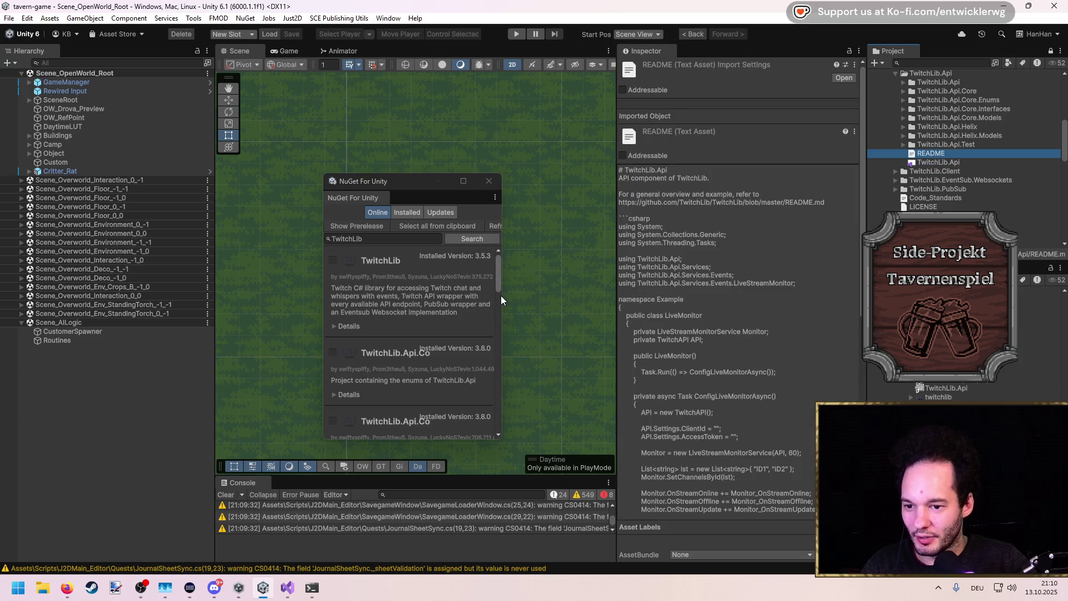
Widen the NuGet For Unity window and browse the TwitchLib.3.5.3 package's nuget, TwitchLib and readme files
mouse_move(503, 296)
left_mouse_down()
mouse_move(559, 296)
mouse_move(534, 296)
left_mouse_up()
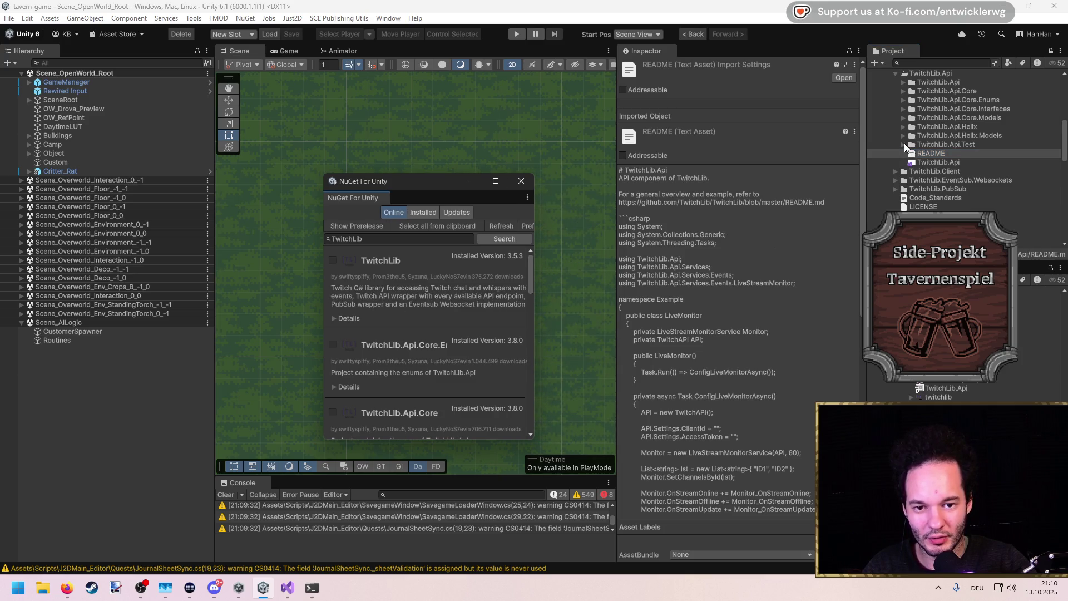
scroll(910, 129, "up", 5)
left_click(897, 198)
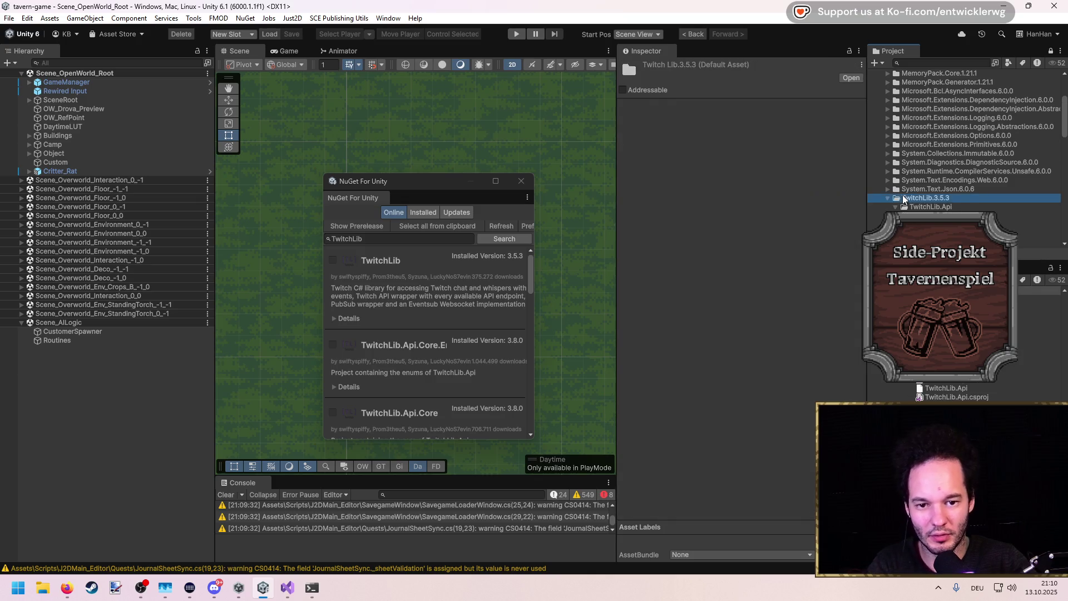
scroll(924, 200, "down", 5)
scroll(935, 208, "down", 1)
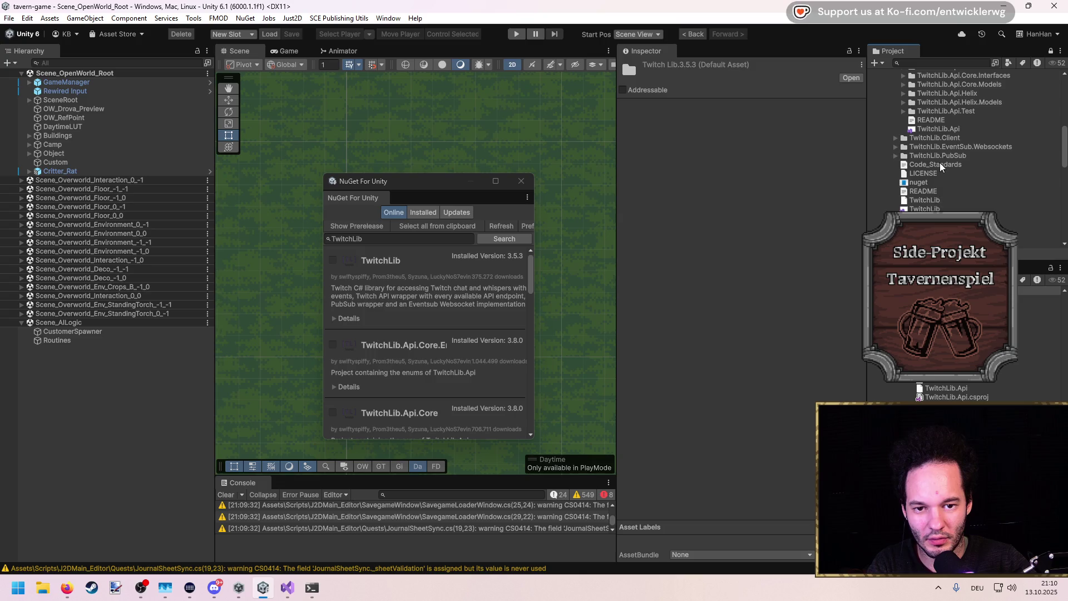
left_click(942, 182)
left_click(949, 200)
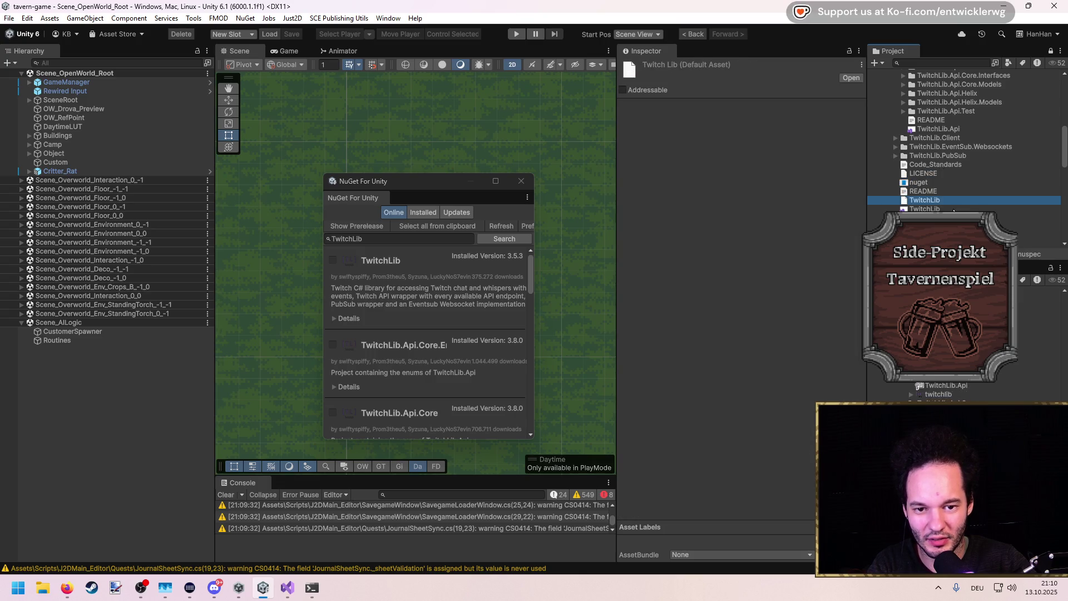
left_click(945, 227)
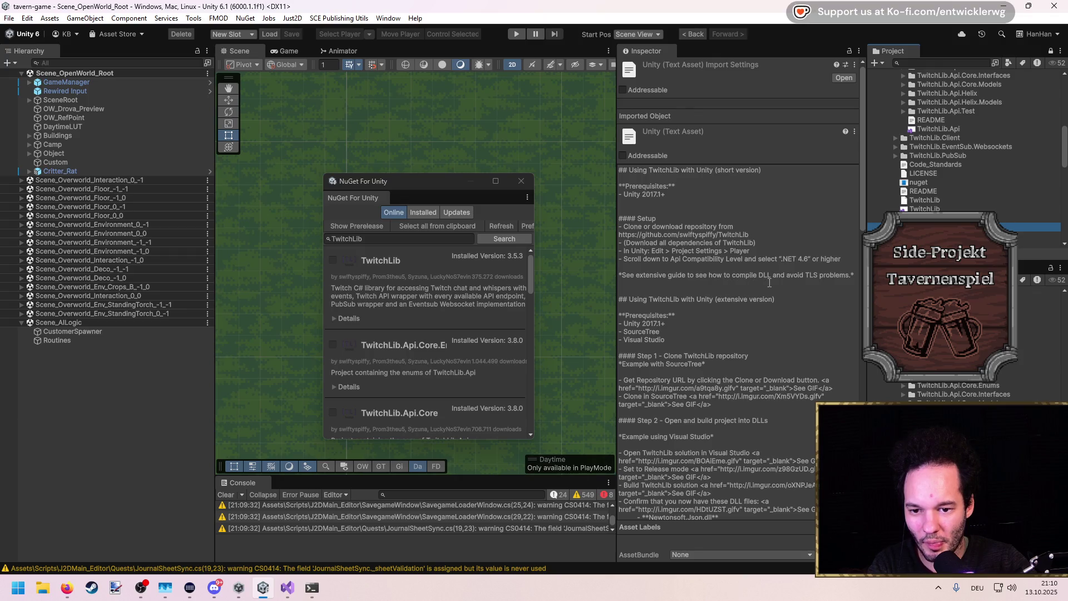
Read the 'Using TwitchLib with Unity' README, then list installed packages MemoryPack and TwitchLib
scroll(702, 335, "down", 5)
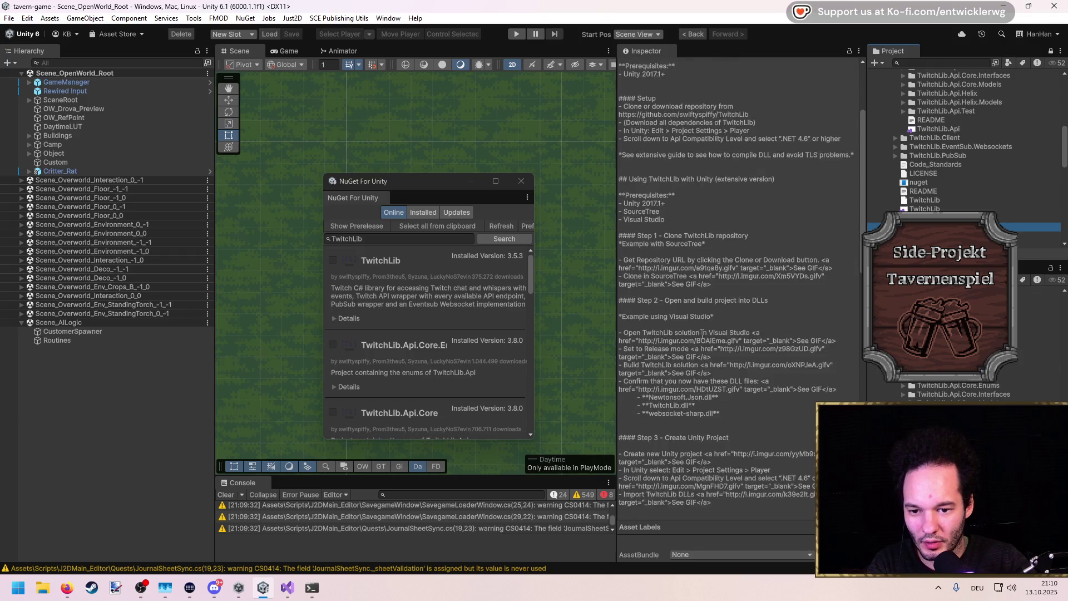
left_click(721, 295)
scroll(720, 291, "up", 5)
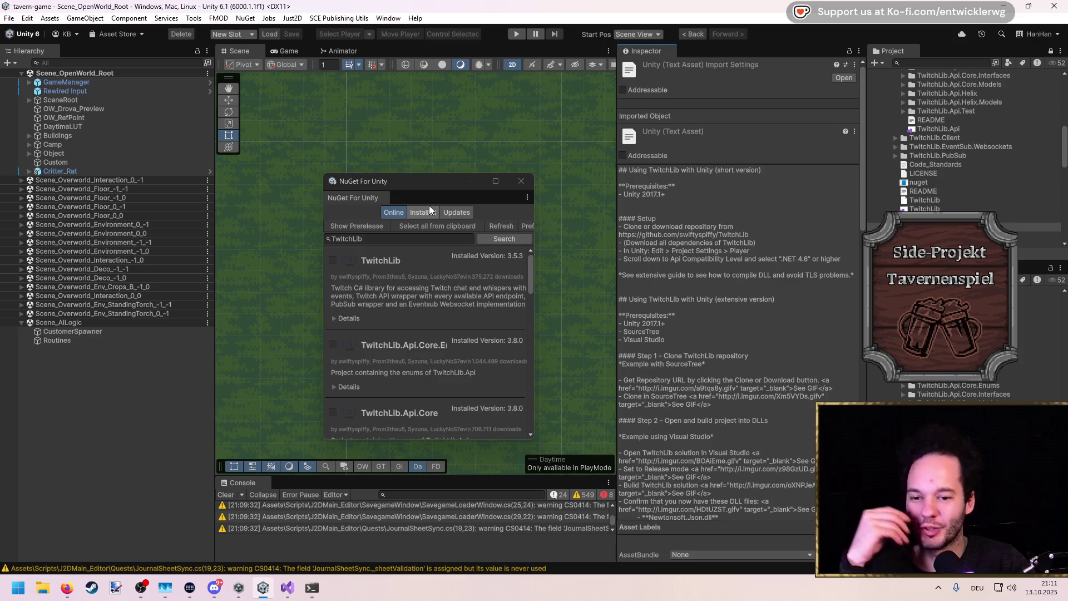
scroll(745, 265, "down", 10)
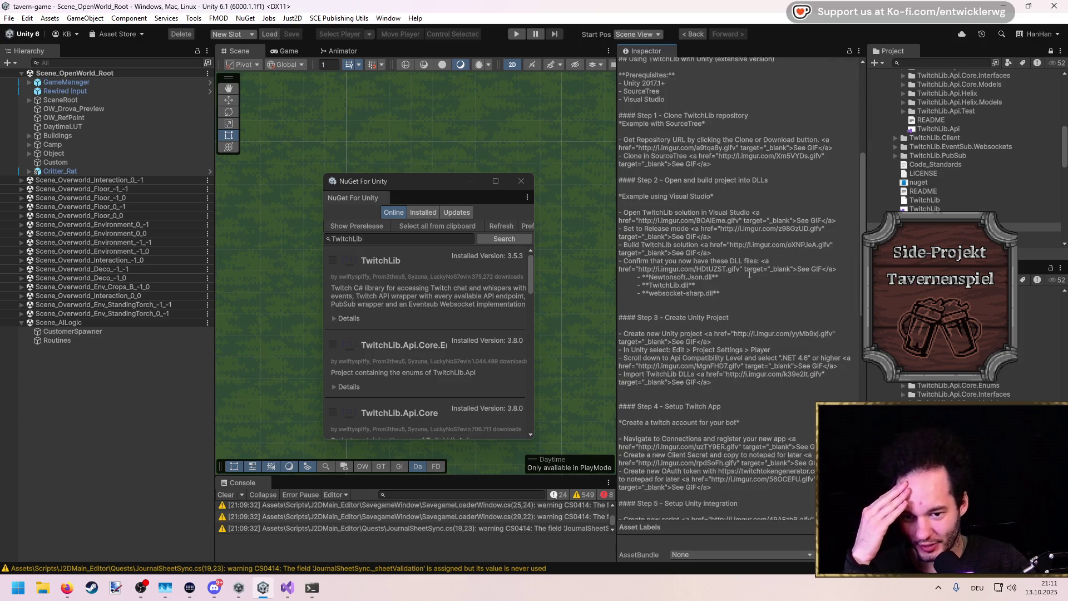
scroll(749, 273, "down", 4)
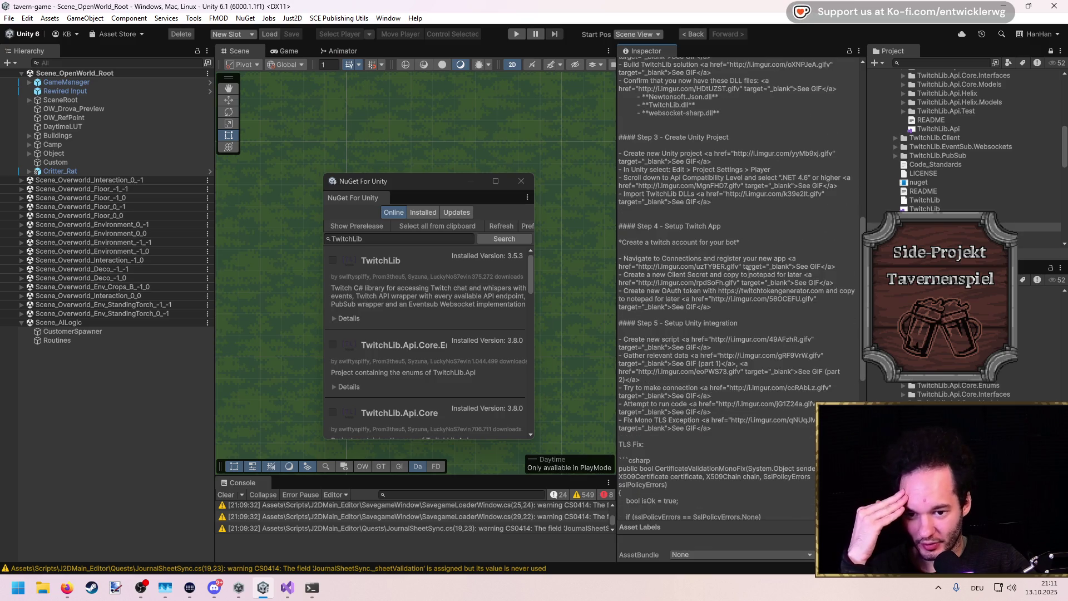
scroll(749, 273, "down", 3)
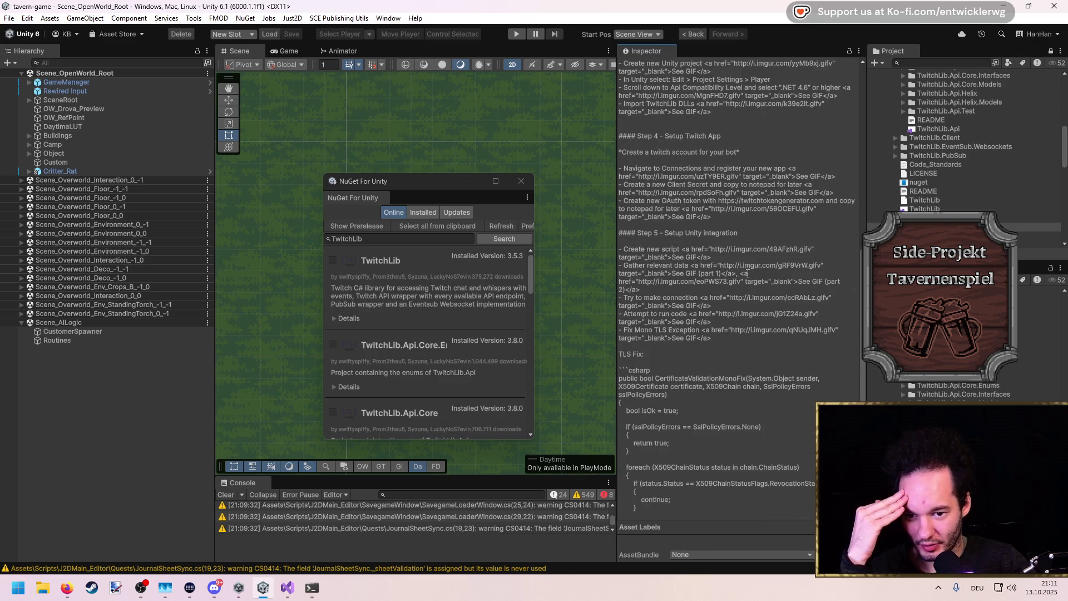
left_click(418, 214)
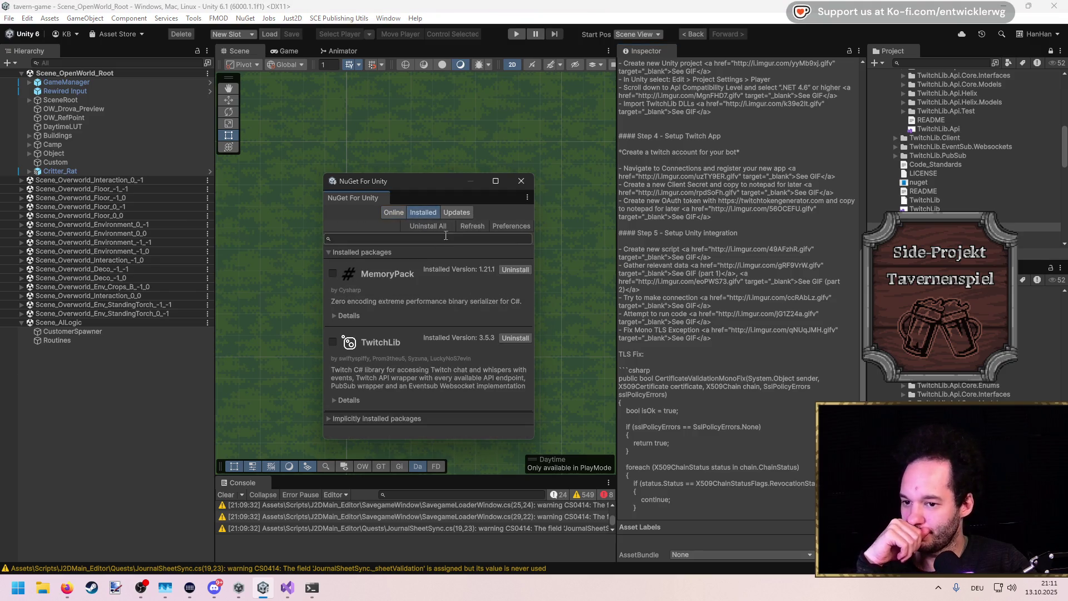
Mark TwitchLib for uninstalling in NuGet For Unity, then go to Visual Studio
left_click(333, 342)
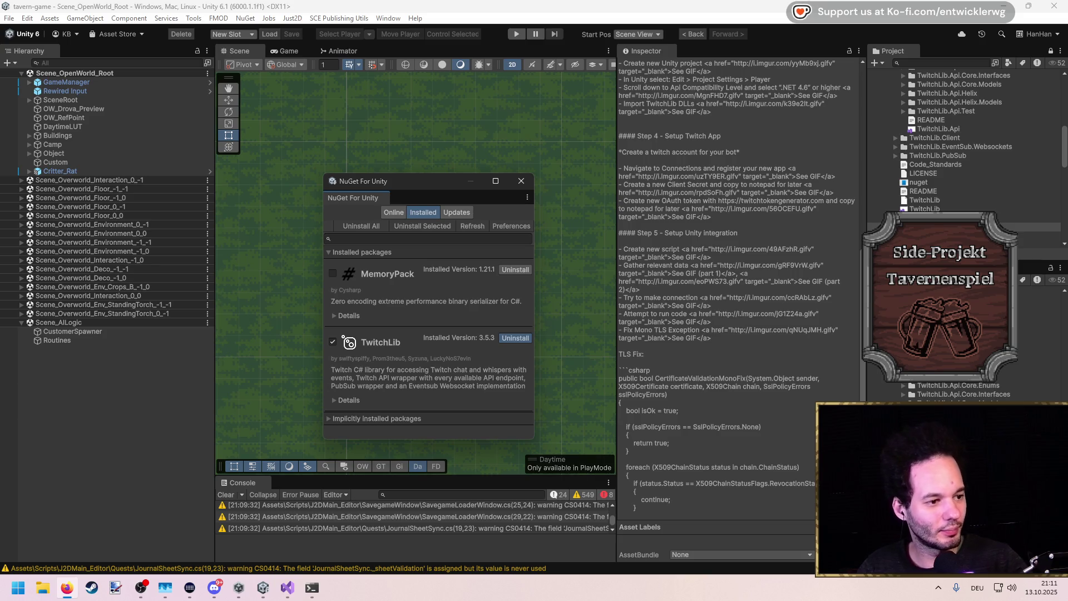
key("alt+Tab")
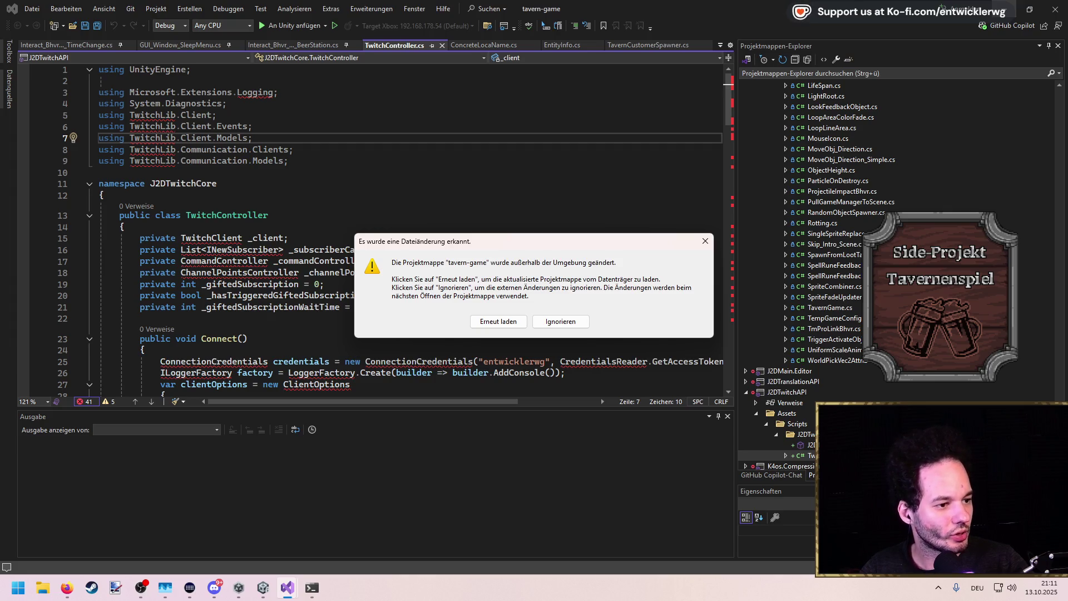
Reload the externally changed tavern-game solution, then bring up the TwitchLib GitHub page in Firefox
key("alt+Tab")
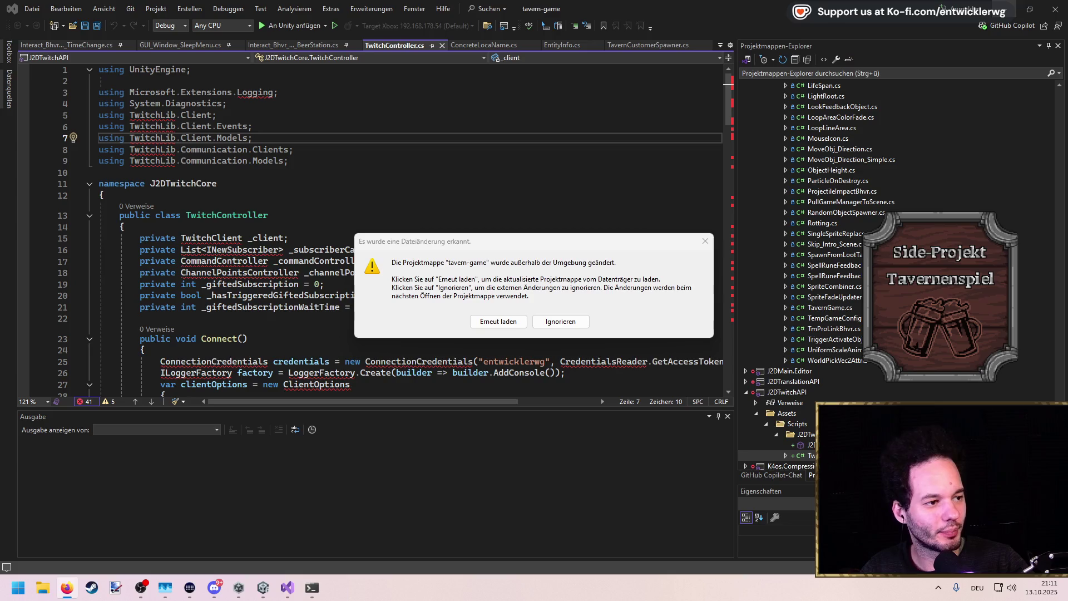
left_click(520, 320)
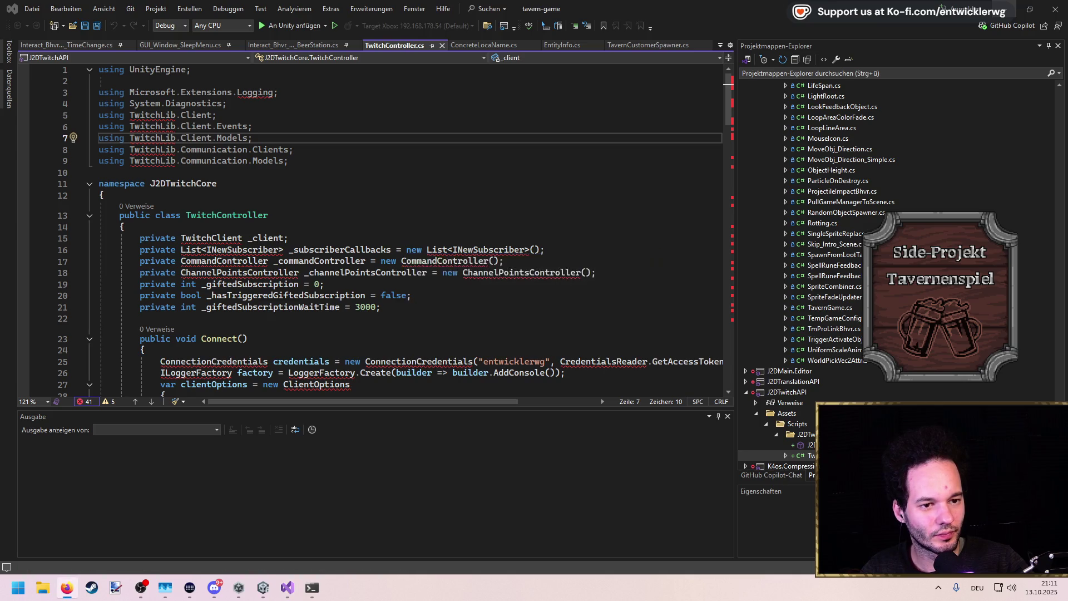
key("alt+Tab")
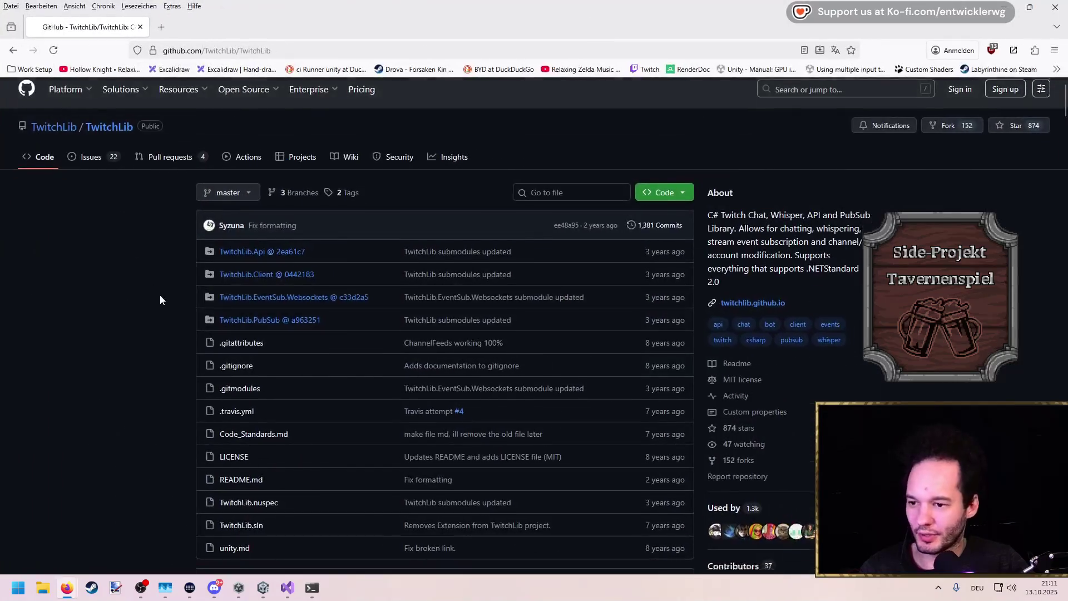
Scroll through the TwitchLib README on the GitHub repository page
scroll(161, 279, "down", 15)
scroll(164, 271, "down", 20)
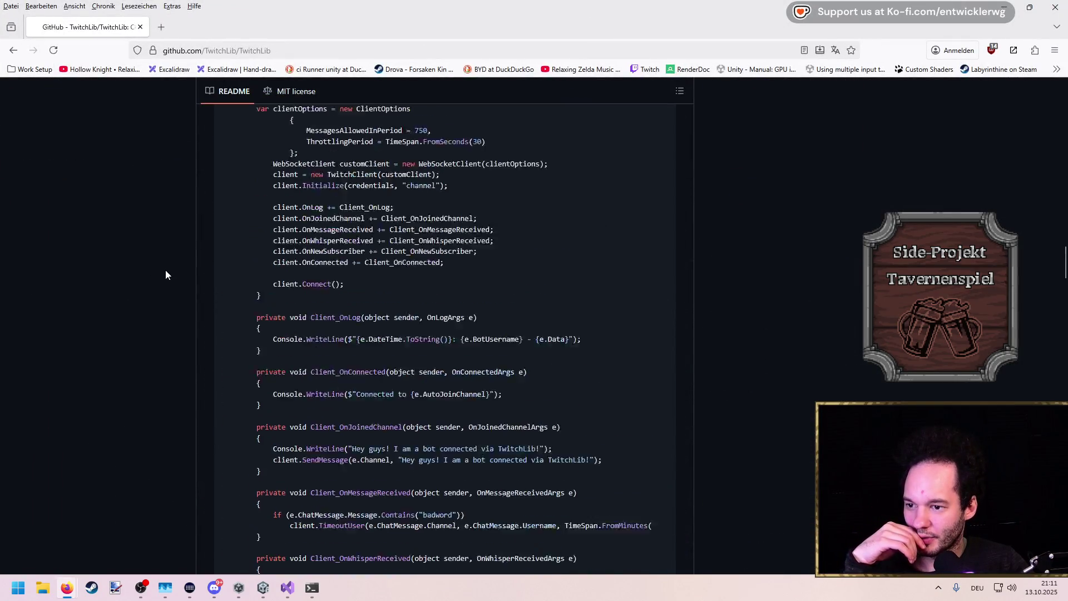
scroll(168, 272, "down", 8)
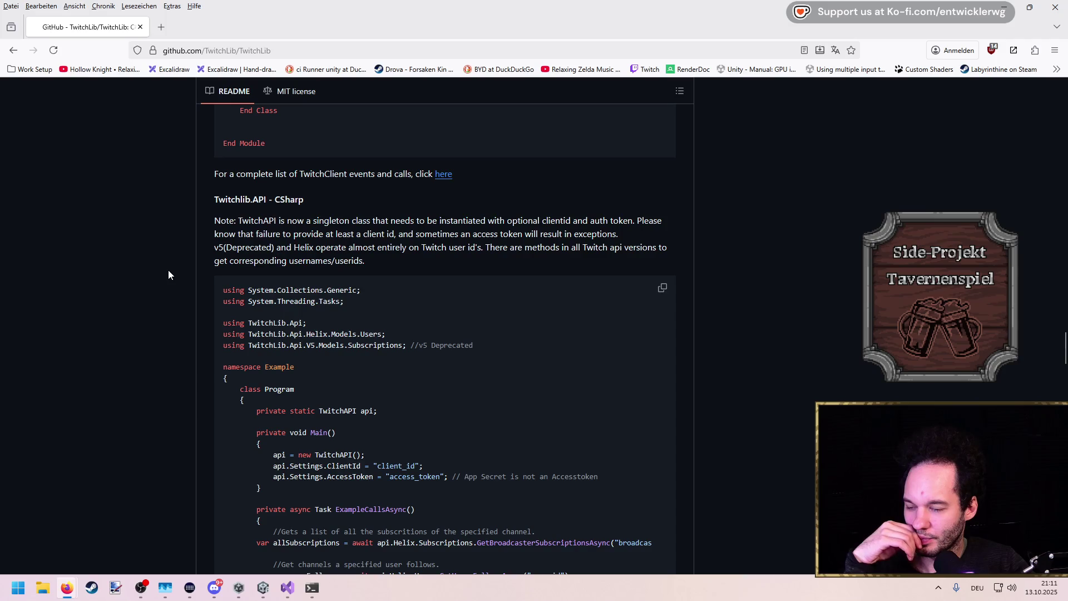
scroll(168, 269, "down", 15)
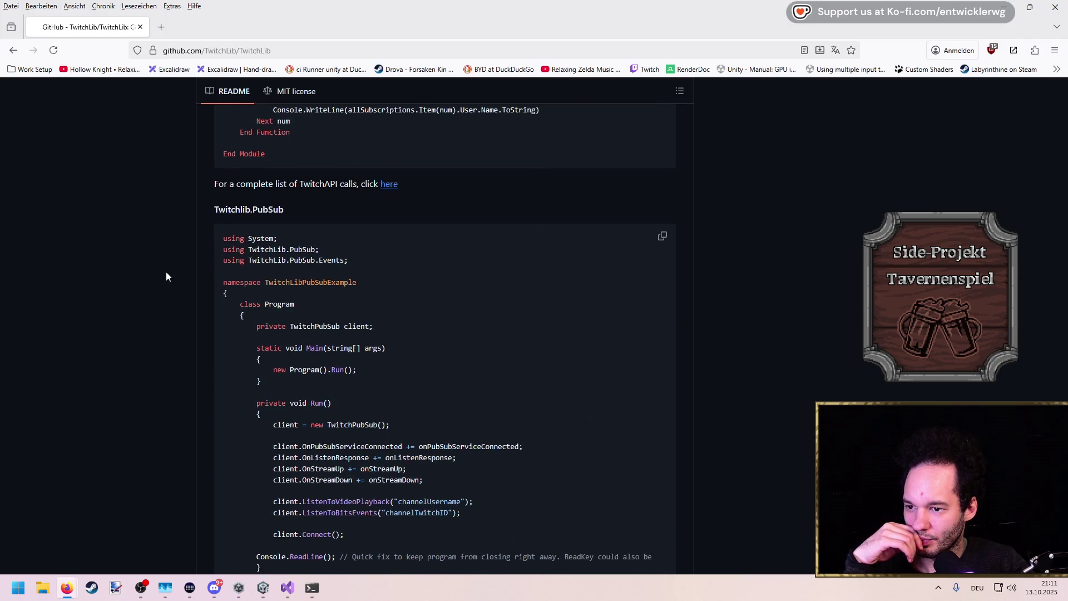
scroll(164, 269, "down", 10)
scroll(164, 270, "up", 2)
scroll(165, 269, "down", 7)
scroll(164, 269, "down", 6)
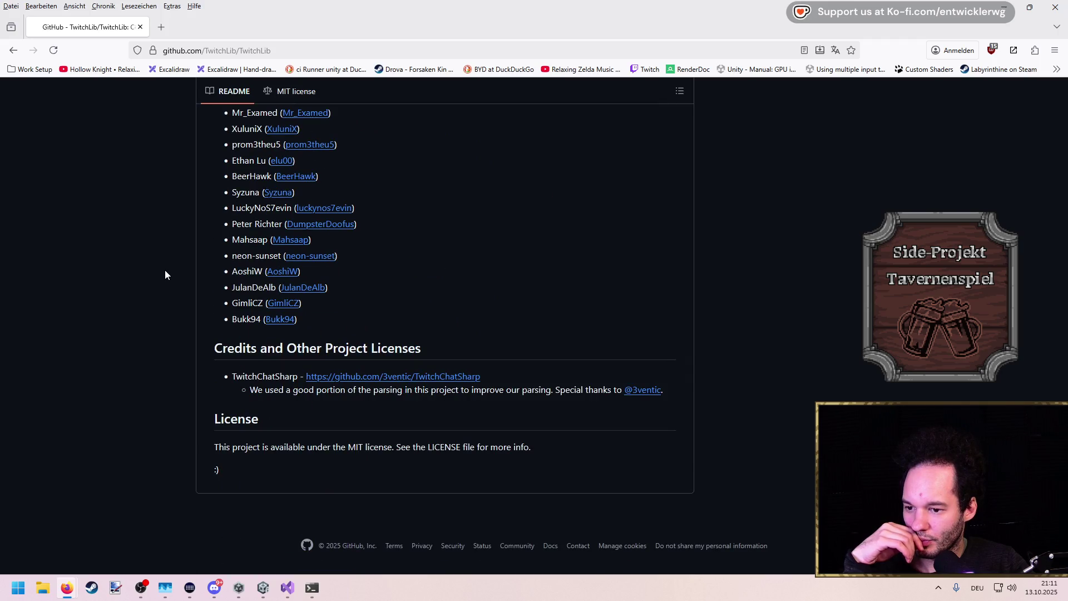
scroll(165, 269, "up", 15)
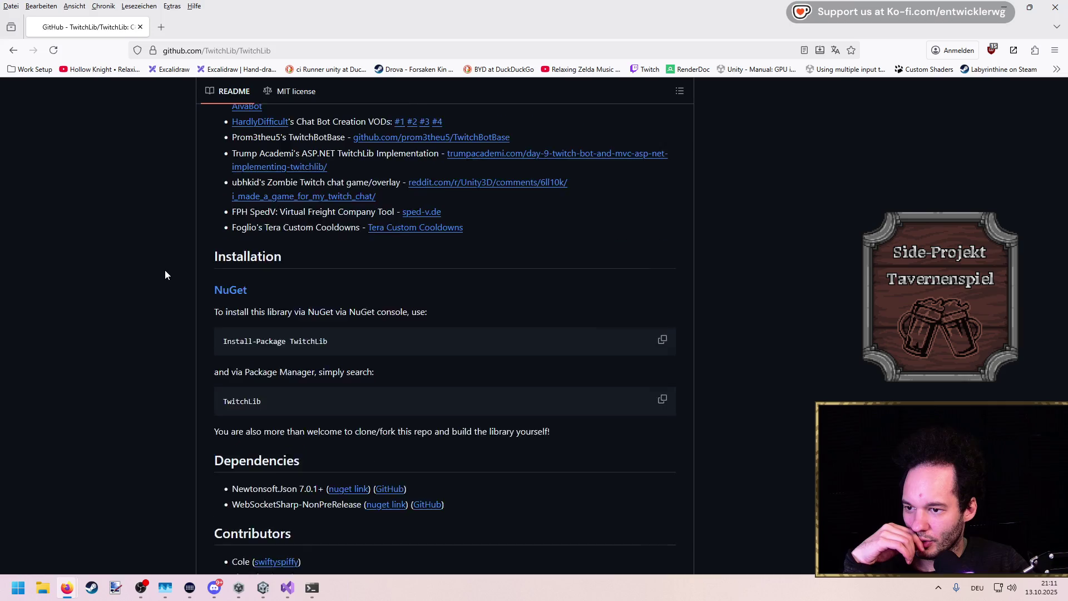
scroll(165, 270, "up", 7)
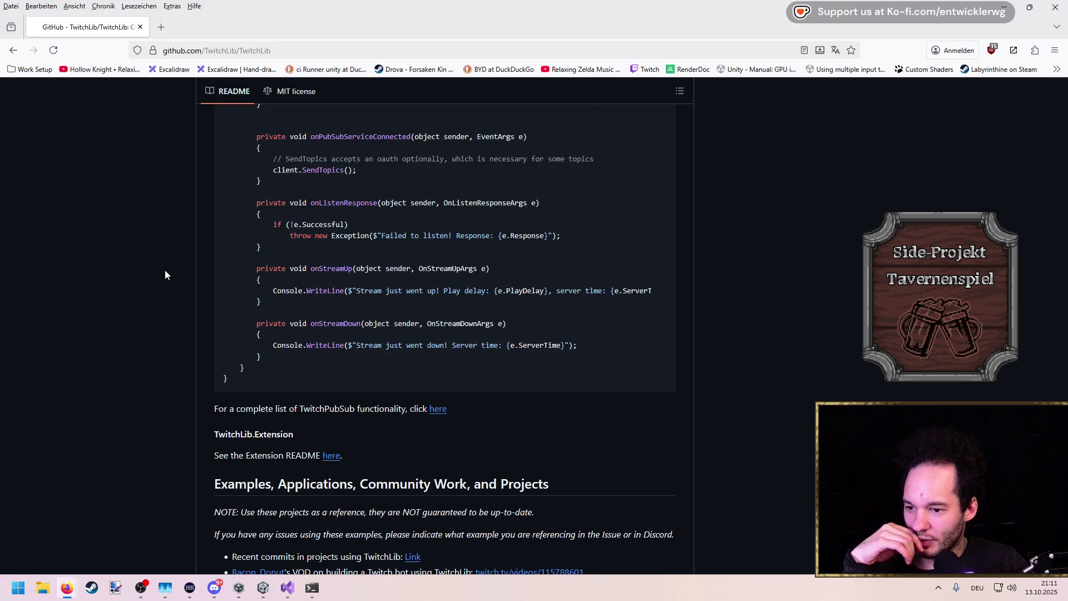
scroll(472, 303, "up", 20)
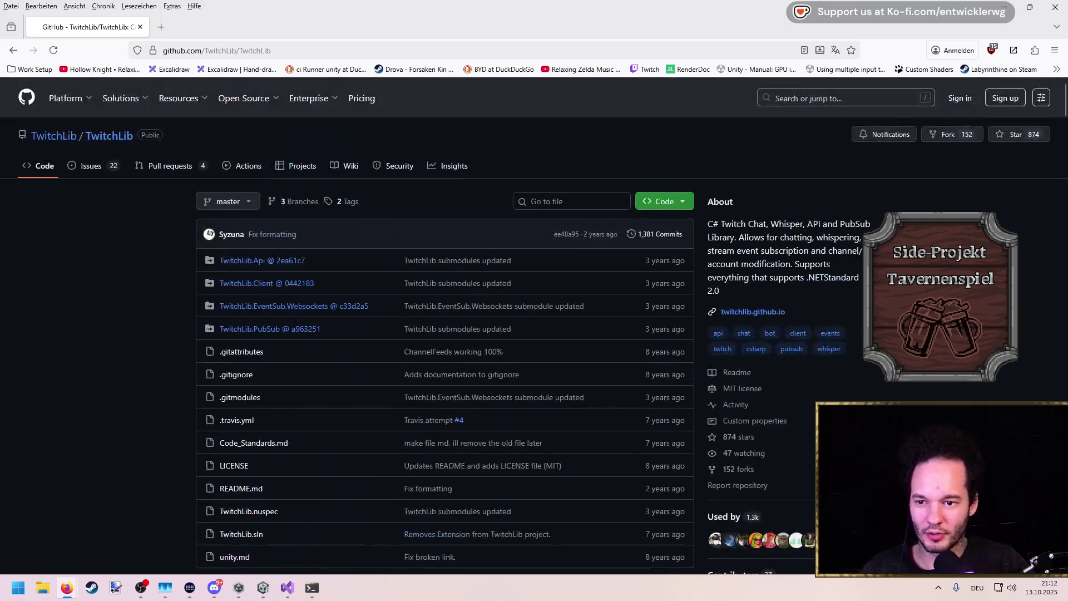
Copy the TwitchLib repository URL from the address bar and return to Unity
left_click(321, 47)
key("alt+Tab")
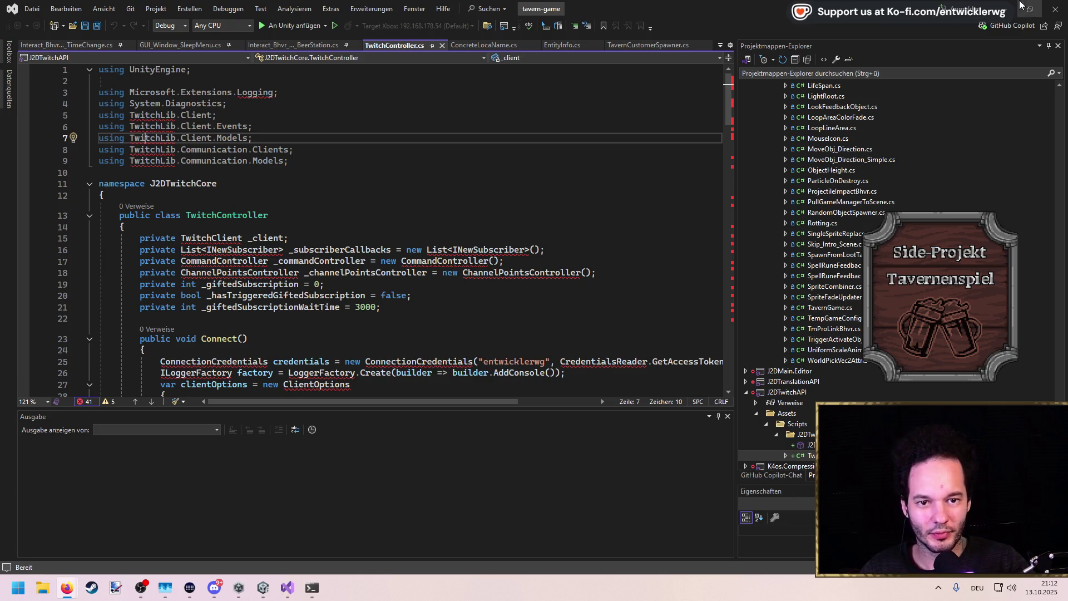
key("alt+Tab")
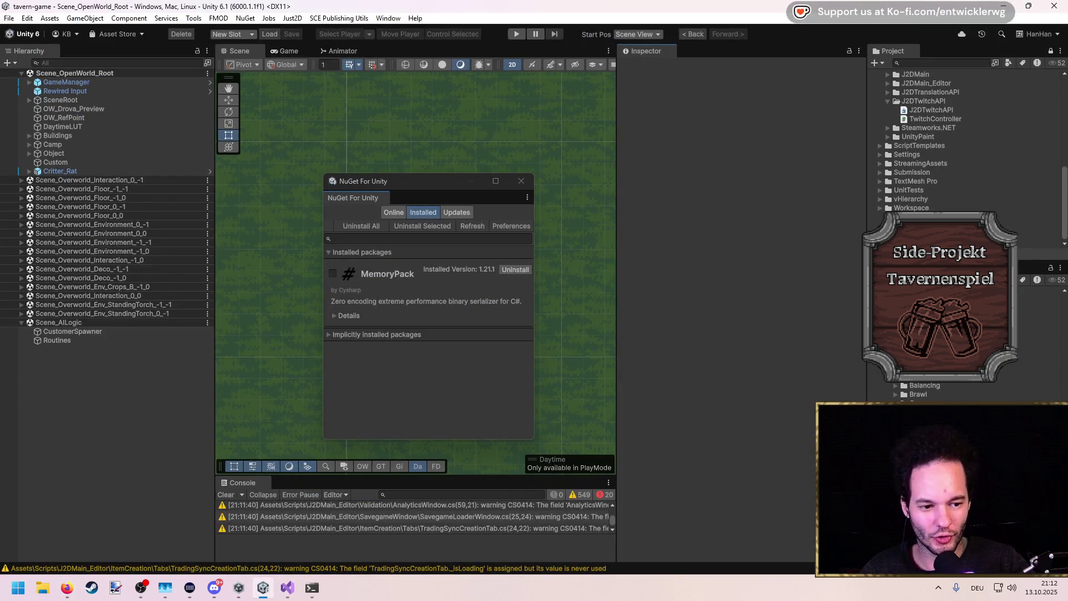
Open File Explorer on Dokumente, peek into the drovagame folder and return
key("super+e")
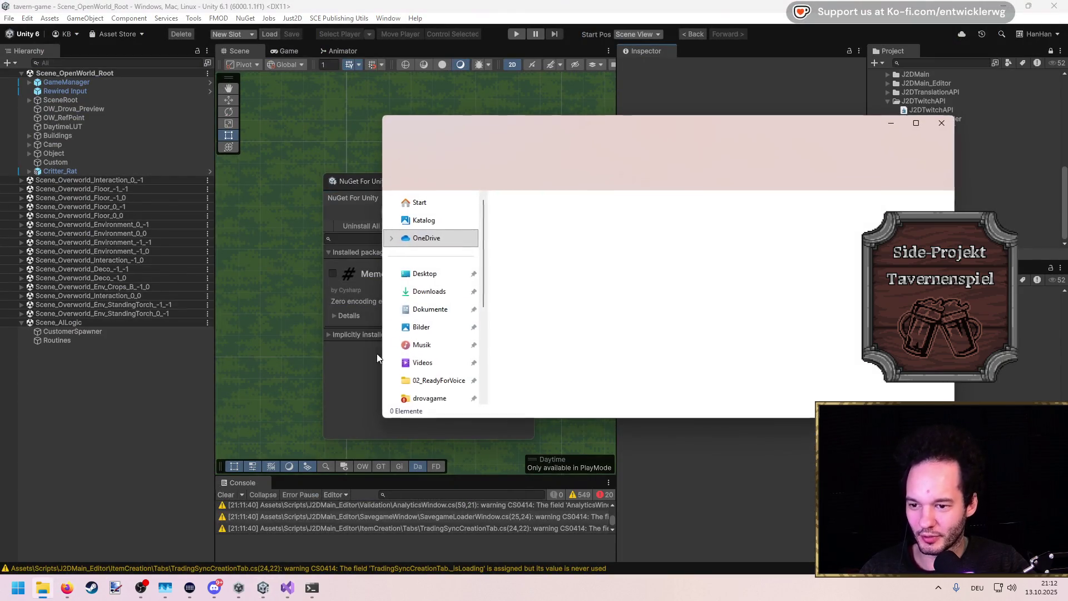
left_click(429, 309)
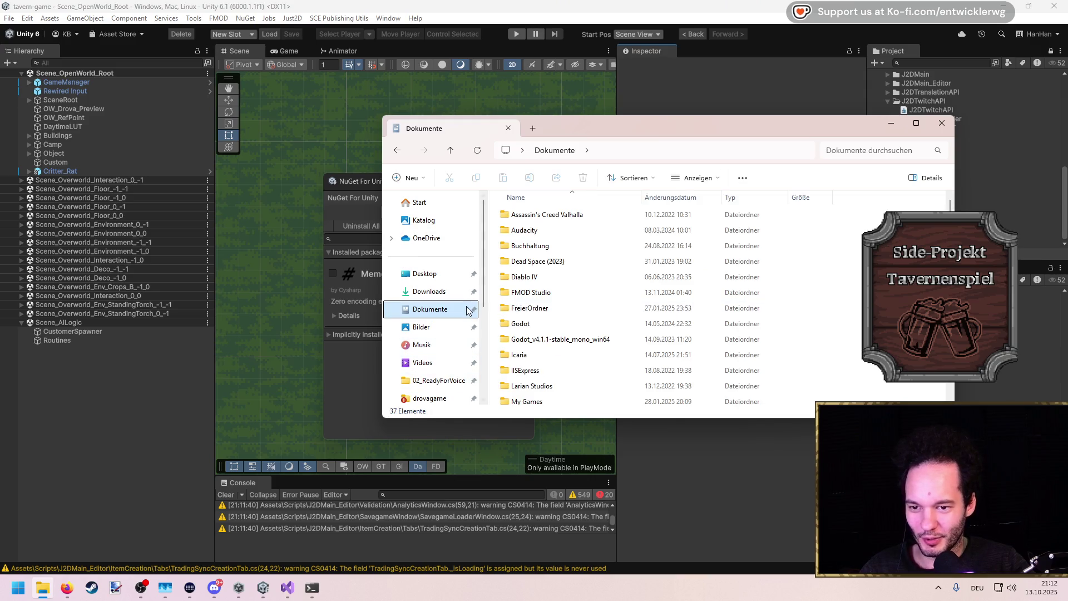
scroll(441, 368, "down", 1)
left_click(438, 342)
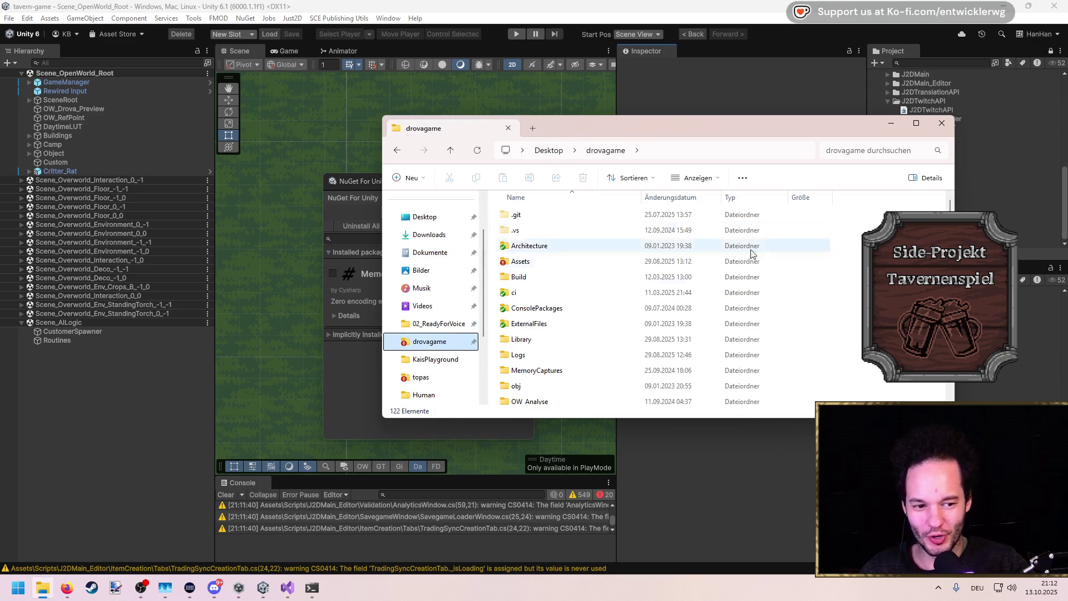
left_click(434, 259)
Open the Projekte folder and scroll through its project folders
scroll(612, 306, "down", 5)
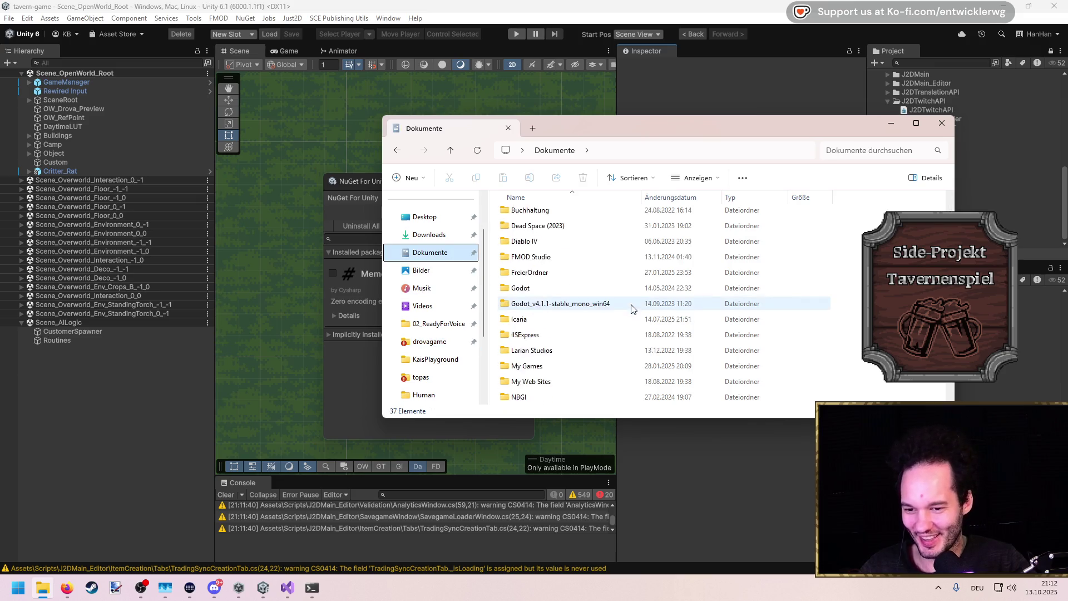
double_click(533, 273)
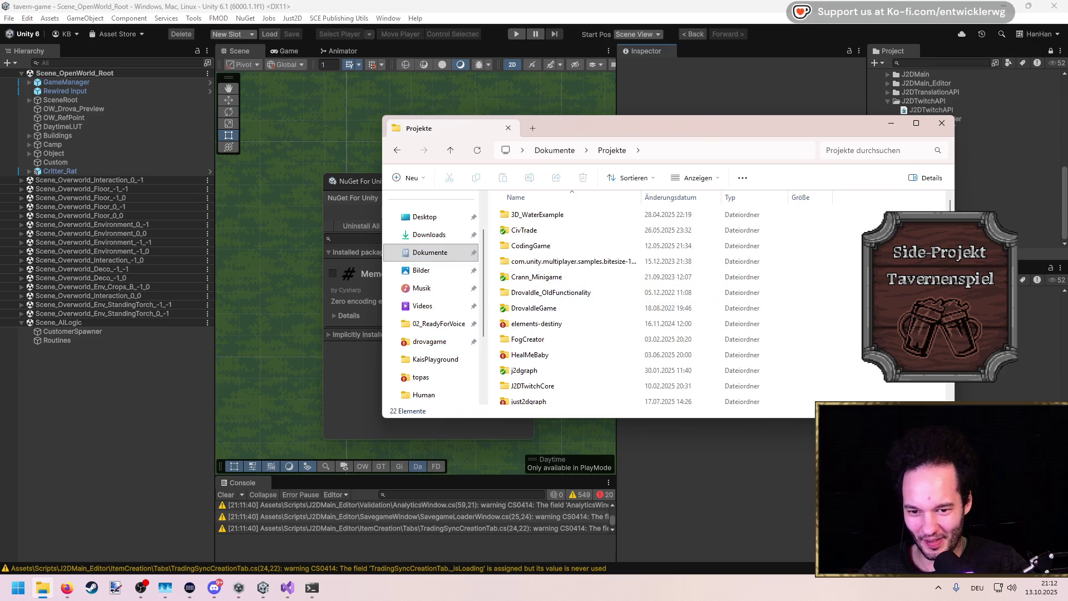
scroll(612, 306, "down", 3)
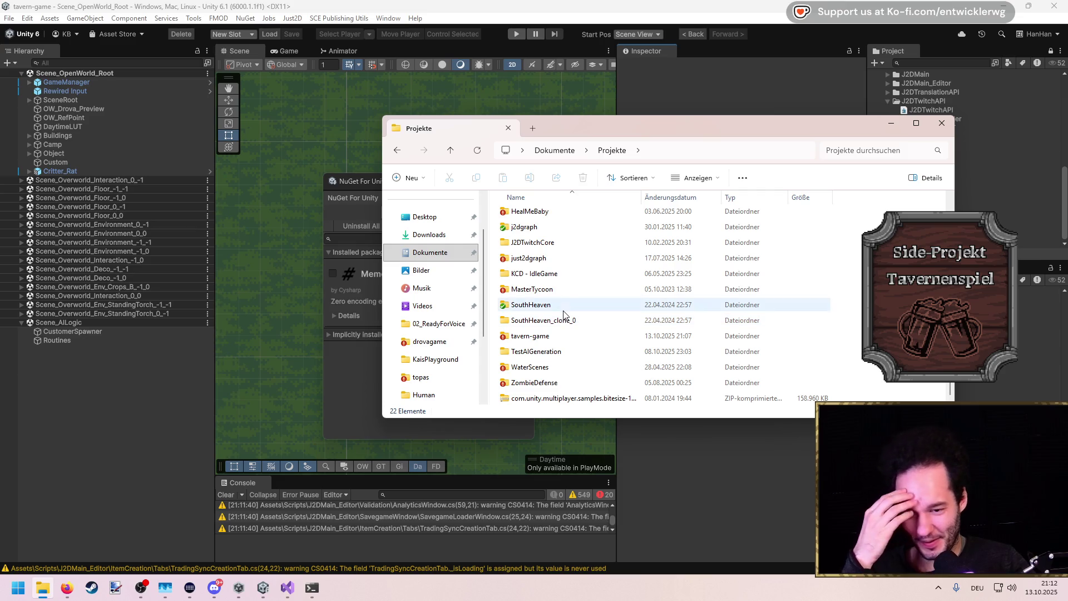
scroll(538, 288, "up", 3)
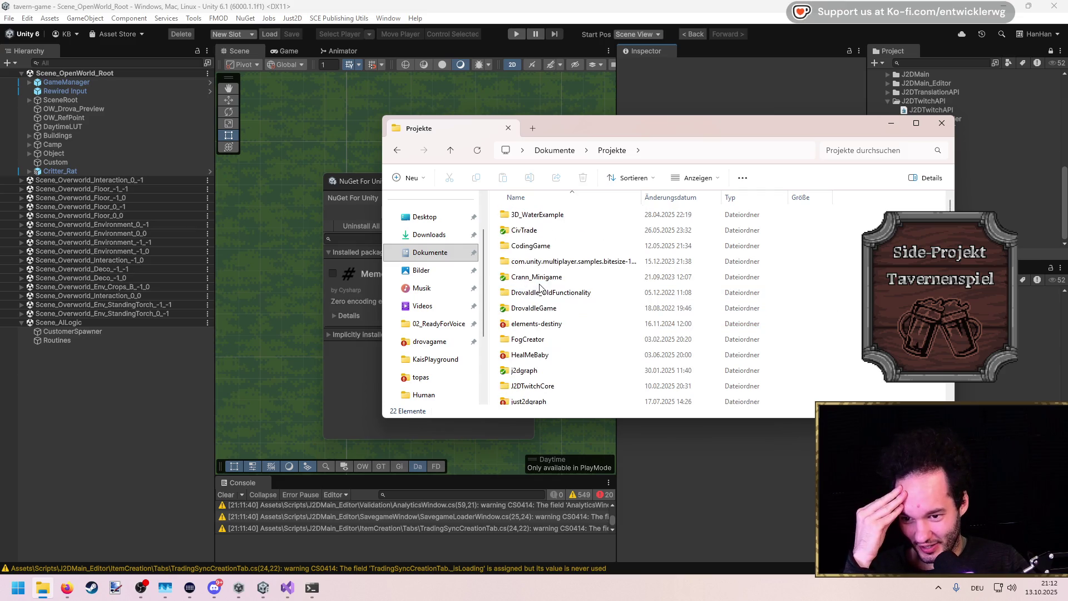
scroll(539, 288, "down", 3)
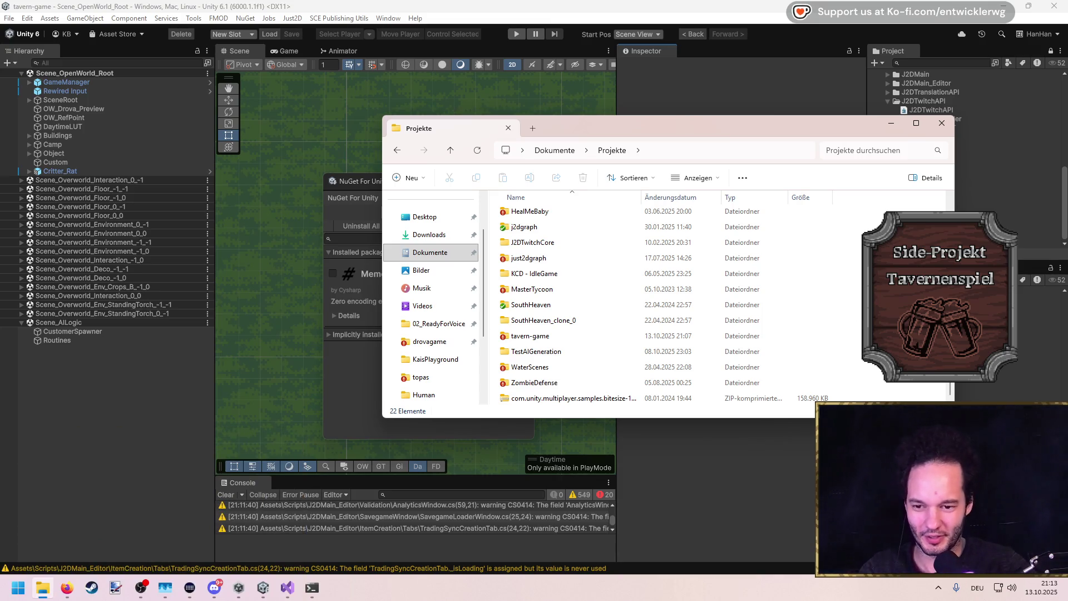
Move the Explorer window left, go up to Dokumente and reopen Projekte
mouse_move(648, 123)
left_mouse_down()
mouse_move(557, 161)
mouse_move(507, 149)
left_mouse_up()
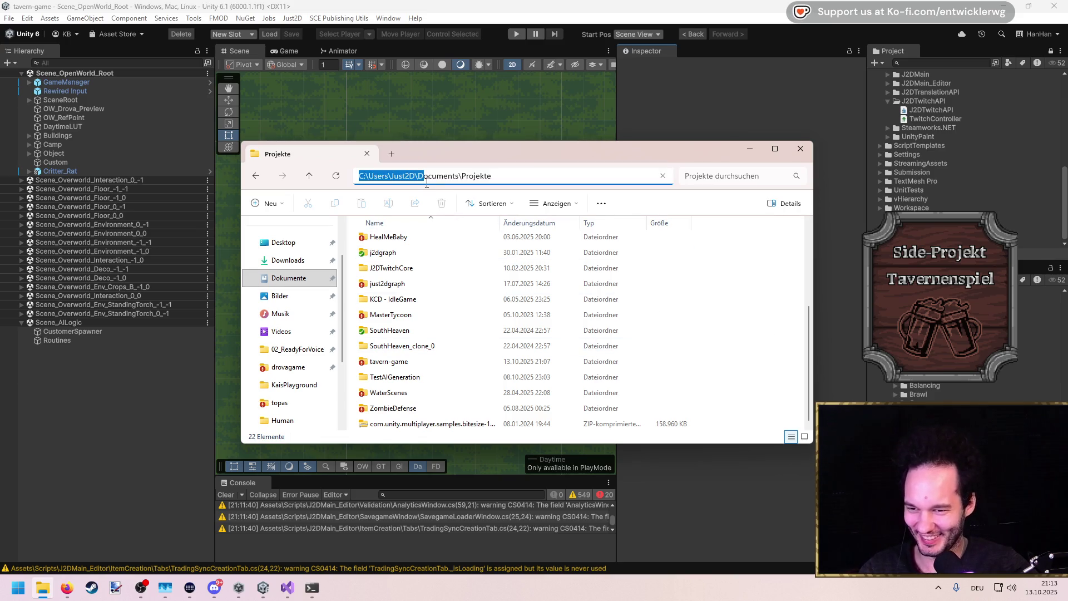
left_click(413, 175)
scroll(445, 303, "down", 2)
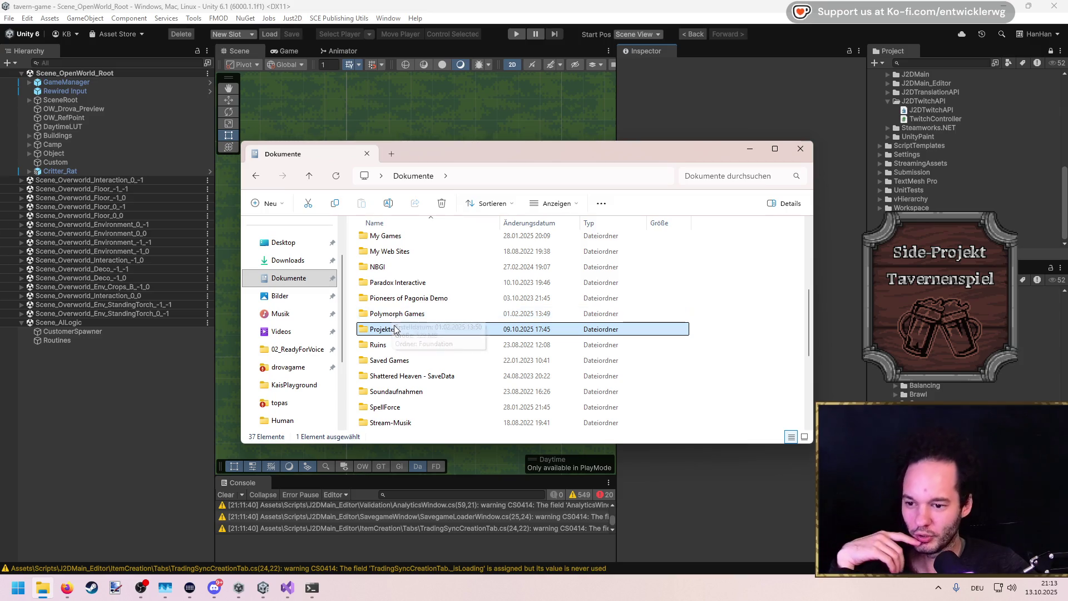
double_click(383, 331)
Start a Git Create repository on the Projekte folder, then cancel it
right_click(704, 367)
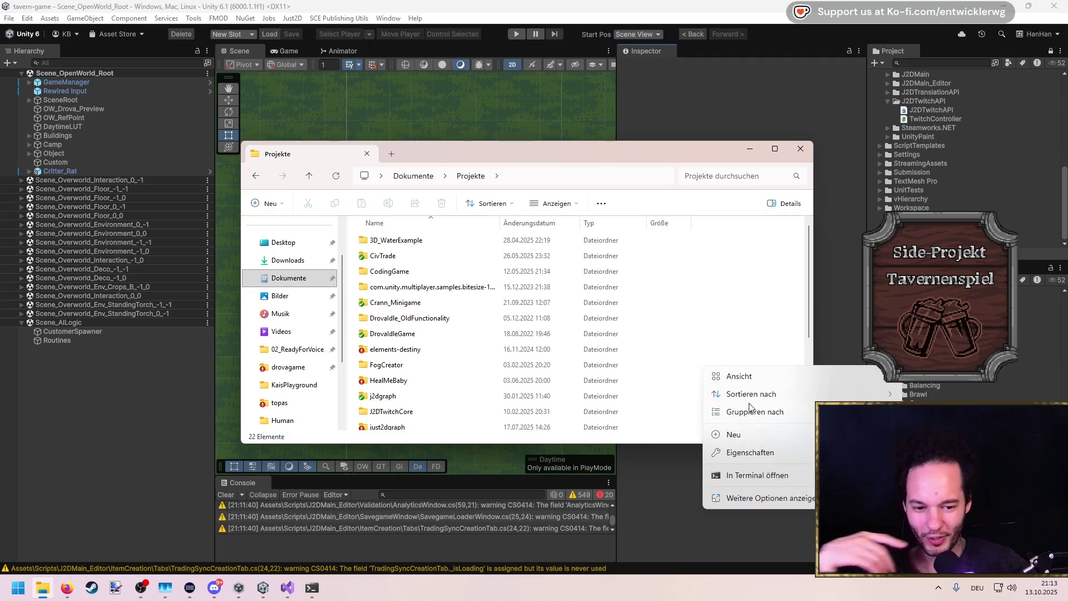
left_click(762, 491)
left_click(754, 308)
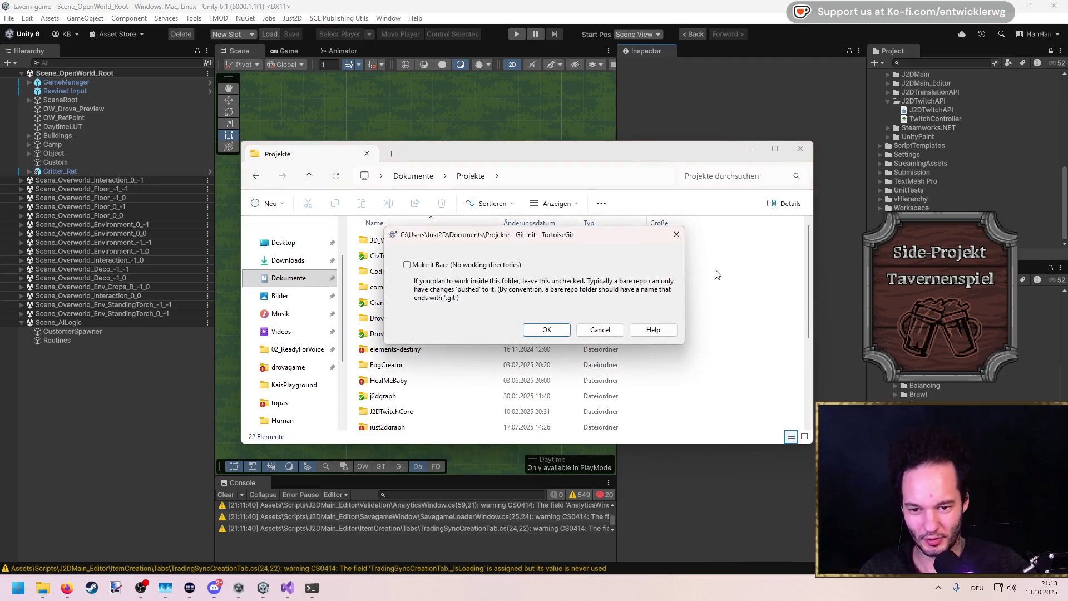
left_click(618, 331)
Git Clone TwitchLib into Projekte and open its TwitchLib.sln in Visual Studio
right_click(727, 364)
left_click(768, 490)
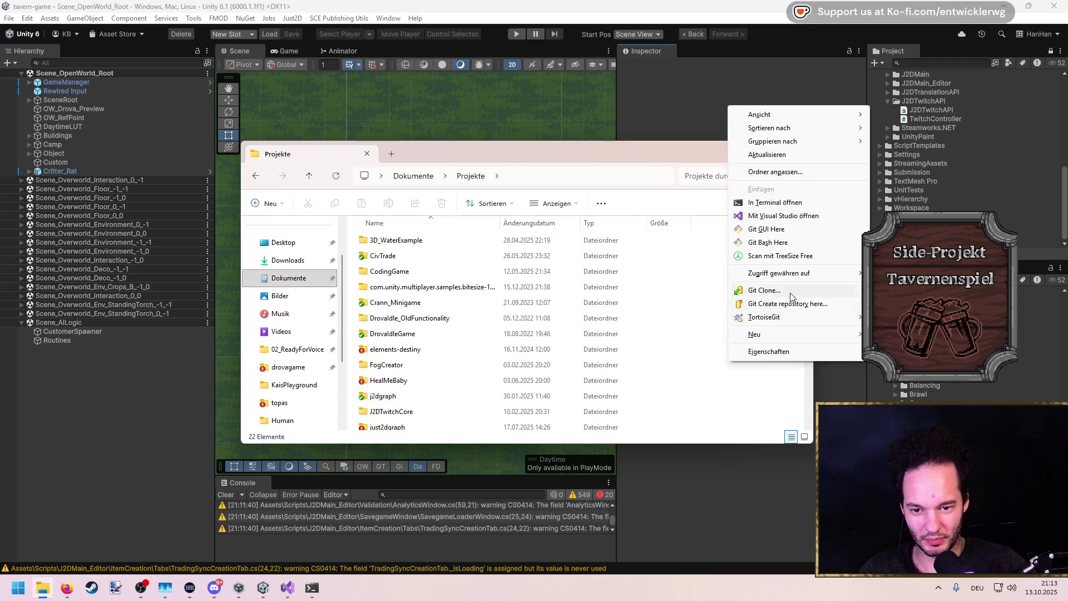
left_click(773, 290)
left_click(557, 359)
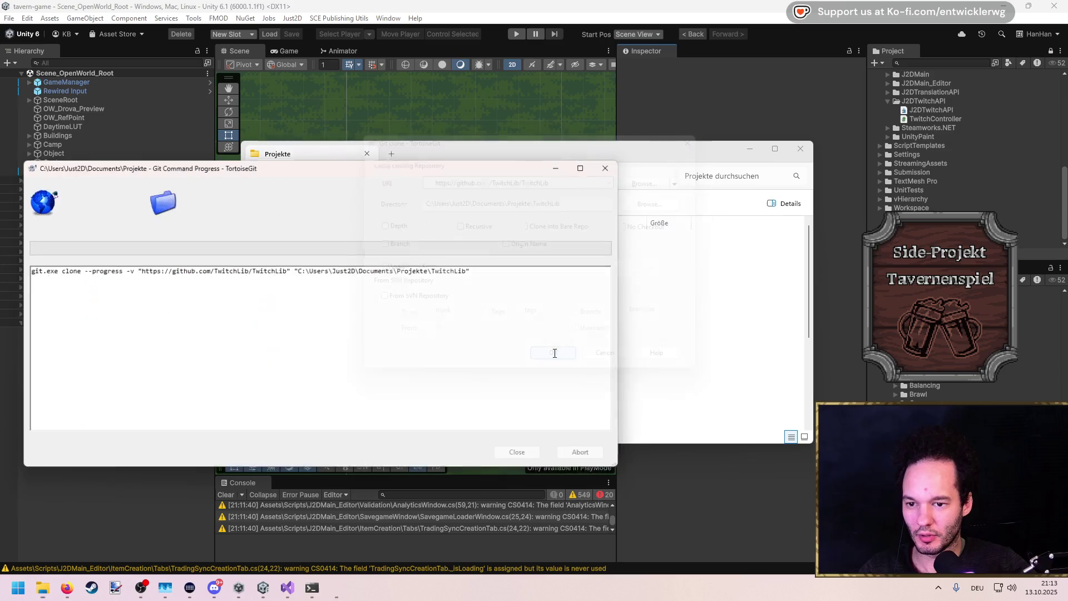
left_click(521, 455)
double_click(396, 381)
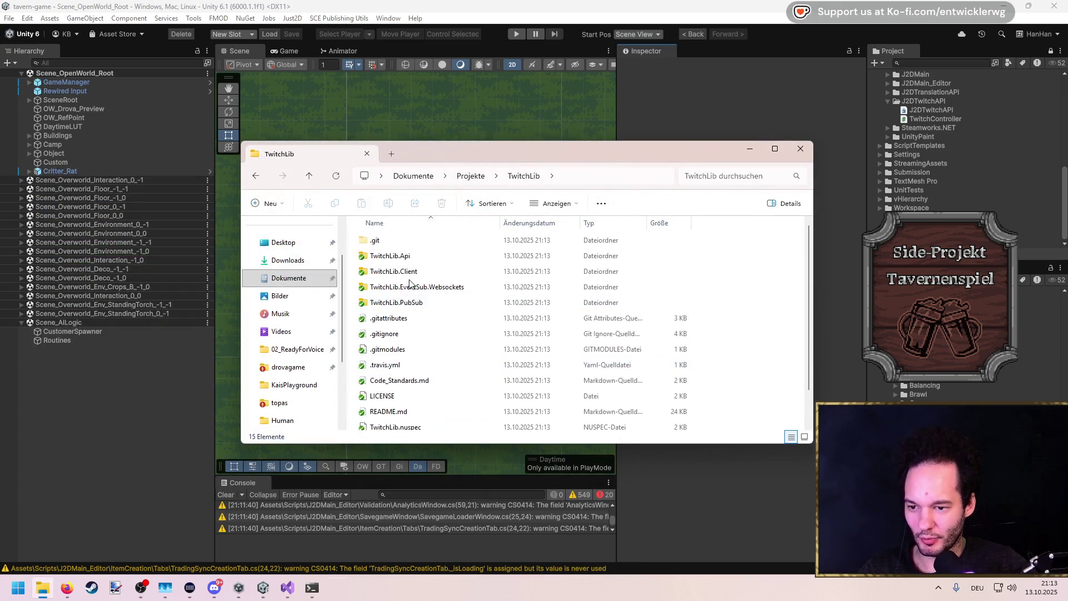
double_click(390, 406)
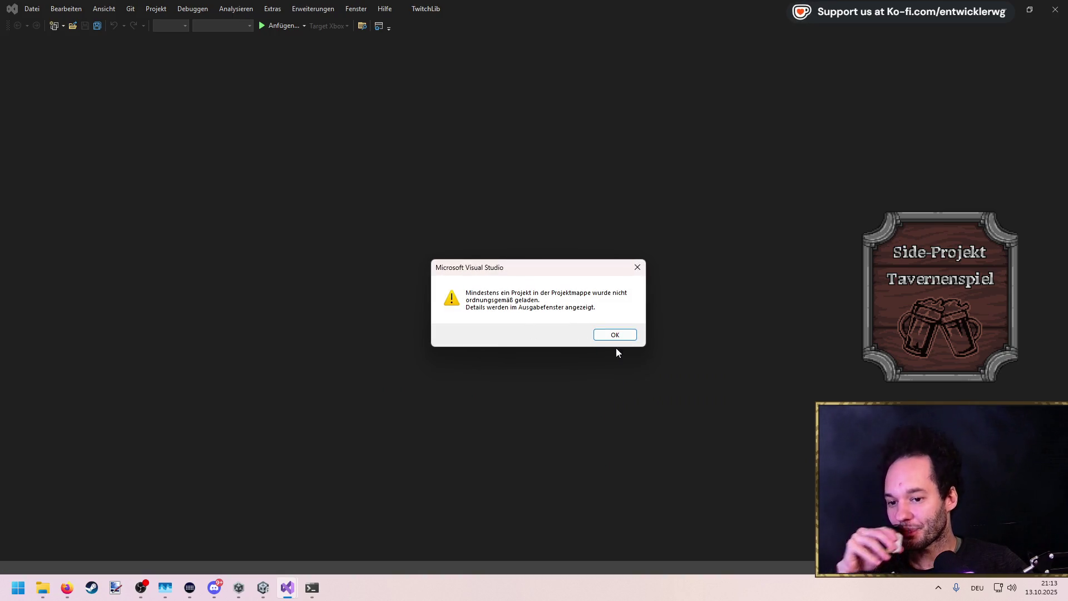
Dismiss the project load warning, reopen TwitchLib.sln and dismiss the warning again
left_click(620, 335)
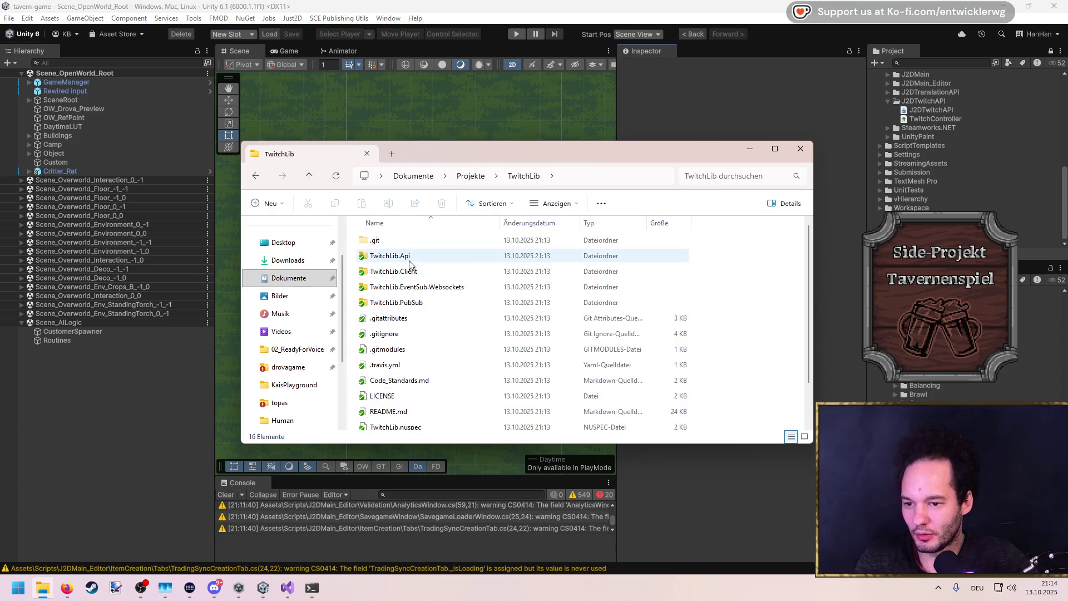
scroll(411, 322, "down", 2)
double_click(410, 400)
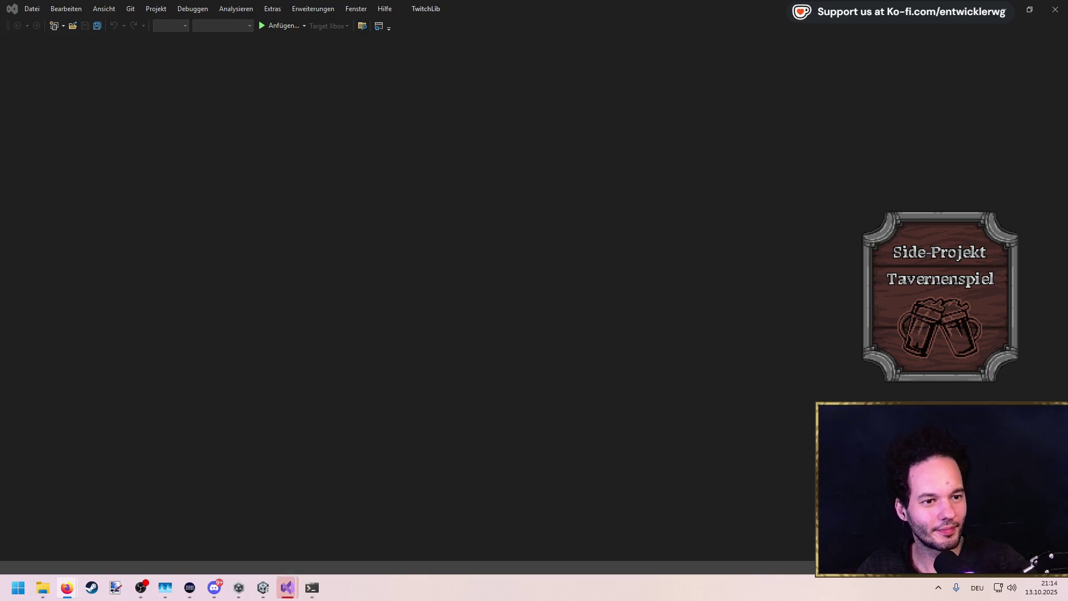
left_click(630, 334)
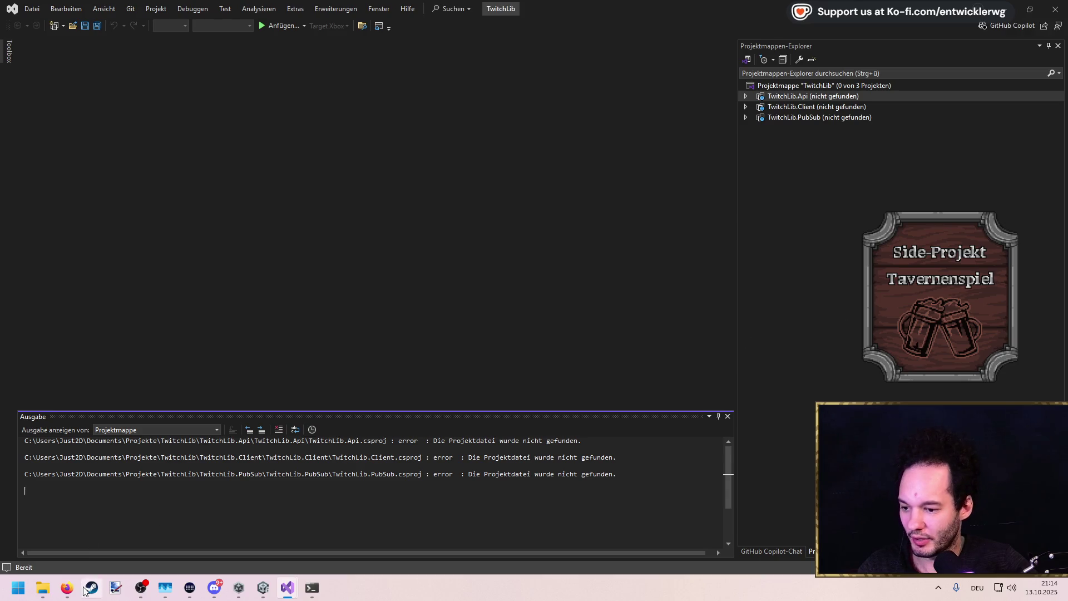
Check the TwitchLib.Api folder in Explorer, finding it empty, and go back
left_click(42, 587)
scroll(414, 281, "up", 2)
double_click(405, 258)
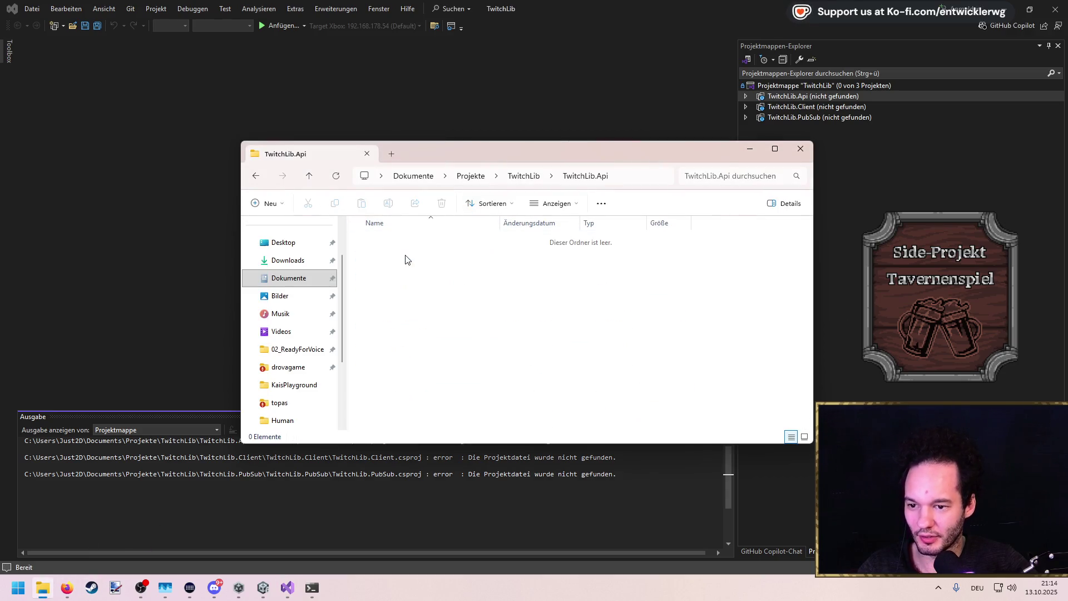
key("BackSpace")
Run TortoiseGit's submodule update on TwitchLib, then close the failed sync window
right_click(739, 368)
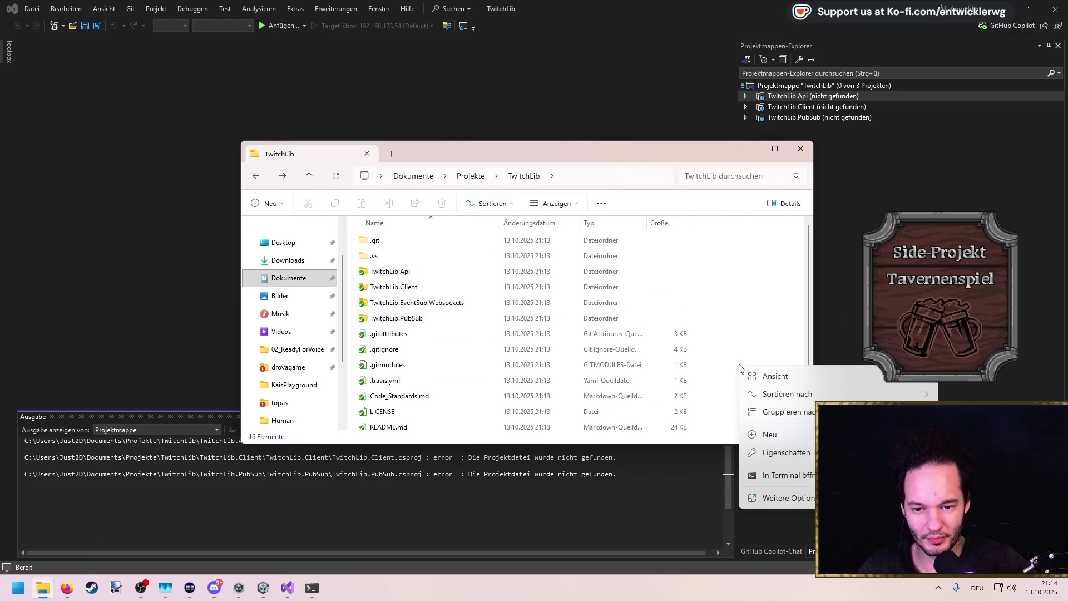
left_click(787, 503)
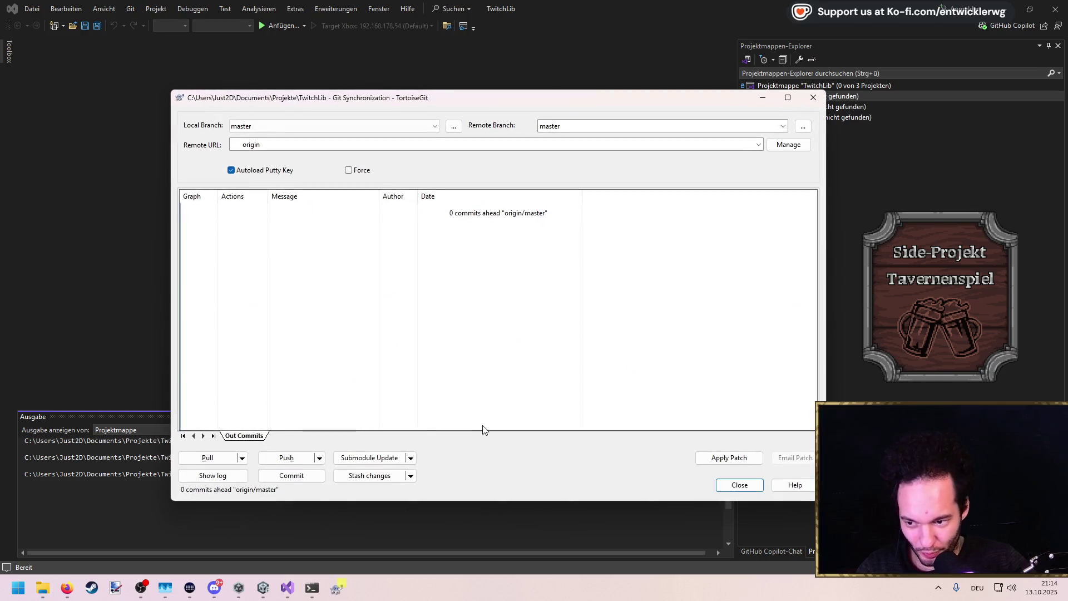
left_click(243, 458)
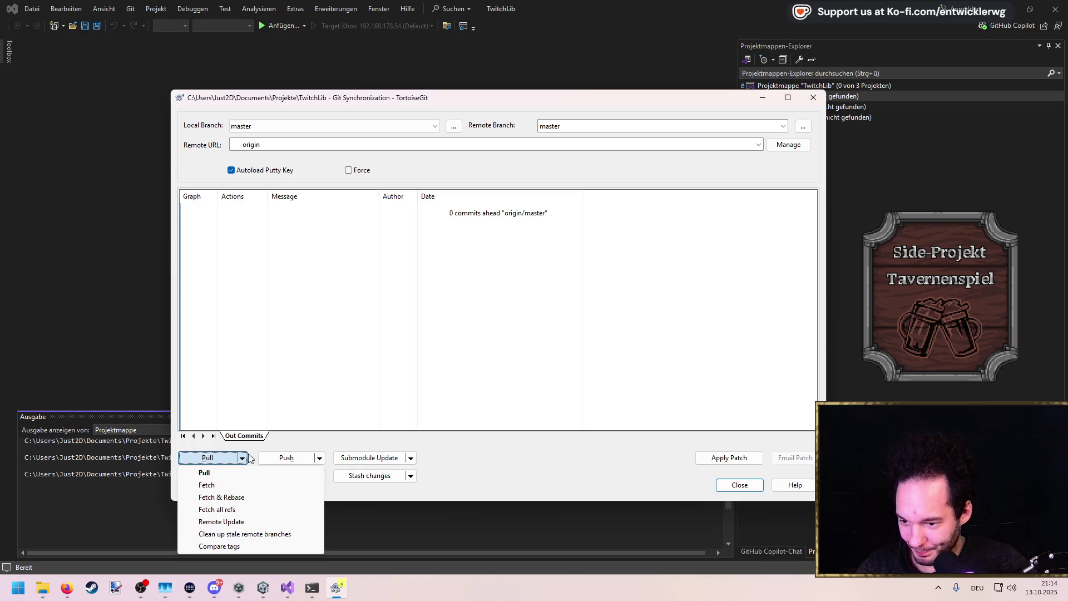
left_click(247, 458)
left_click(405, 459)
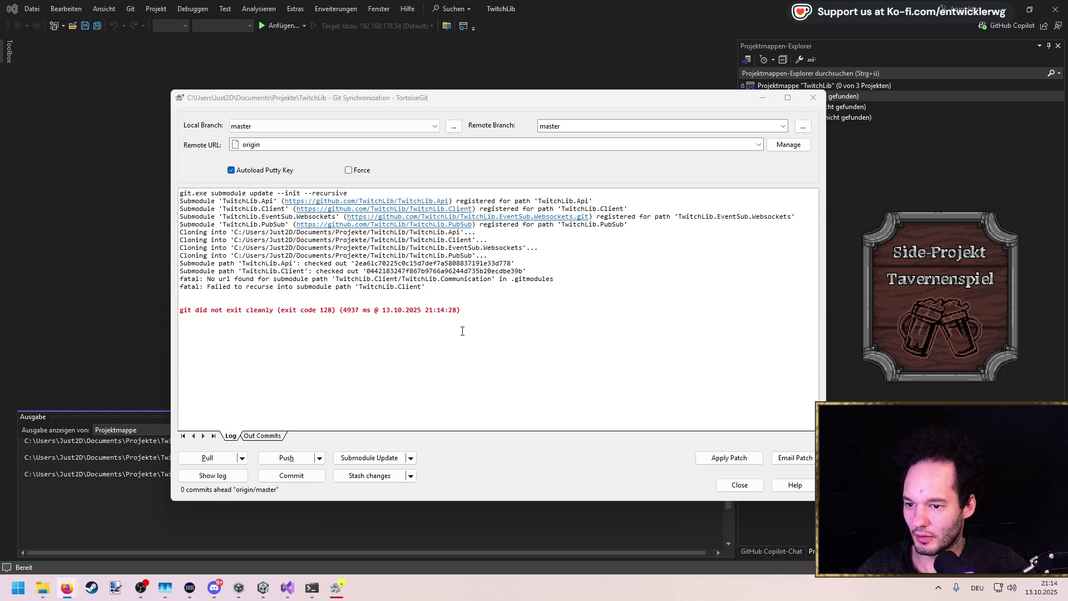
left_click(742, 484)
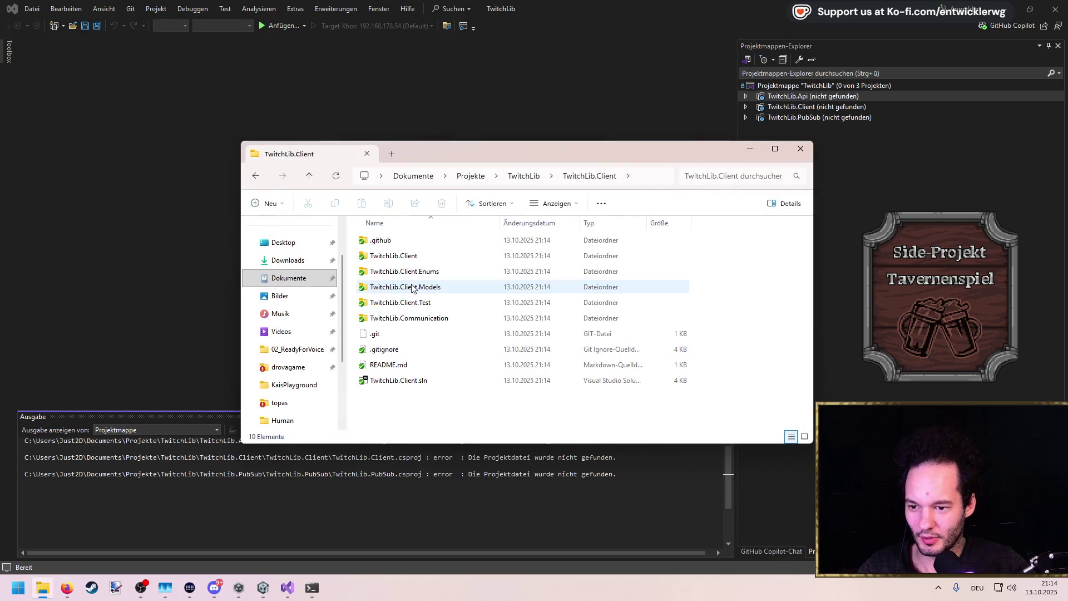
Reopen TwitchLib.sln in Visual Studio and dismiss the warning, with Api and Client loaded
double_click(413, 286)
key("alt+Left")
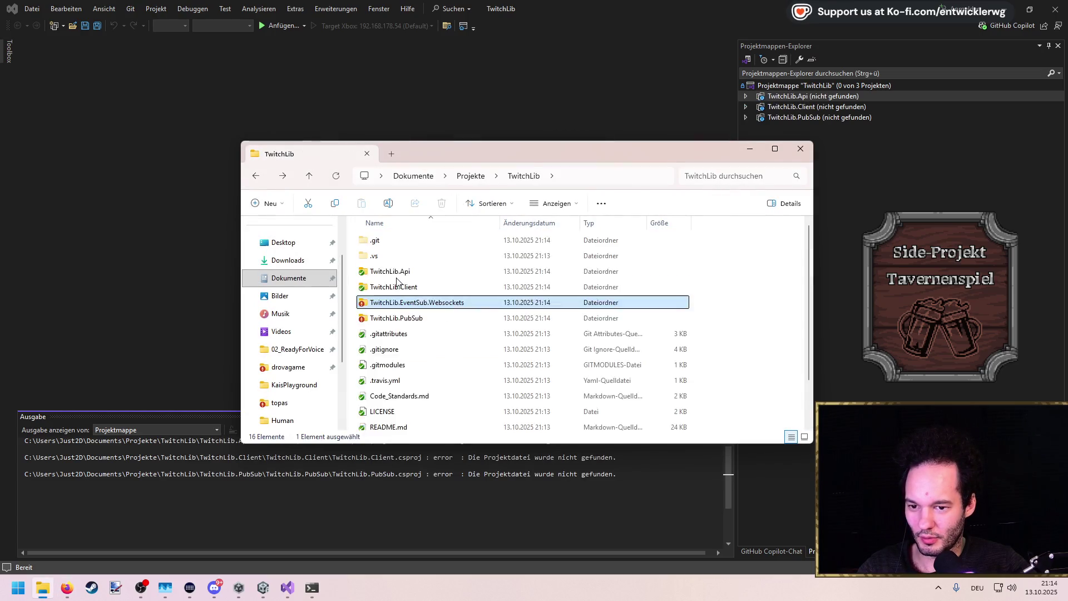
double_click(395, 408)
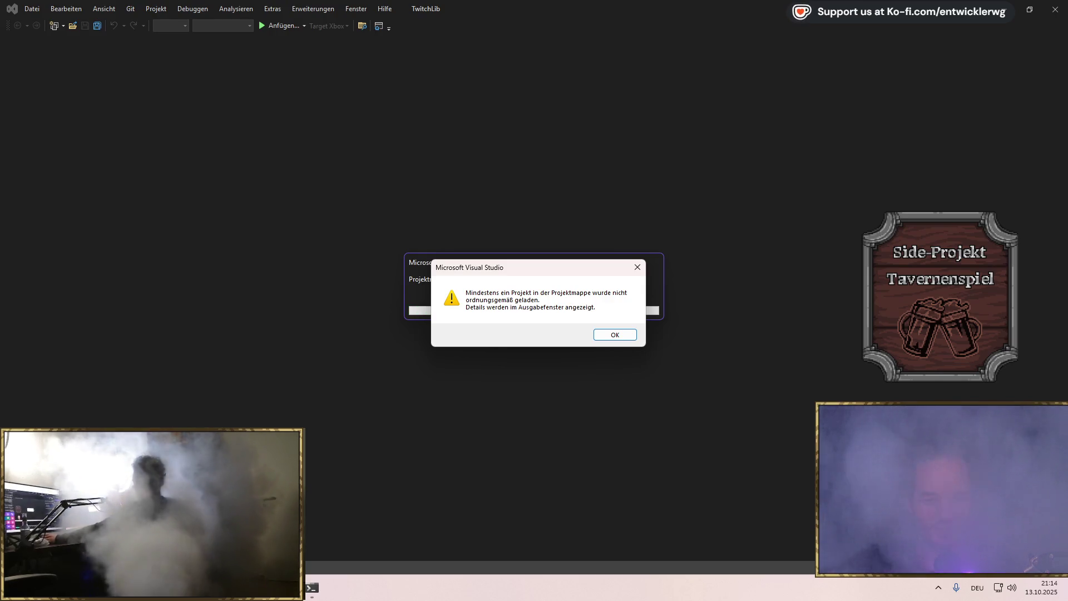
left_click(632, 499)
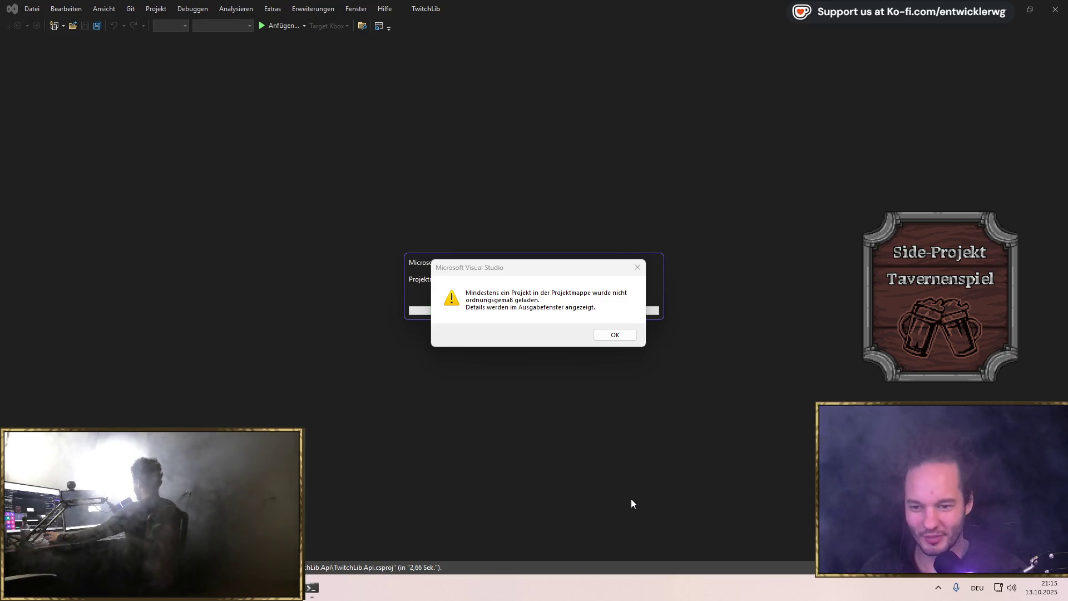
left_click(615, 334)
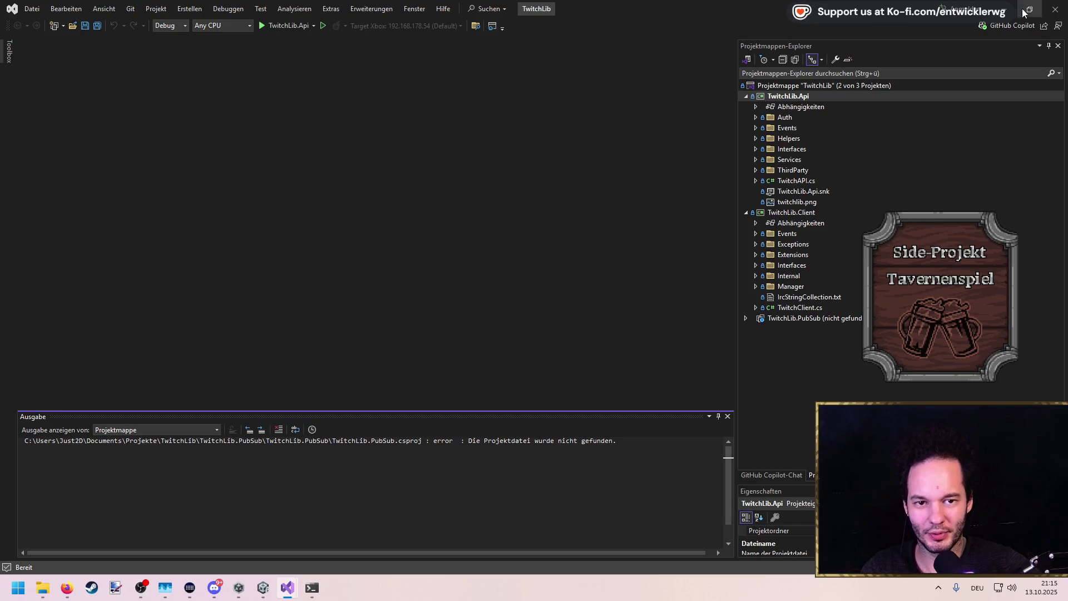
Check the Communication using directive on line 9 of the tavern-game TwitchController.cs
key("alt+Tab")
left_click(1004, 9)
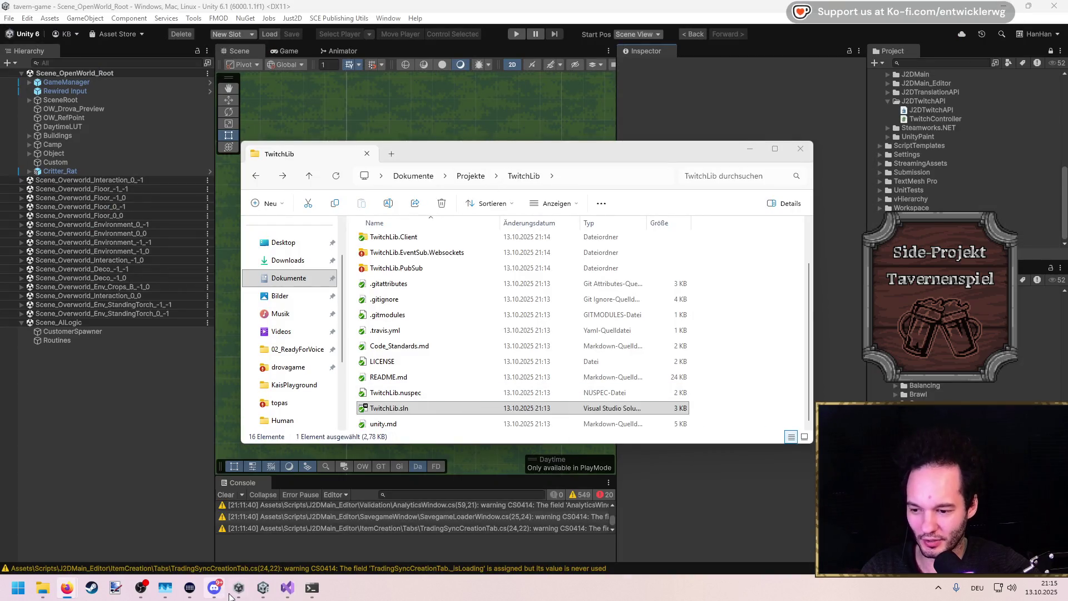
mouse_move(294, 591)
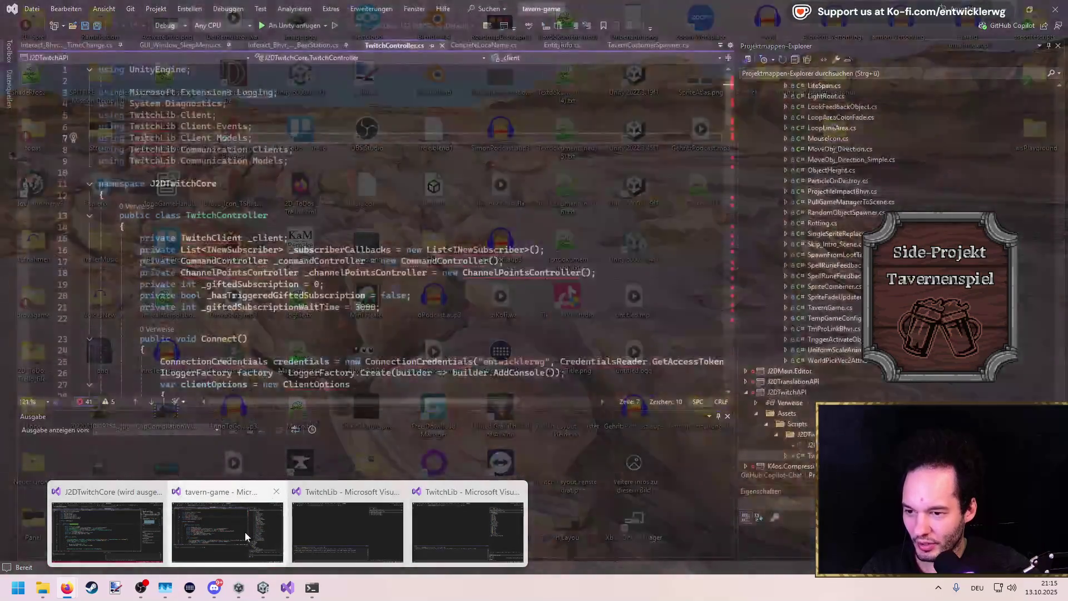
left_click(244, 529)
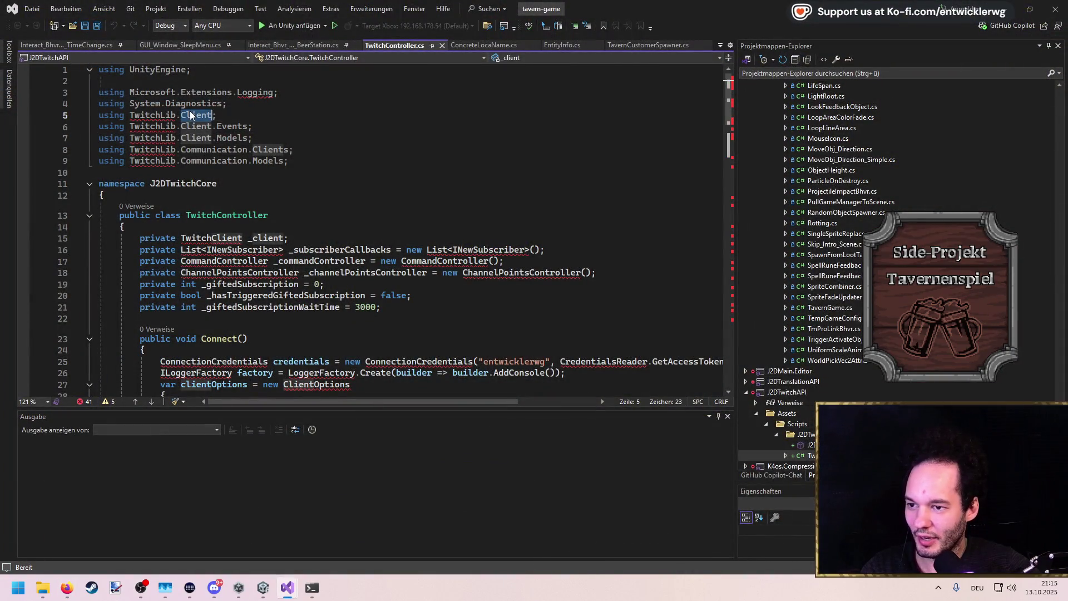
double_click(214, 161)
left_click(290, 585)
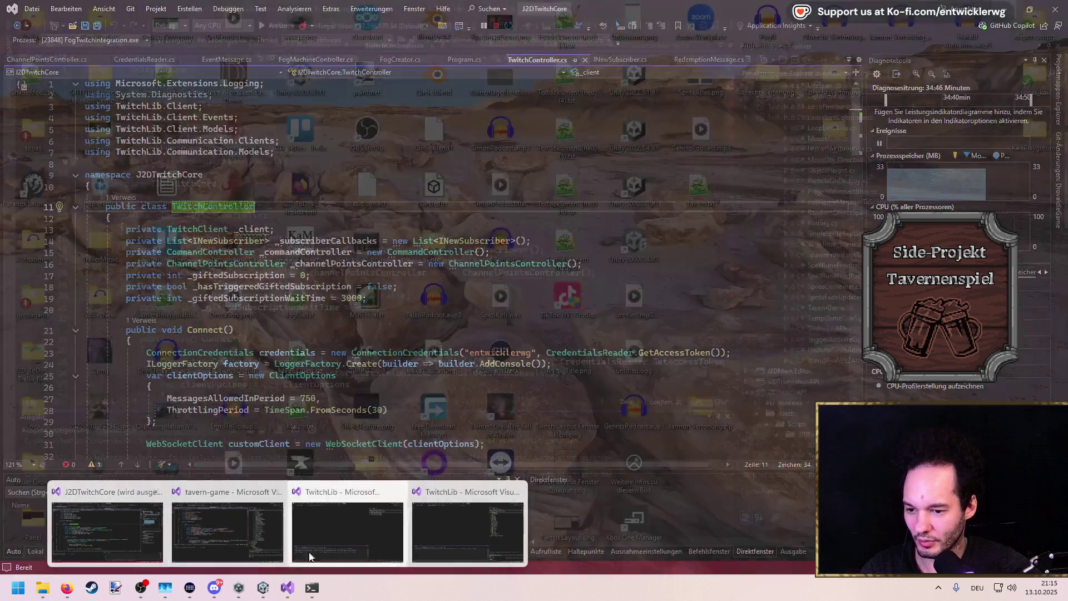
left_click(512, 496)
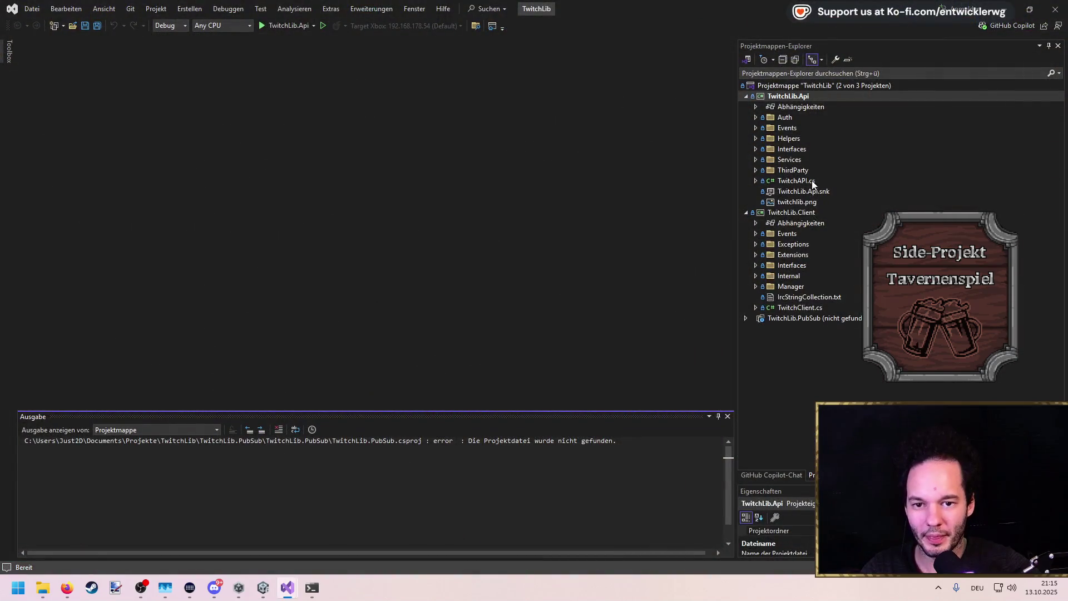
Build the TwitchLib.Client project, getting 160 errors, then close the TwitchLib solution
left_click(806, 213)
left_click(806, 310)
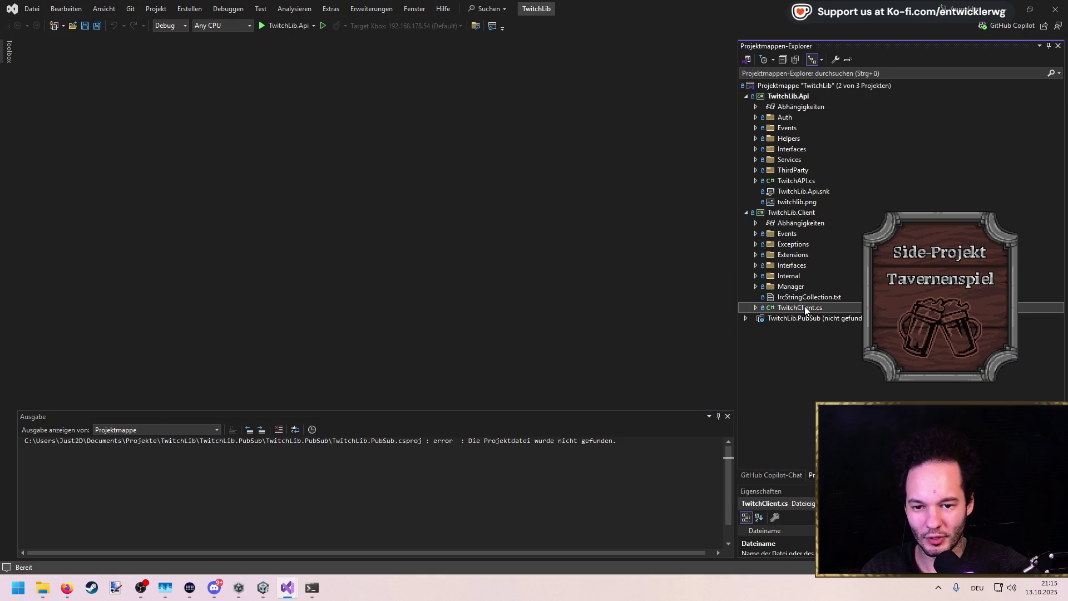
right_click(785, 215)
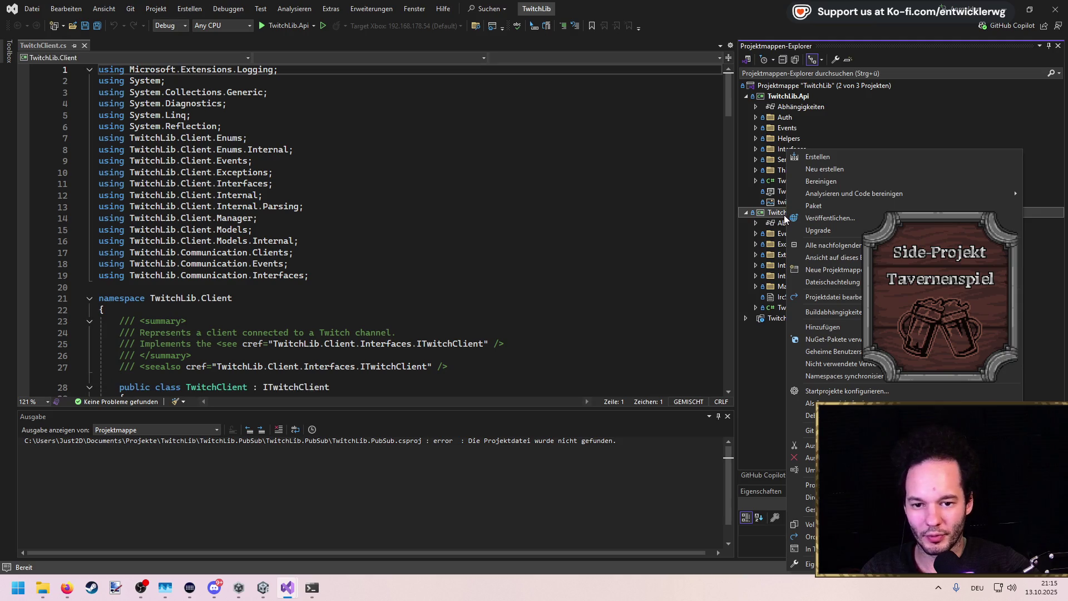
mouse_move(850, 311)
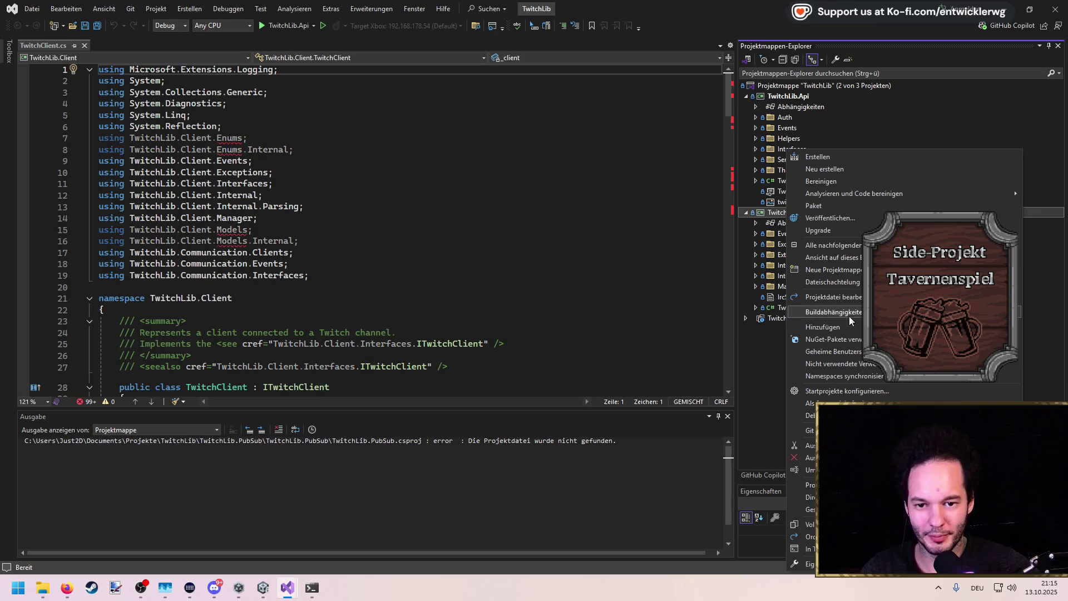
left_click(821, 158)
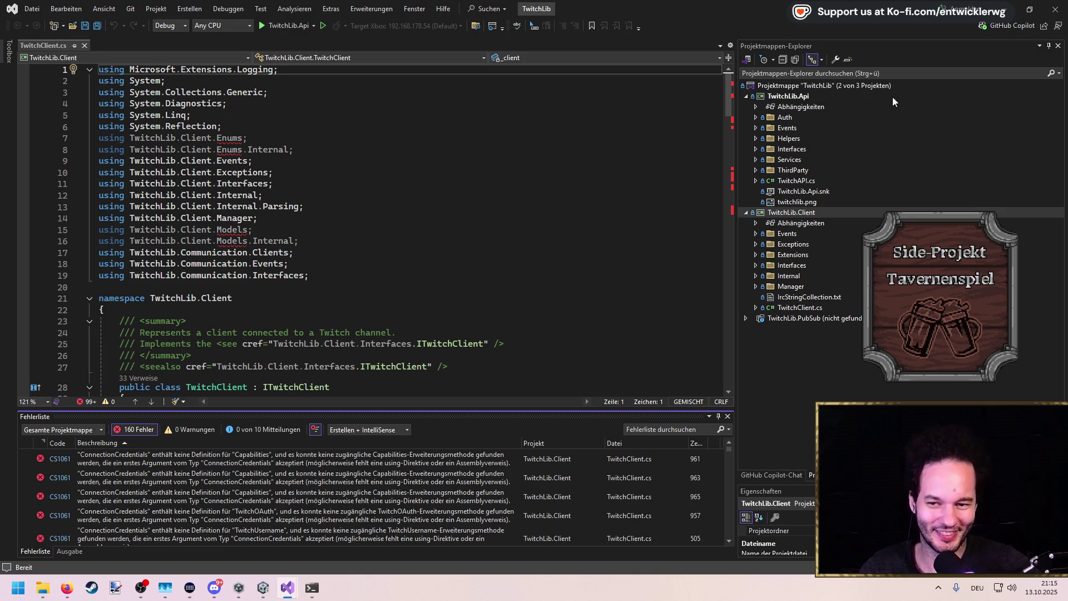
left_click(1053, 10)
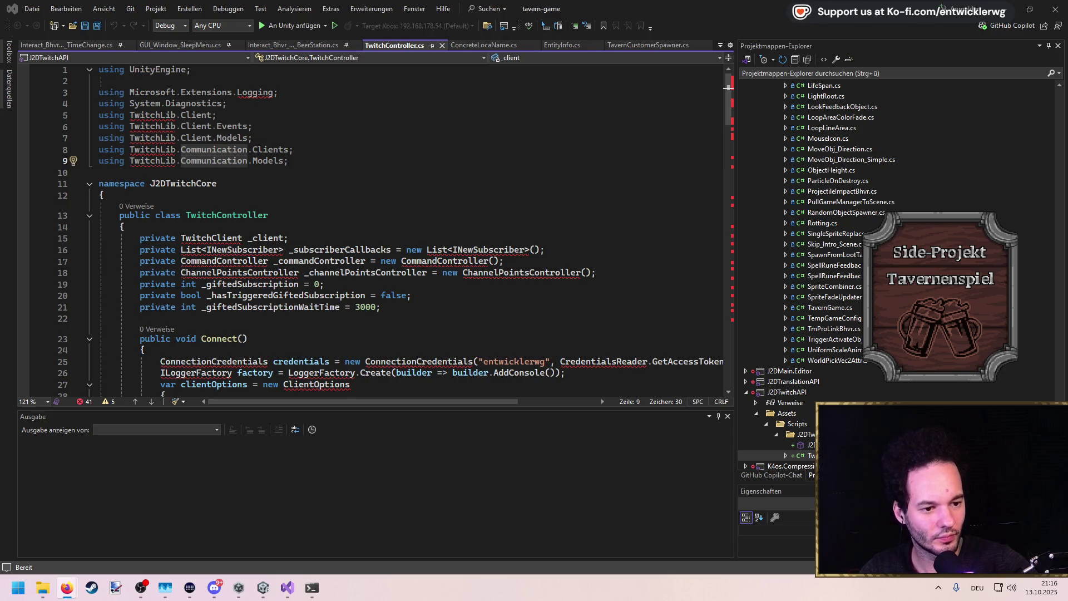
key("alt+Tab")
Return to the twitchlib unity integration search results and scroll through them
scroll(549, 235, "down", 5)
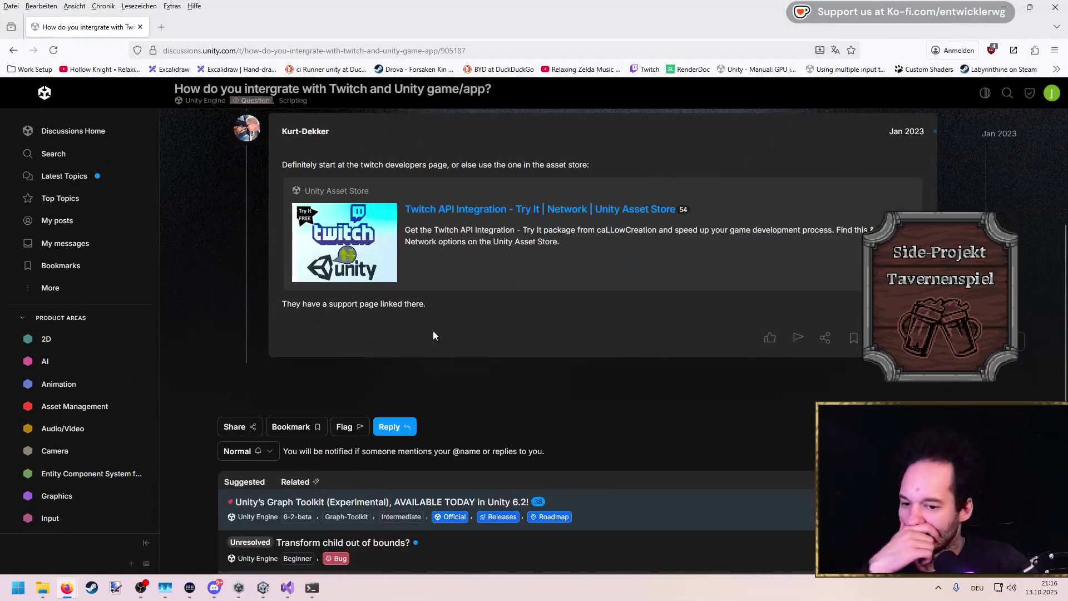
scroll(460, 332, "up", 2)
key("alt+Left")
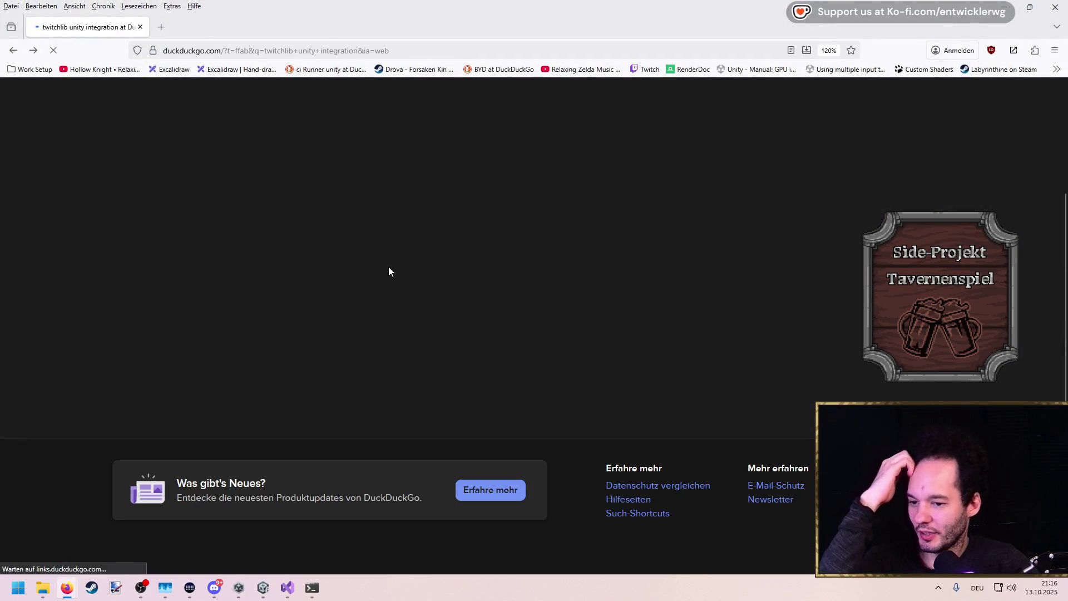
scroll(367, 269, "down", 5)
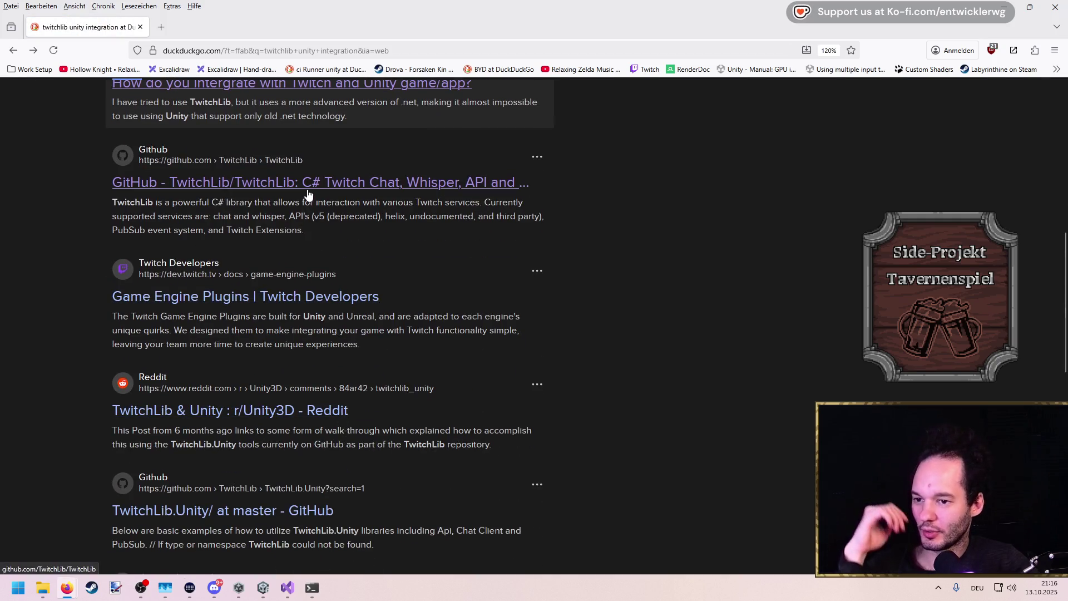
scroll(242, 262, "down", 3)
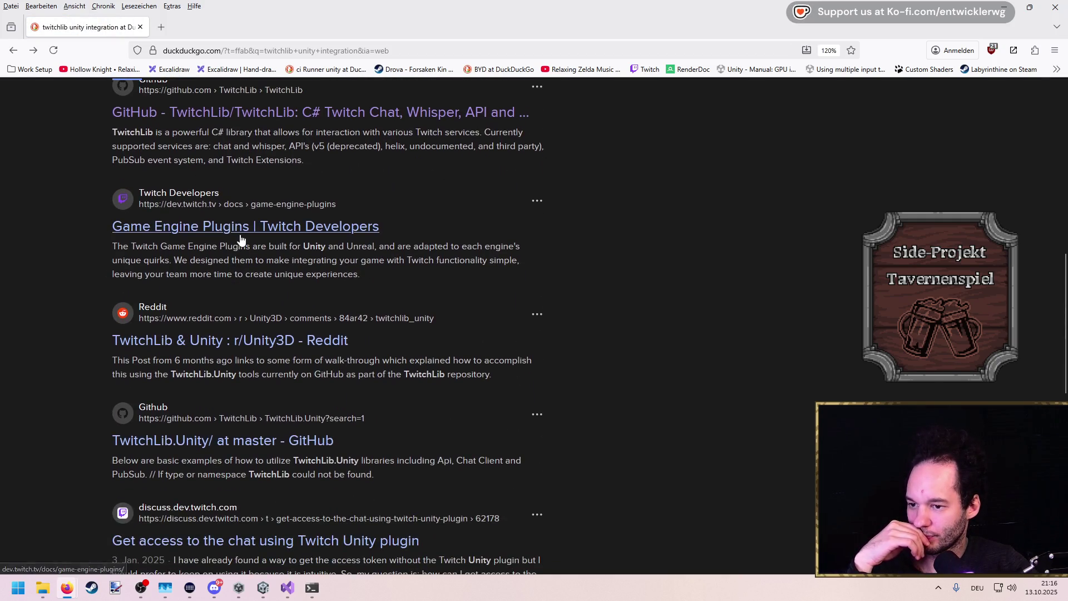
scroll(239, 241, "down", 1)
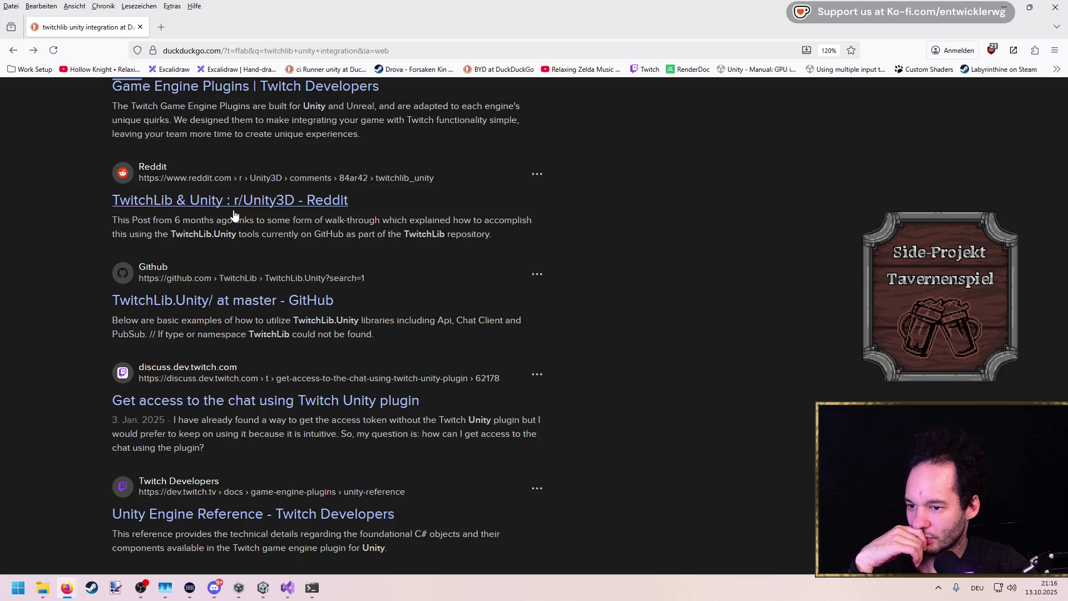
Browse the TwitchLib.Unity GitHub repo's Assemblies and TwitchLib.Unity folders, then return
left_click(271, 303)
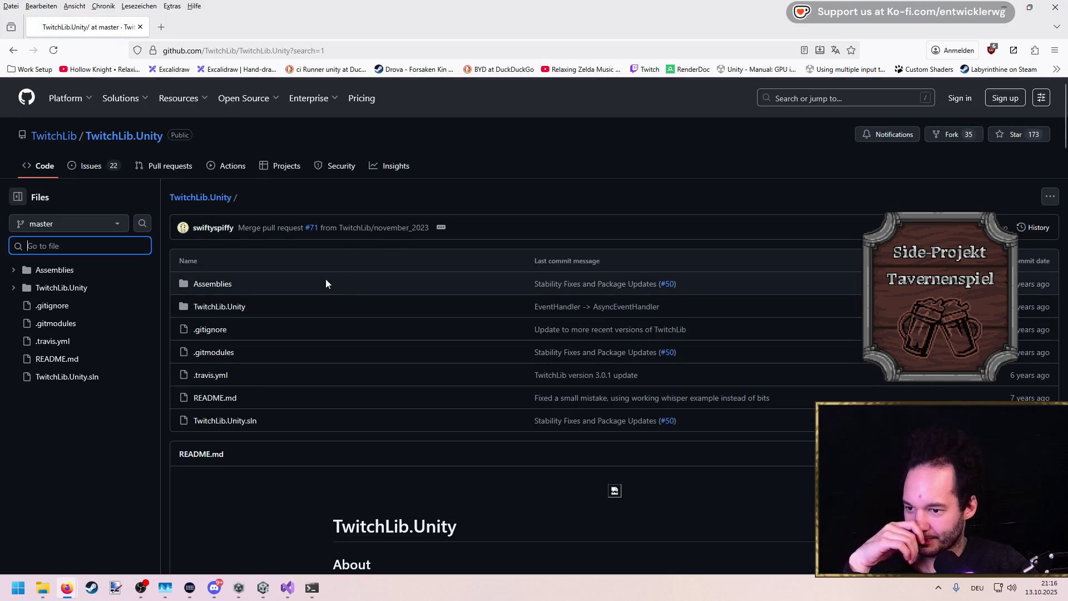
left_click(217, 285)
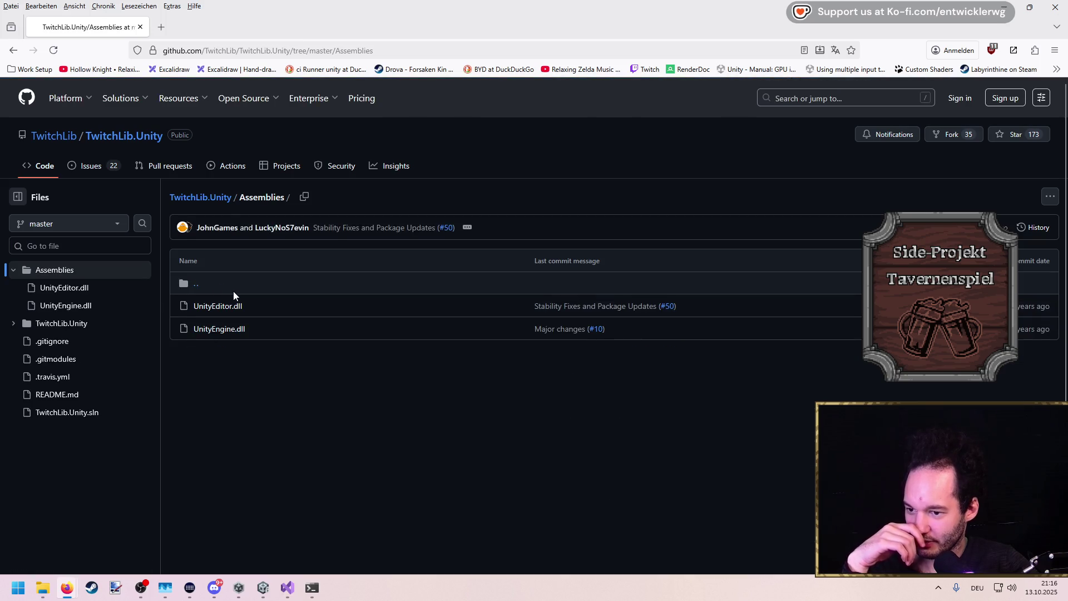
left_click(232, 291)
left_click(229, 306)
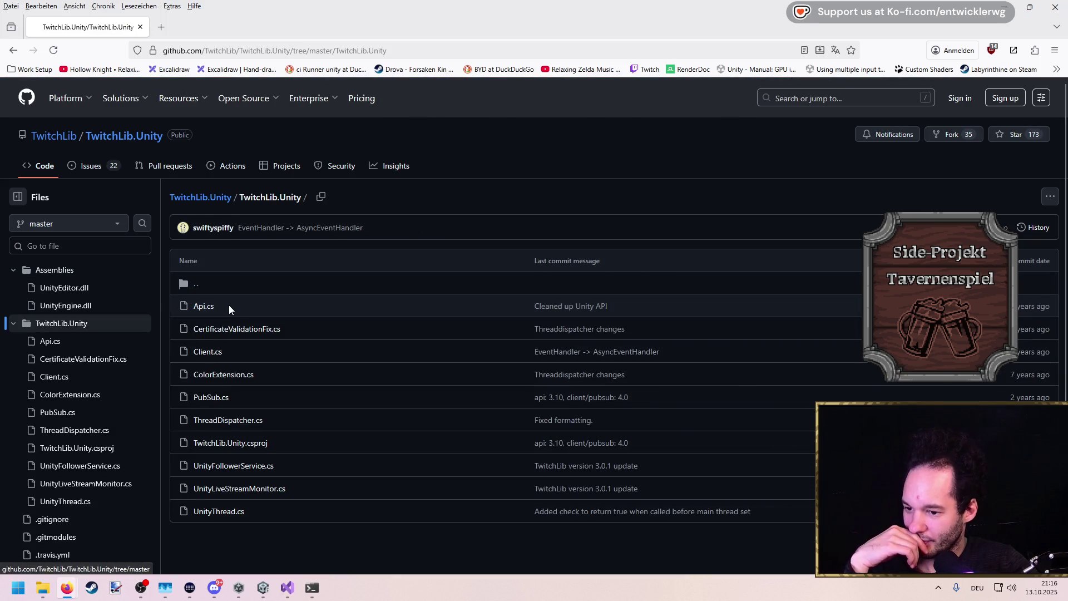
key("alt+Left")
key("alt+Left")
key("alt+Left")
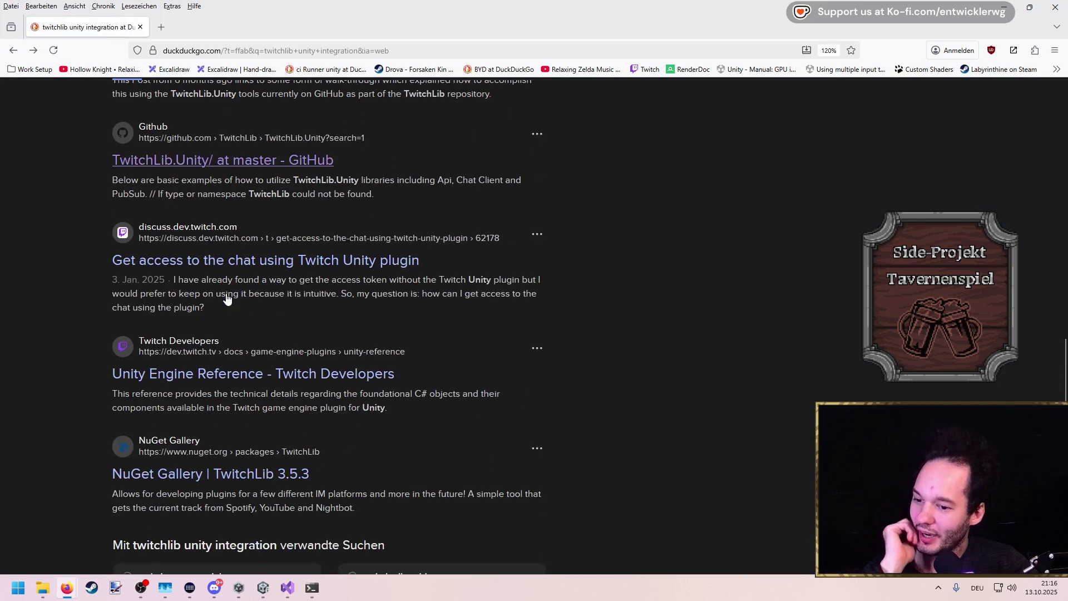
scroll(226, 299, "down", 3)
Review the Dependencies list on the TwitchLib 3.5.3 NuGet page
left_click(256, 334)
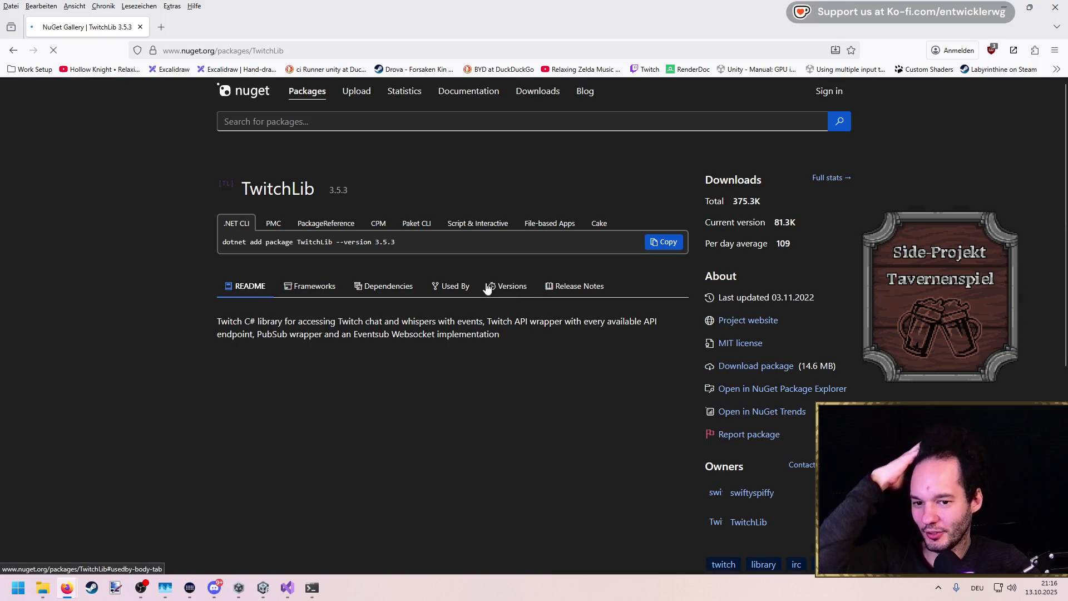
scroll(487, 287, "down", 5)
scroll(367, 290, "up", 5)
left_click(369, 286)
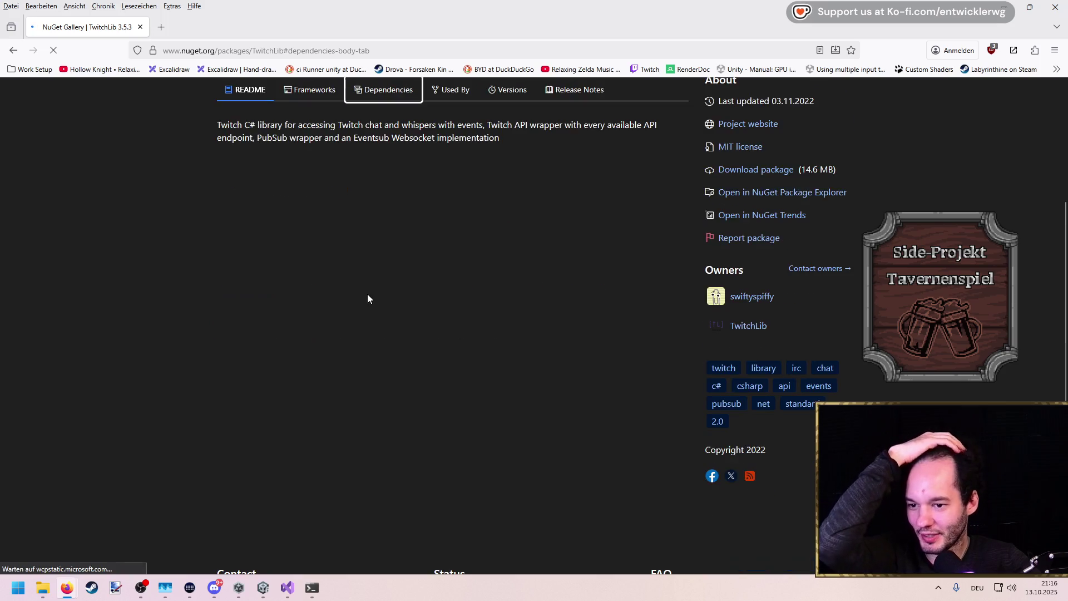
scroll(369, 295, "up", 3)
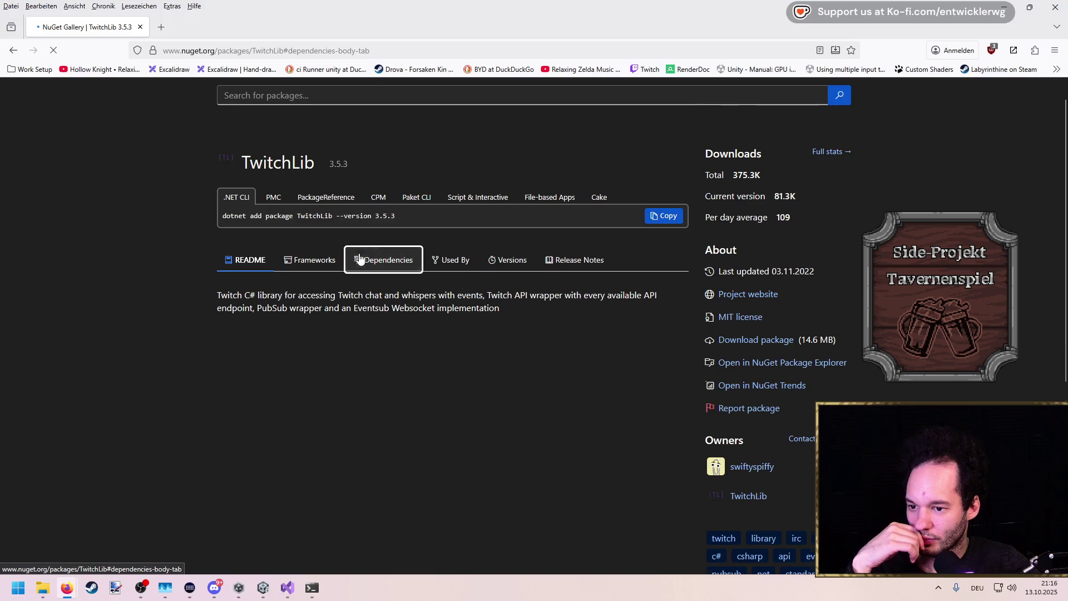
scroll(359, 252, "up", 2)
scroll(402, 155, "down", 2)
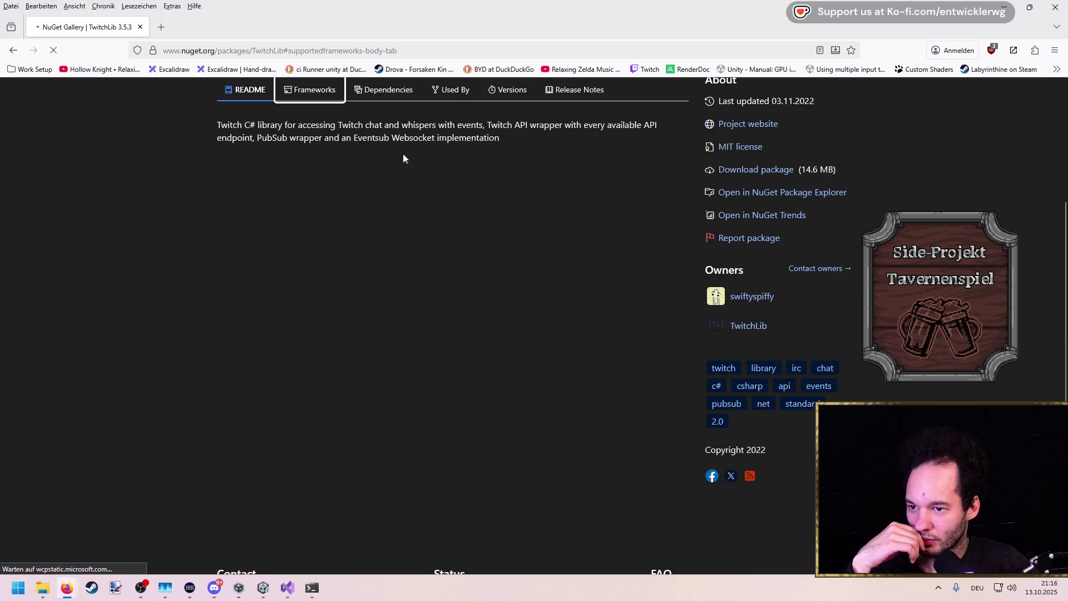
scroll(390, 317, "down", 3)
scroll(399, 315, "up", 4)
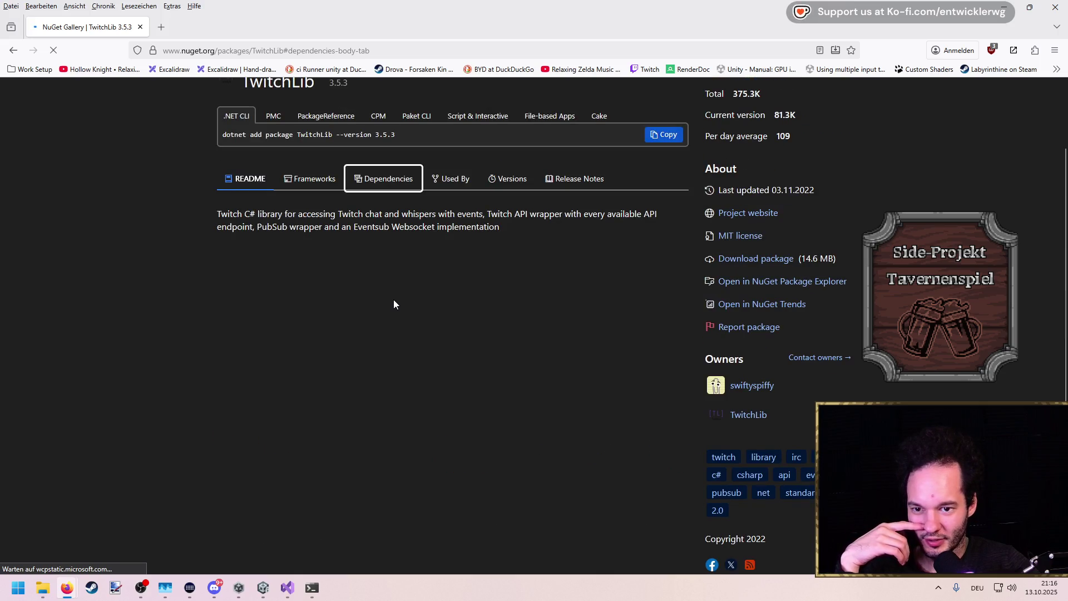
scroll(393, 299, "up", 2)
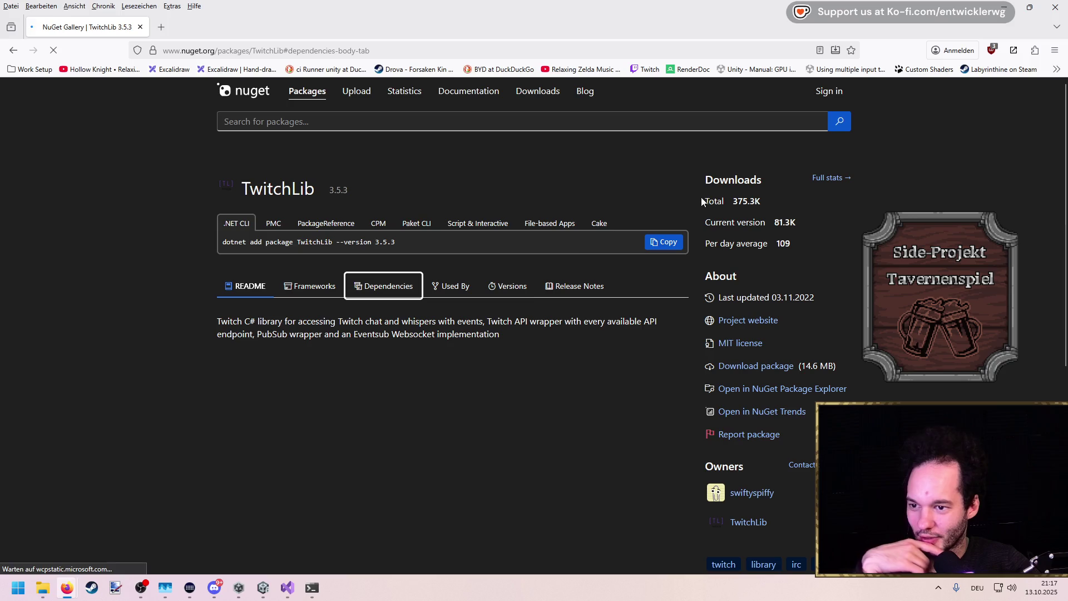
Minimize Firefox and the code editor to bring Unity to the front
mouse_move(287, 593)
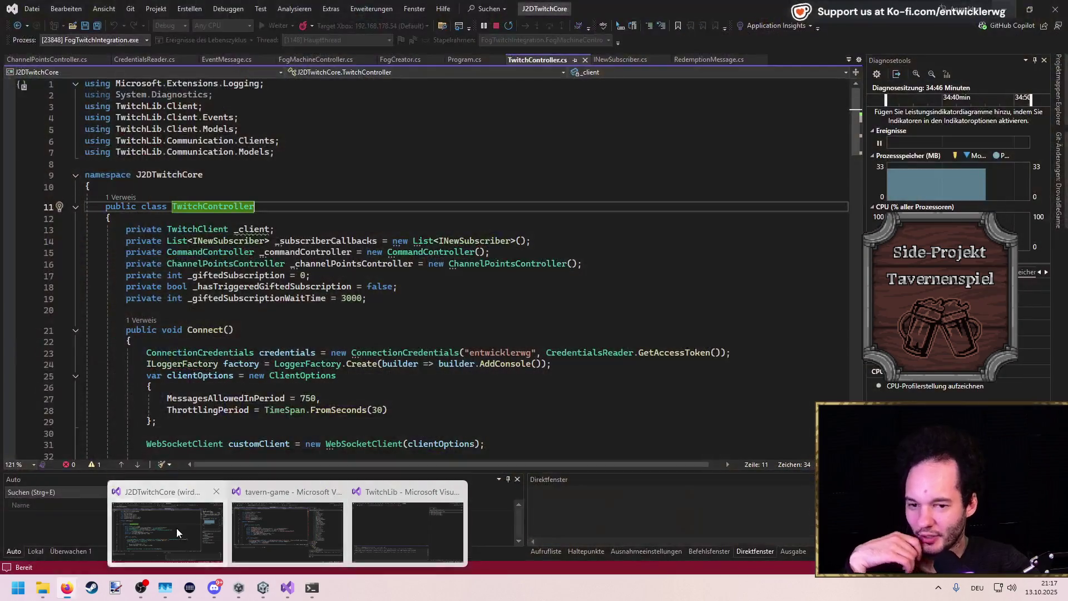
left_click(176, 528)
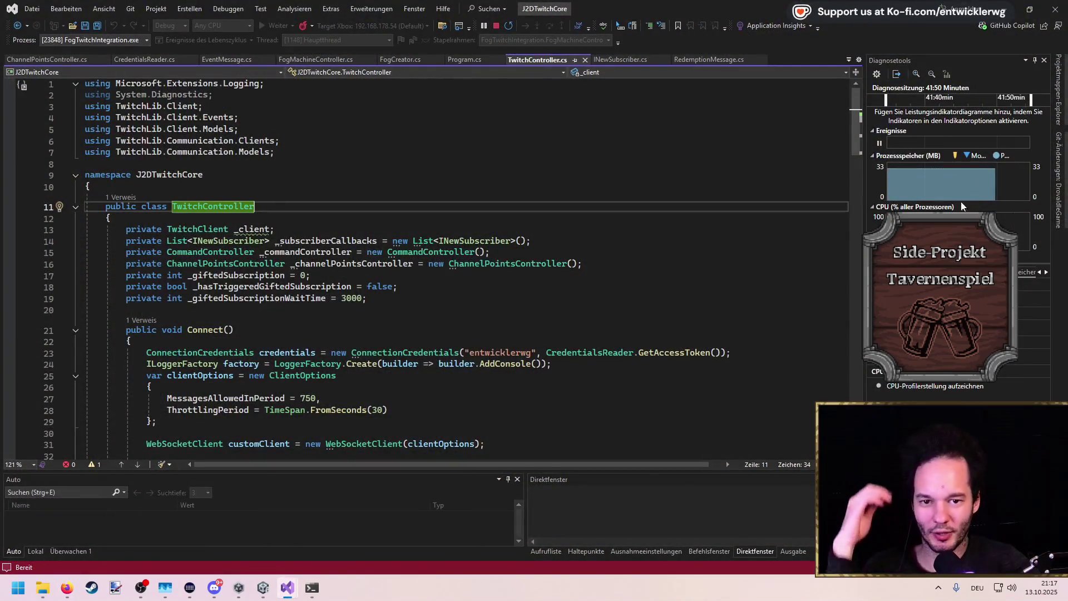
mouse_move(1059, 92)
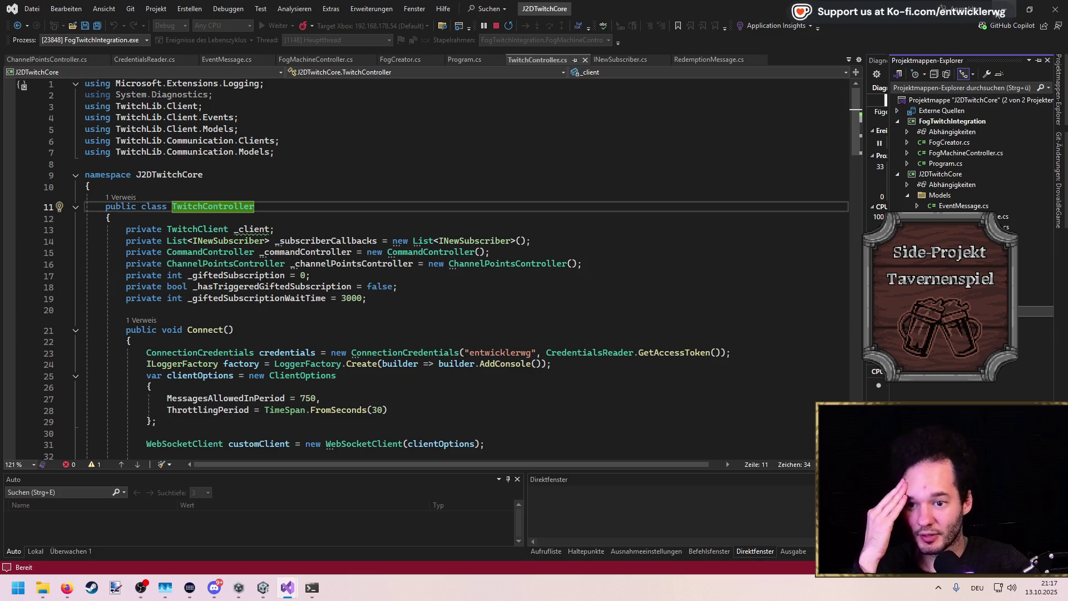
key("alt+Tab")
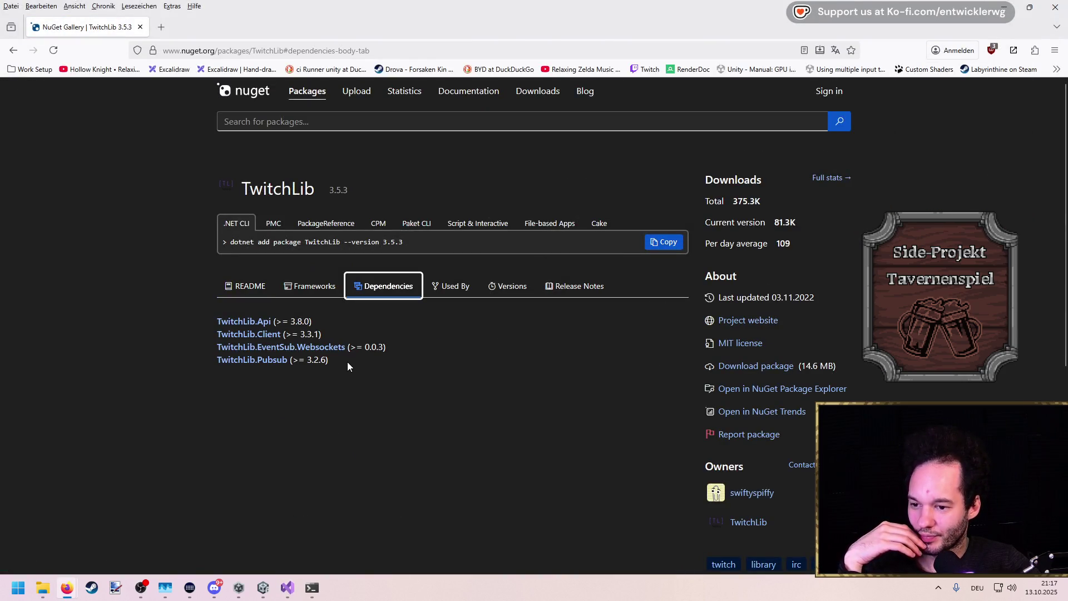
triple_click(167, 321)
left_click(232, 308)
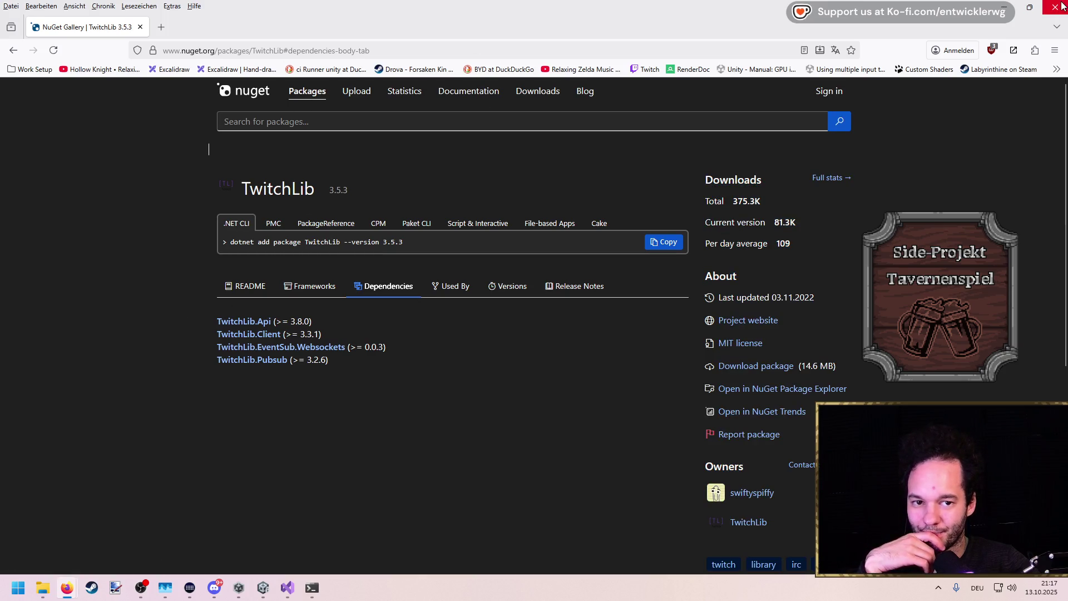
left_click(1013, 5)
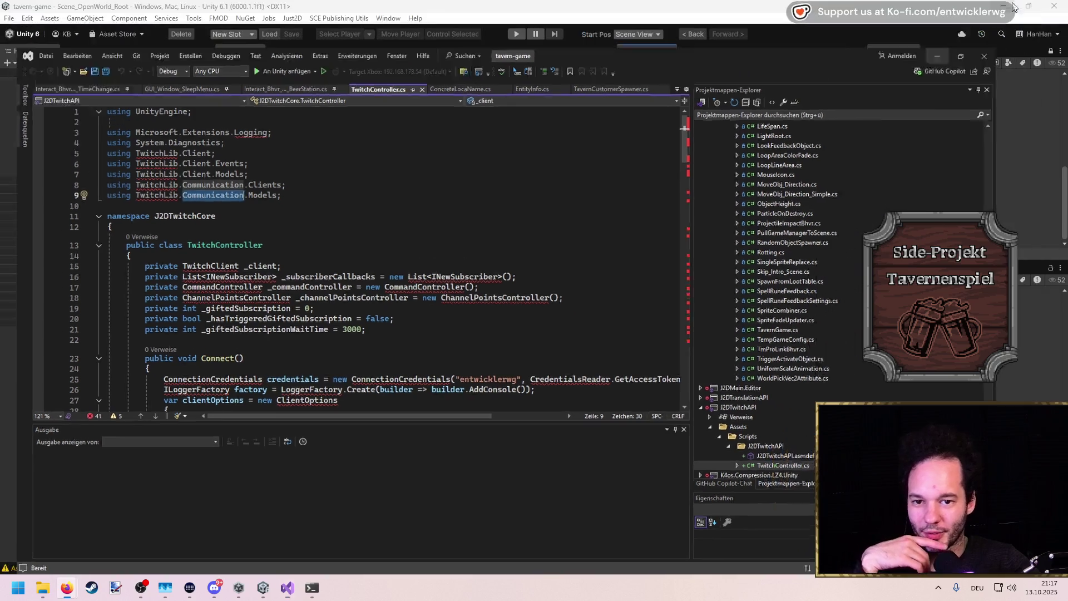
left_click(1013, 5)
left_click(625, 83)
left_click(239, 19)
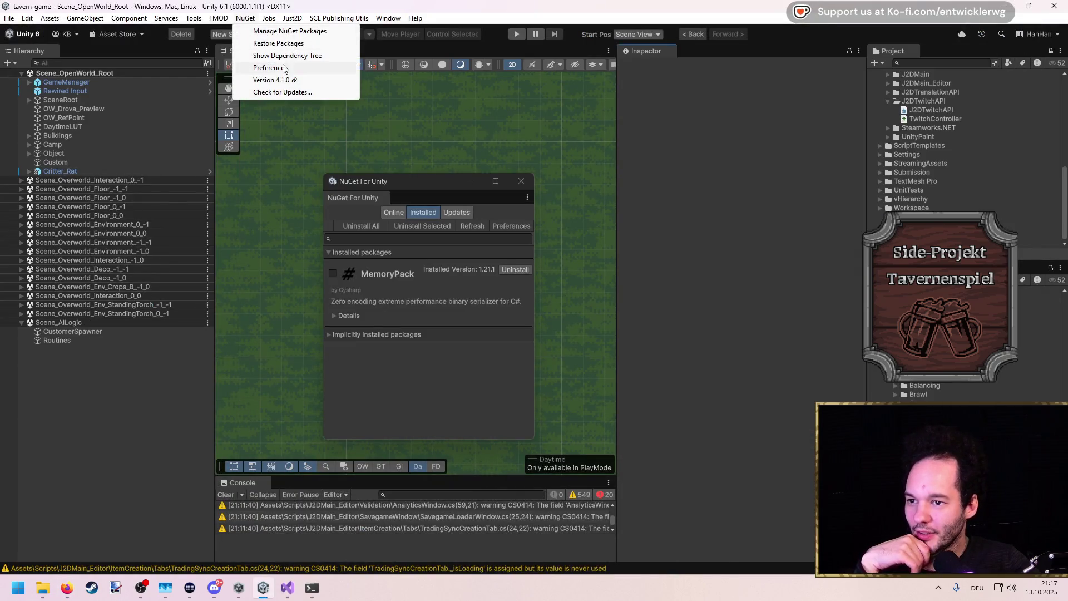
Find TwitchLib among NuGet For Unity's online packages, tick it and install 3.5.3
left_click(281, 32)
left_click(393, 212)
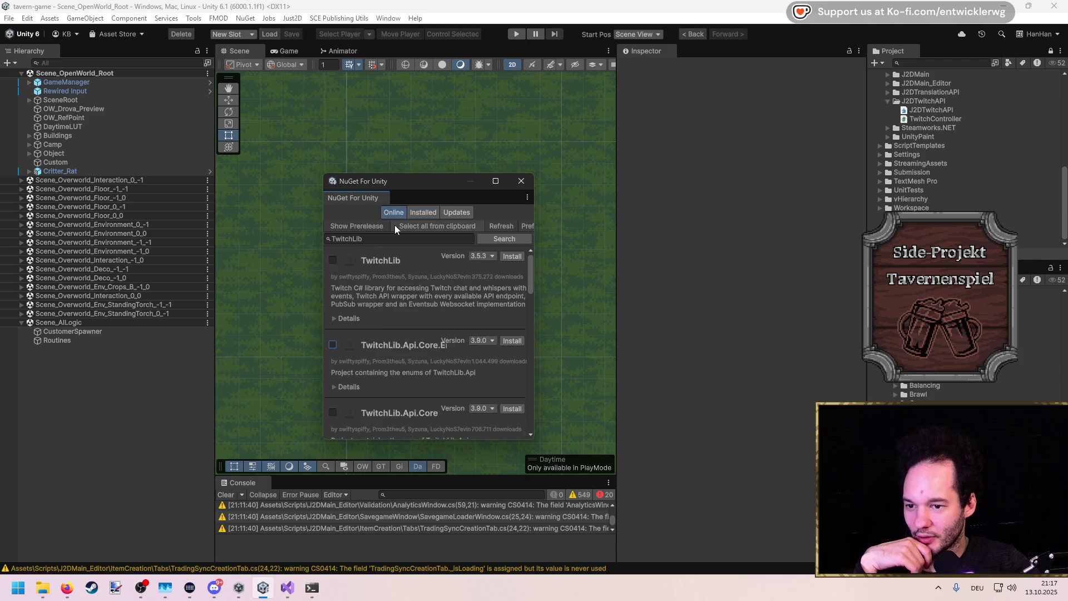
left_click(333, 260)
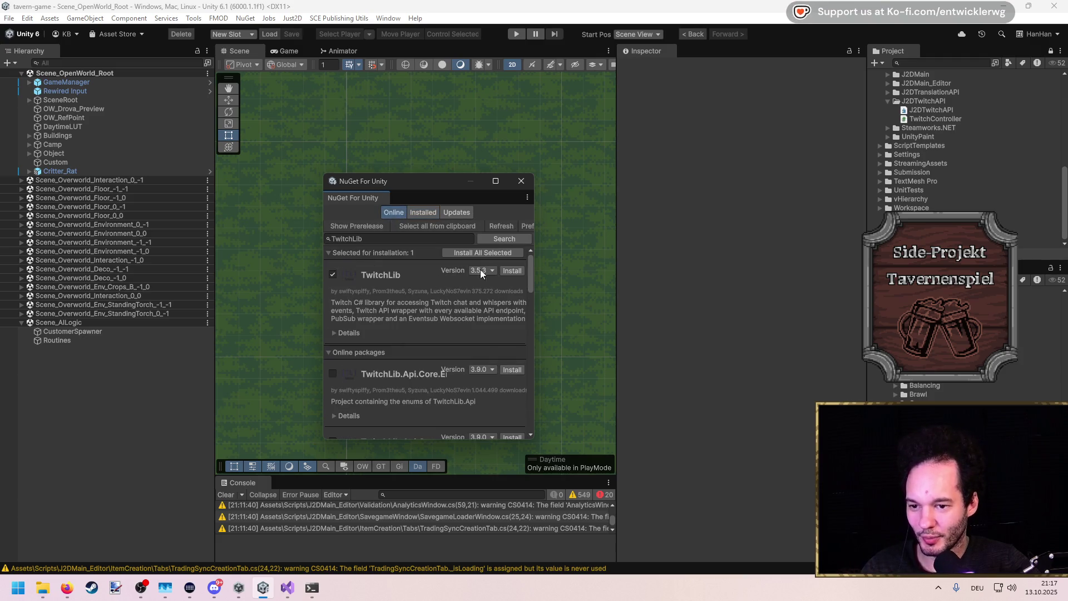
left_click(334, 334)
scroll(335, 333, "down", 3)
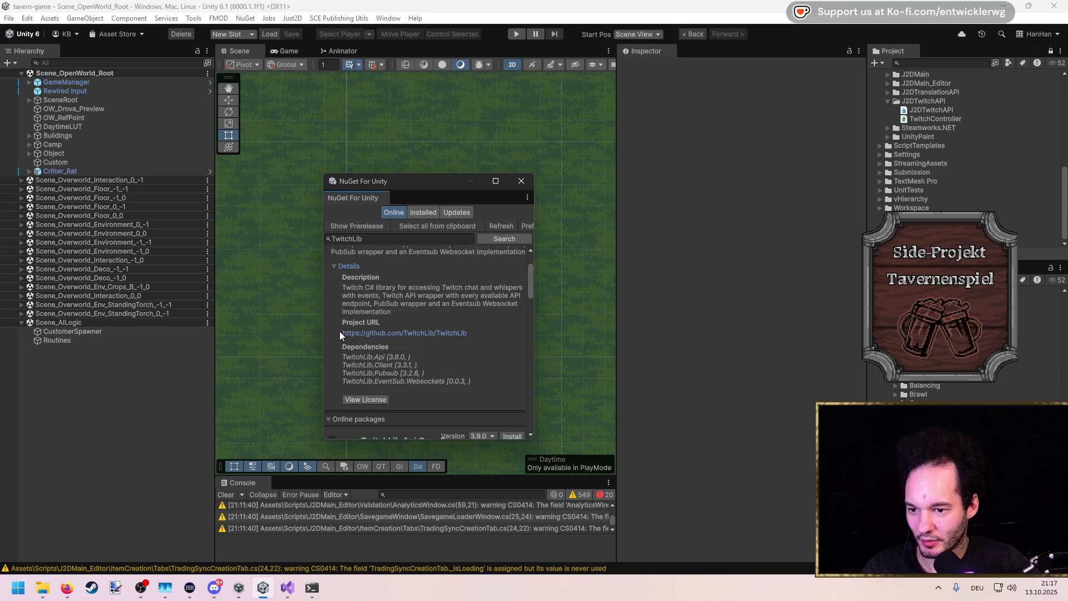
scroll(432, 319, "up", 3)
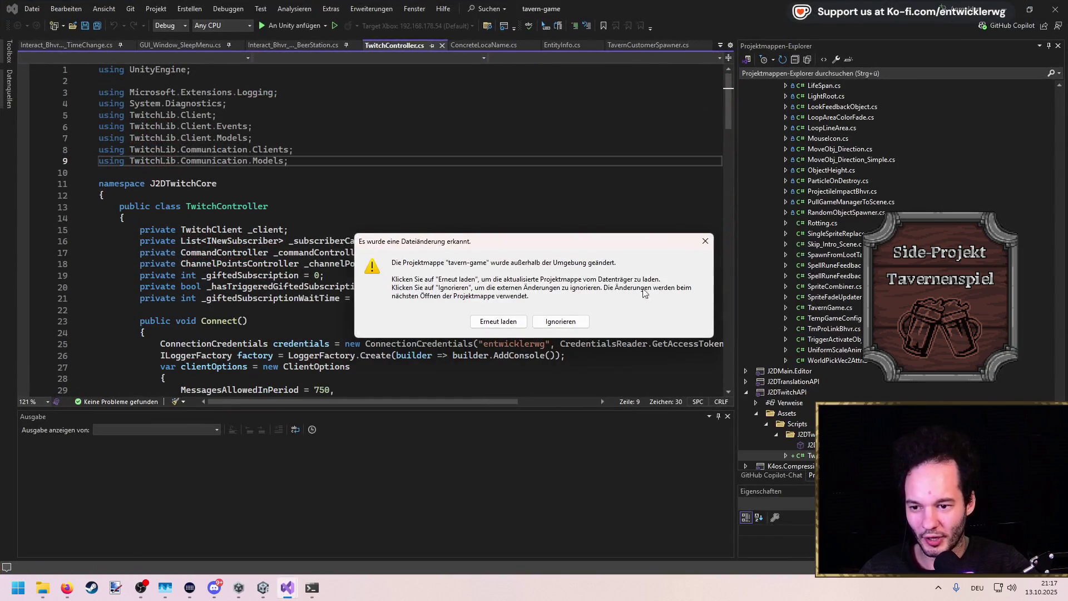
left_click(498, 318)
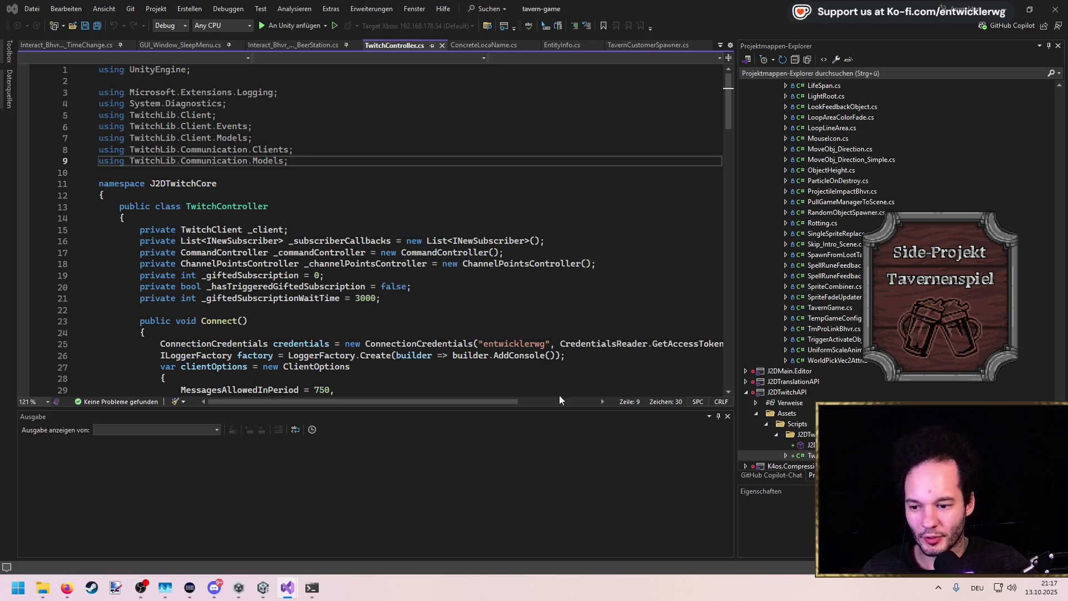
Open TwitchLib's 'unity' setup readme and note the .NET 4.6 or higher requirement
key("alt+Tab")
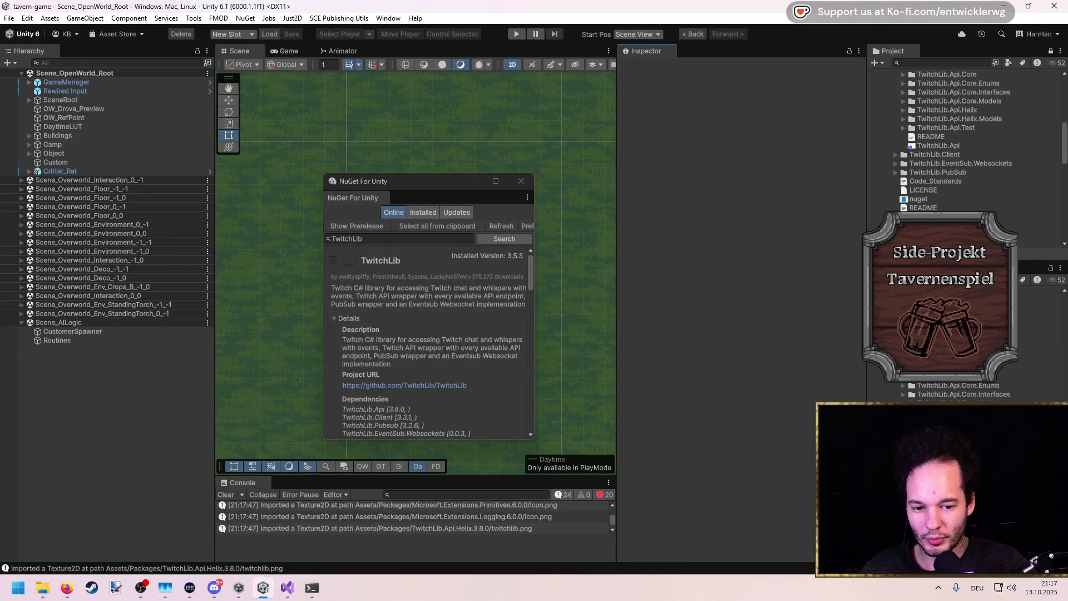
scroll(951, 200, "down", 3)
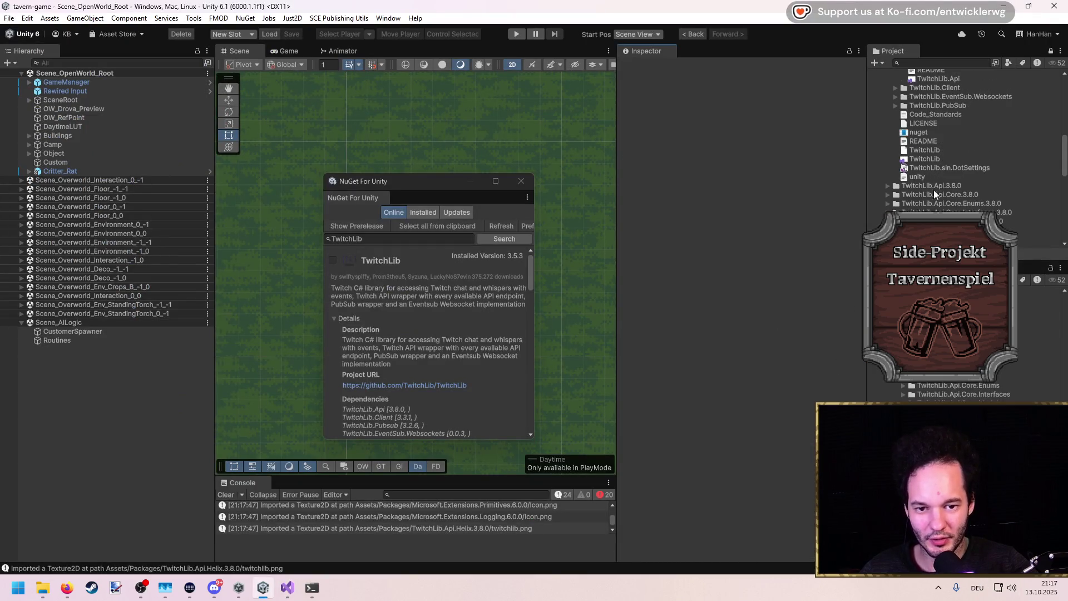
left_click(928, 176)
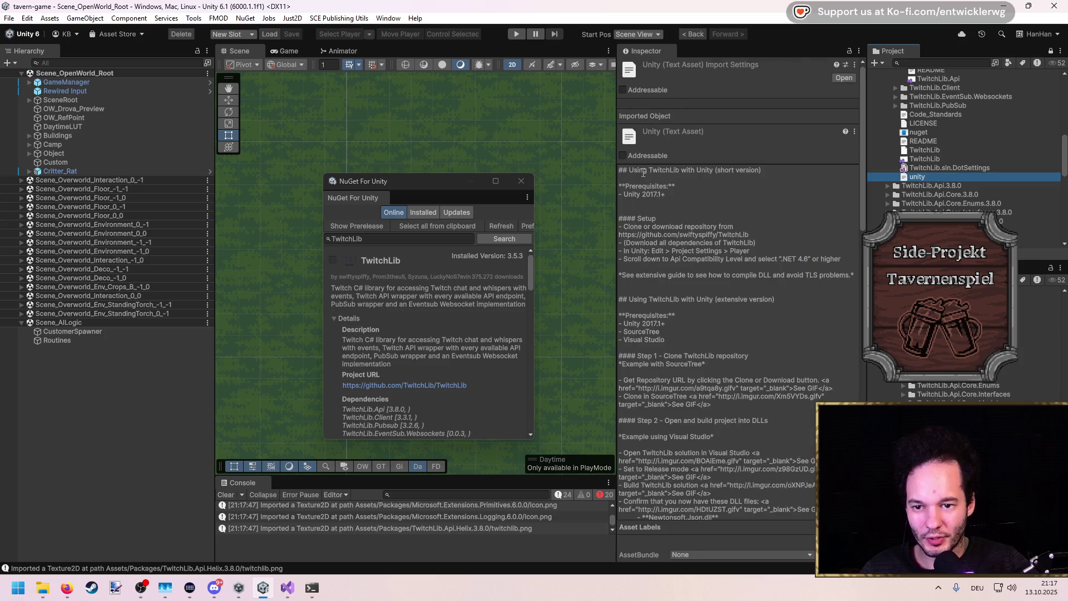
scroll(666, 212, "down", 2)
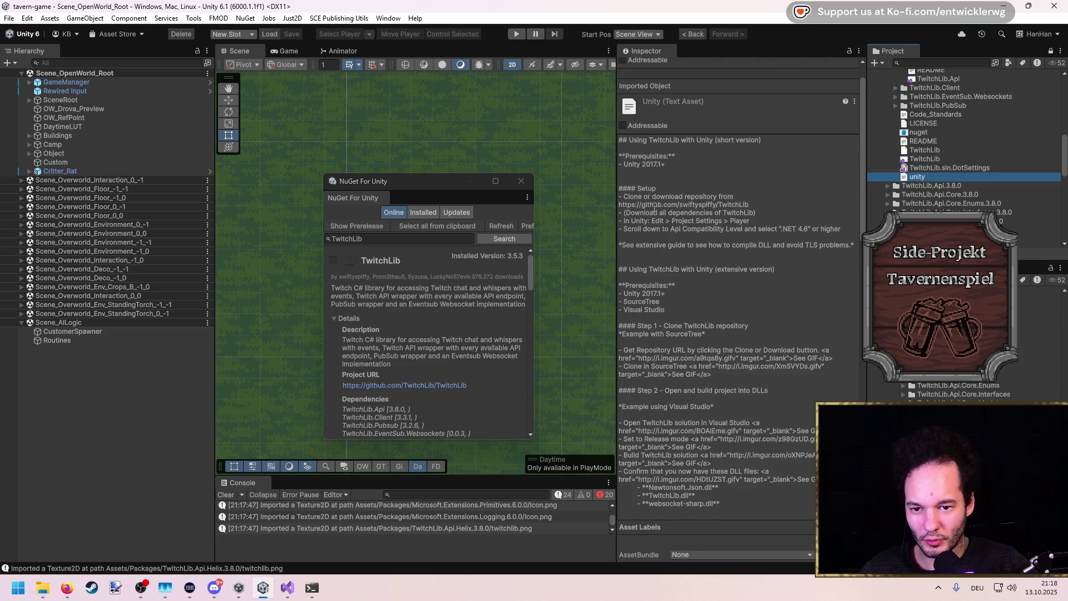
scroll(679, 177, "down", 2)
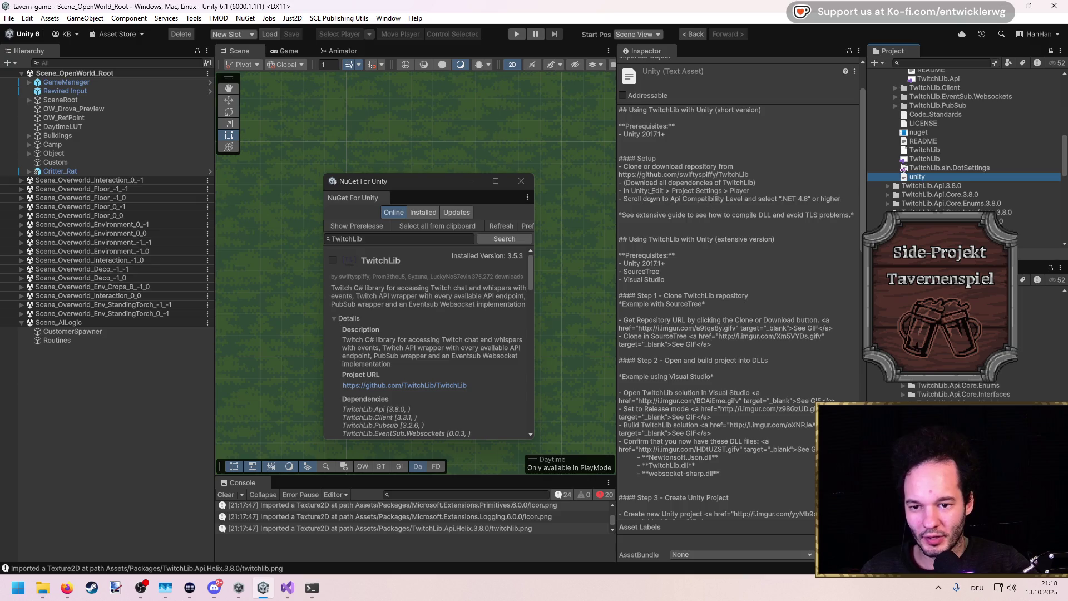
left_click_drag(832, 199, 809, 200)
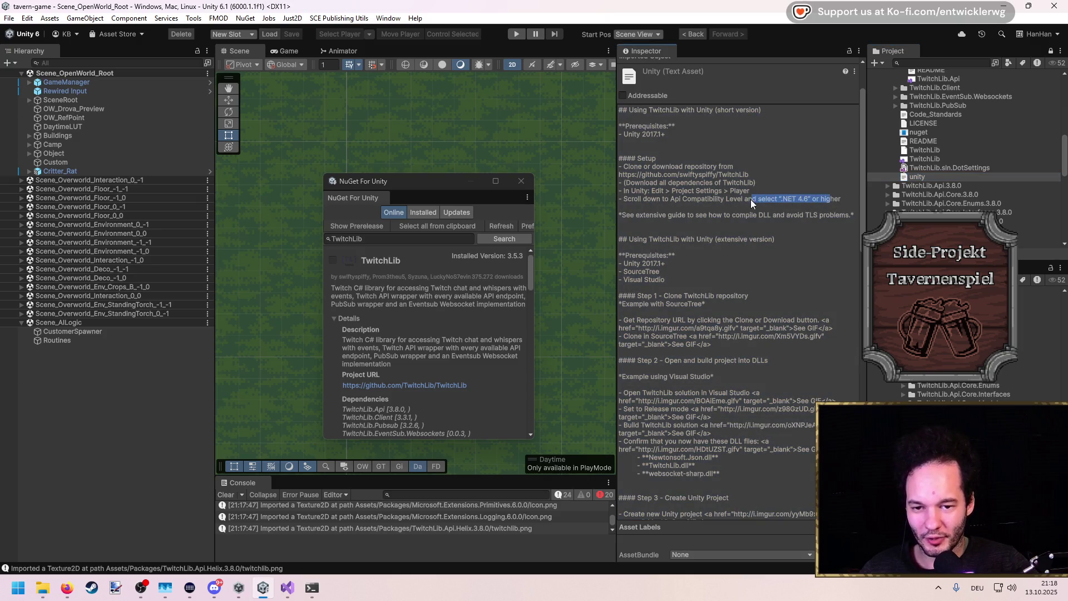
left_click(675, 201)
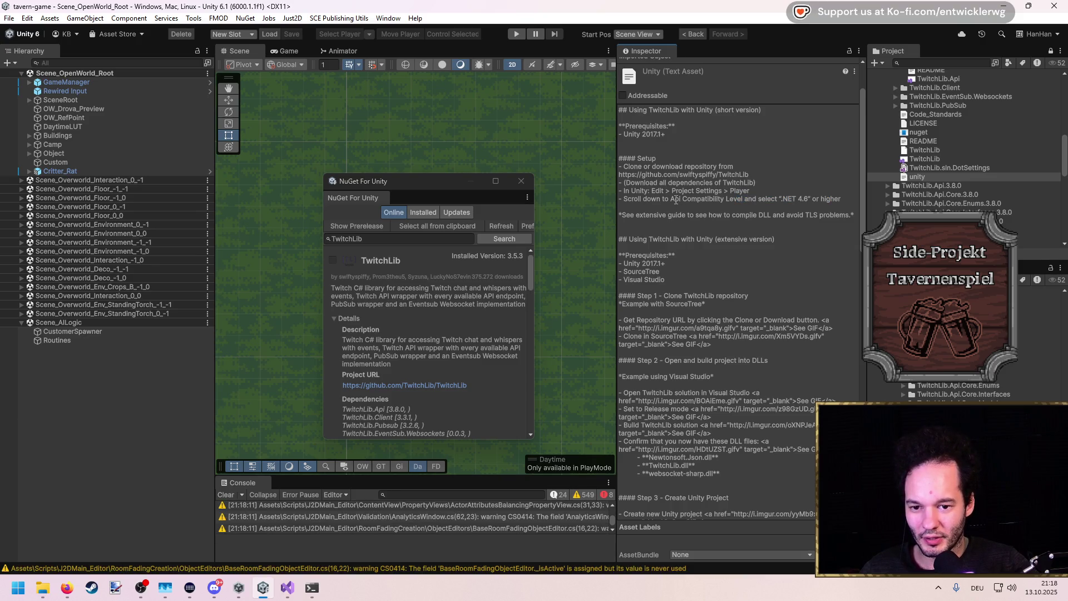
Read through the readme's clone and build setup steps
scroll(675, 200, "down", 3)
left_click(684, 249)
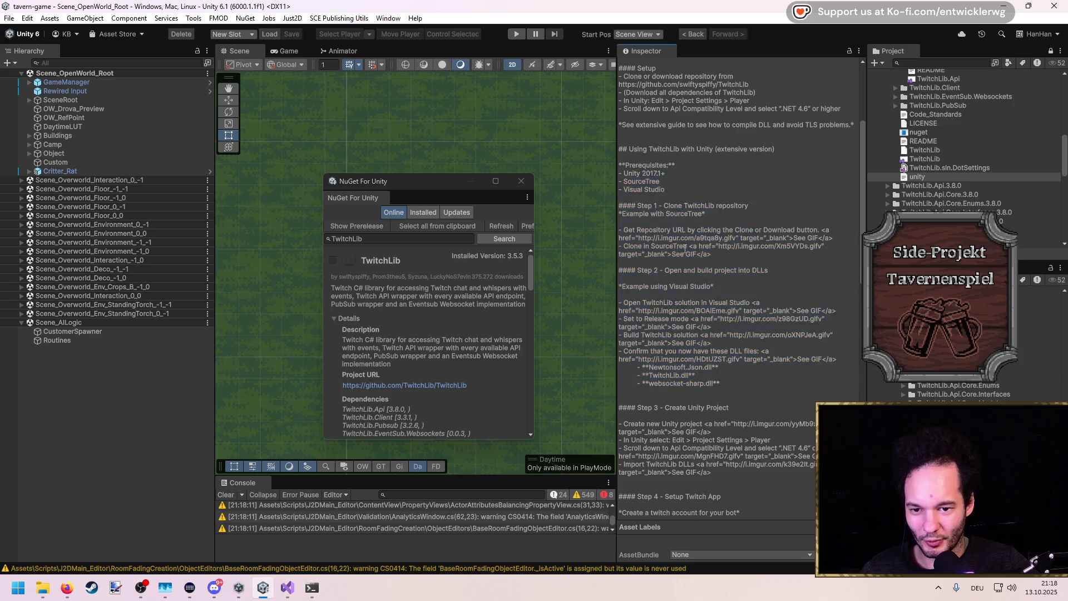
scroll(686, 222, "down", 1)
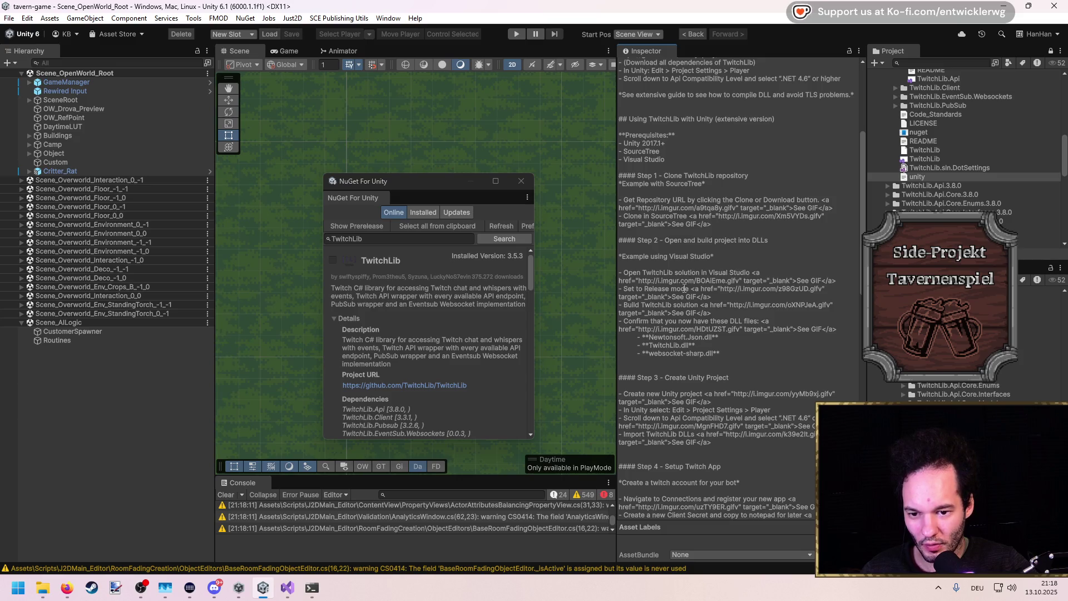
scroll(703, 338, "down", 2)
scroll(695, 323, "down", 2)
scroll(695, 323, "up", 3)
left_click_drag(719, 324, 619, 154)
scroll(669, 213, "up", 1)
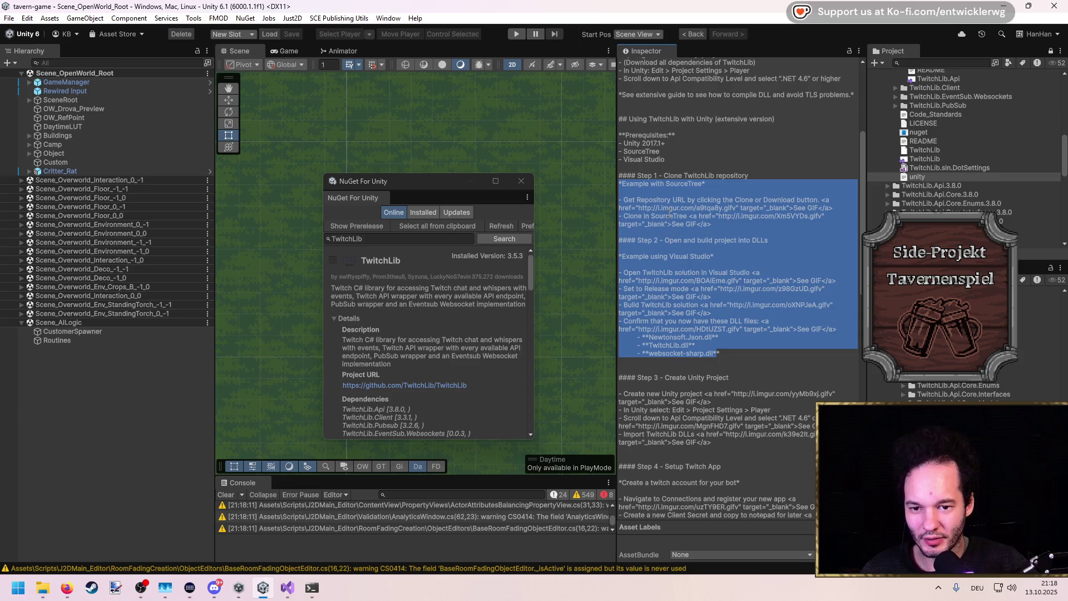
left_click(712, 213)
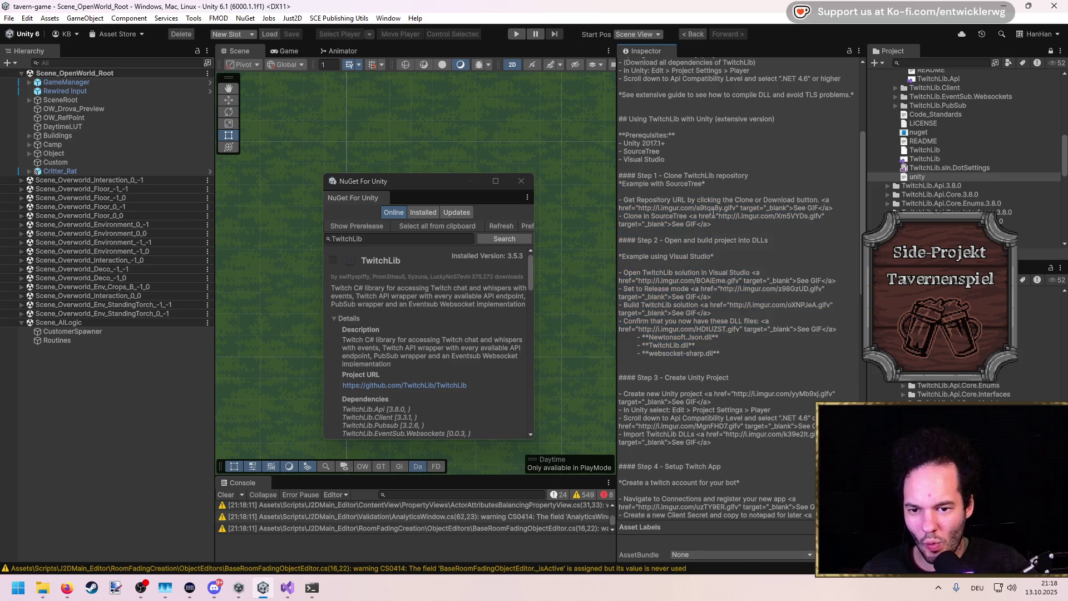
Note the See GIF link, then open TwitchLib.sln in Visual Studio
left_click_drag(686, 222, 673, 223)
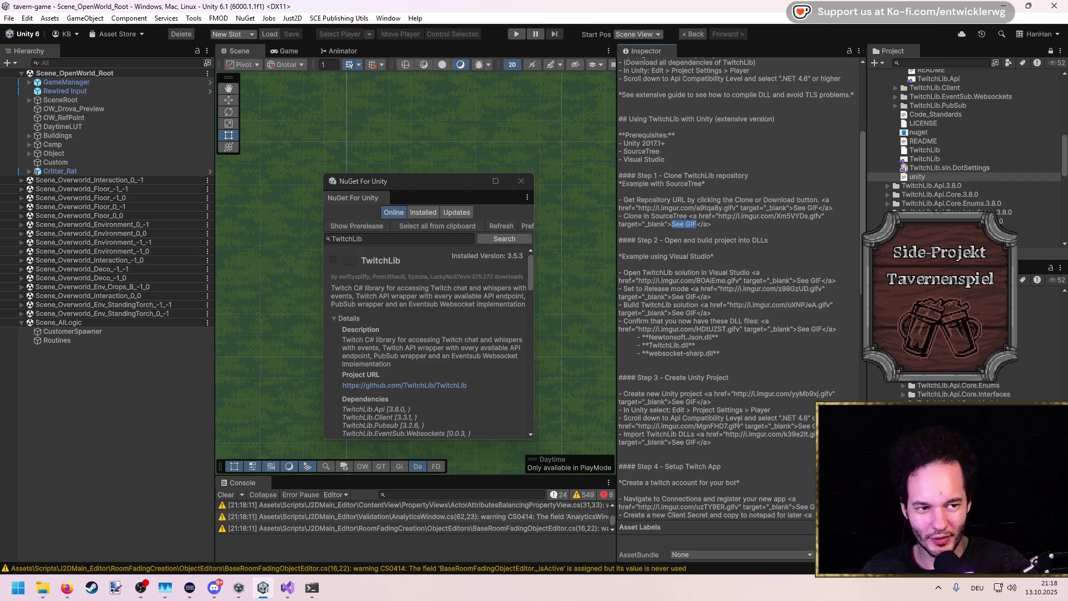
scroll(737, 422, "up", 3)
scroll(926, 204, "up", 2)
double_click(925, 192)
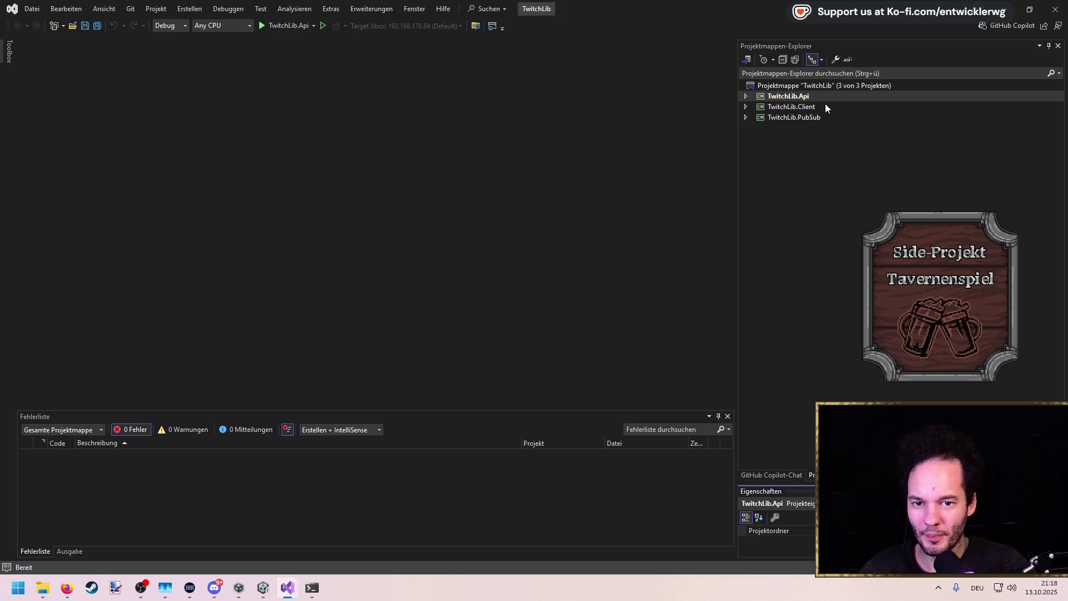
Shrink Visual Studio to reveal Unity, then bring the TwitchLib Visual Studio window forward
mouse_move(727, 2)
left_mouse_down()
mouse_move(503, 181)
mouse_move(449, 129)
left_mouse_up()
left_click(923, 209)
scroll(691, 347, "down", 3)
scroll(691, 347, "down", 3)
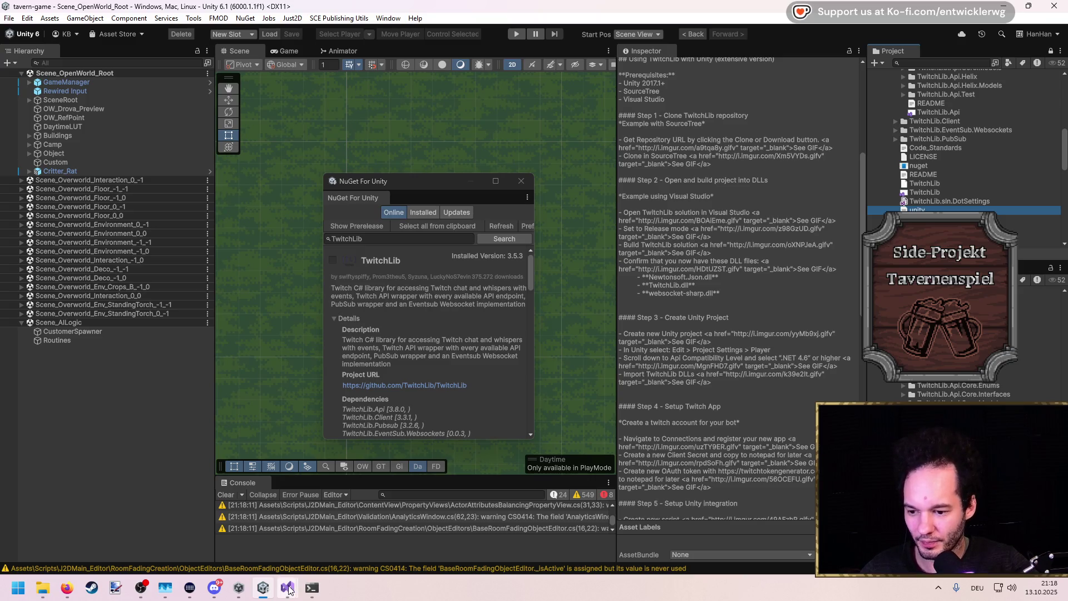
mouse_move(288, 587)
left_click(455, 533)
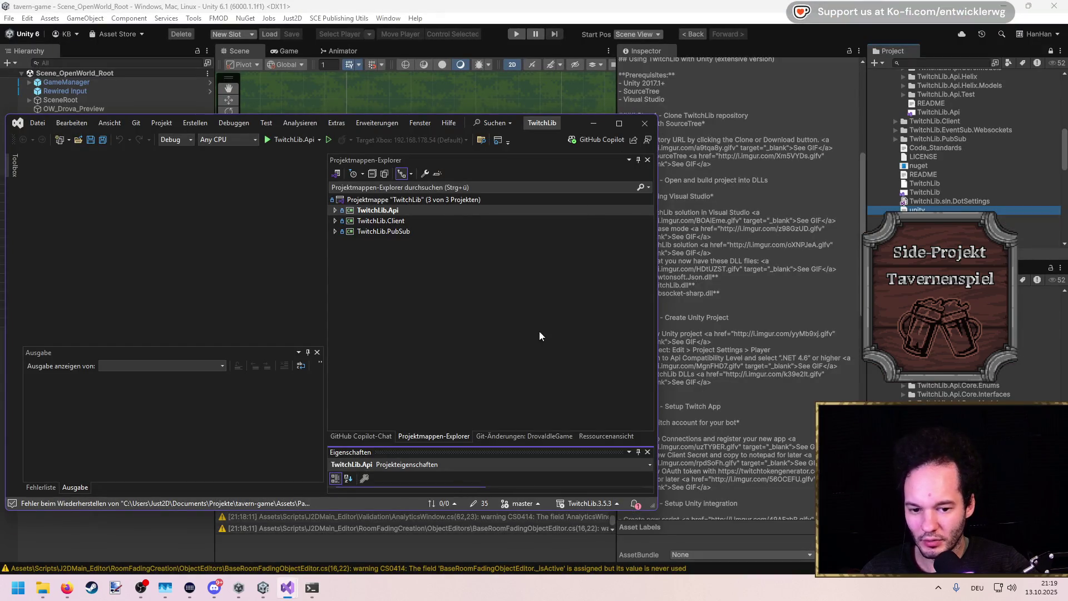
Close the TwitchLib window with 'nicht gefunden' projects and maximize the remaining solution window
mouse_move(297, 587)
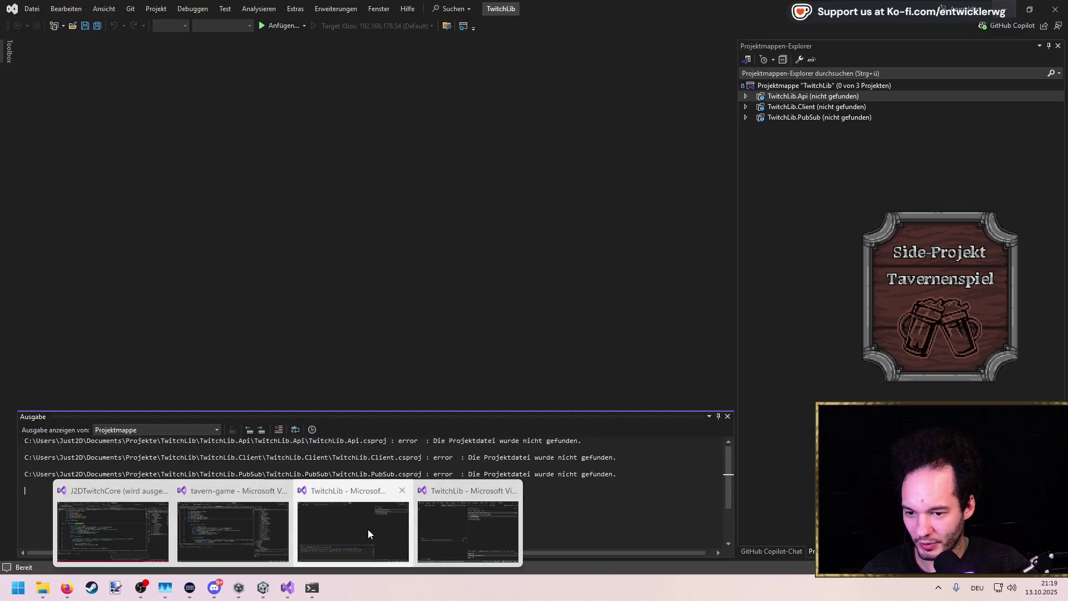
left_click(368, 529)
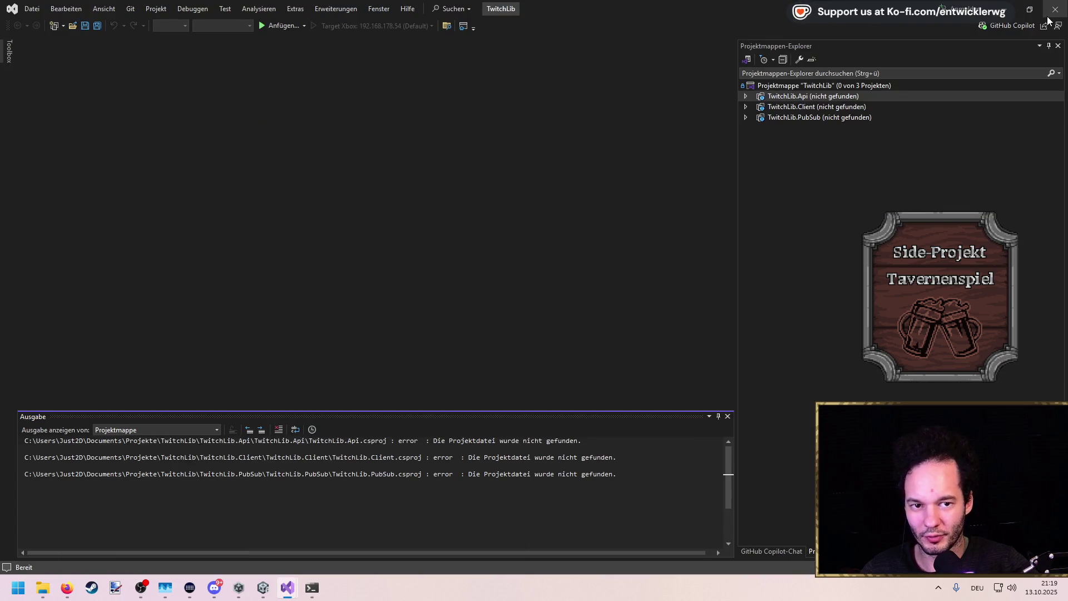
mouse_move(295, 589)
left_click(391, 539)
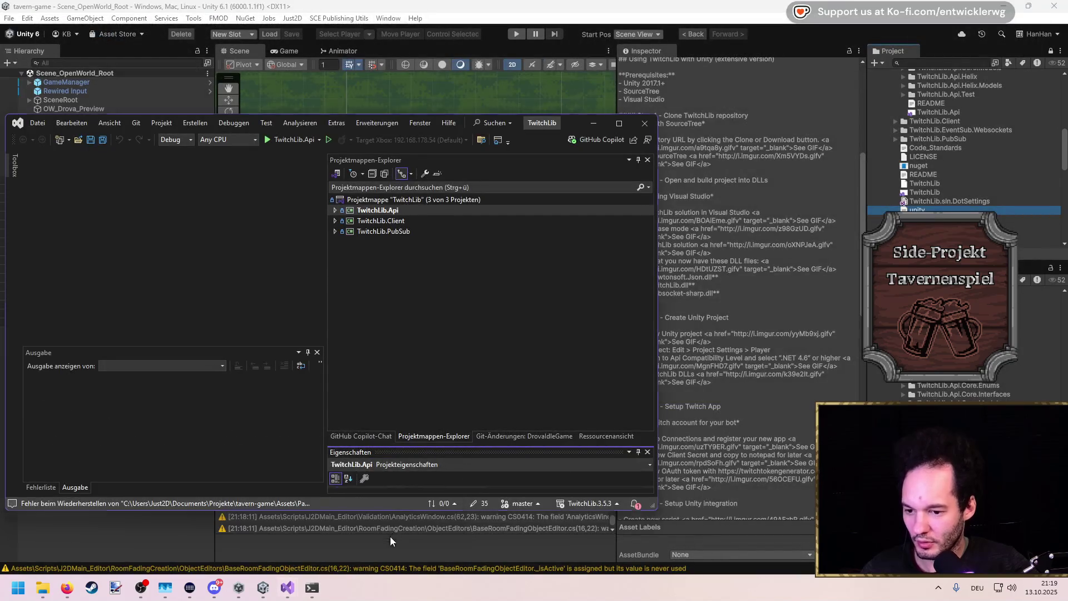
left_click(619, 124)
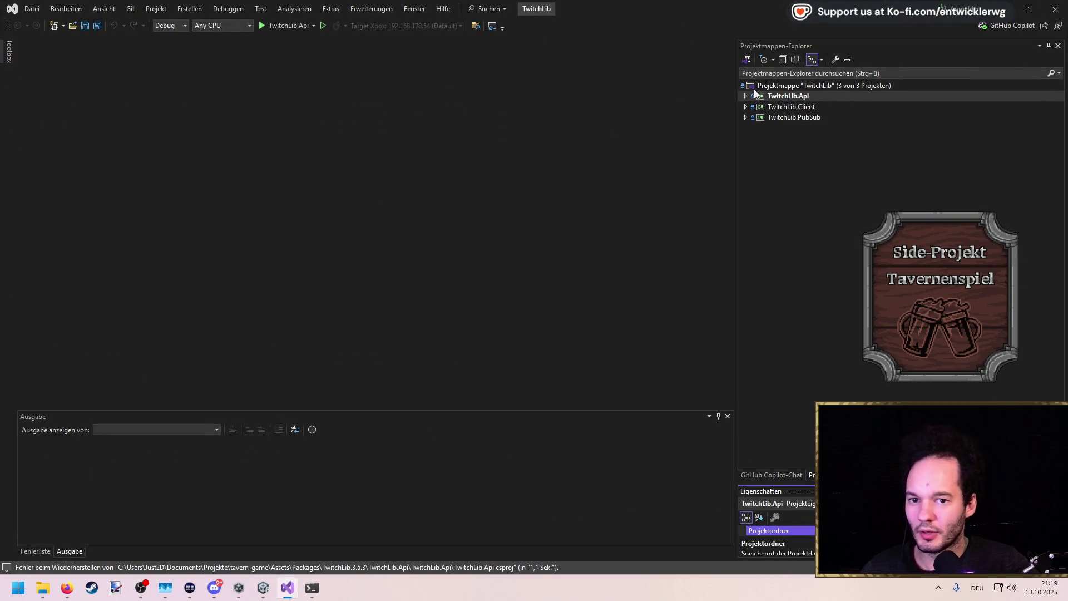
left_click(776, 86)
Switch the configuration to Release and build the whole TwitchLib solution
right_click(776, 86)
key("Escape")
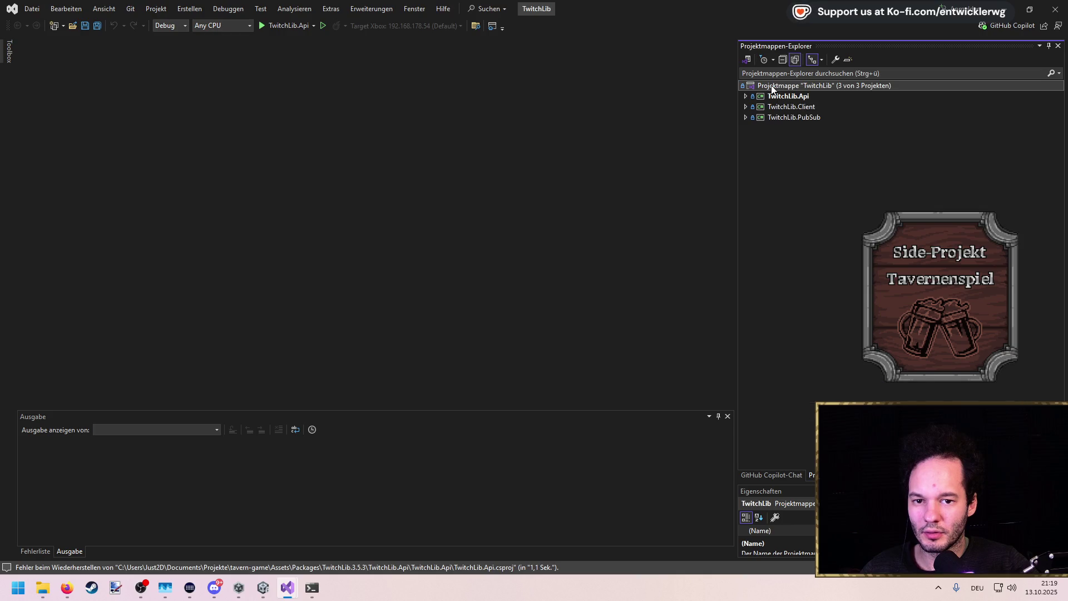
left_click(184, 26)
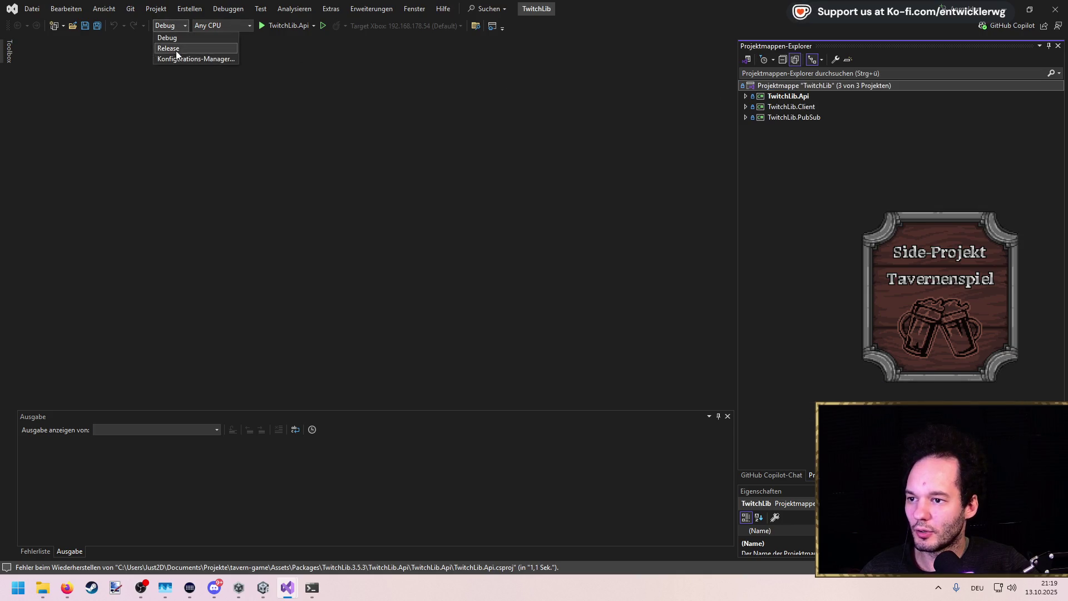
left_click(176, 49)
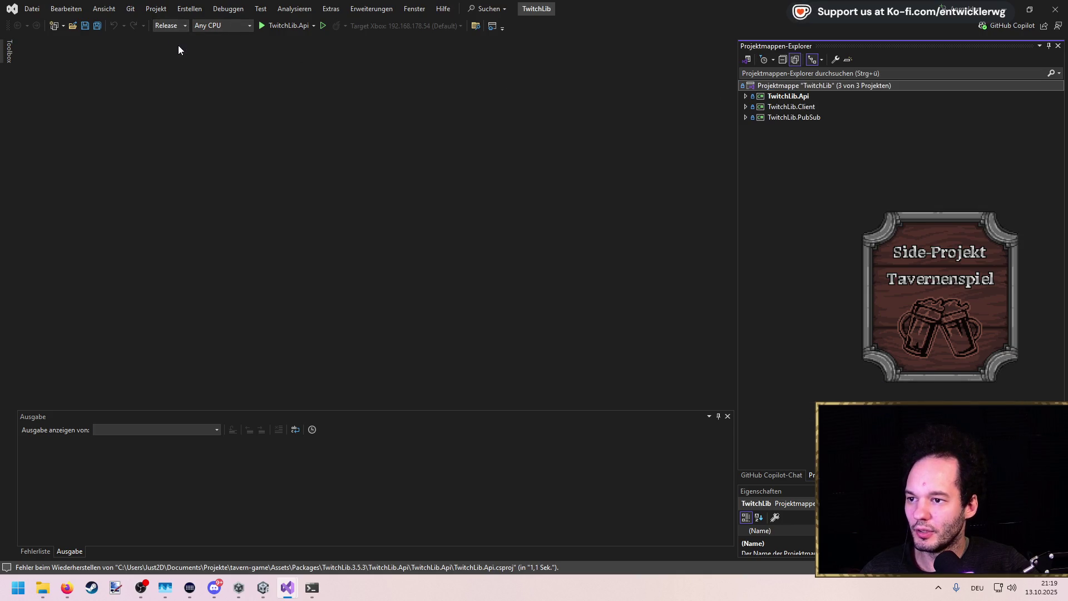
right_click(792, 84)
left_click(813, 93)
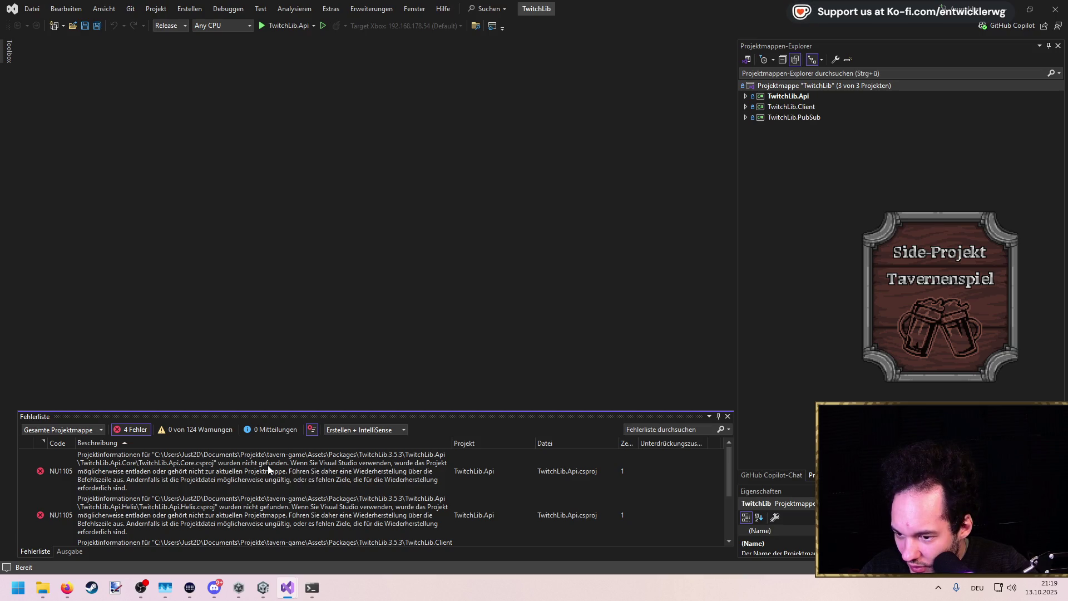
Rebuild the TwitchLib solution, then build all three projects together
scroll(276, 464, "down", 3)
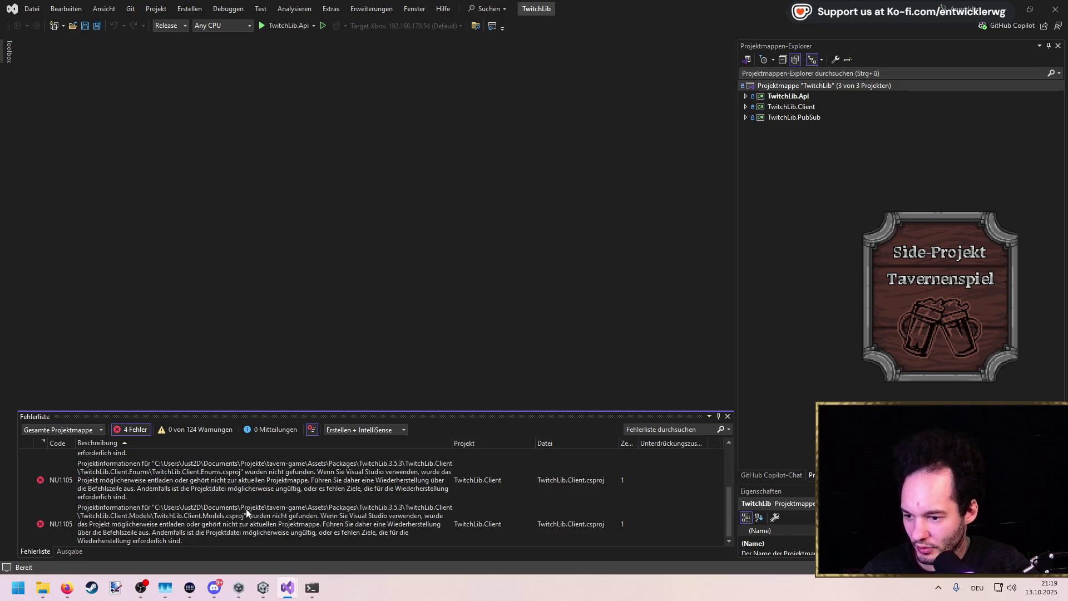
right_click(789, 85)
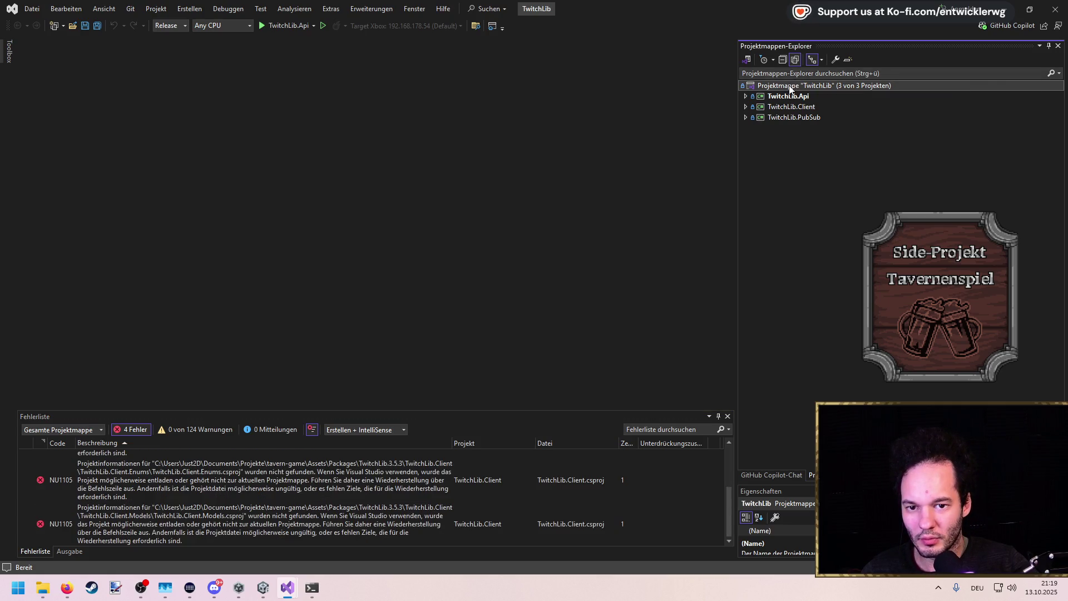
left_click(859, 108)
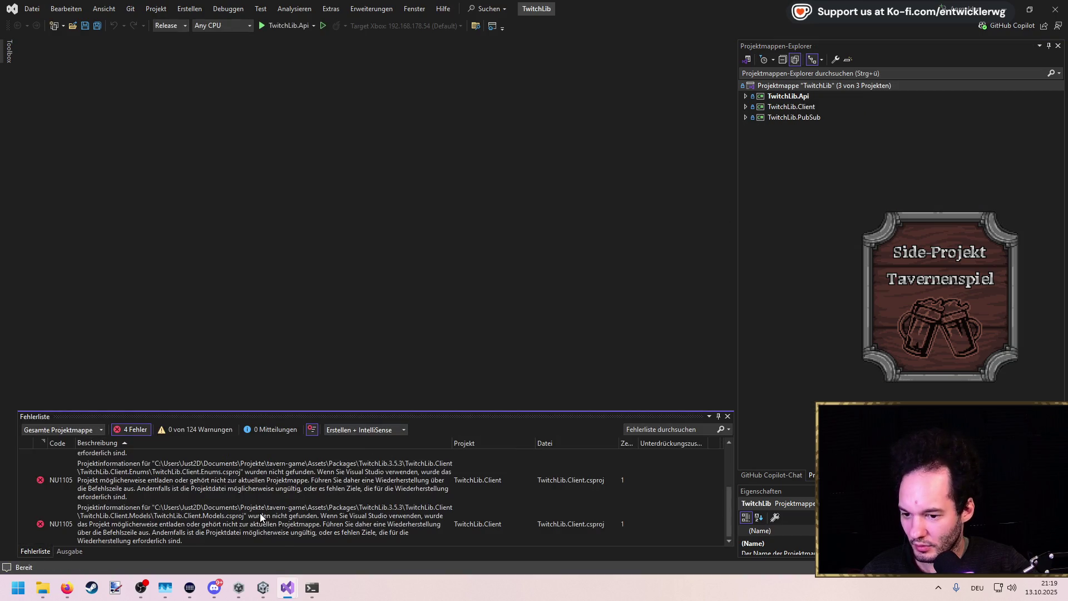
left_click(803, 98)
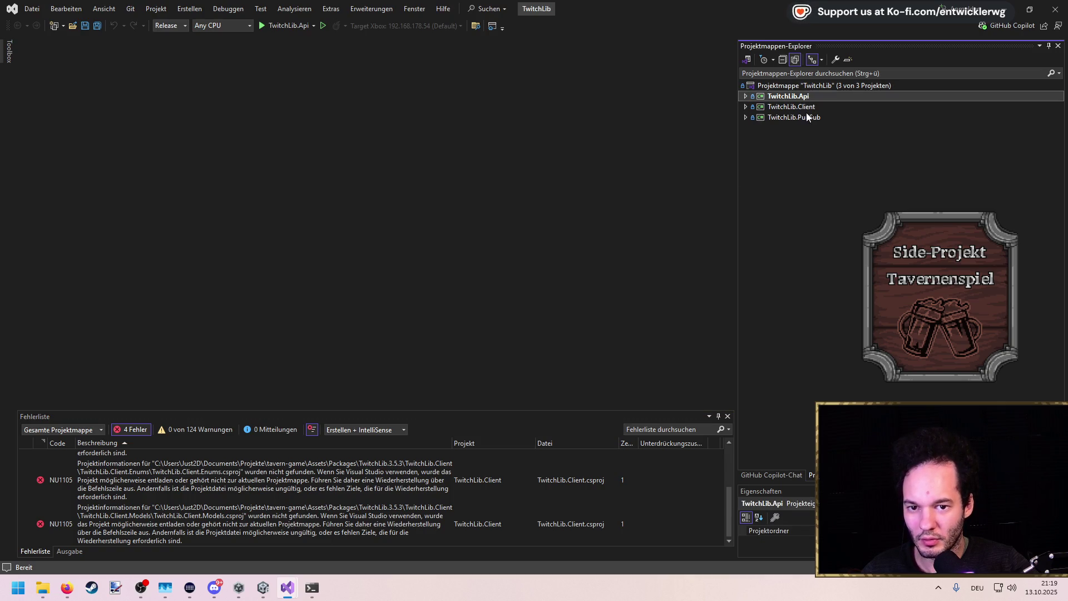
left_click(804, 115, "shift")
right_click(803, 115)
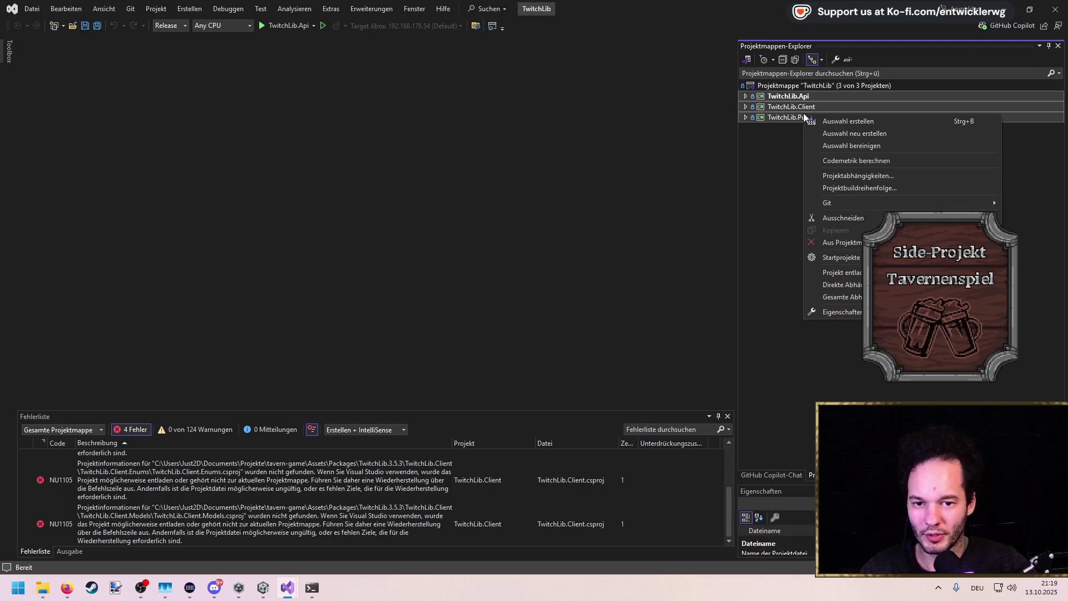
left_click(849, 120)
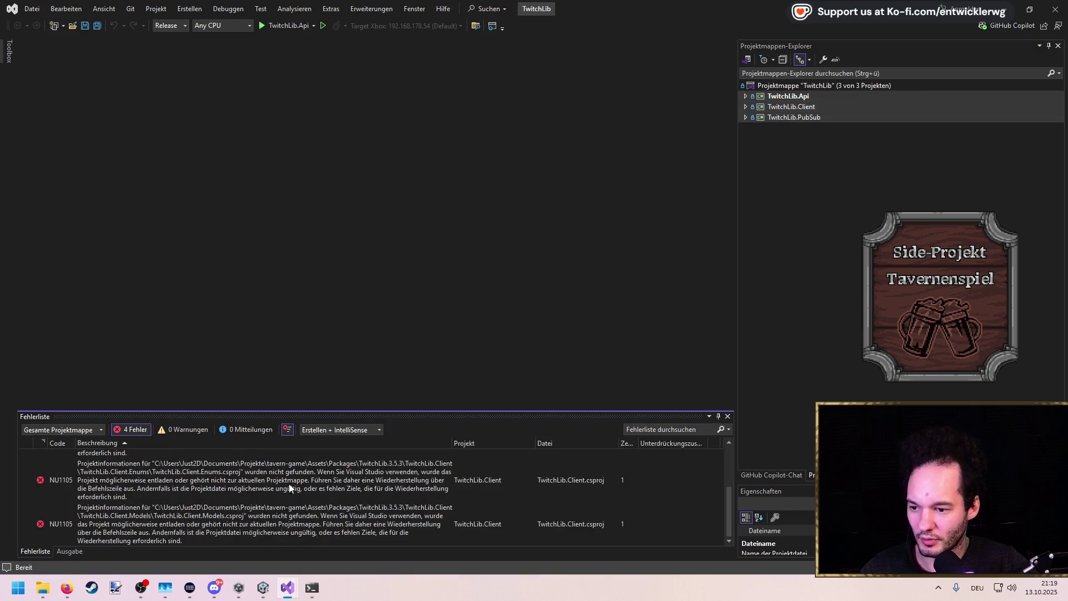
Enlarge the error list to show all four NU1105 errors and inspect the TwitchLib.Api and PubSub projects
left_click_drag(412, 408, 420, 230)
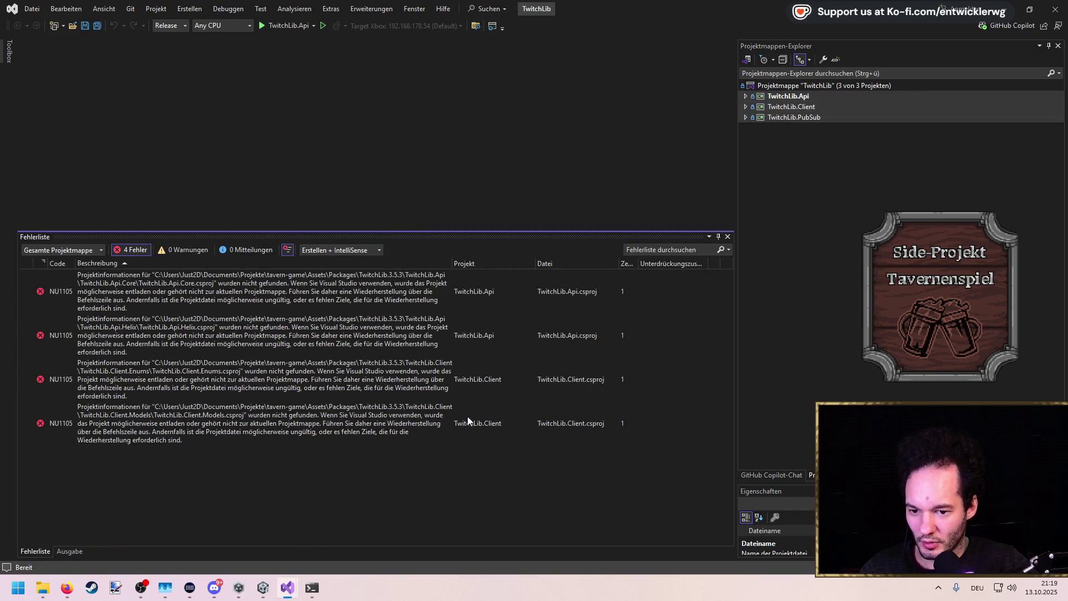
left_click(792, 119)
right_click(792, 119)
key("Escape")
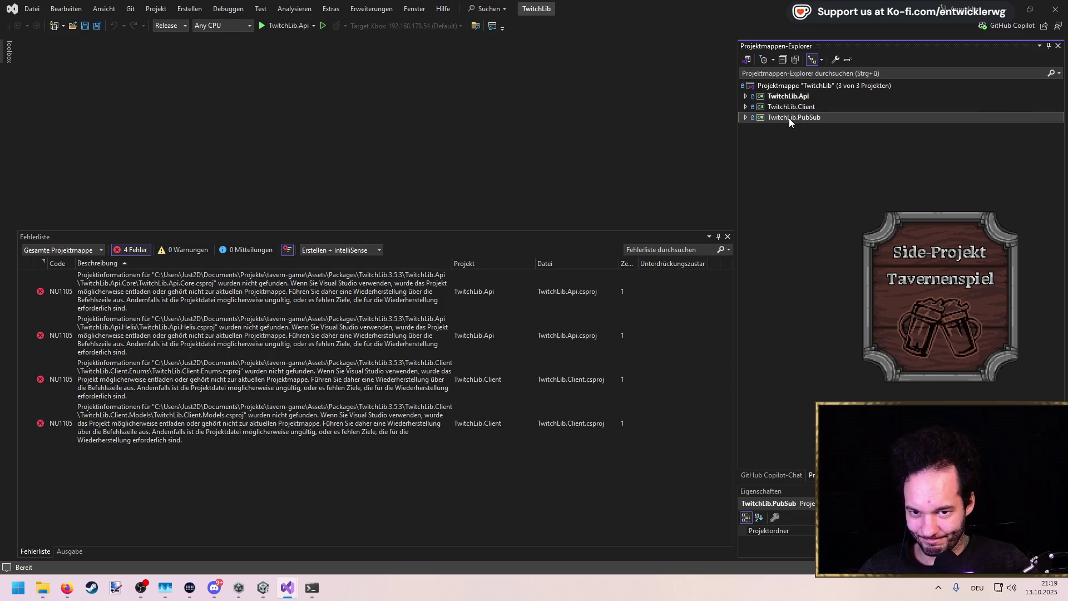
left_click(746, 117)
left_click(746, 96)
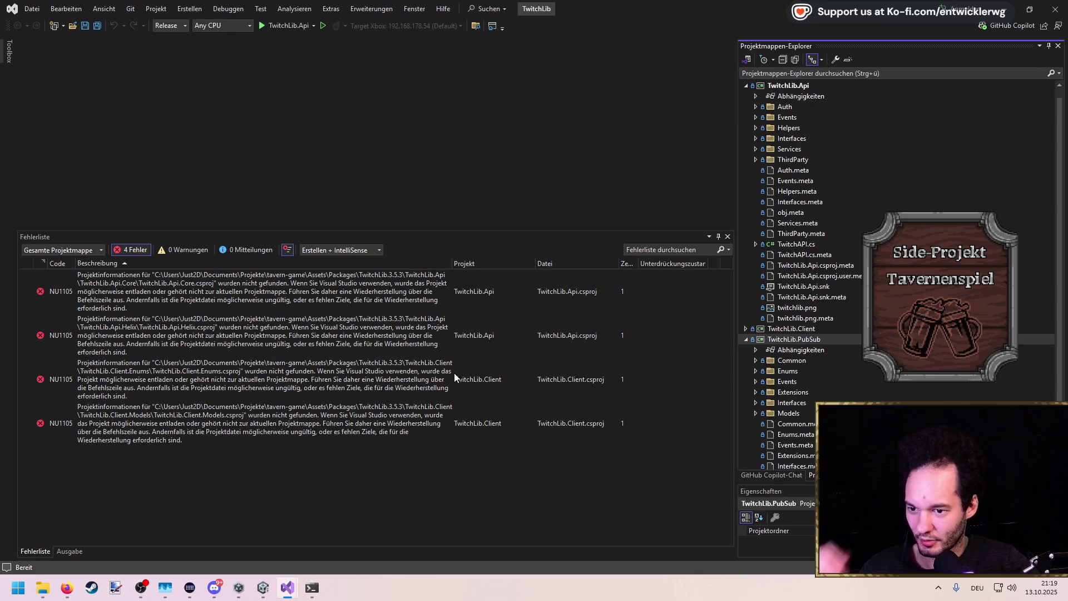
left_click(328, 297)
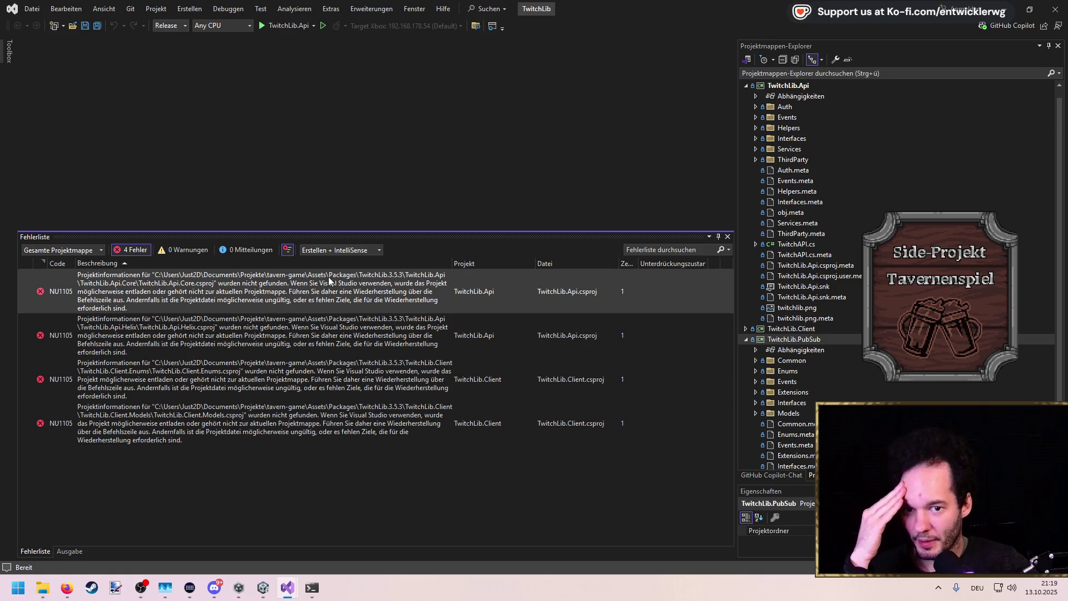
left_click(745, 87)
left_click(746, 118)
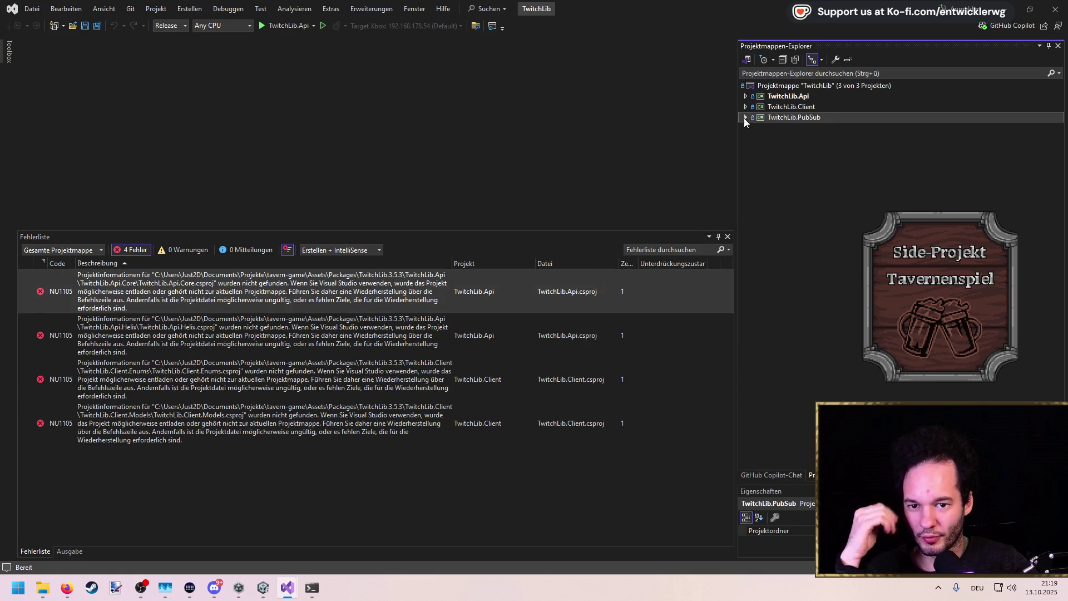
left_click(1013, 4)
Expand TwitchLib.Api.Core and show the TwitchLib.3.5.3 folder in File Explorer
scroll(987, 182, "down", 3)
double_click(970, 140)
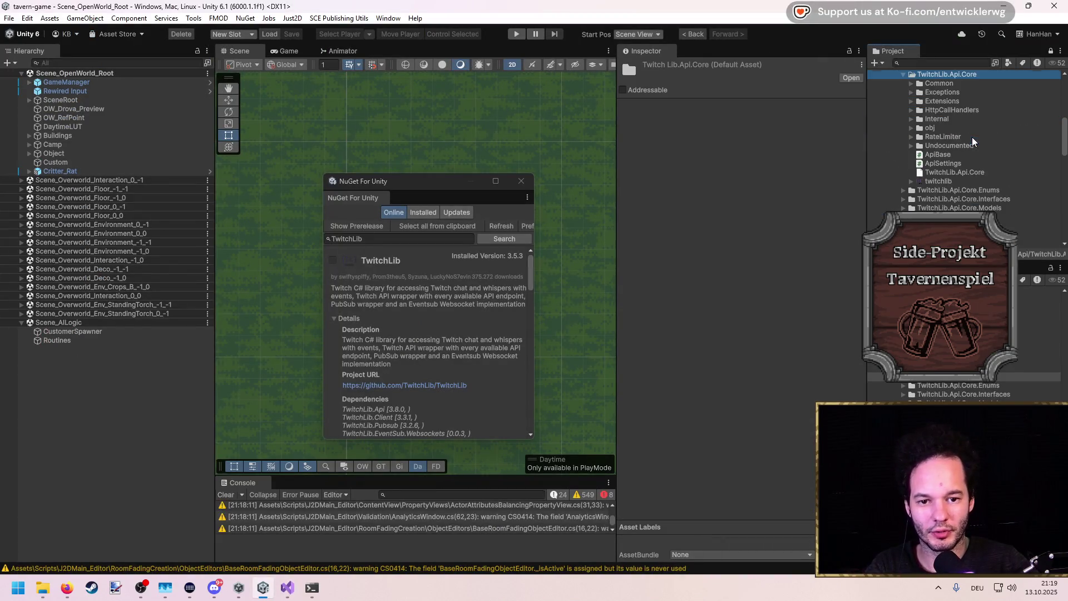
left_click(935, 173)
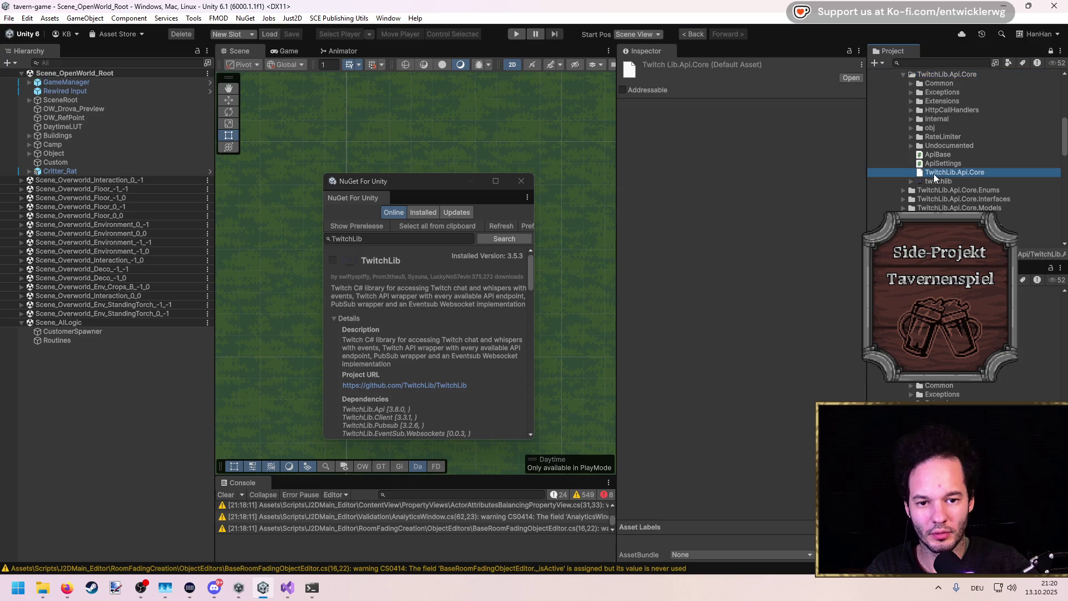
scroll(933, 173, "up", 2)
right_click(930, 114)
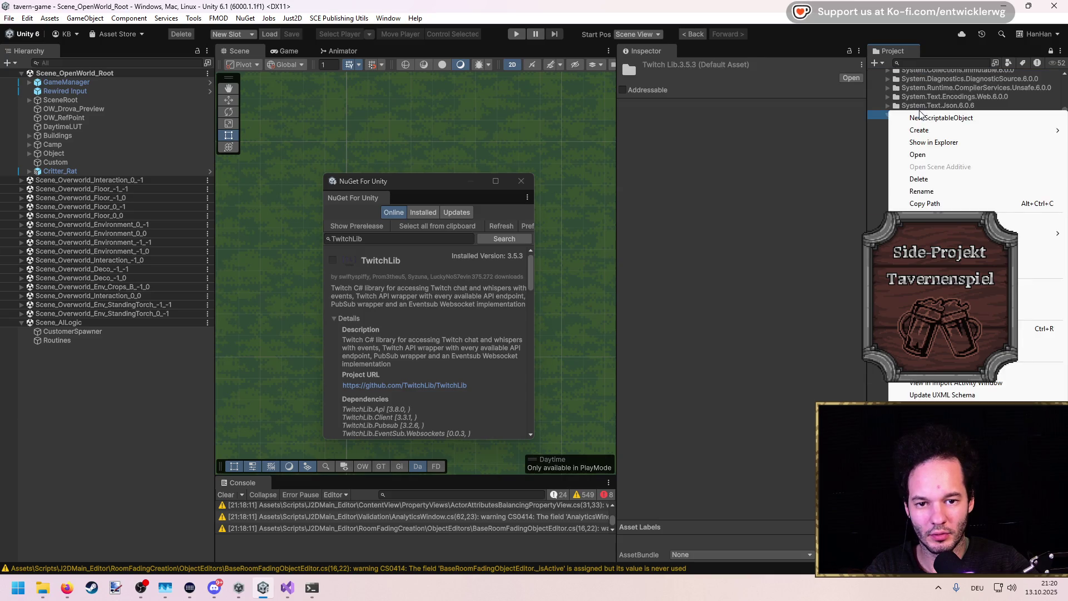
left_click(938, 143)
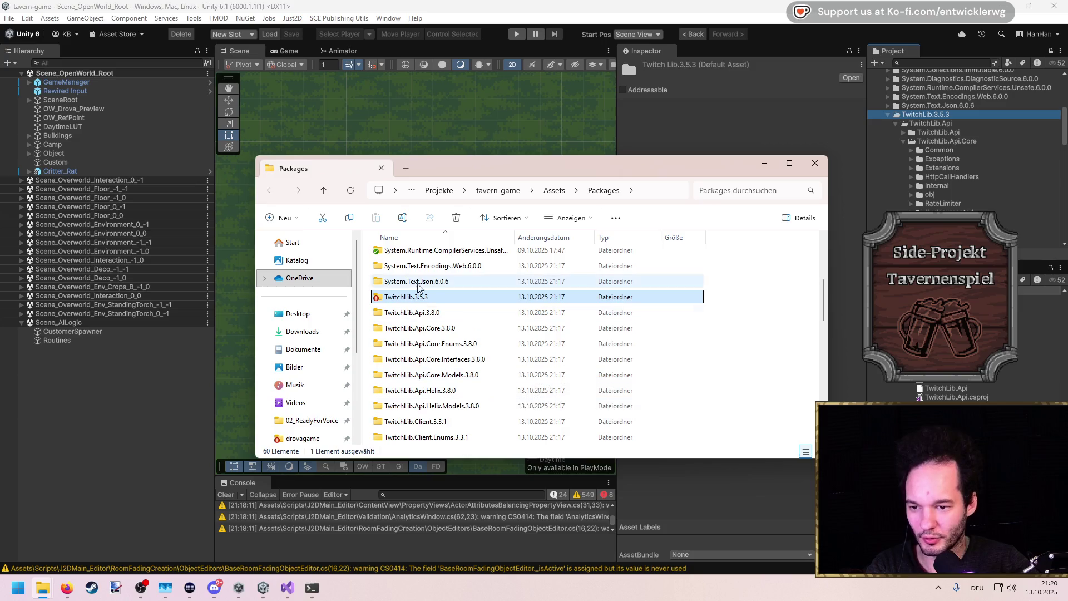
Read the TwitchLib.3.5.3 unity.md setup notes and README
double_click(427, 298)
scroll(423, 378, "down", 5)
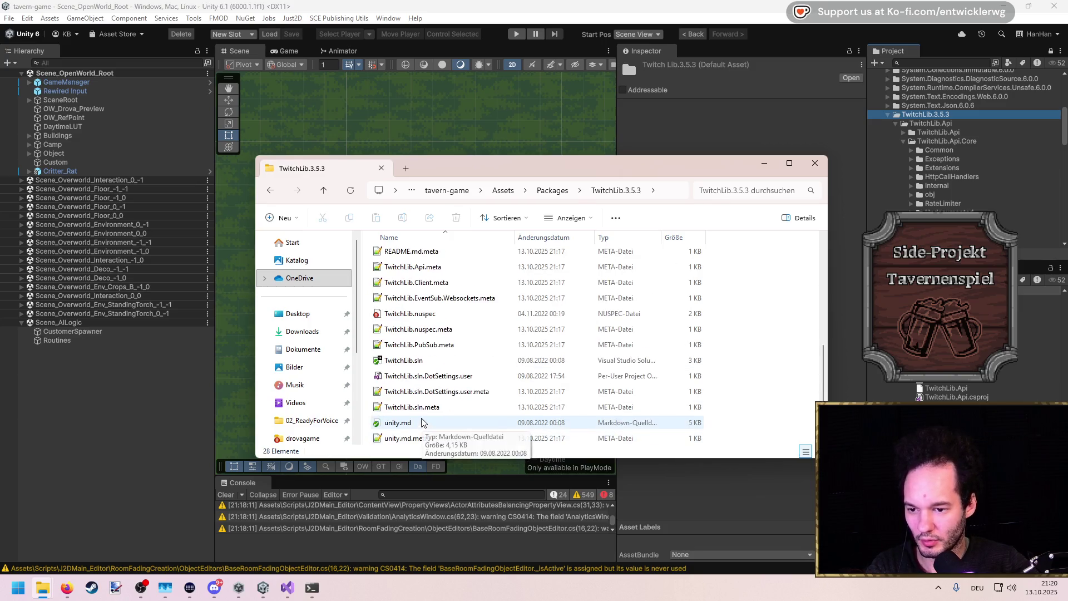
scroll(424, 378, "up", 2)
double_click(424, 379)
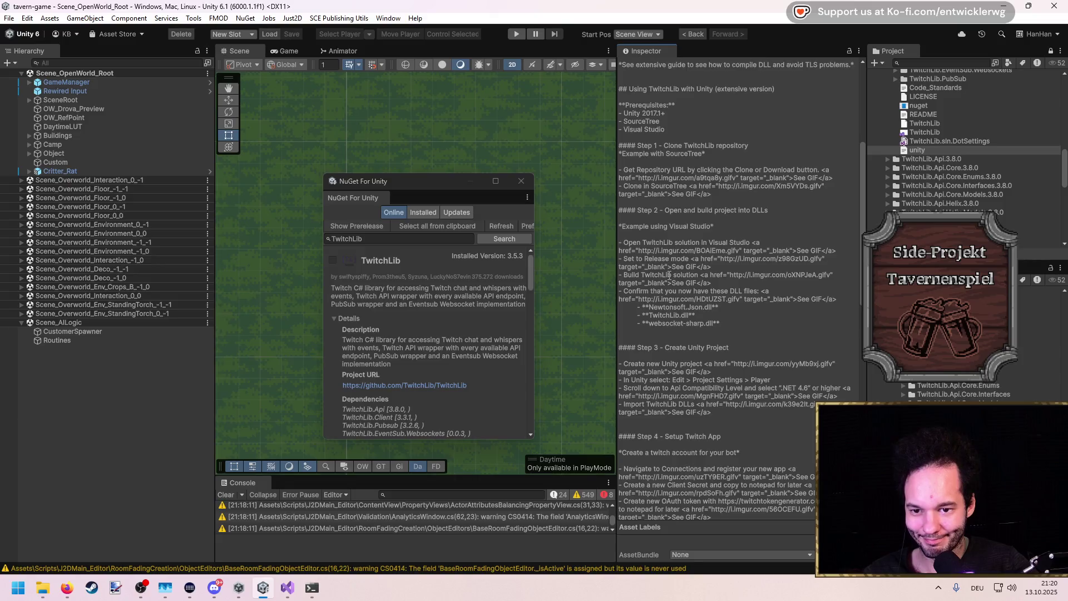
scroll(929, 194, "up", 3)
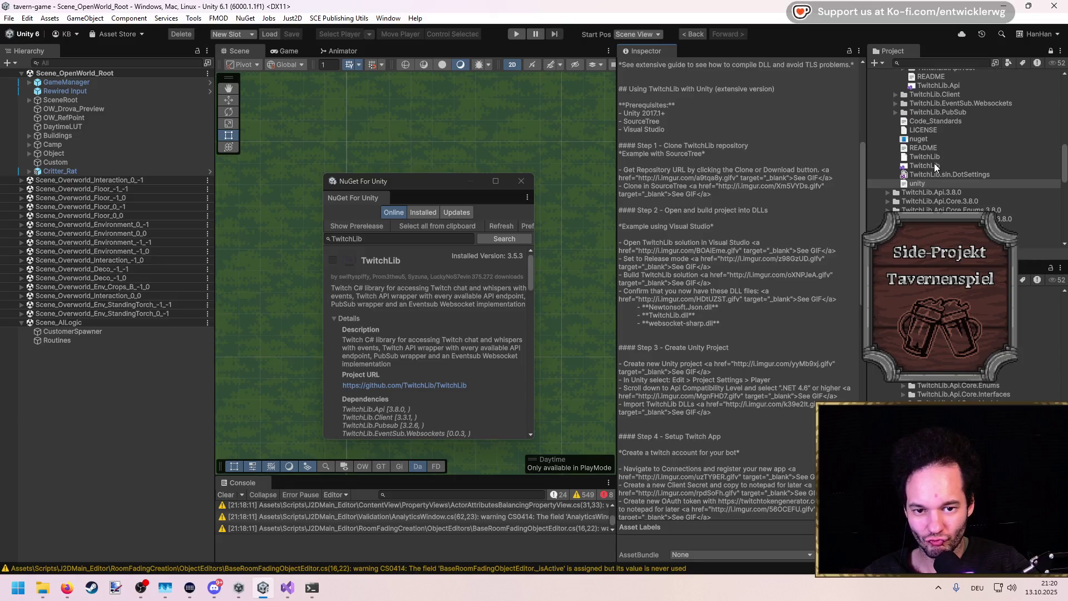
left_click(929, 147)
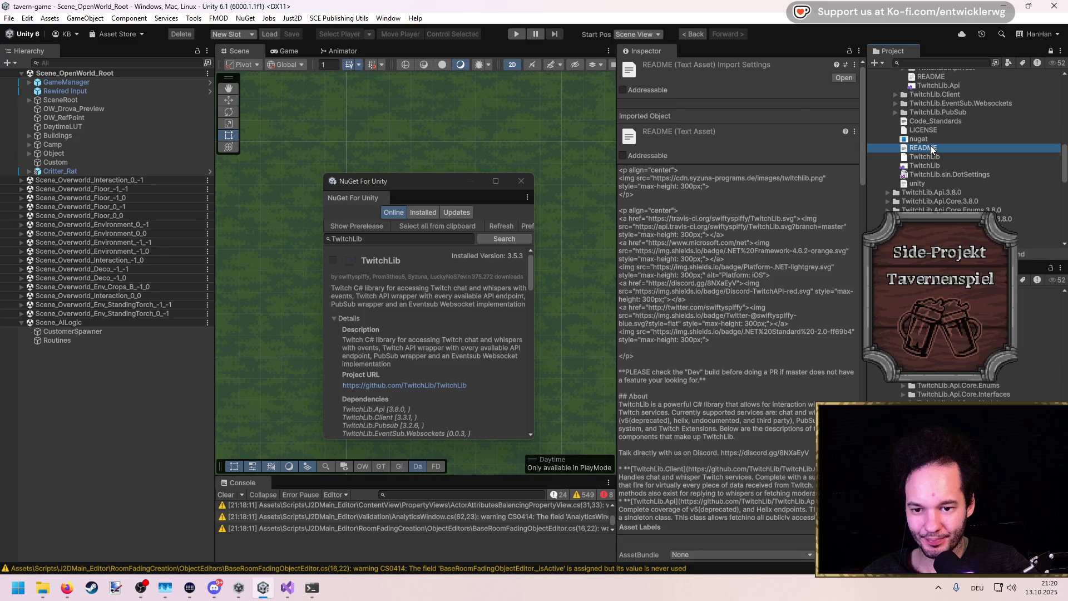
scroll(930, 145, "down", 2)
left_click(922, 149)
scroll(922, 148, "up", 8)
scroll(922, 148, "up", 6)
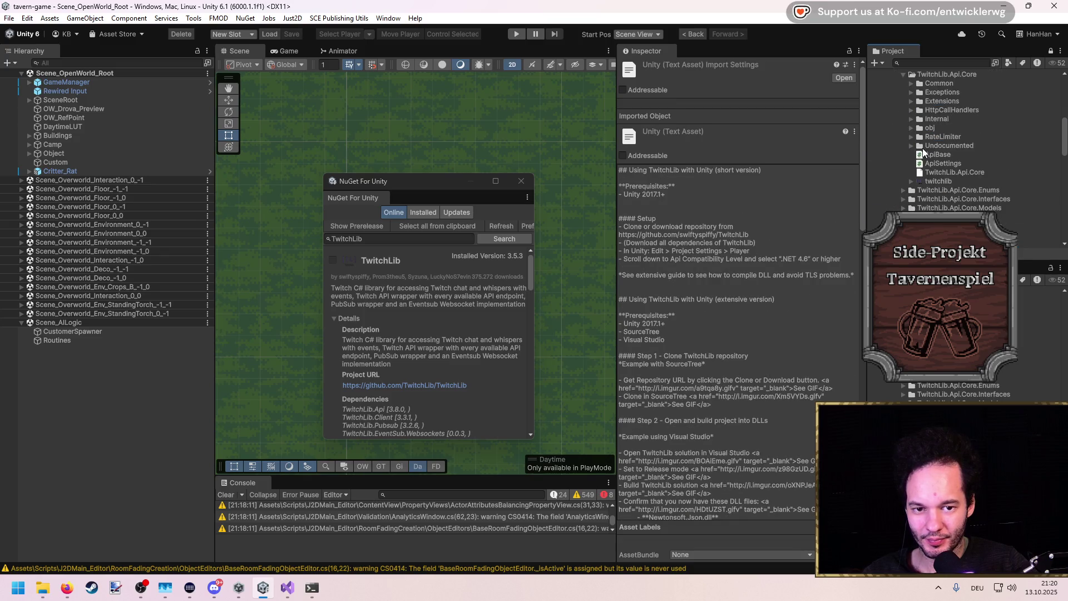
Reveal TwitchLib.Api.Core in Explorer and open its .csproj with Visual Studio 2022
left_click(950, 204)
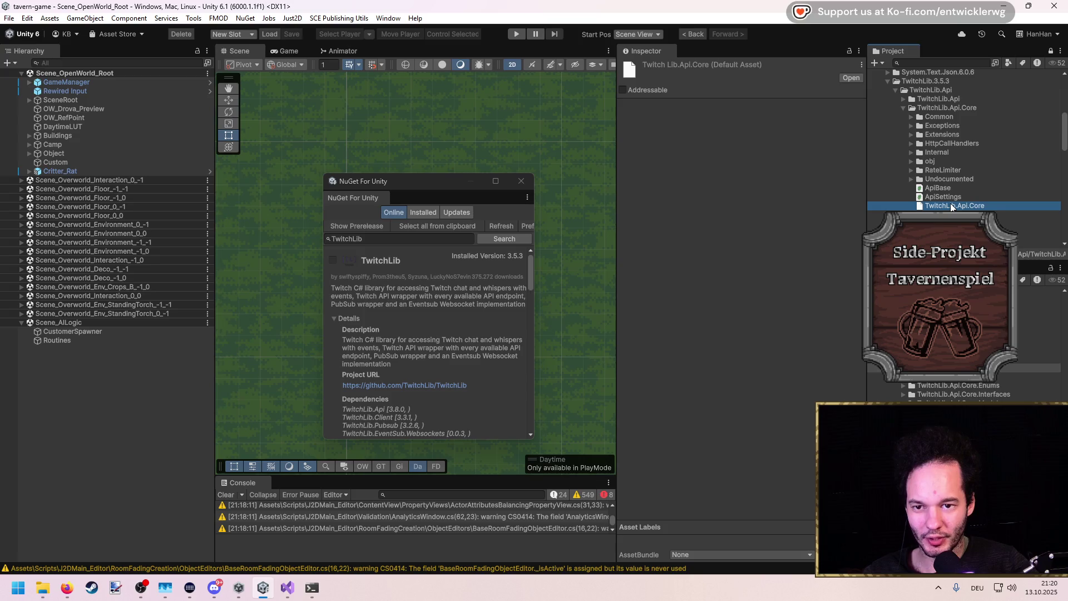
right_click(950, 204)
left_click(1034, 226)
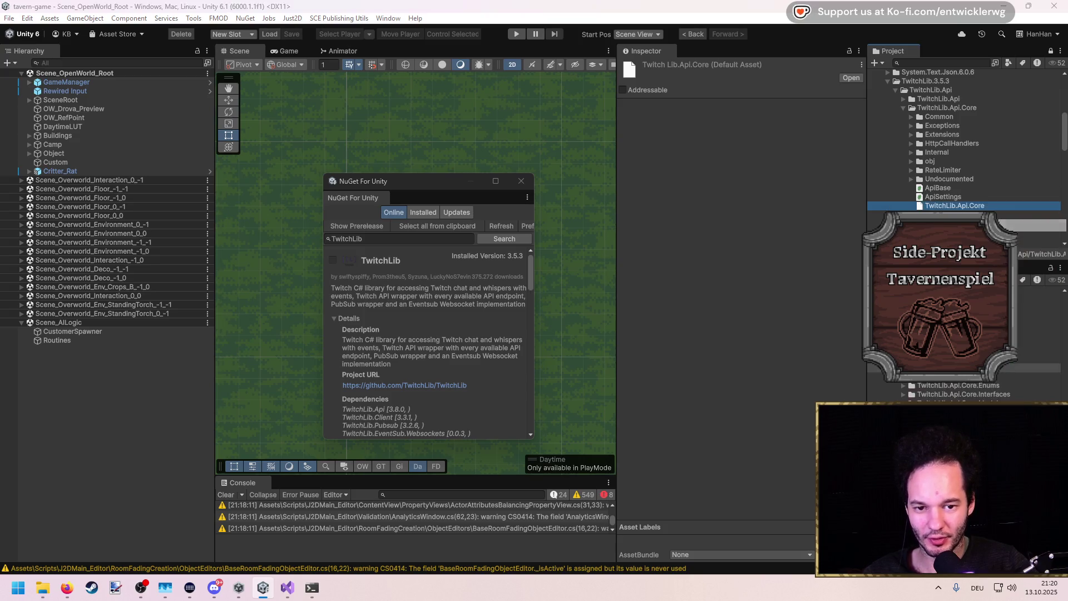
scroll(390, 404, "down", 2)
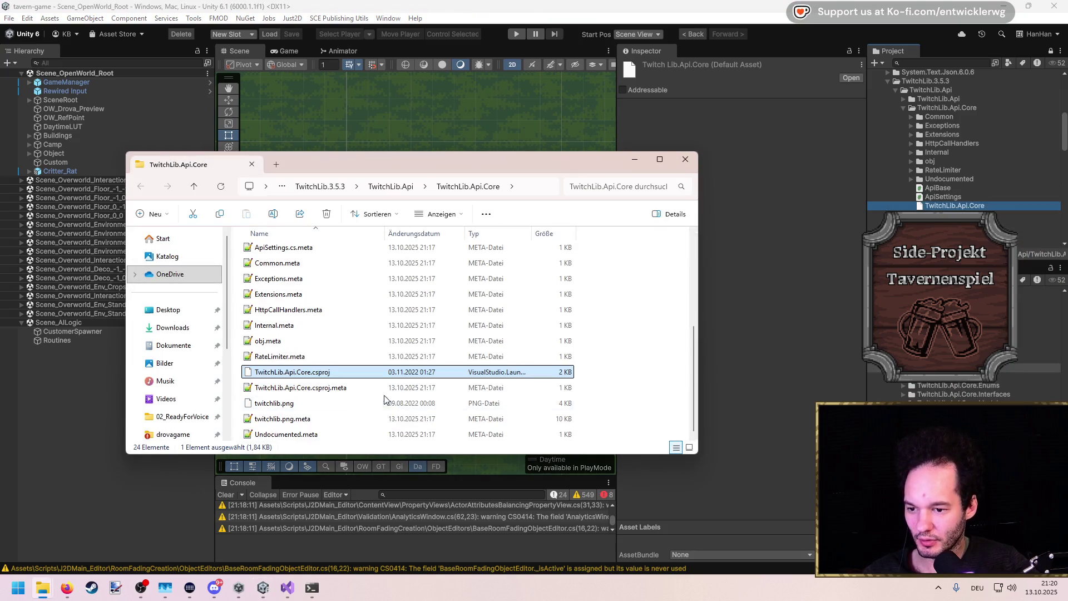
double_click(321, 373)
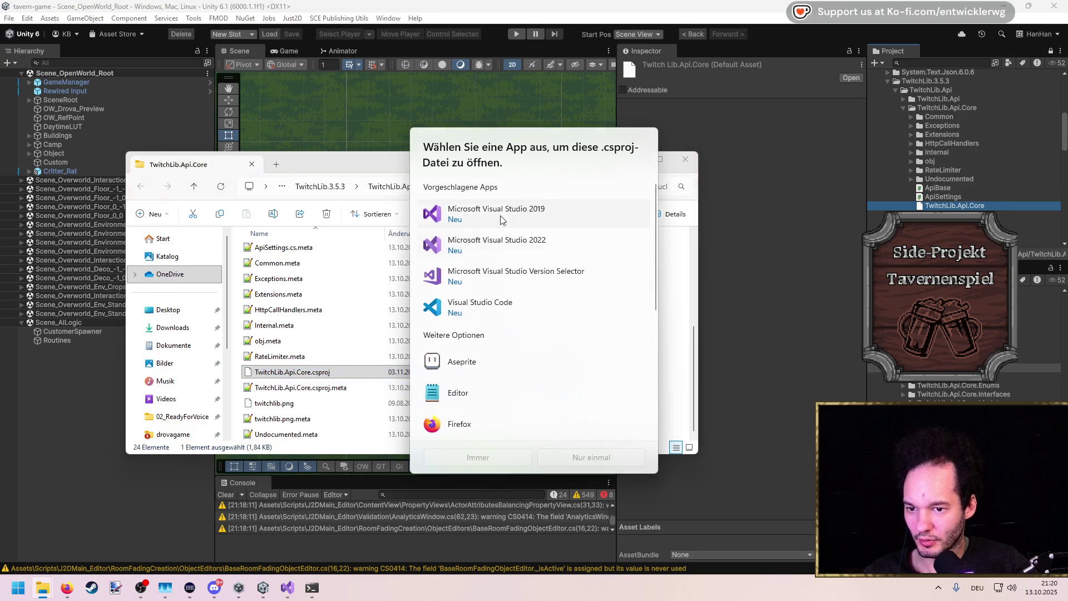
left_click(504, 244)
Load the eight-project TwitchLib.Api solution in Visual Studio 2022, then return to Unity's NuGet menu
left_click(540, 457)
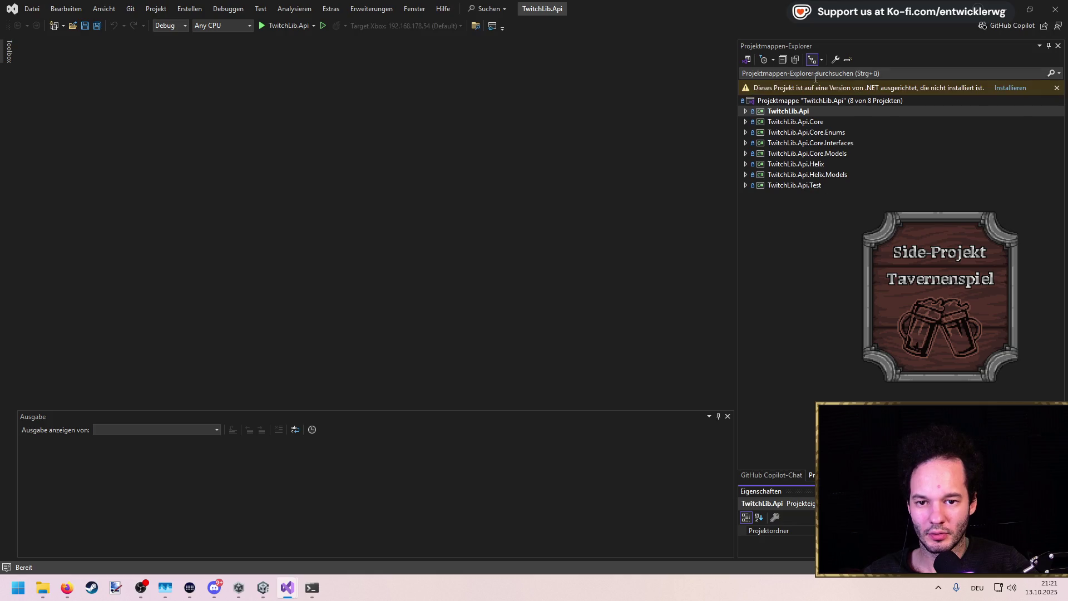
left_click(789, 100)
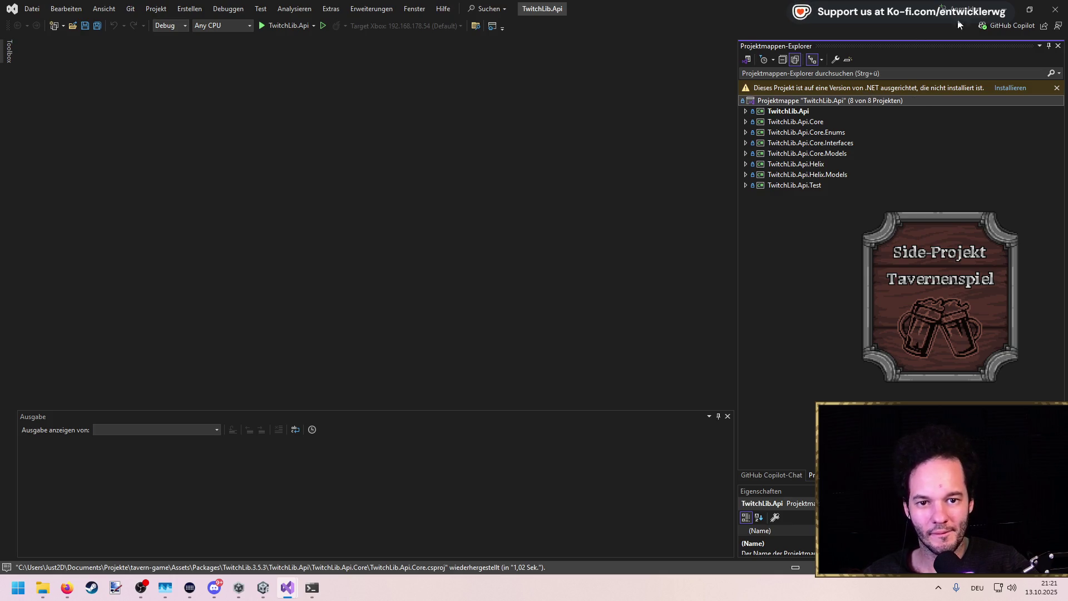
left_click(1007, 11)
left_click(326, 27)
left_click(245, 17)
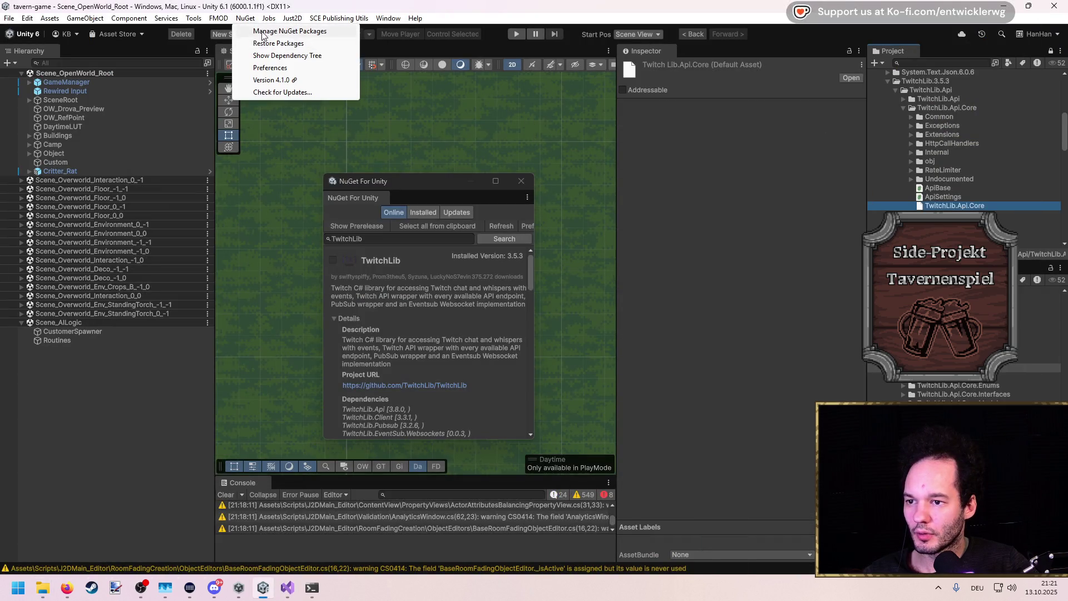
Widen the NuGet For Unity window and follow TwitchLib's Project URL to GitHub
left_click(263, 32)
left_click_drag(534, 273, 681, 276)
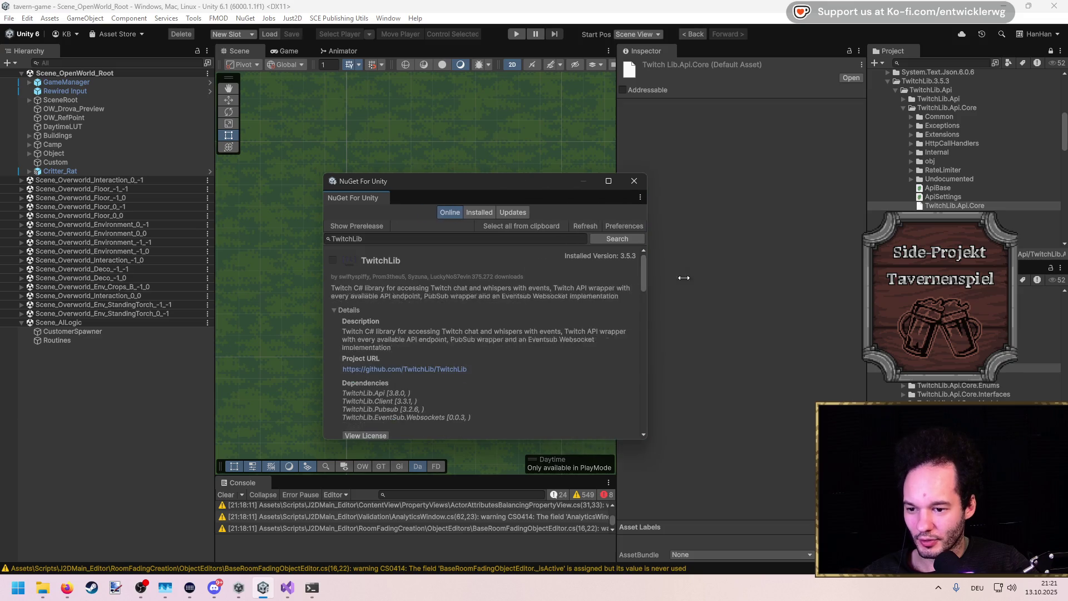
scroll(569, 300, "down", 5)
scroll(569, 300, "up", 5)
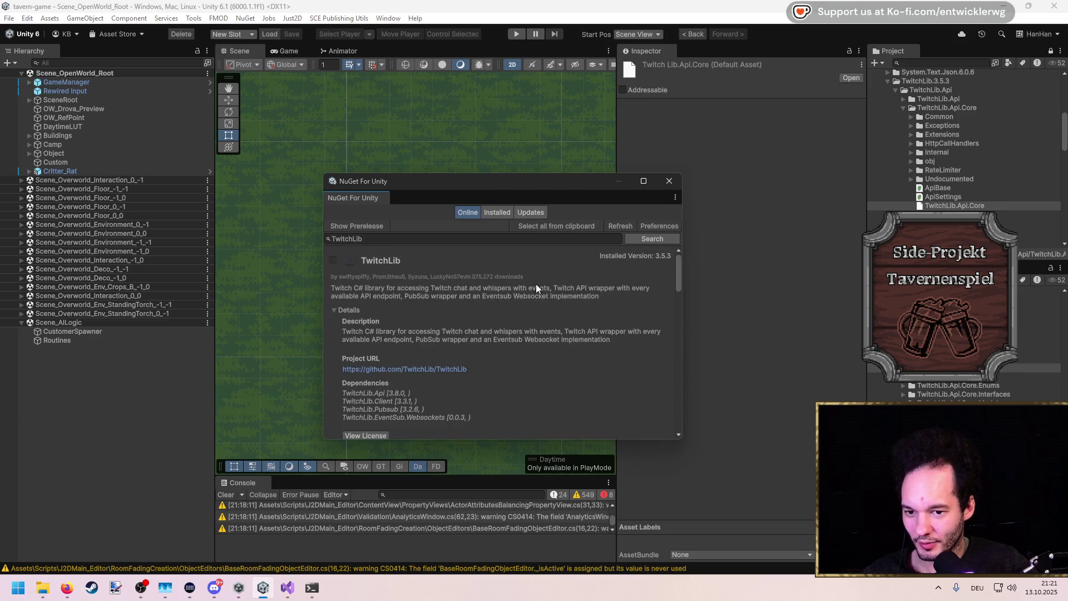
left_click(389, 238)
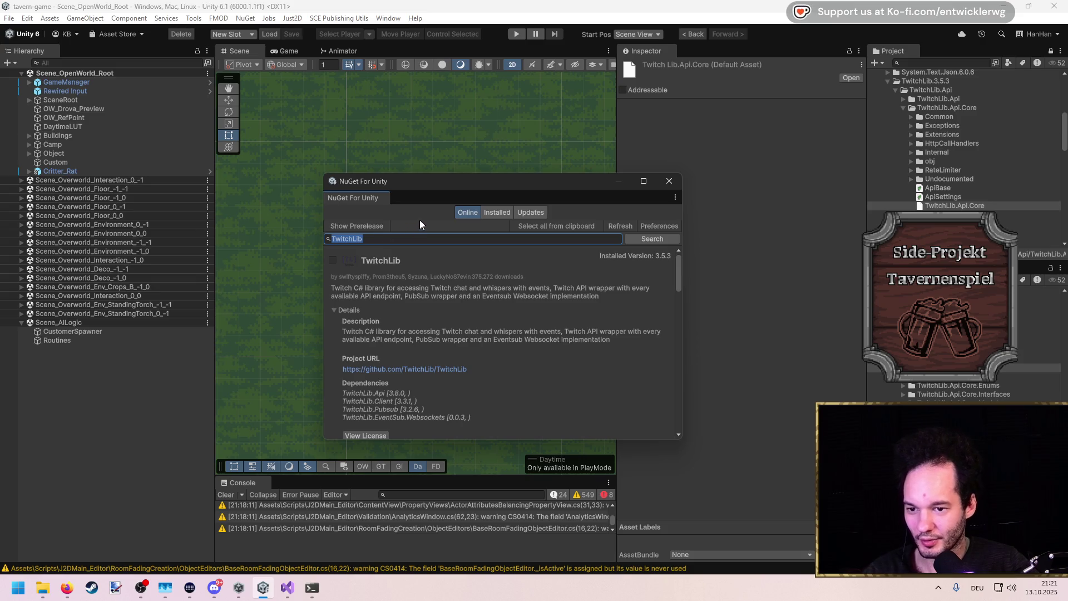
scroll(623, 273, "down", 3)
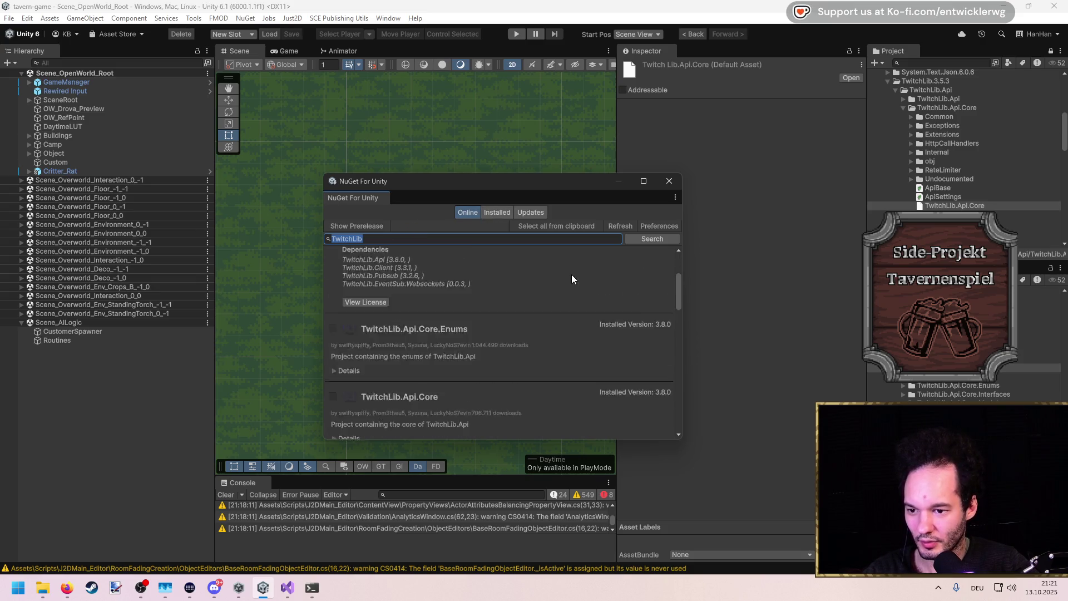
scroll(568, 275, "up", 3)
left_click(404, 369)
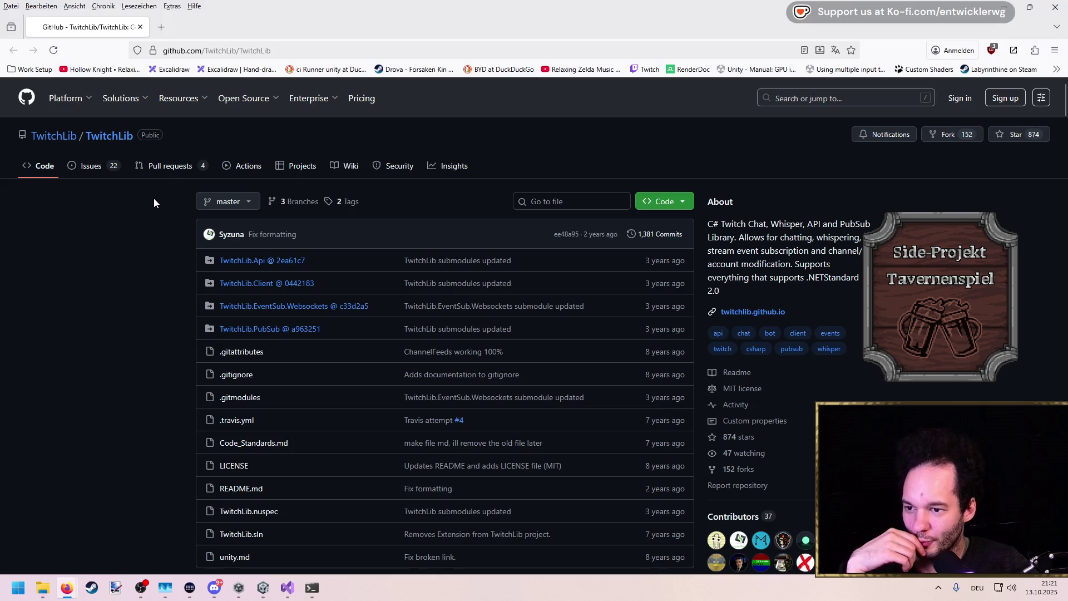
Scroll through the TwitchLib README's components and features, then Alt+Tab back to Unity
scroll(163, 202, "down", 2)
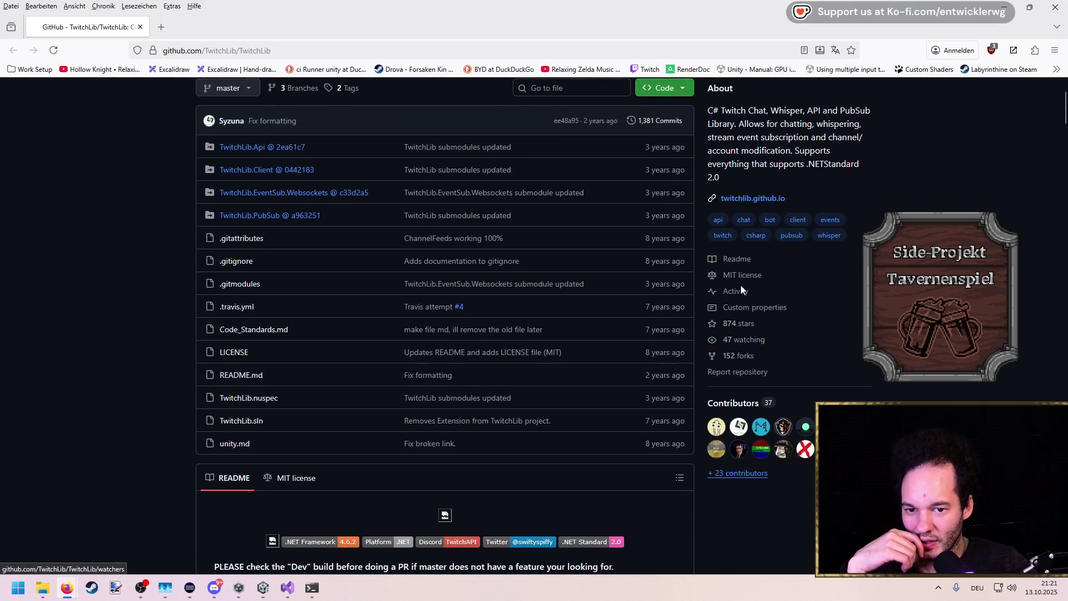
scroll(740, 285, "down", 4)
scroll(521, 270, "down", 2)
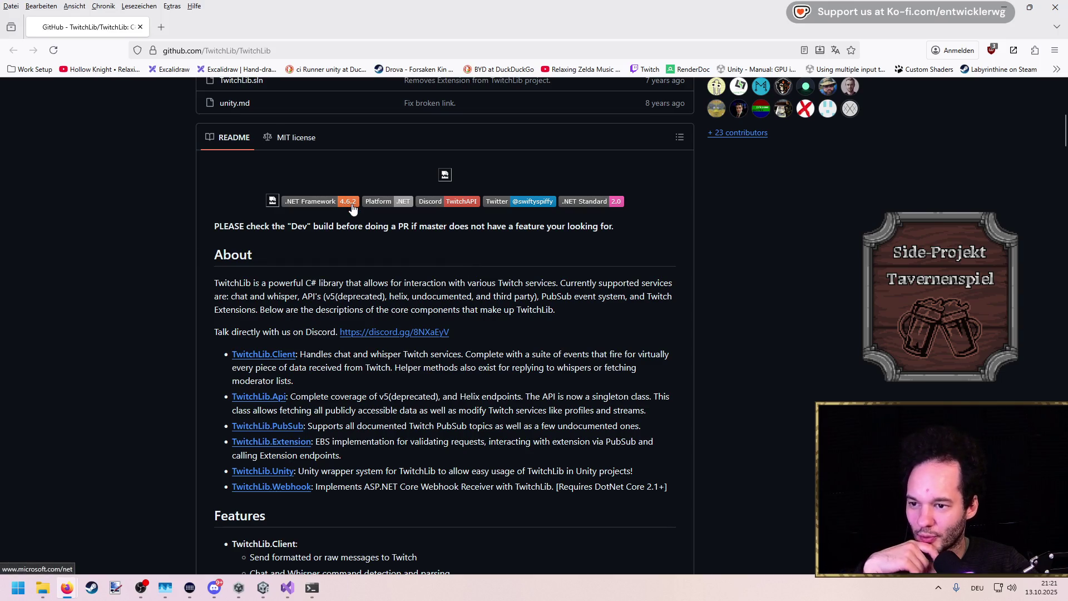
scroll(352, 207, "down", 4)
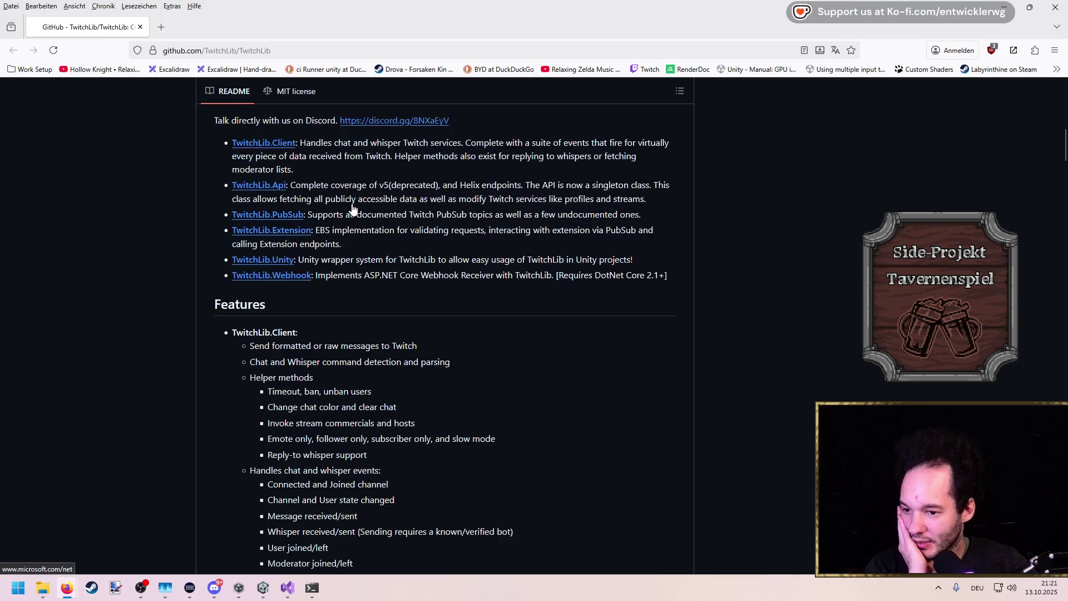
scroll(353, 204, "down", 15)
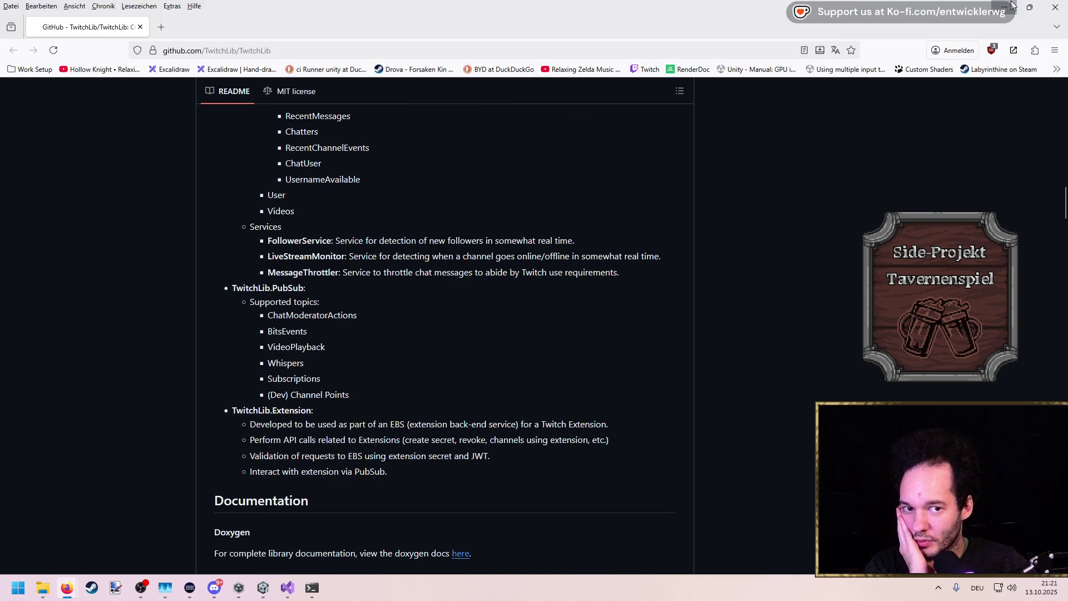
key("alt+Tab")
mouse_move(285, 594)
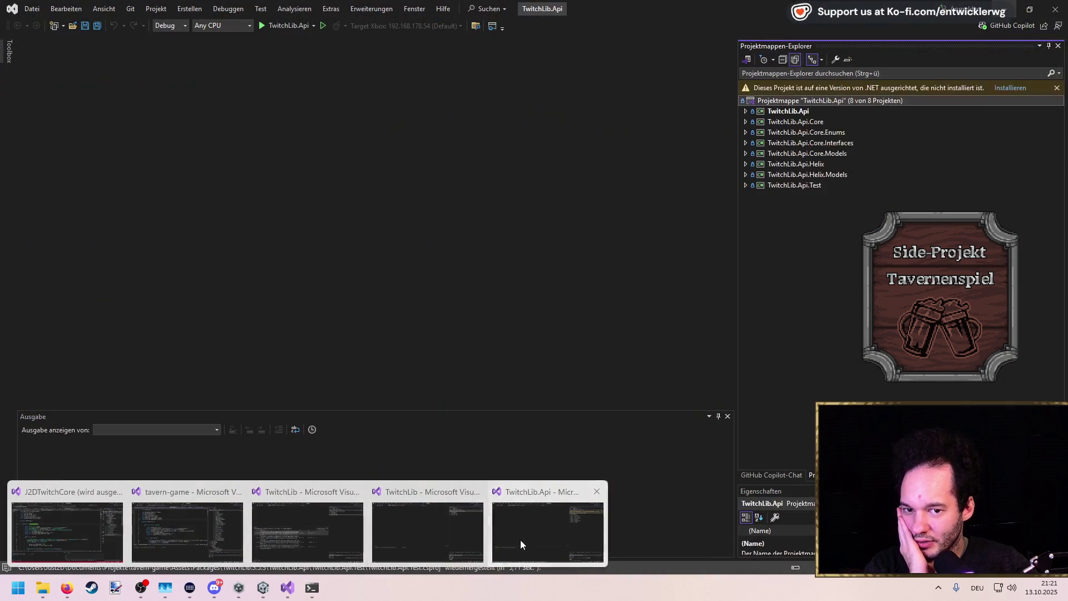
Review the TwitchLib.Api solution's dependencies, debug source and configuration property pages without changes
left_click(520, 544)
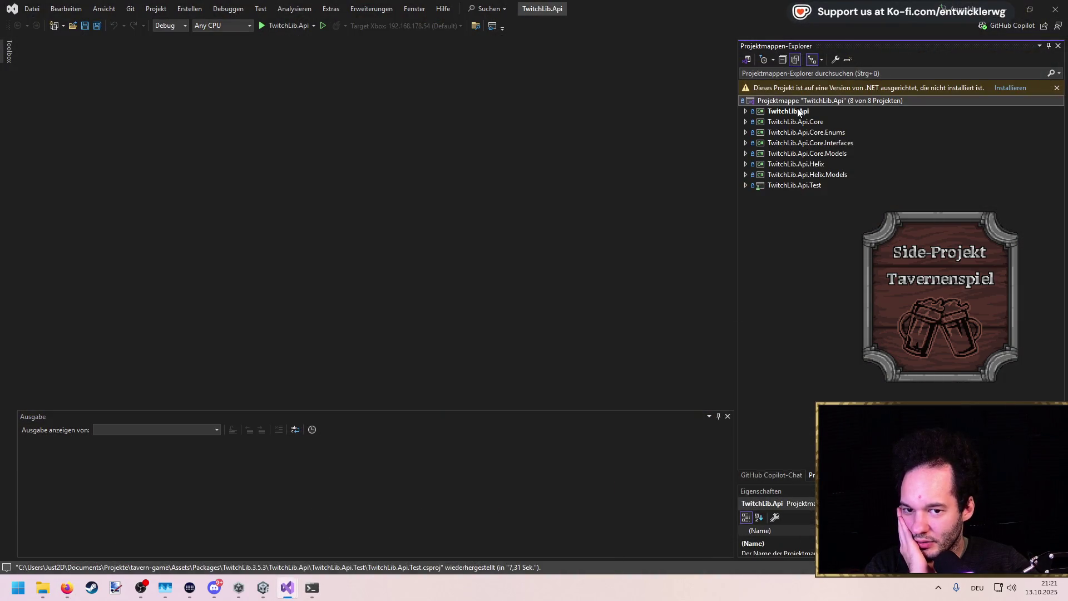
right_click(795, 105)
left_click(807, 467)
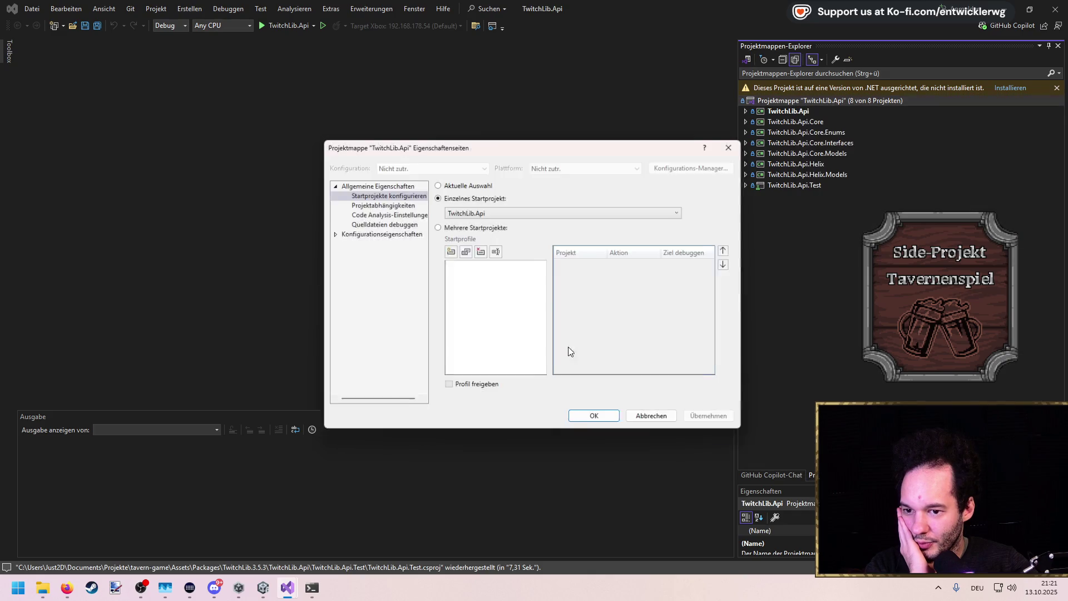
left_click(392, 204)
left_click(392, 222)
left_click(387, 233)
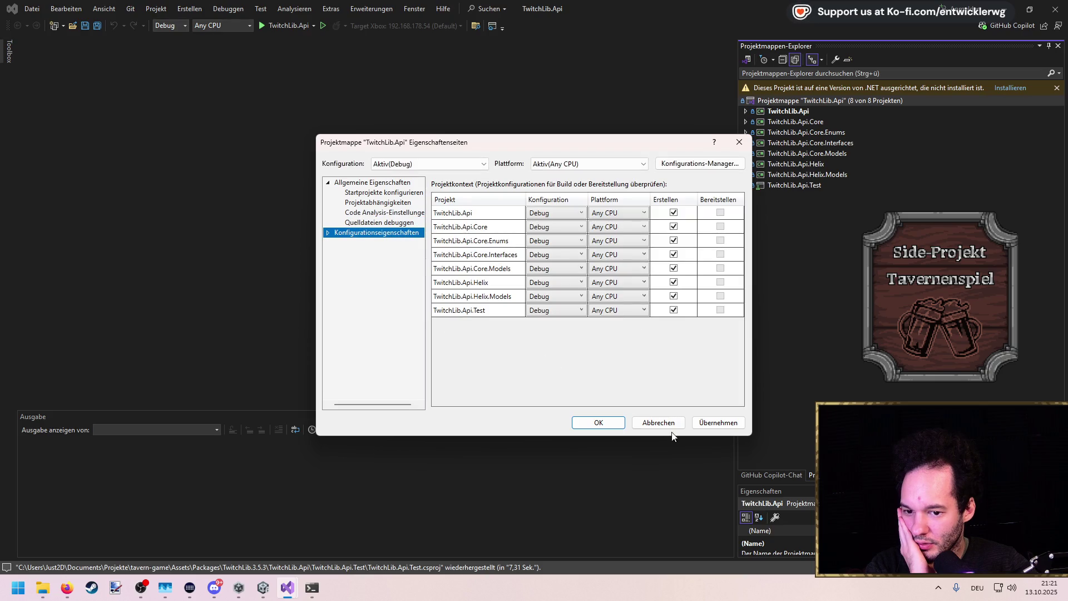
left_click(658, 423)
Check target frameworks of TwitchLib.Api, .Core and .Core.Enums, then install the missing .NET 5.0
right_click(795, 113)
left_click(809, 562)
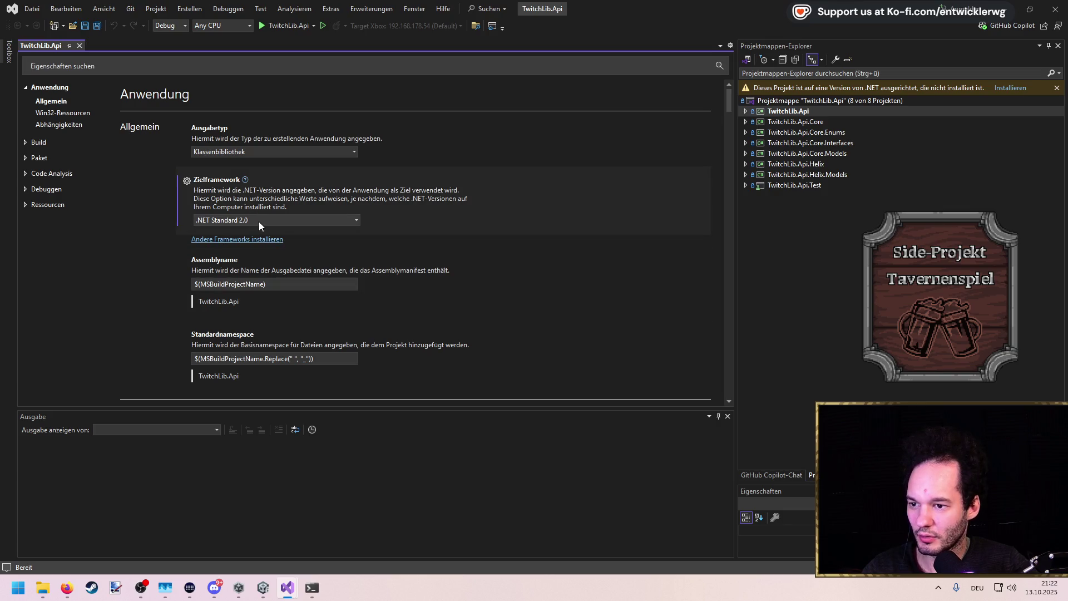
left_click(804, 122)
right_click(803, 123)
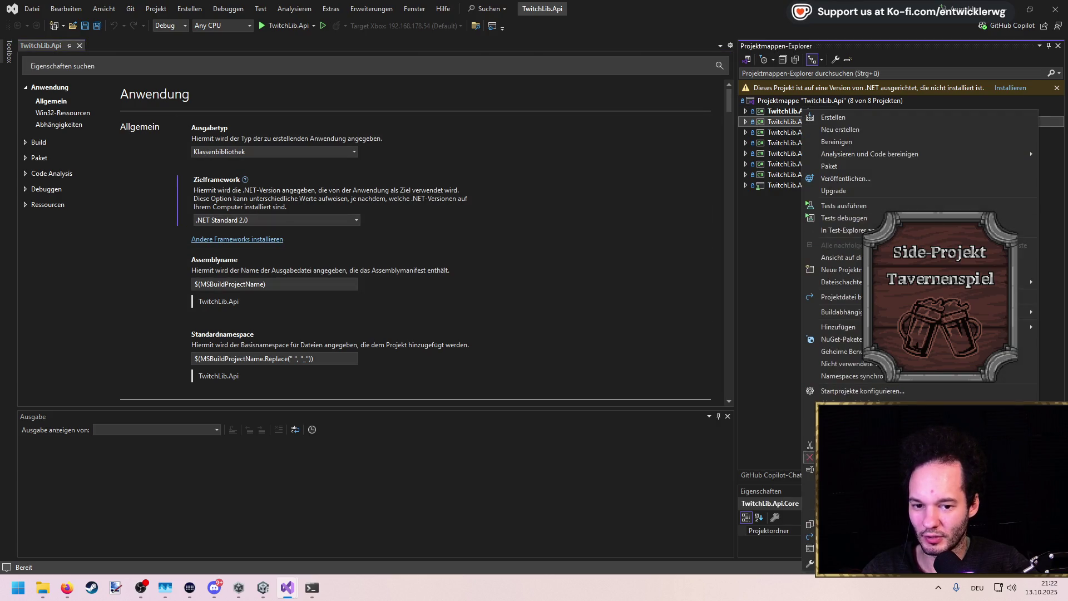
left_click(807, 551)
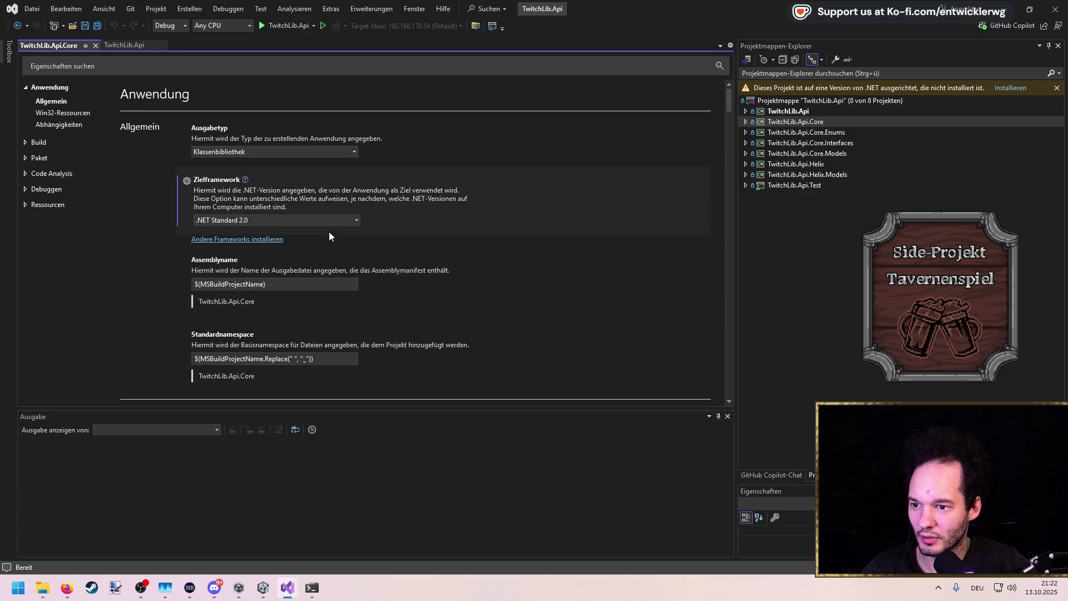
right_click(820, 134)
left_click(845, 392)
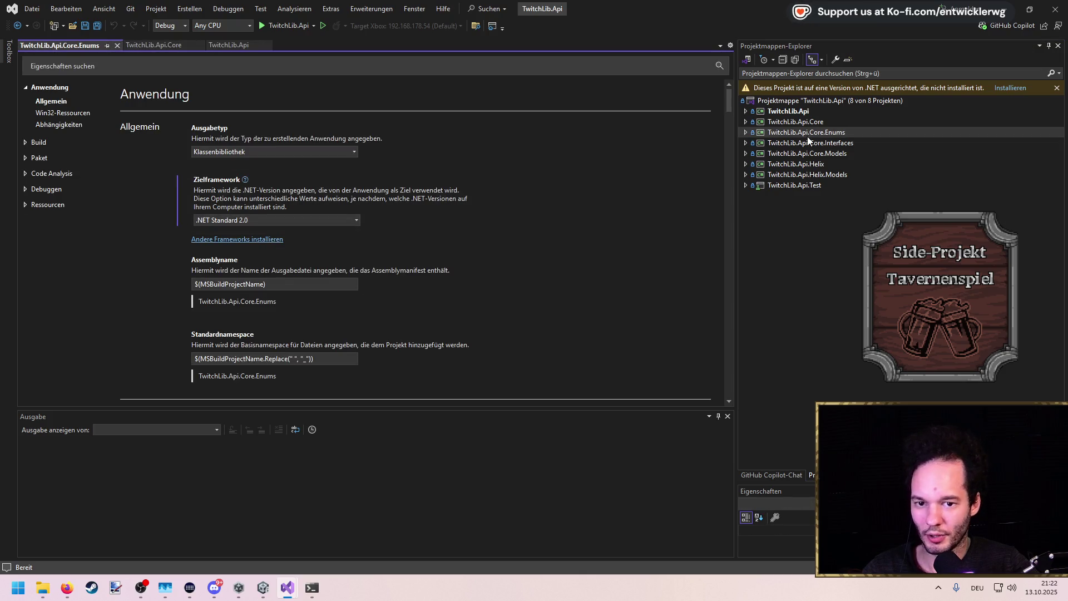
left_click(1007, 88)
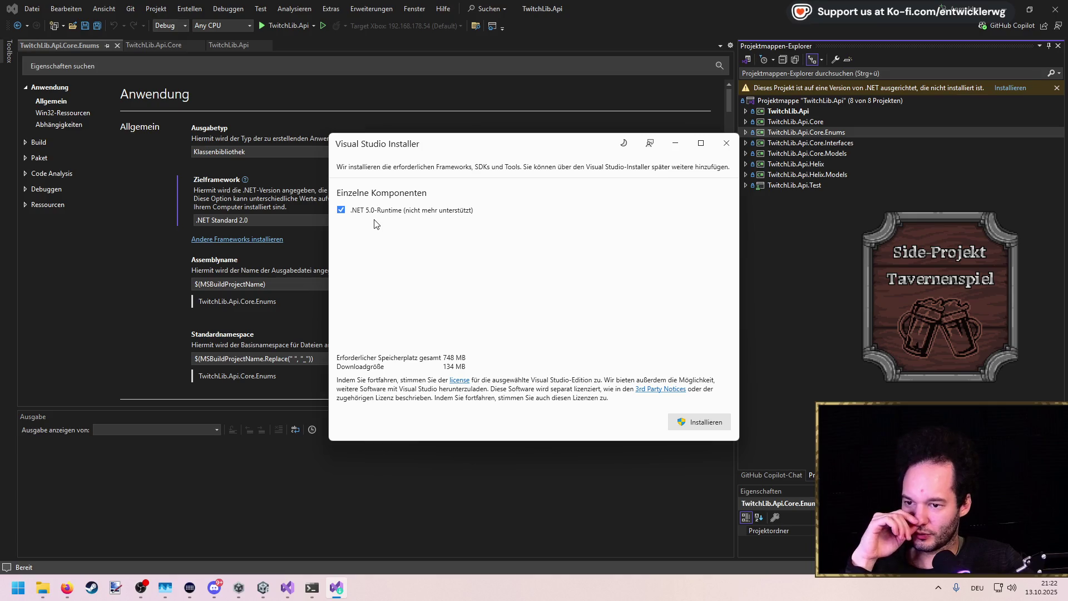
Start the .NET 5.0 Runtime installation and close the Visual Studio Installer window
left_click(695, 427)
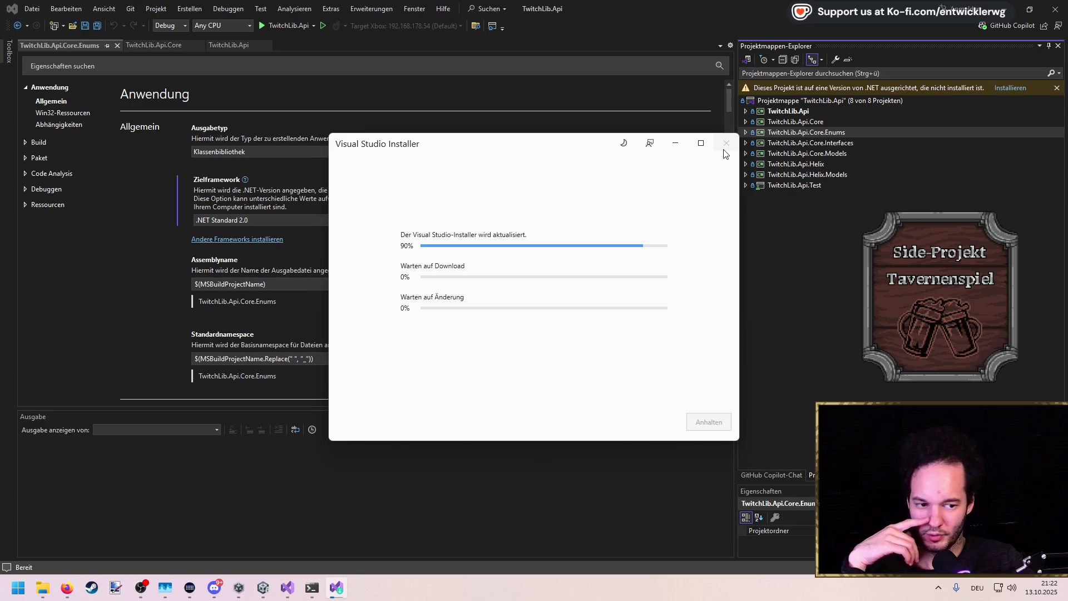
left_click(676, 143)
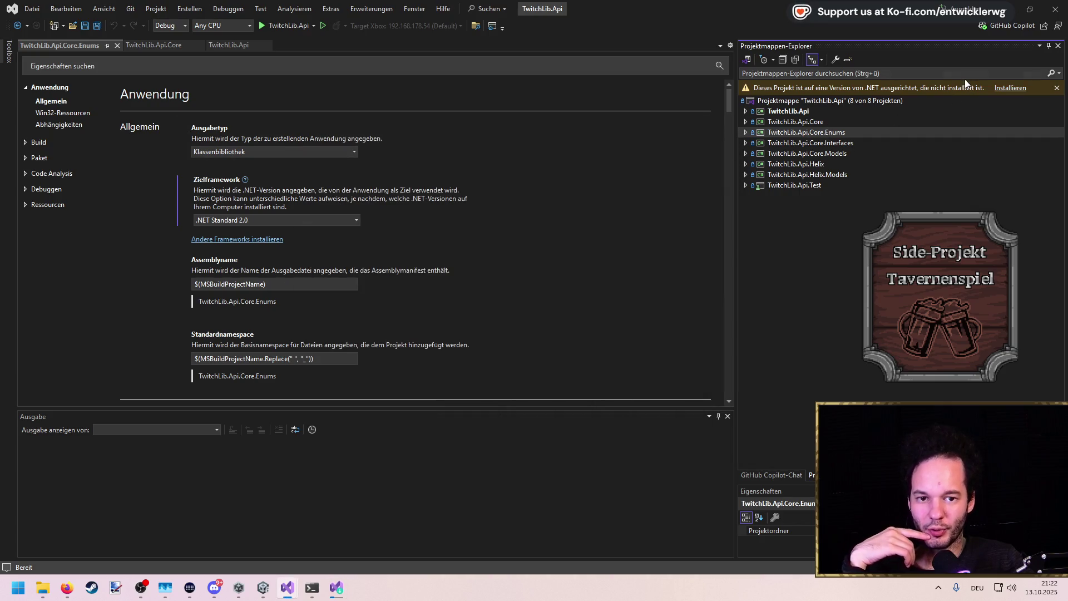
left_click(174, 26)
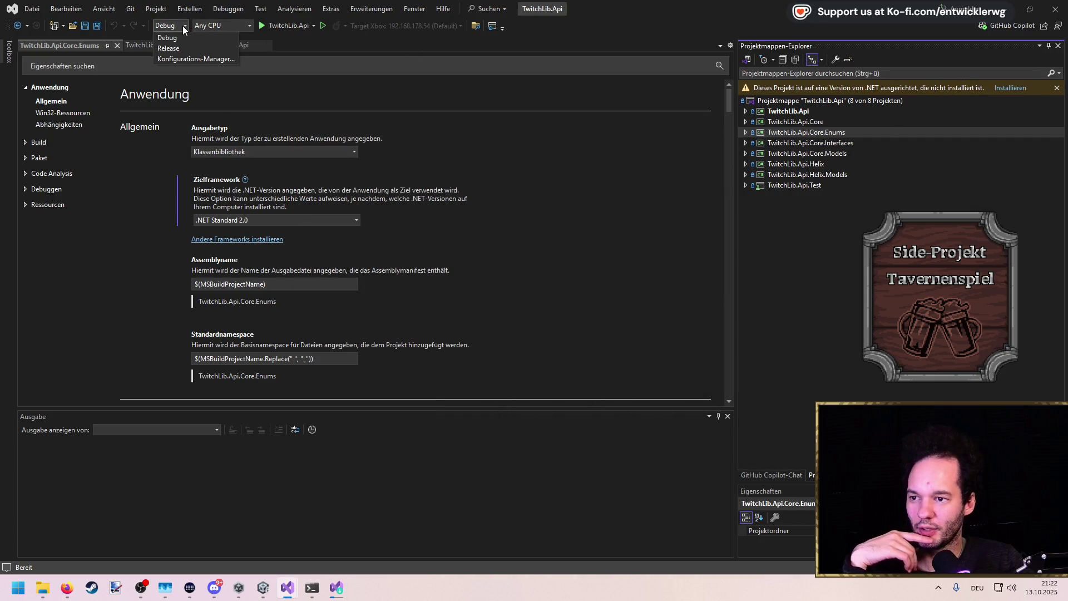
Build all 8 TwitchLib.Api projects in Release configuration, then return to Unity
left_click(167, 48)
right_click(787, 100)
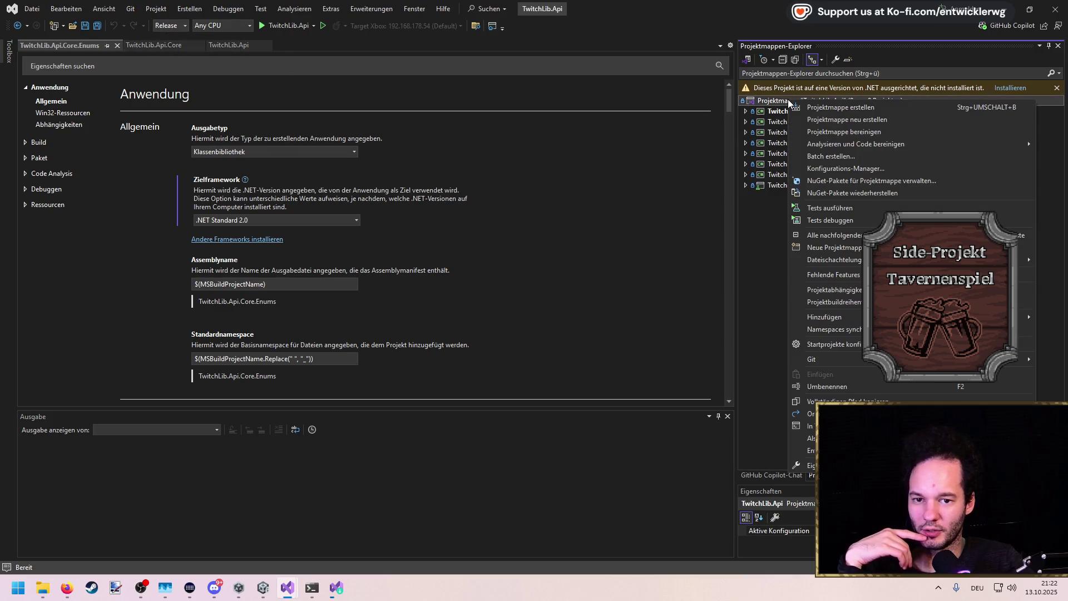
left_click(806, 109)
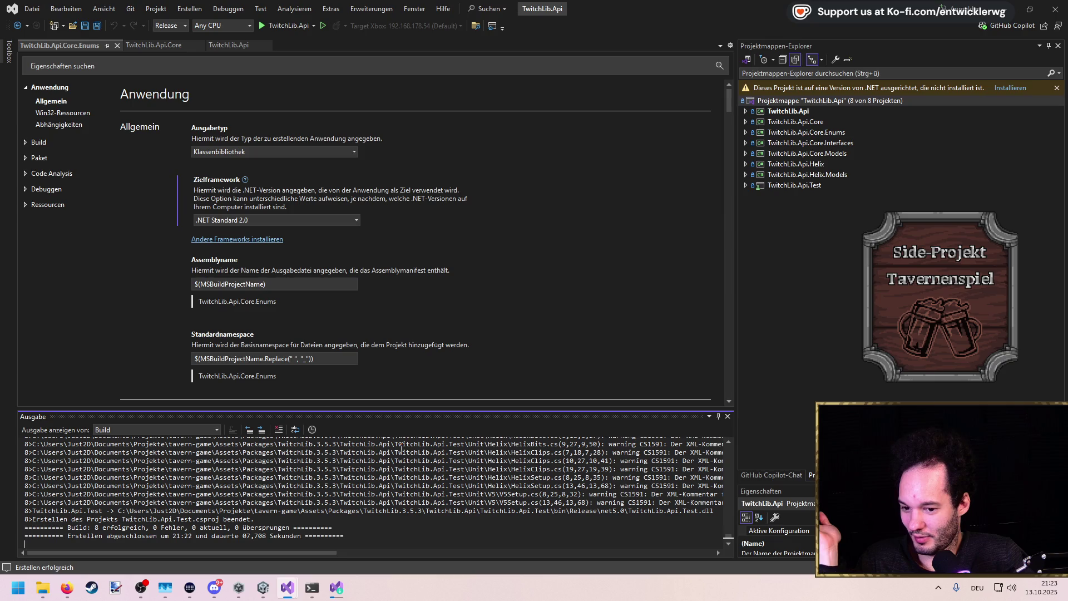
left_click(1010, 88)
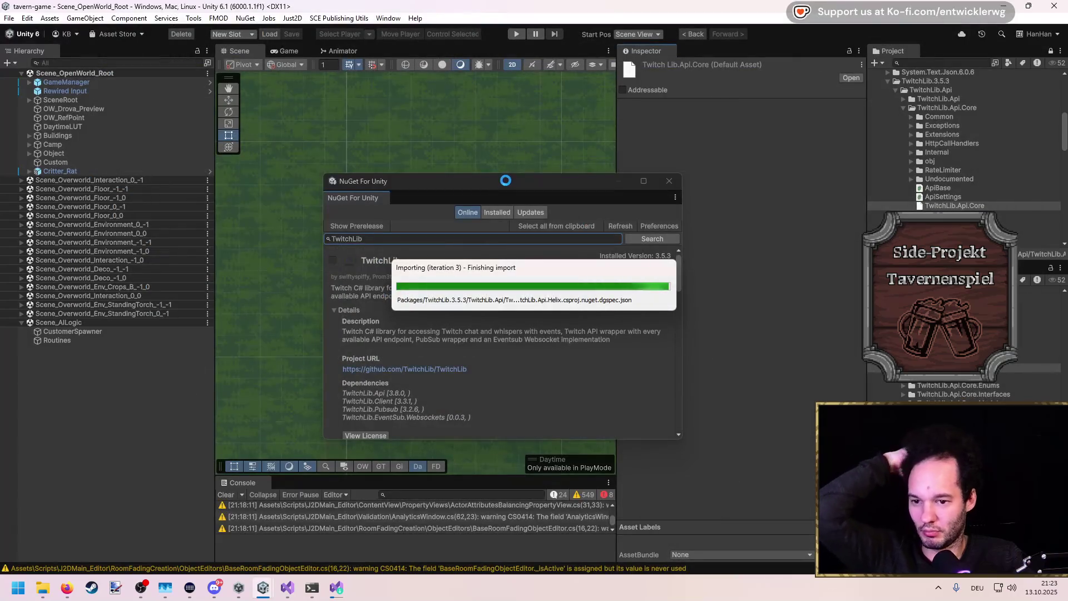
Read the TwitchController.cs type-not-found error in the Console, then bring the Visual Studio Installer forward
mouse_move(311, 584)
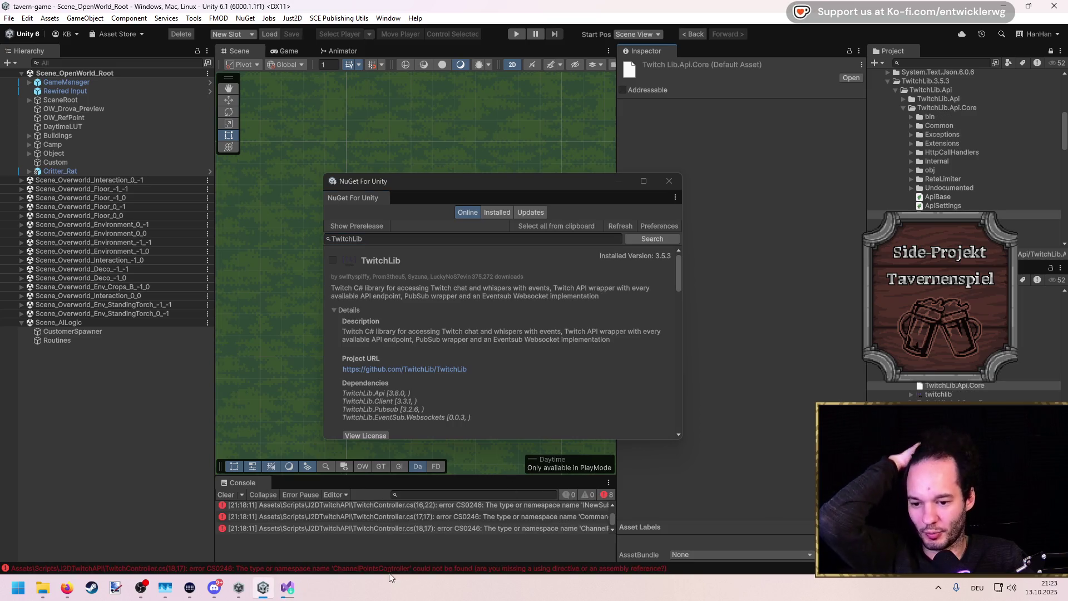
left_click(422, 520)
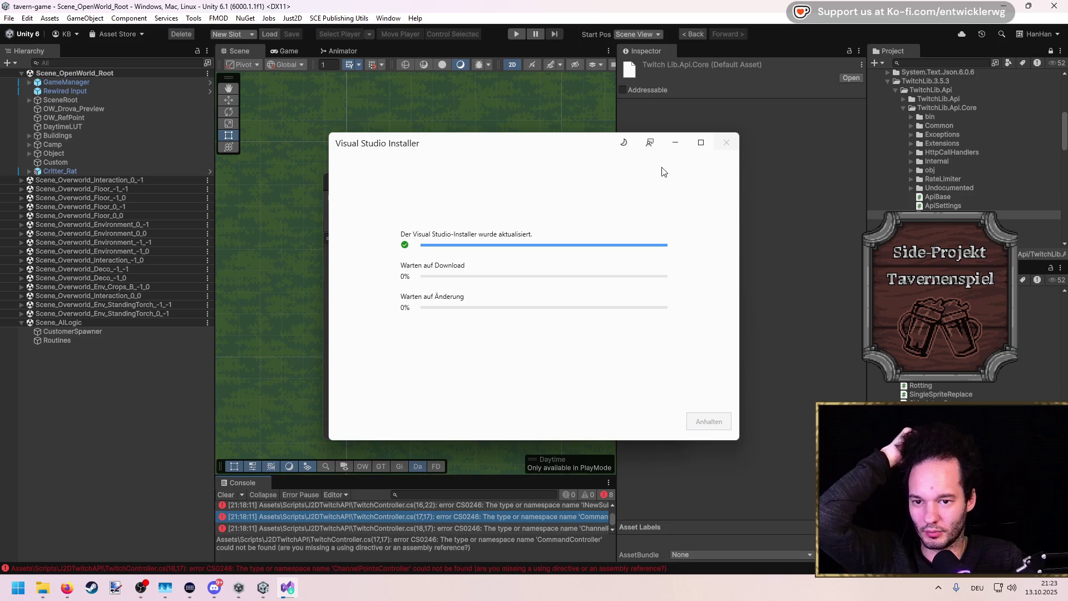
mouse_move(532, 141)
left_mouse_down()
mouse_move(487, 142)
mouse_move(516, 139)
left_mouse_up()
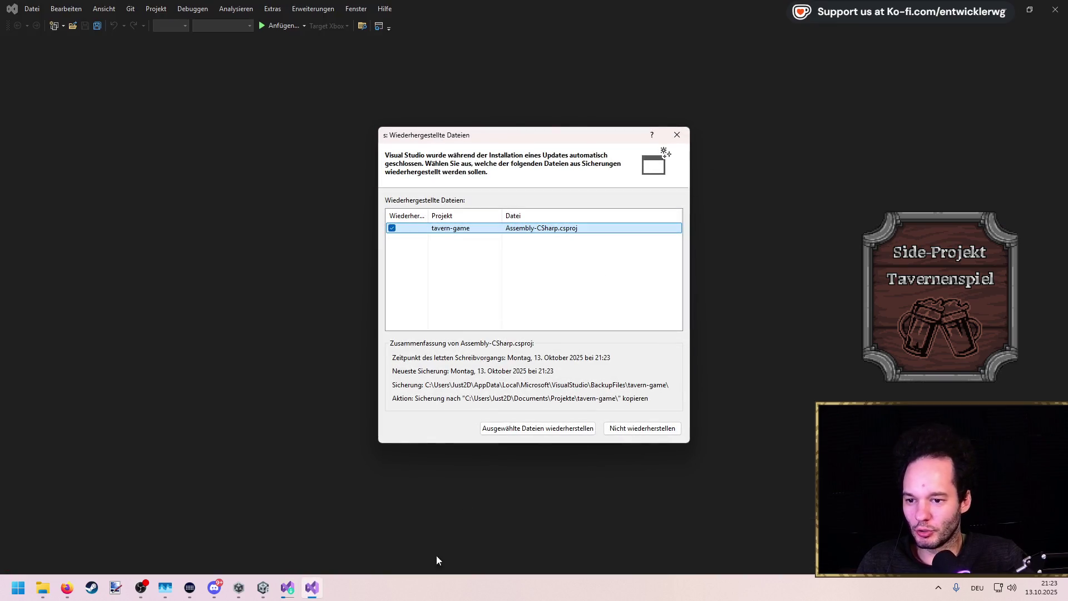
left_click(294, 585)
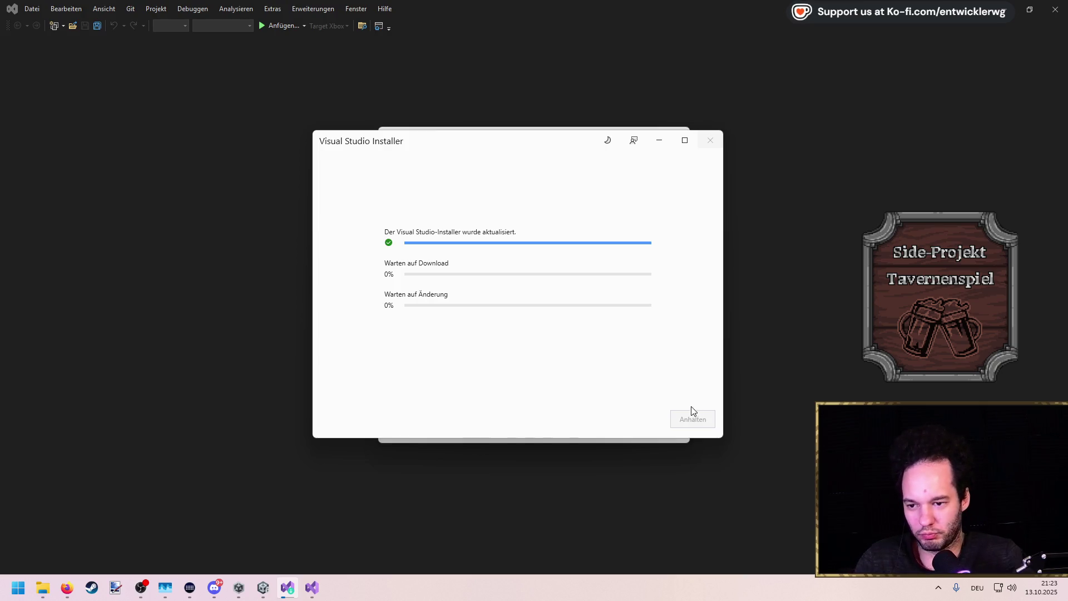
Halt the .NET 5.0 runtime download at 58% and acknowledge the incomplete-setup error
left_click_drag(485, 152, 492, 153)
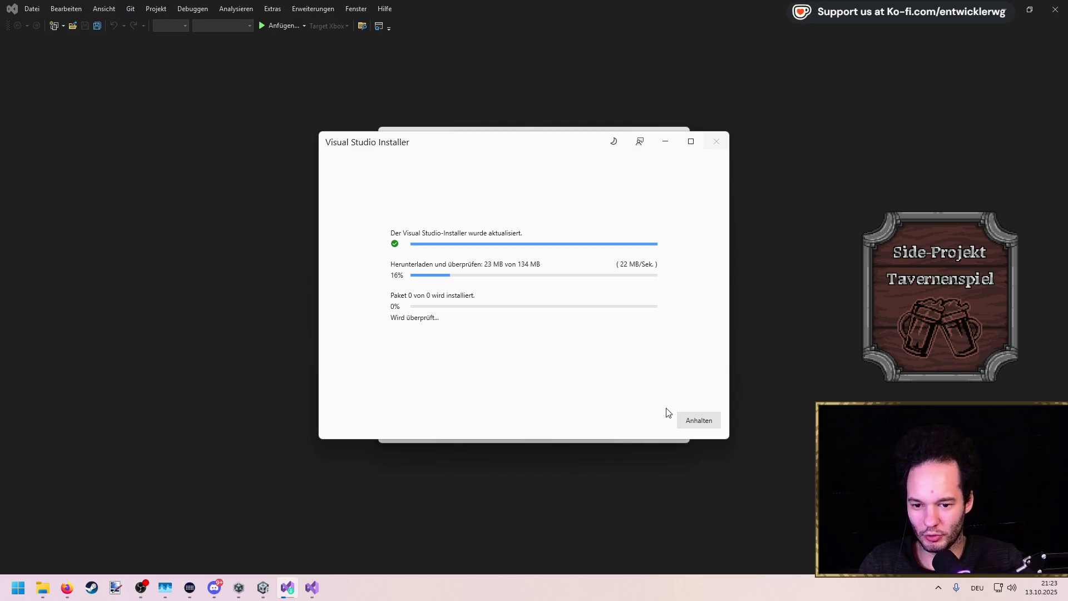
left_click(695, 421)
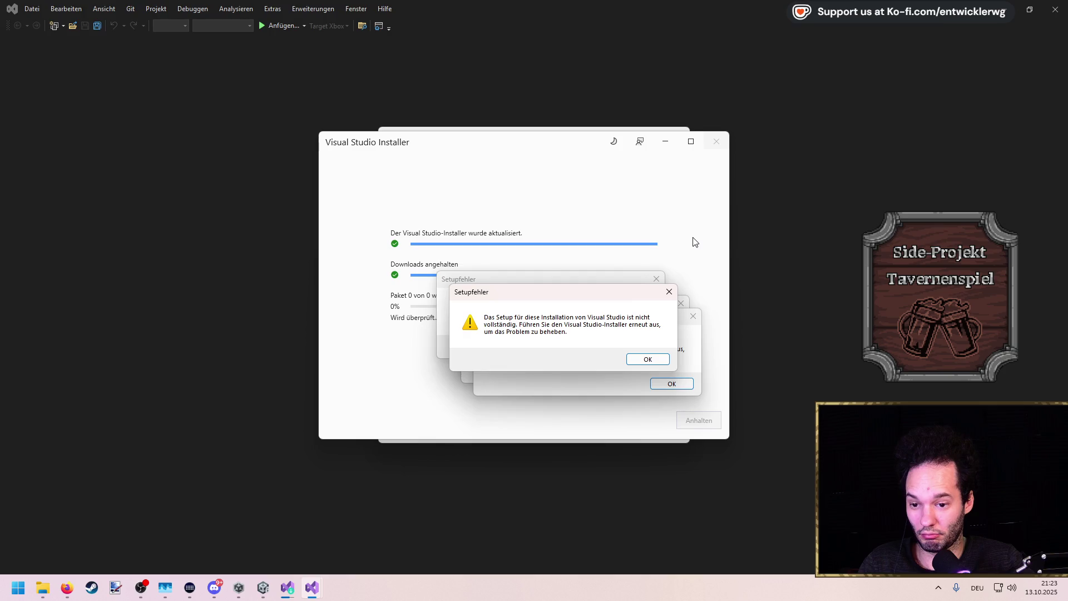
left_click(648, 360)
Dismiss every Setupfehler and the cancelled installer, decline restoring Assembly-CSharp.csproj, and return to Unity
left_click(635, 346)
left_click(671, 383)
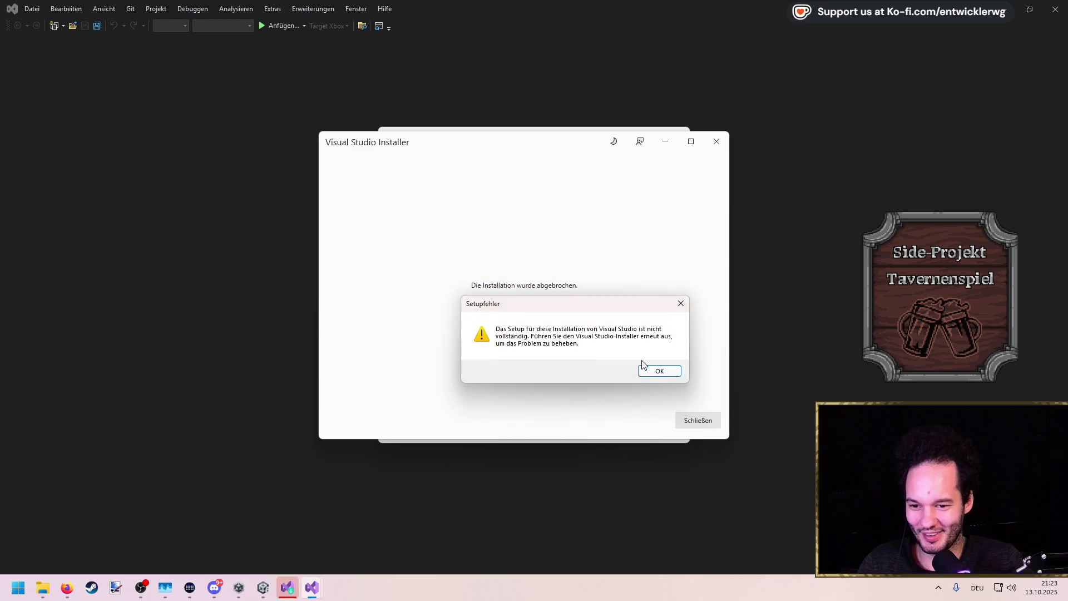
left_click(651, 369)
left_click(698, 422)
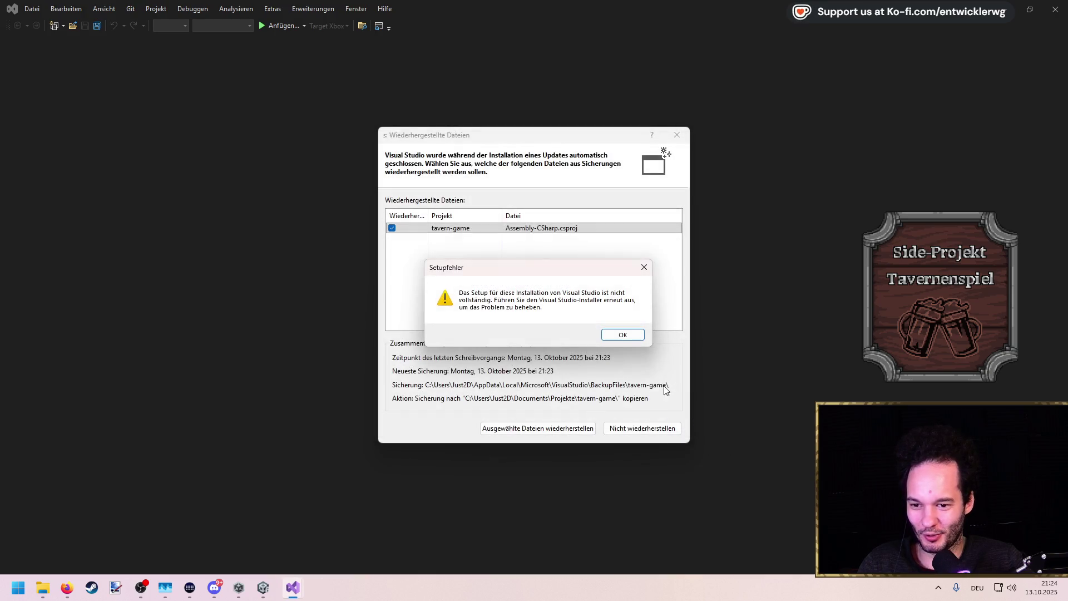
left_click(619, 335)
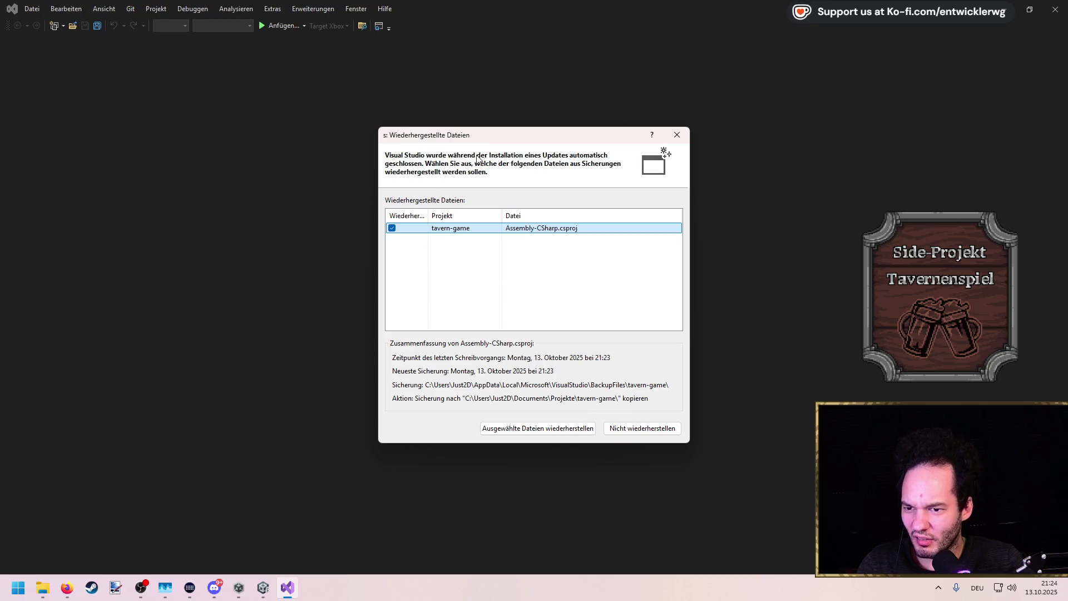
left_click(613, 431)
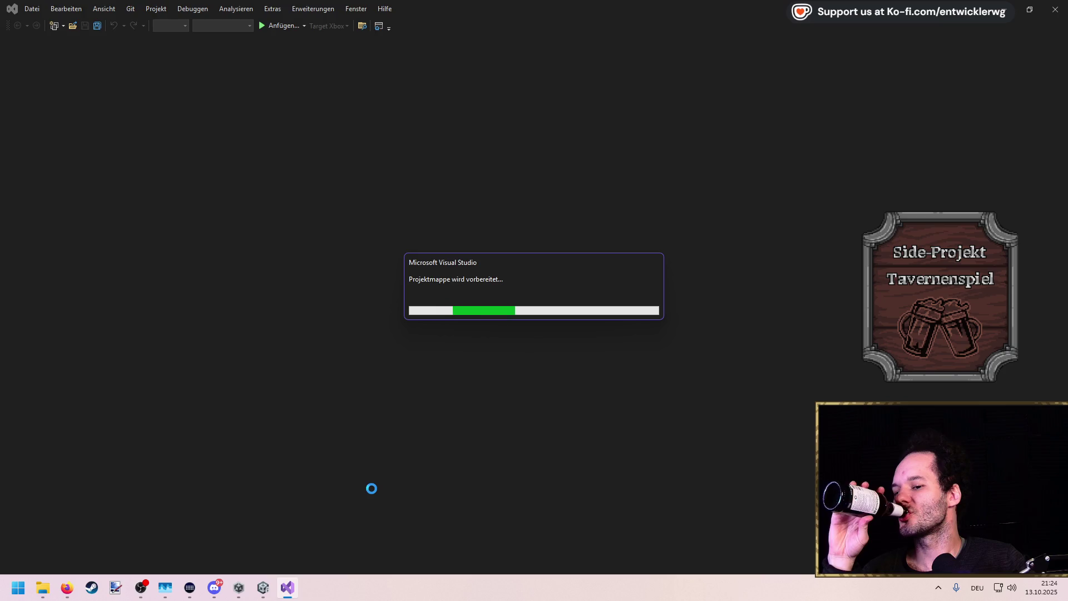
left_click(263, 587)
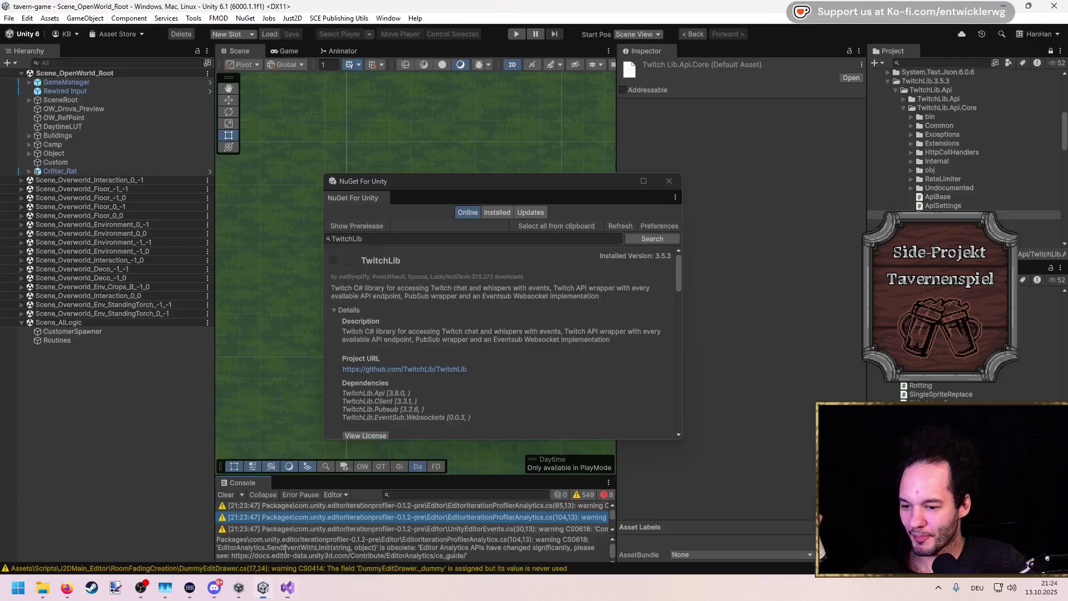
Close the NuGet For Unity window and clear the Console warnings, leaving only compile errors
left_click(664, 185)
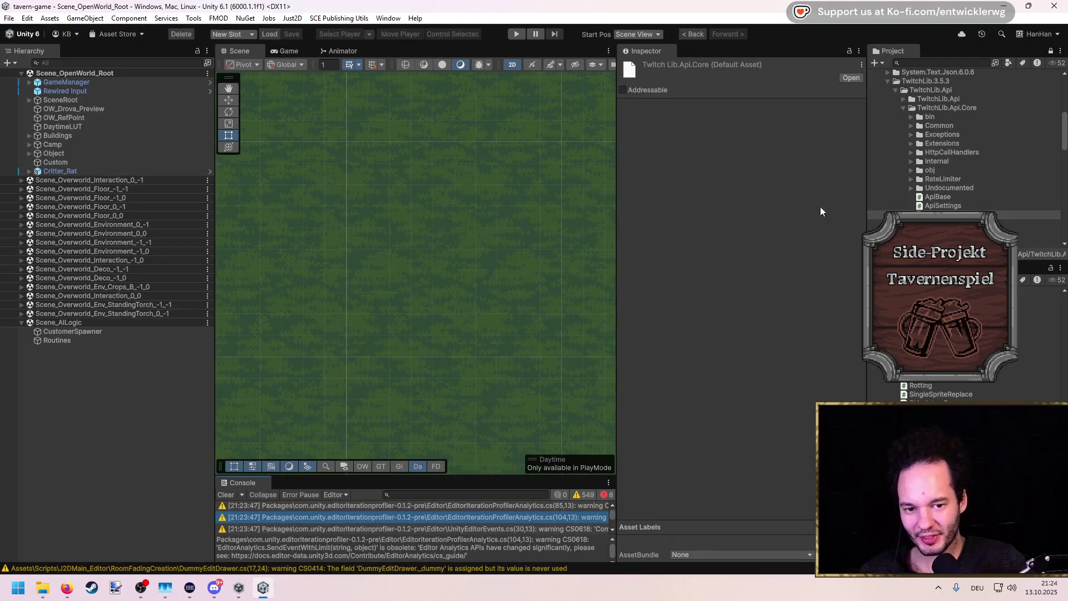
scroll(973, 195, "down", 5)
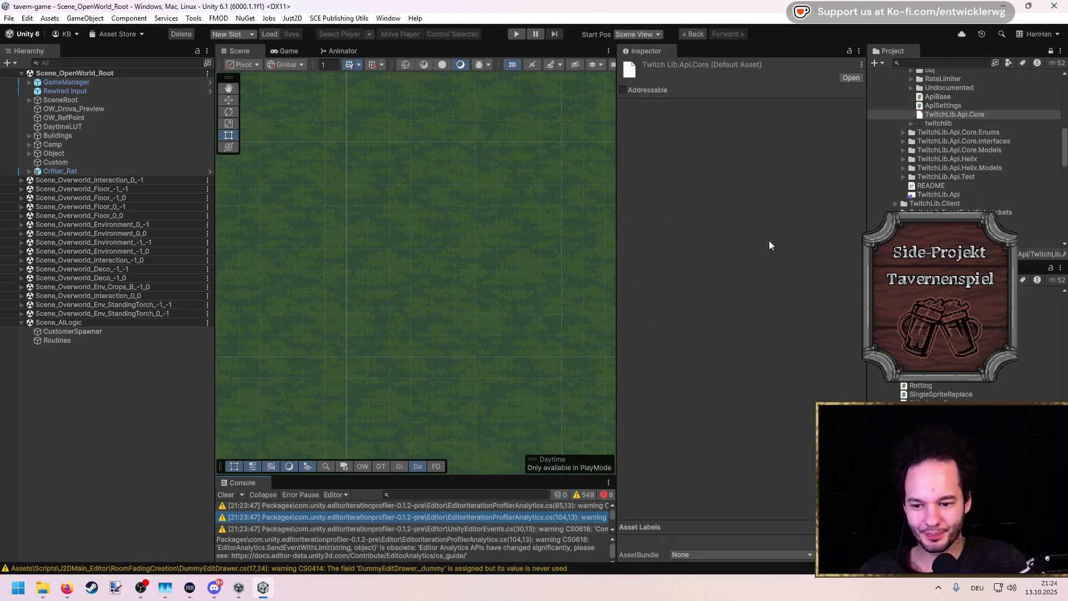
left_click(230, 492)
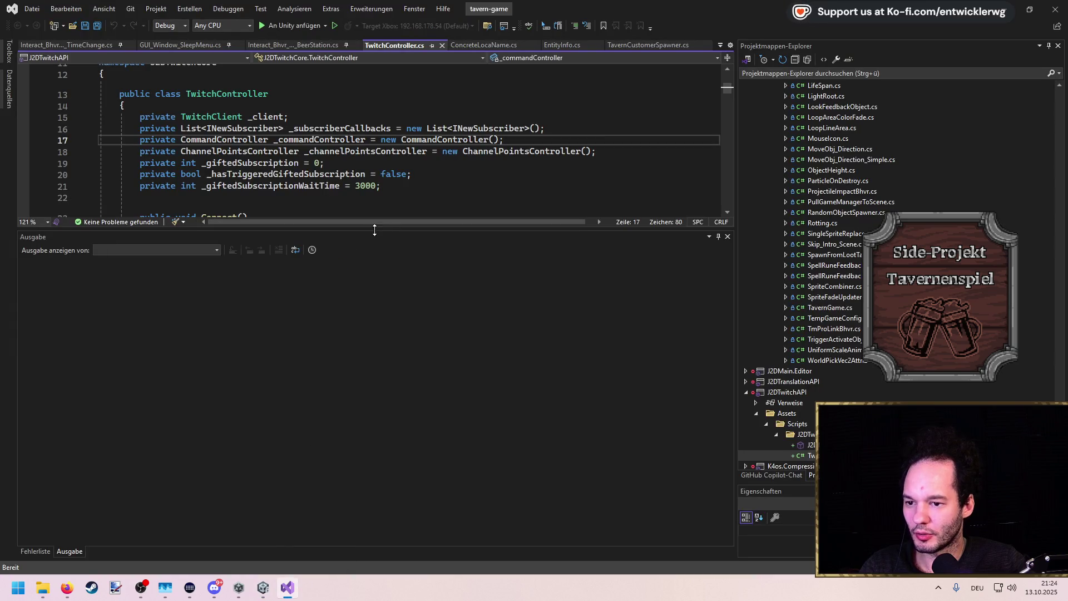
Add 'using System.Collections.Generic;' via the quick-fix for List and save TwitchController.cs
scroll(350, 253, "up", 4)
scroll(351, 253, "down", 1)
scroll(351, 253, "up", 1)
left_click(167, 136)
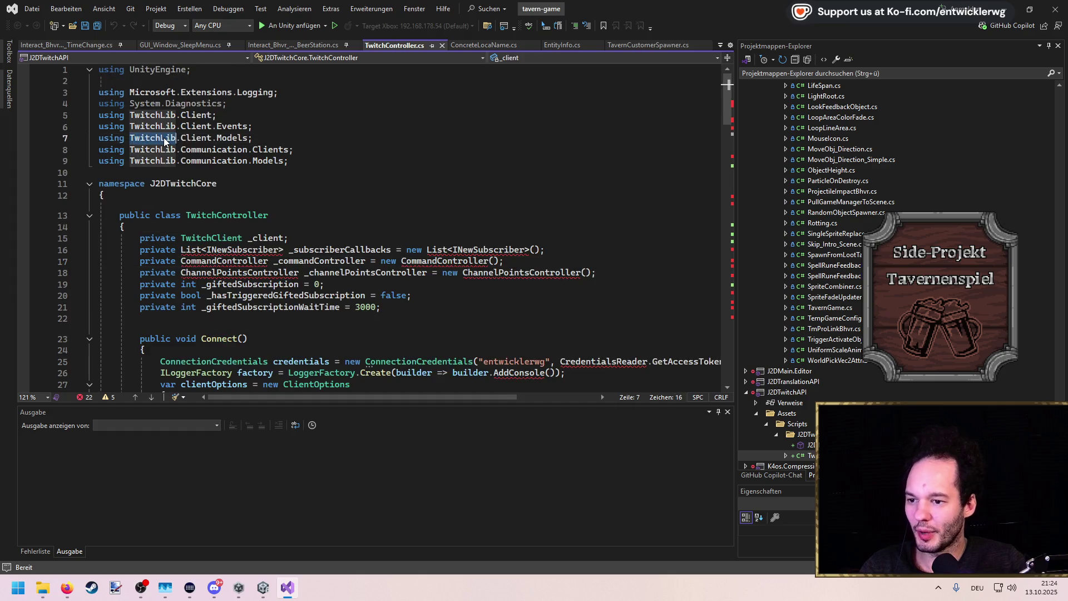
left_click(310, 213)
left_click(191, 249)
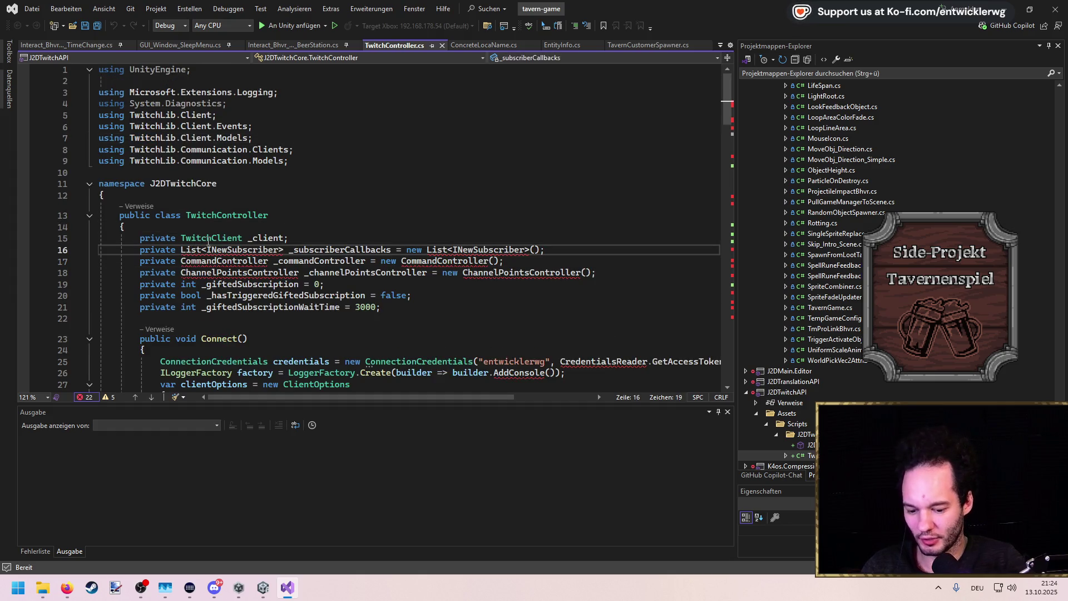
key("ctrl+period")
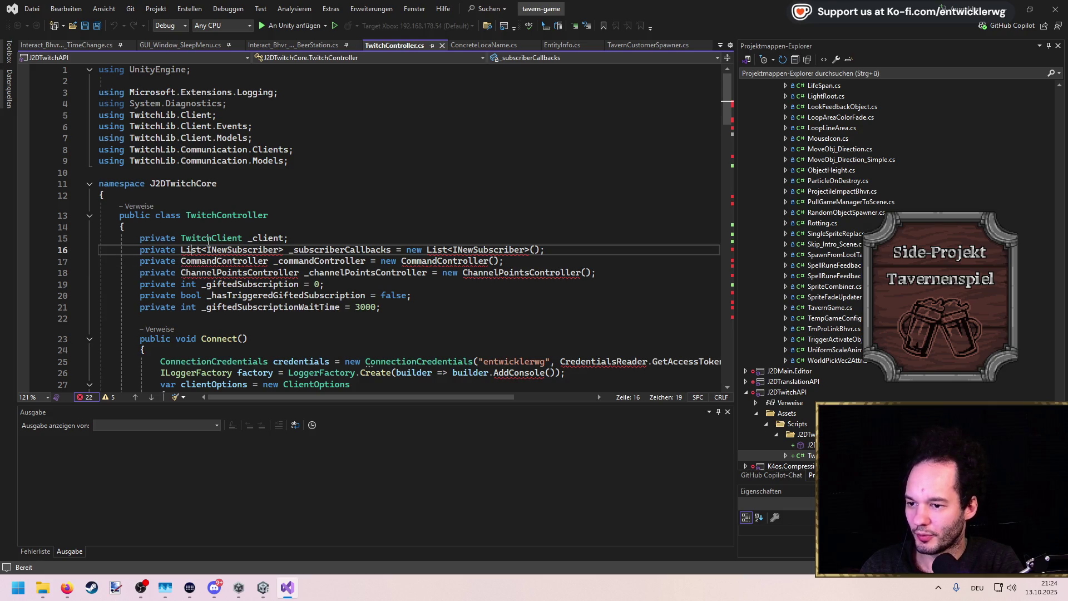
key("ctrl+period")
key("Return")
left_click(237, 234)
key("ctrl+s")
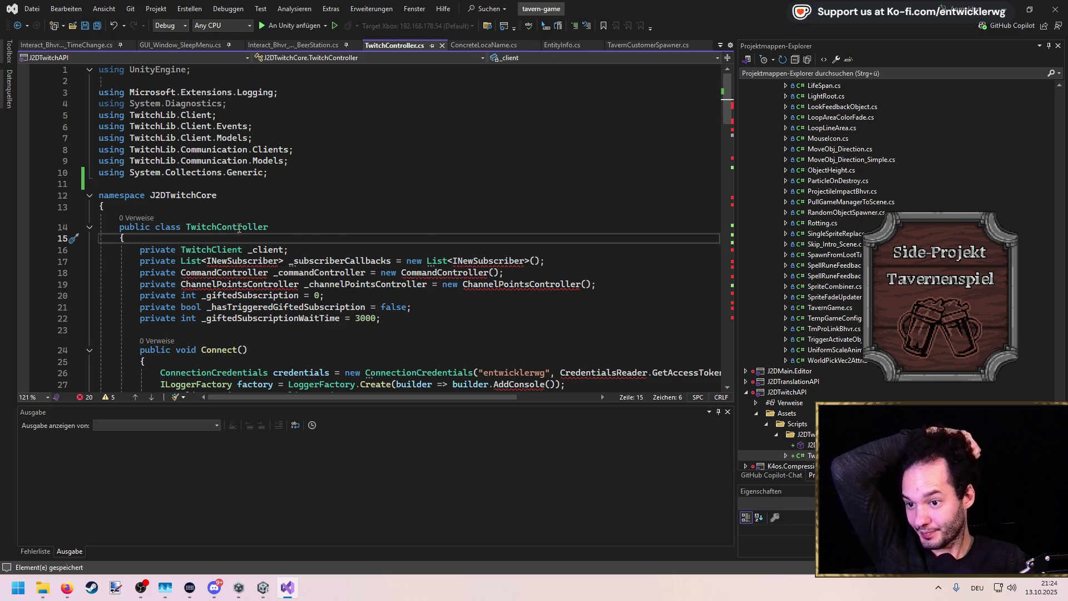
Delete the _subscriberCallbacks, CommandController and ChannelPointsController field lines, keeping only _client, and save
scroll(238, 229, "down", 1)
mouse_move(457, 252)
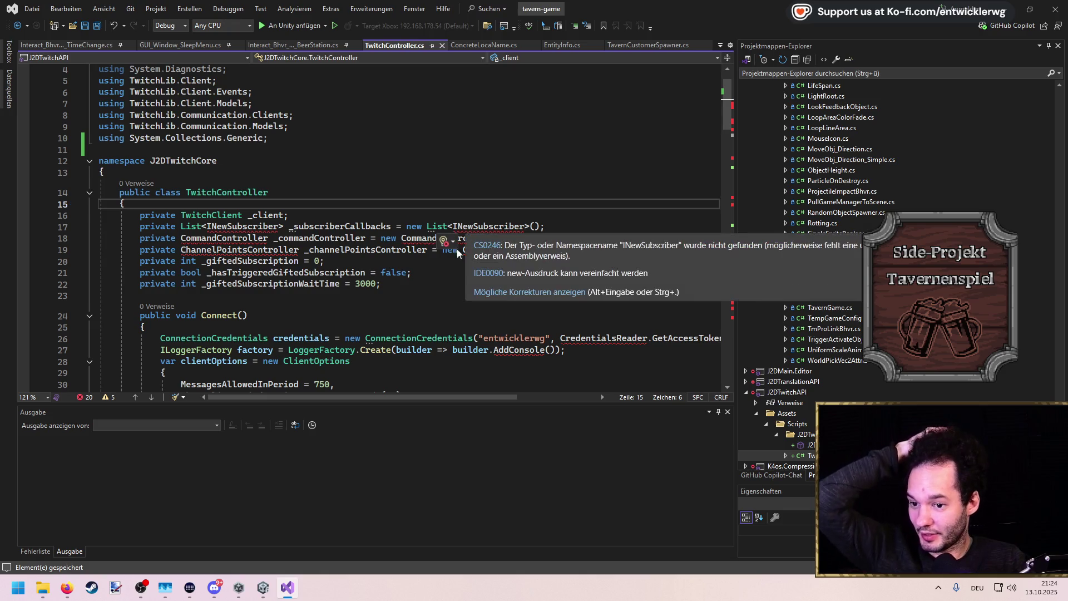
mouse_move(556, 226)
left_mouse_down()
mouse_move(139, 215)
mouse_move(557, 216)
mouse_move(43, 232)
left_mouse_up()
key("Delete")
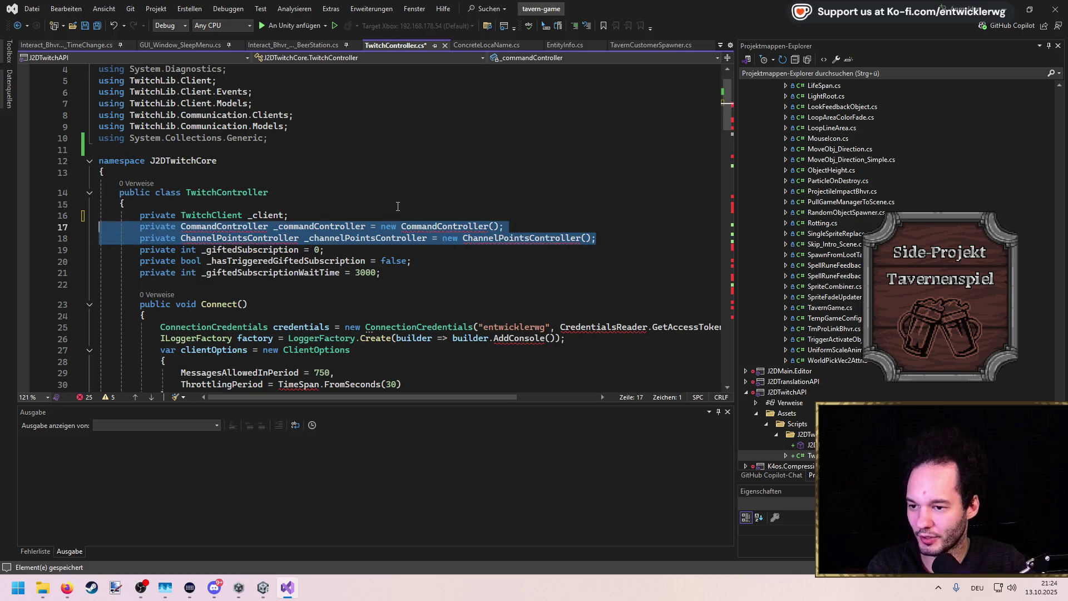
key("Delete")
key("BackSpace")
left_click_drag(389, 250, 240, 238)
key("Delete")
scroll(500, 250, "down", 2)
left_click(531, 254)
key("ctrl+s")
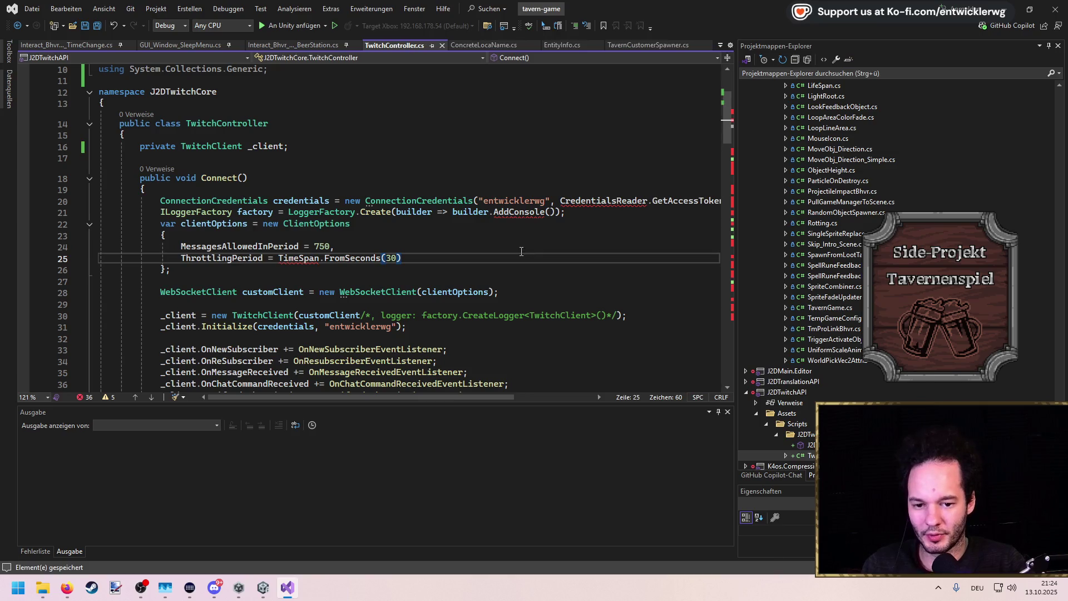
Bring up the context actions for the J2DTwitchAPI folder in Solution Explorer
scroll(804, 323, "down", 4)
left_click(810, 312)
right_click(811, 313)
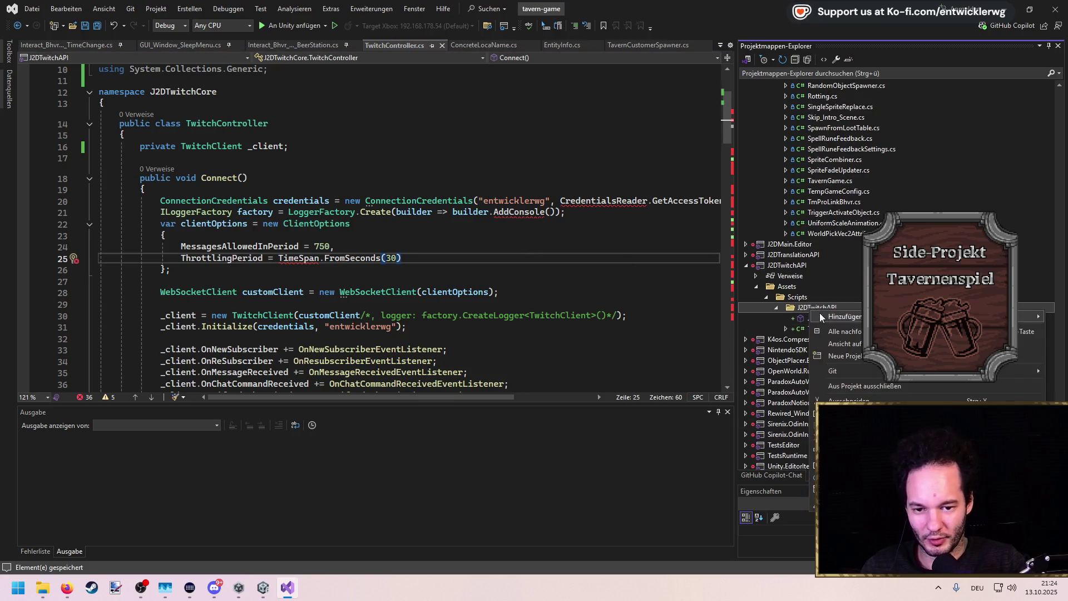
Generate the missing CredentialsReader from line 20 as a class in its own new file
left_click(602, 201)
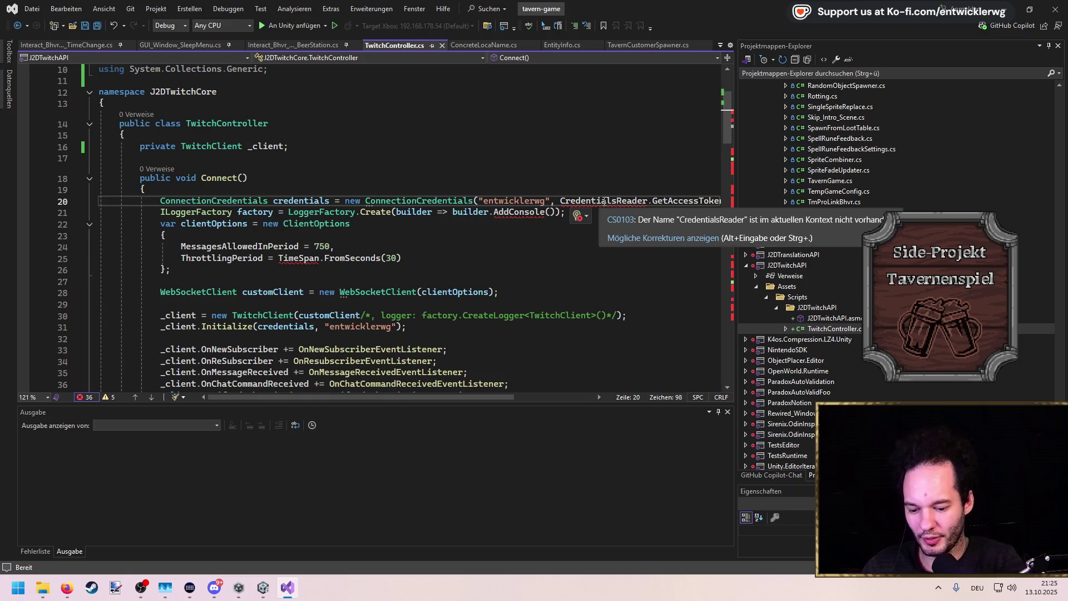
key("ctrl+period")
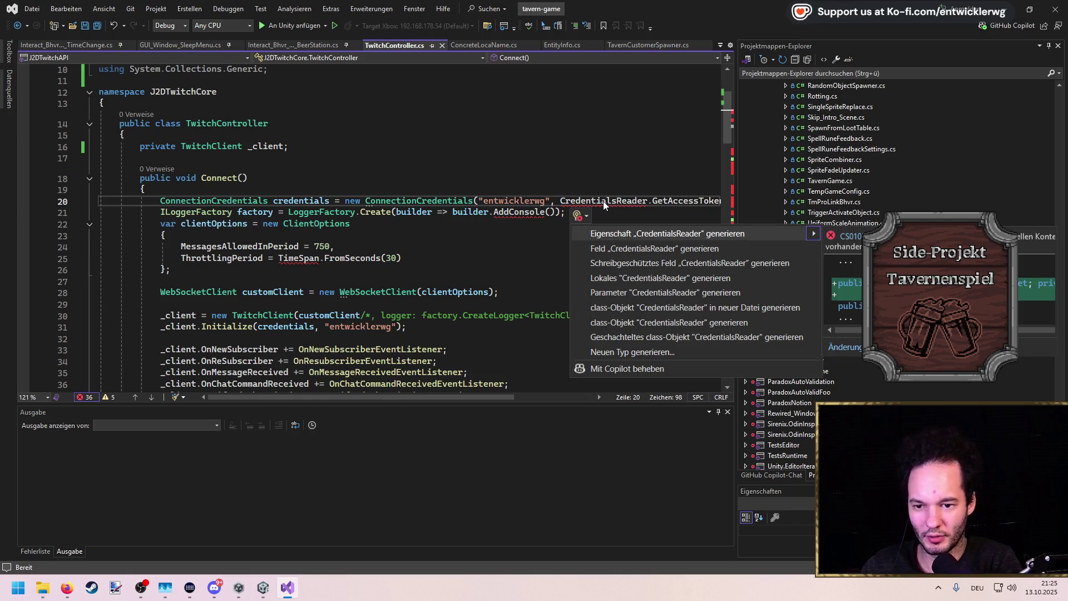
key("Down")
key("Down")
key("Down")
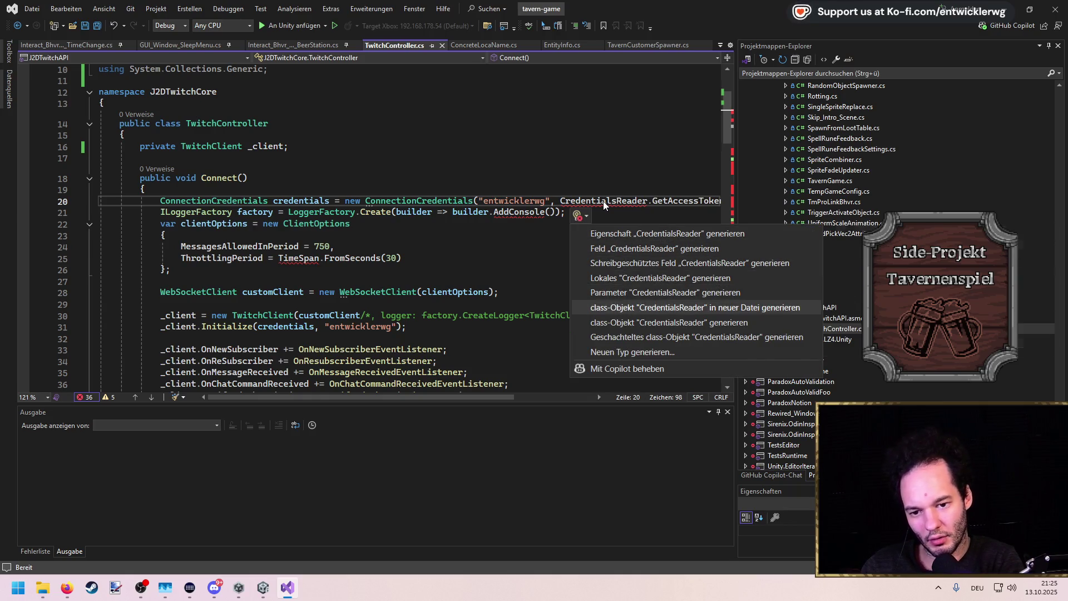
key("Escape")
key("ctrl+period")
key("Return")
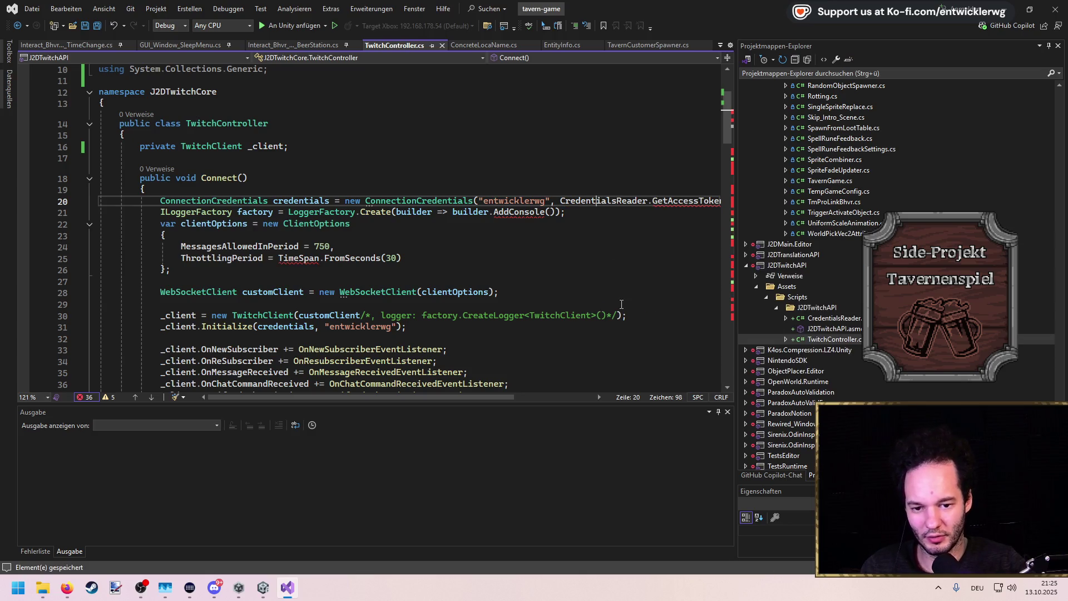
Open J2DTwitchCore.sln in Visual Studio 2022 from Start search and dismiss the setup error
mouse_move(295, 589)
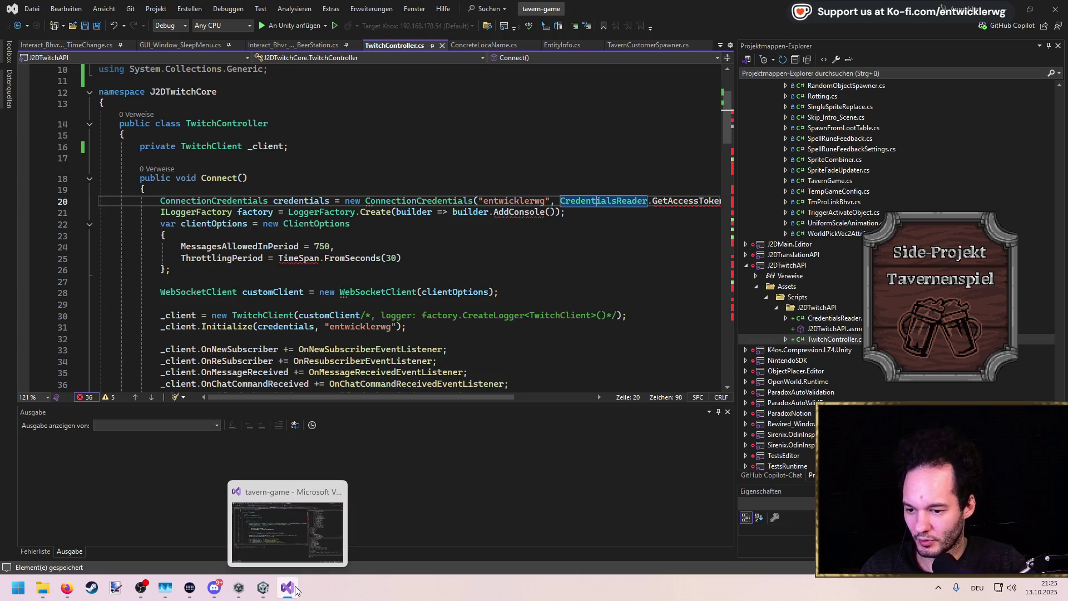
key("super")
type("visual Studio 2022")
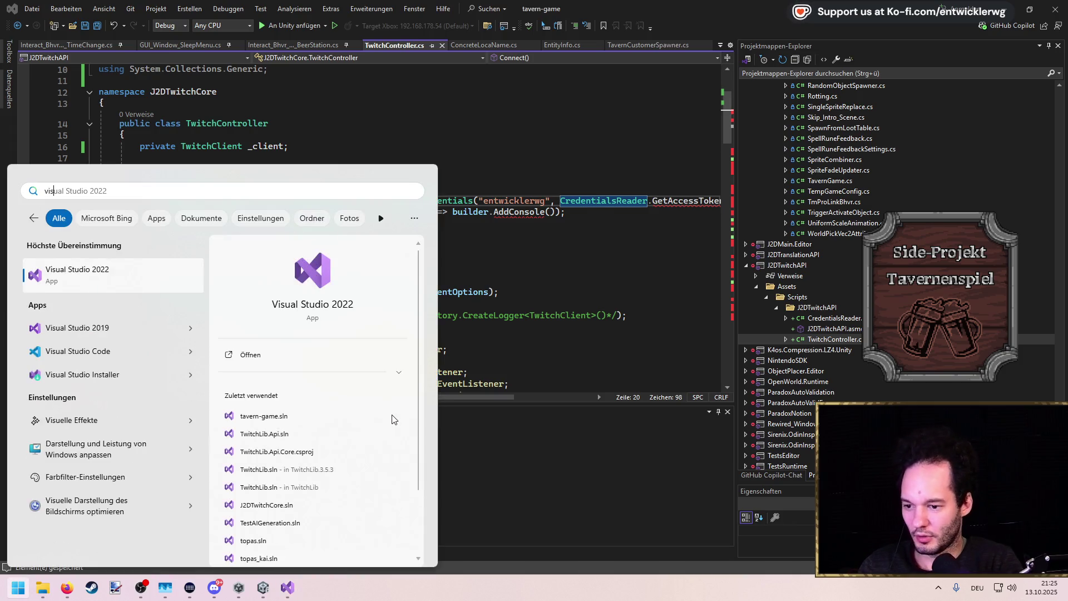
key("Tab")
key("Down")
key("Down")
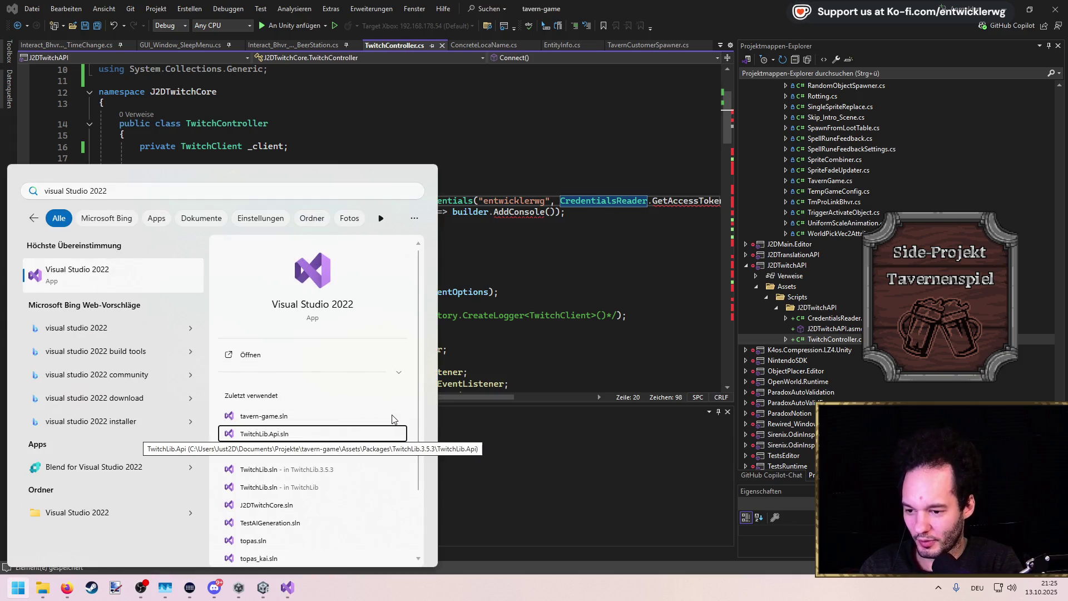
key("Down")
key("Down")
key("Down")
key("Return")
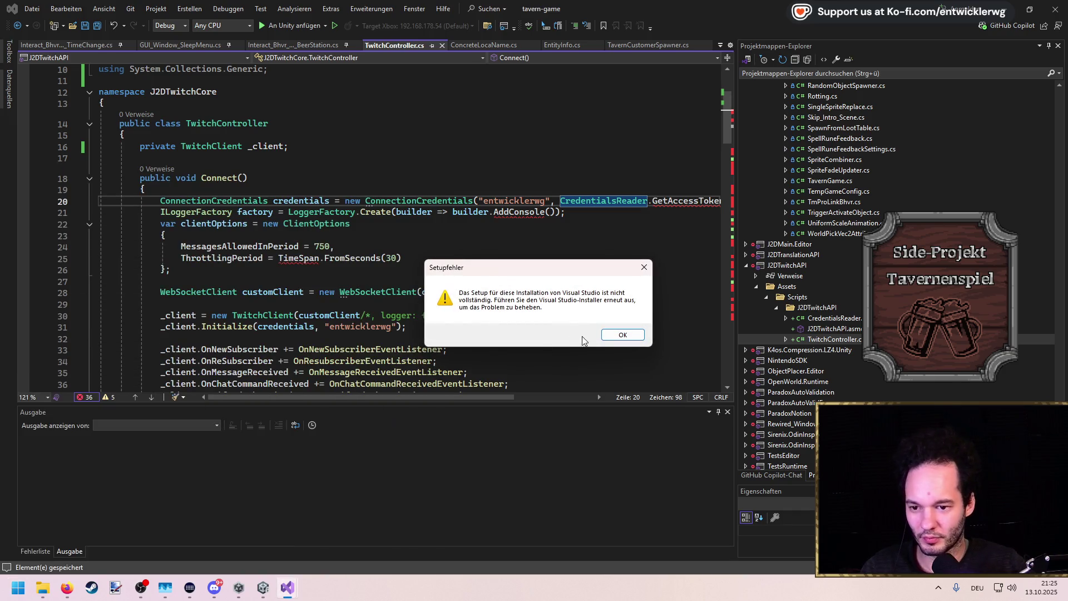
left_click(618, 338)
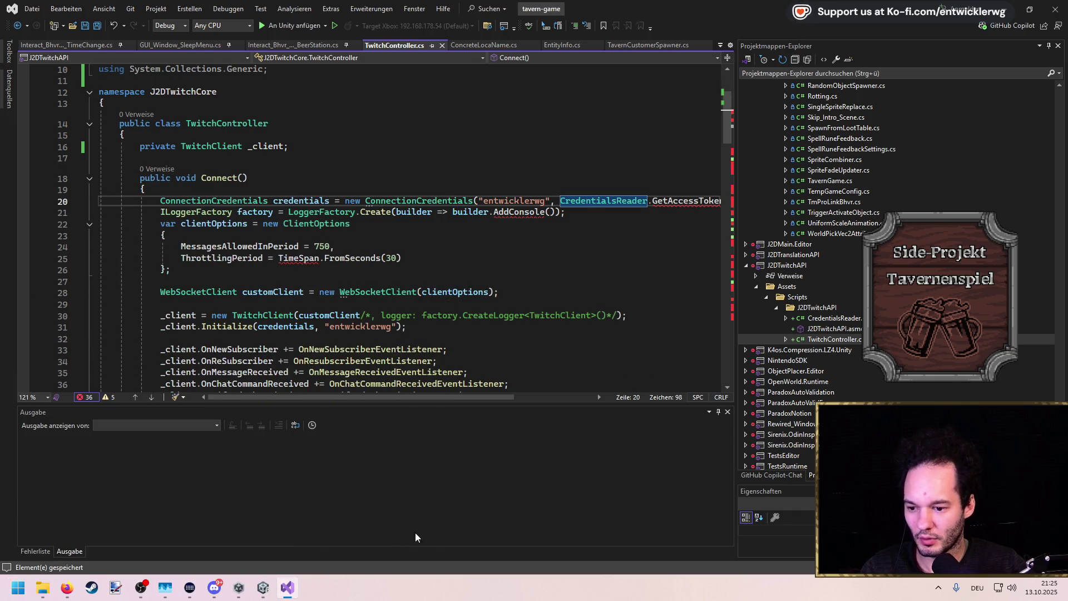
Reopen J2DTwitchCore.sln from the recent solutions in Start search
key("super")
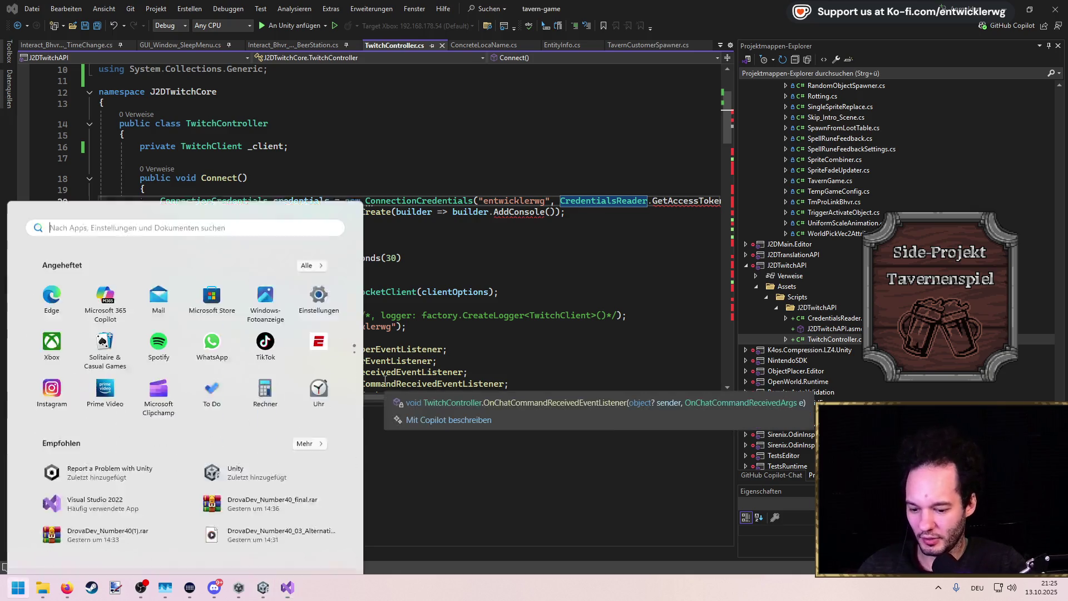
type("vi")
key("Down")
key("Down")
key("Down")
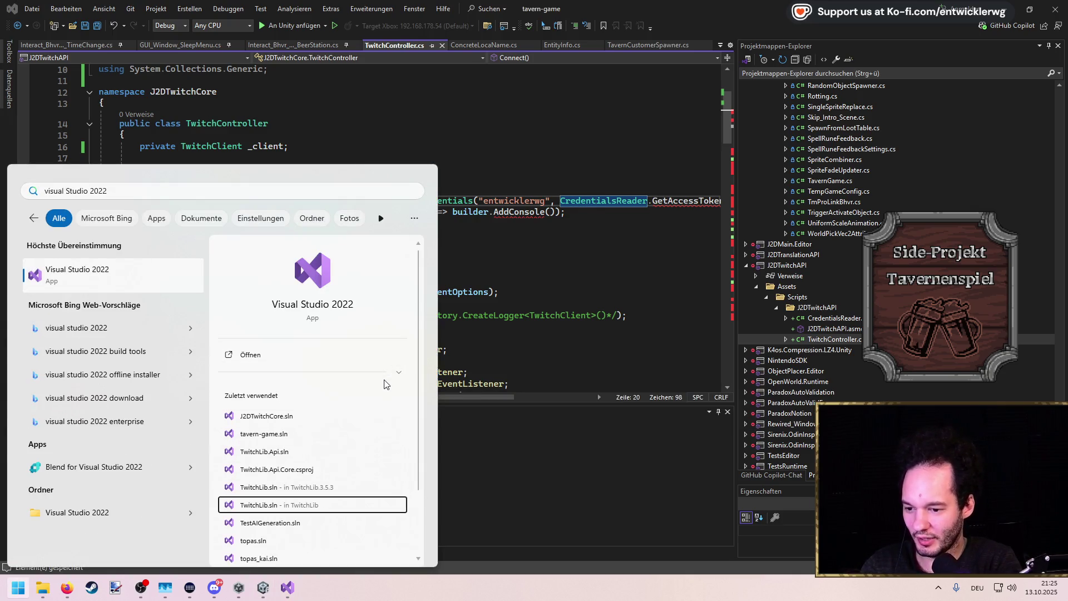
key("Up")
key("Up")
key("Up")
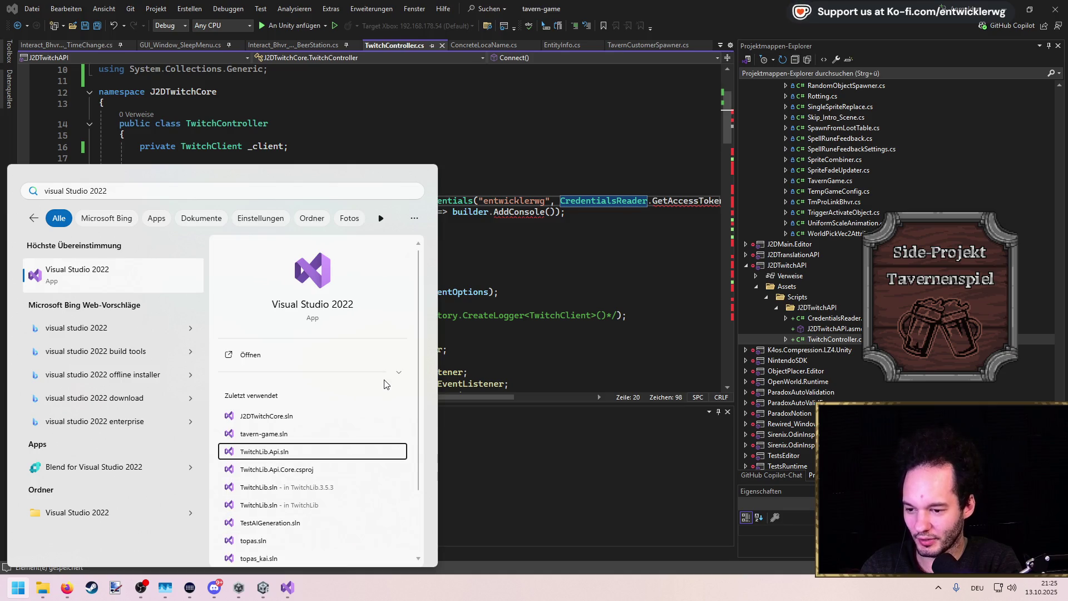
key("Down")
key("Down")
key("Down")
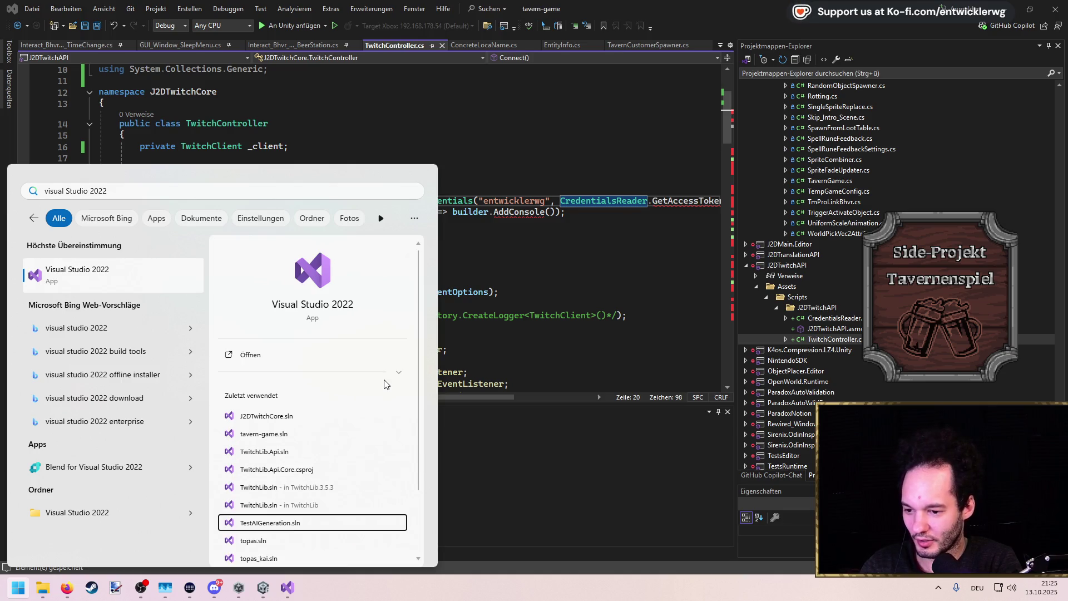
key("Up")
key("Up")
key("Up")
key("Up")
key("Up")
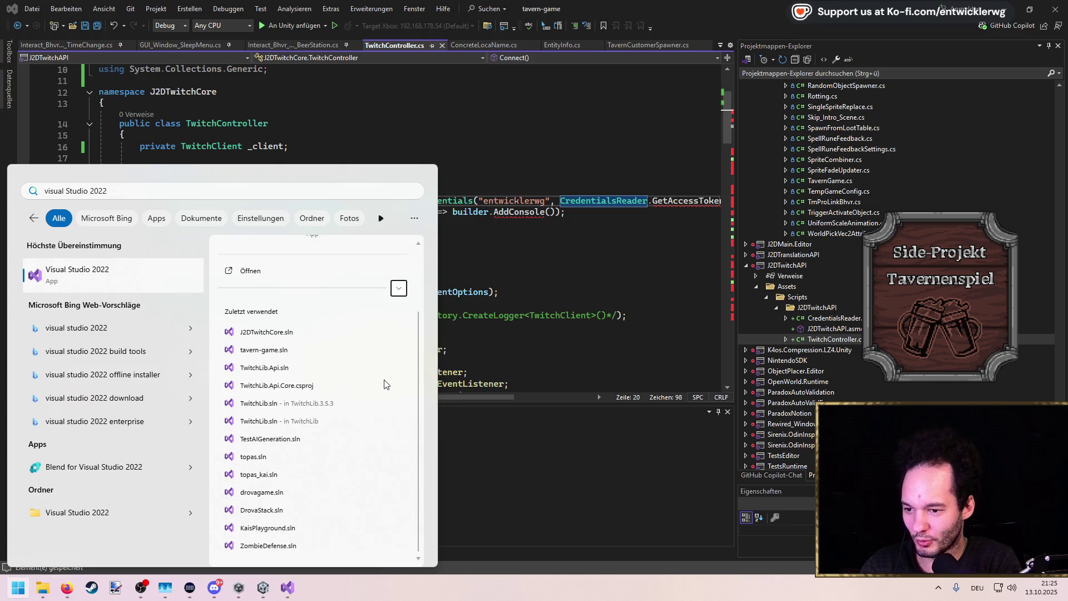
key("Return")
Search Start for 'install' to find Visual Studio Installer and dismiss the setup error
key("Return")
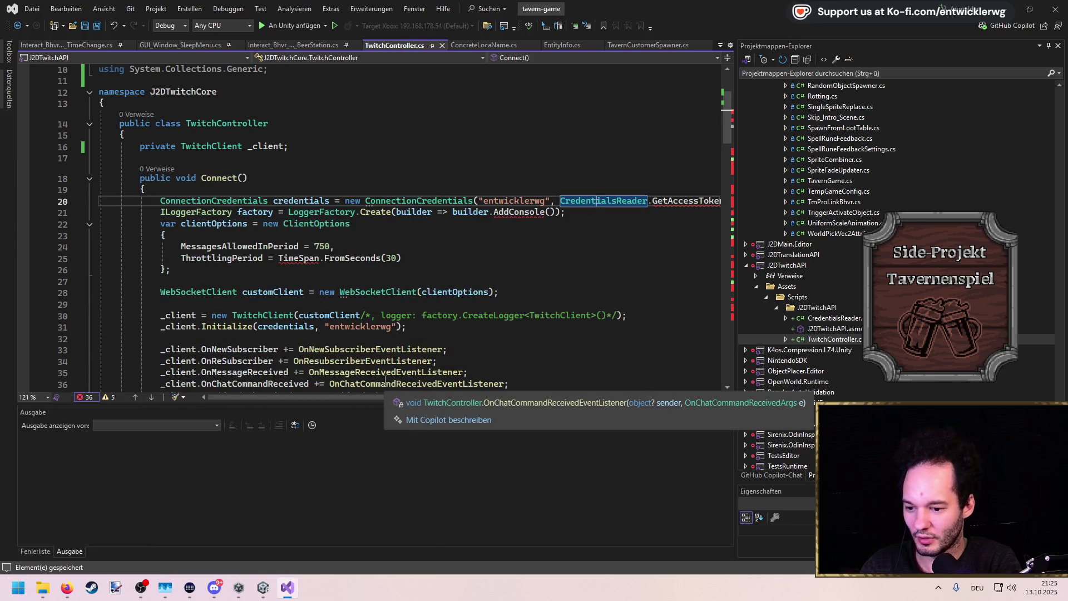
key("super")
type("install")
key("Return")
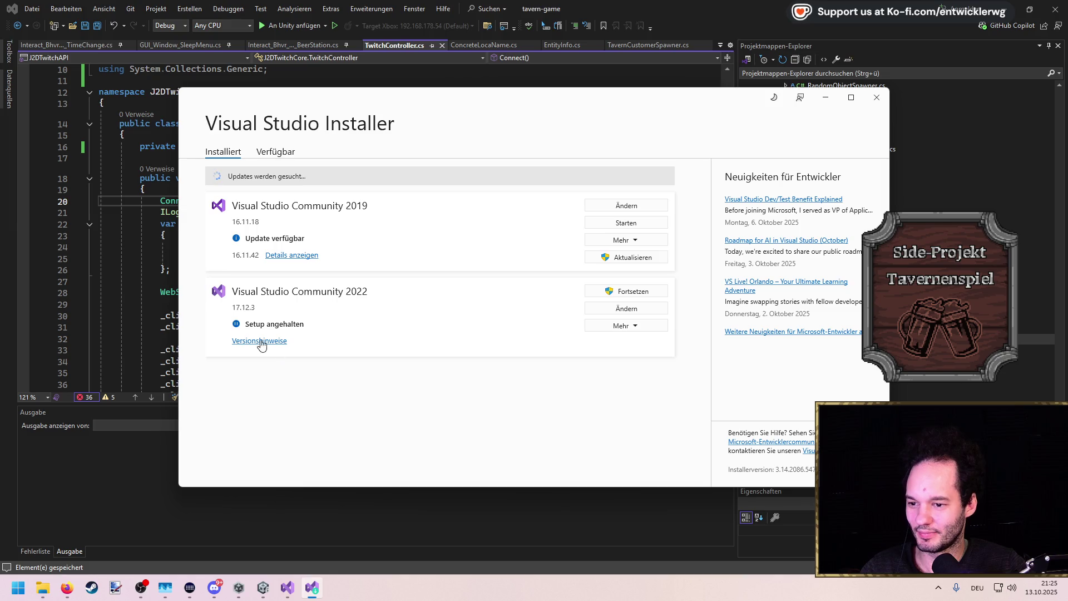
Resume the Community 2022 setup, close Visual Studio saving changes, and continue past 'Bevor wir loslegen'
left_click(598, 291)
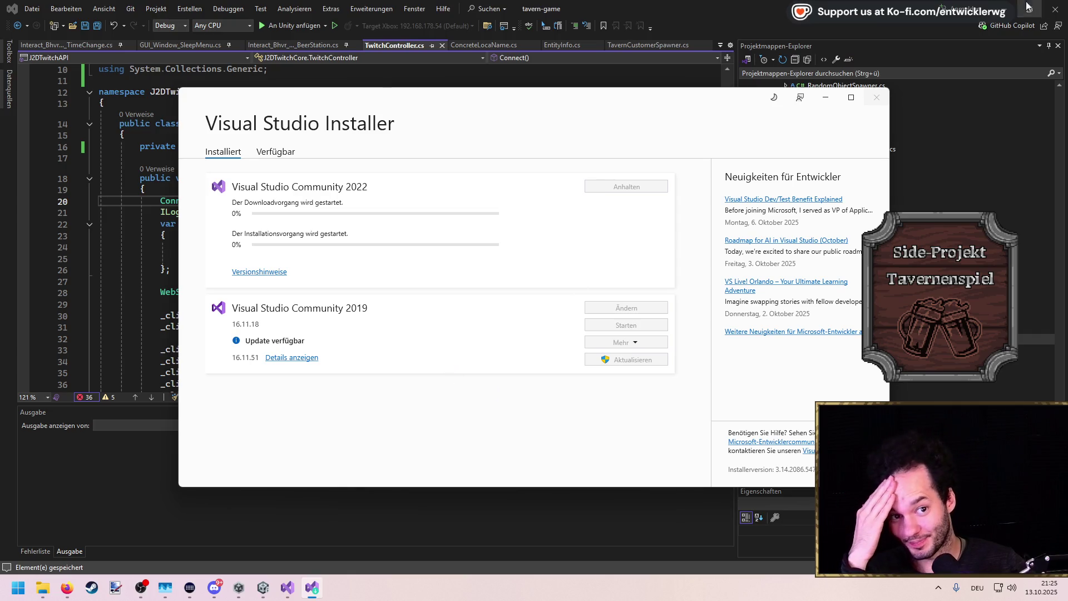
left_click(1055, 10)
left_click(505, 347)
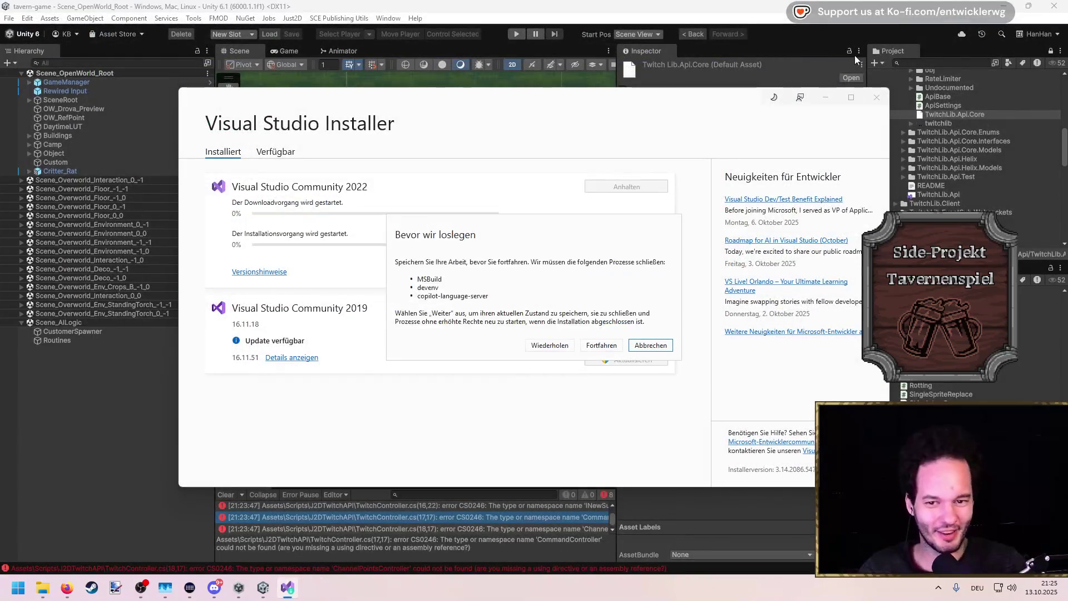
left_click(601, 345)
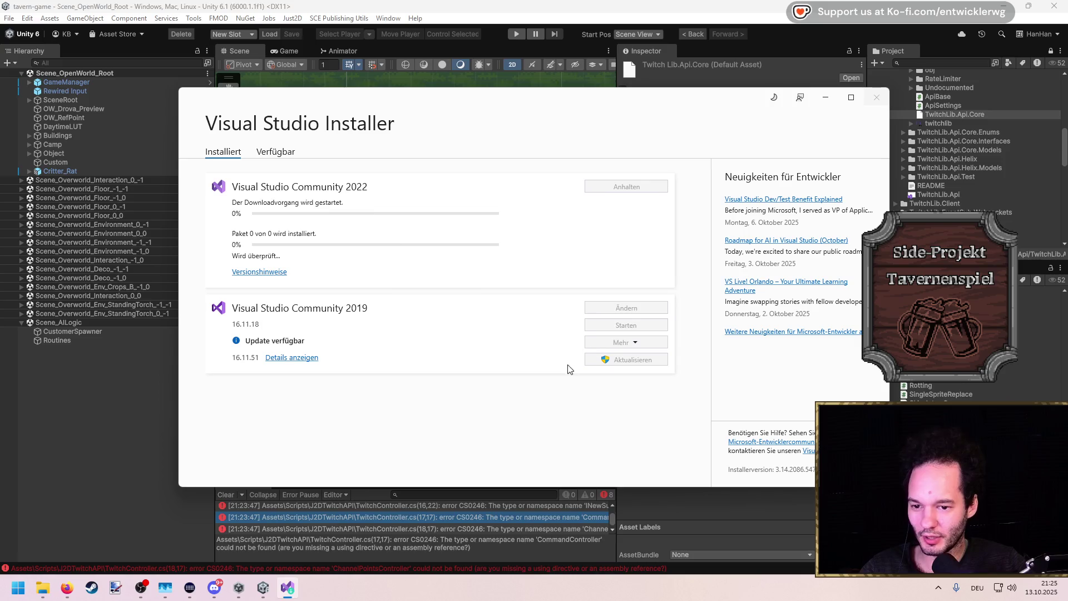
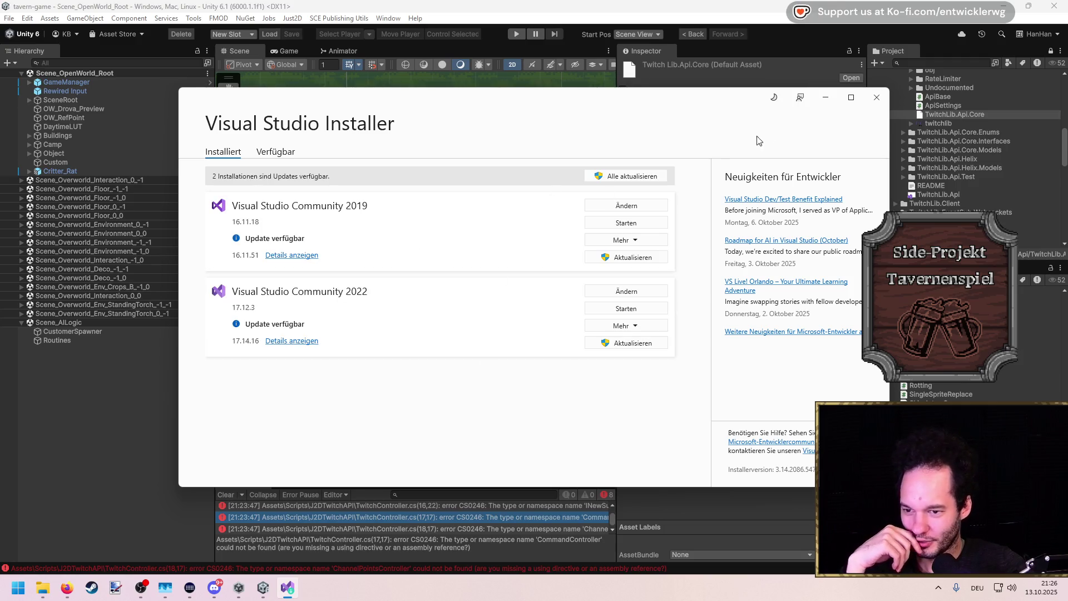
Close the Visual Studio Installer and launch Visual Studio 2022 from the Start search
left_click(876, 98)
key("super")
type("visual Studio 2022")
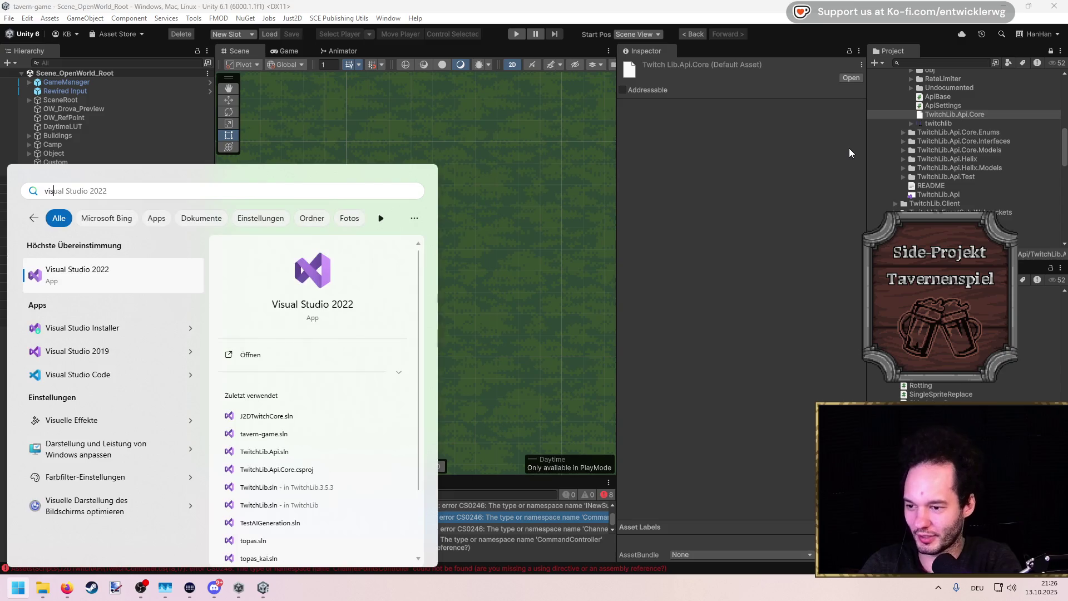
key("Return")
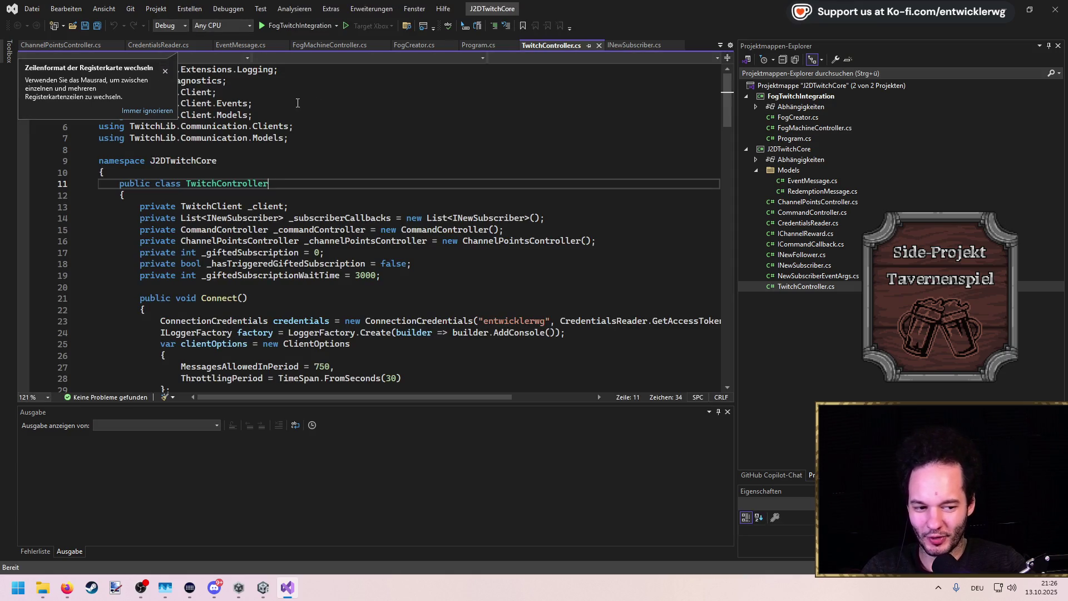
Build and run the FogTwitchIntegration project, then return to the Unity editor
left_click(262, 26)
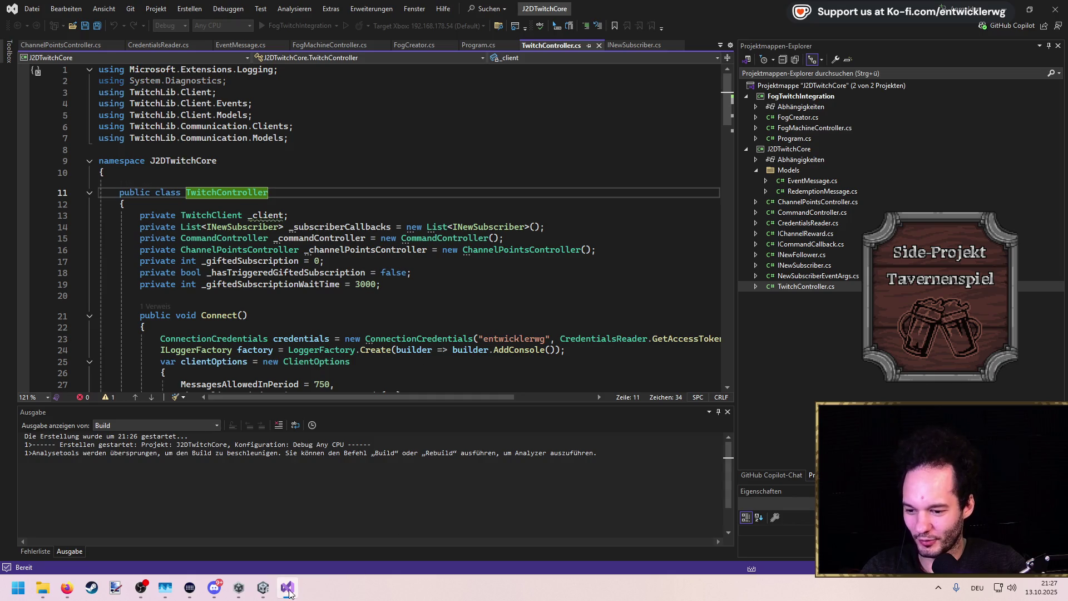
left_click(265, 588)
scroll(890, 214, "down", 5)
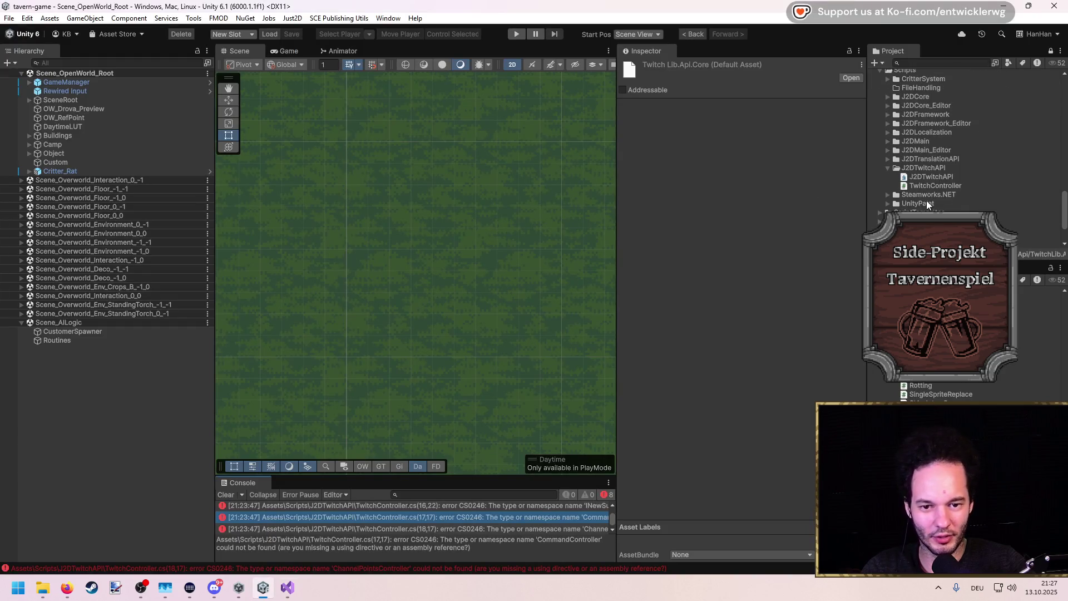
Open the TwitchController script from Scripts/J2DTwitchAPI in Visual Studio and move the debug console aside
left_click(937, 184)
double_click(942, 184)
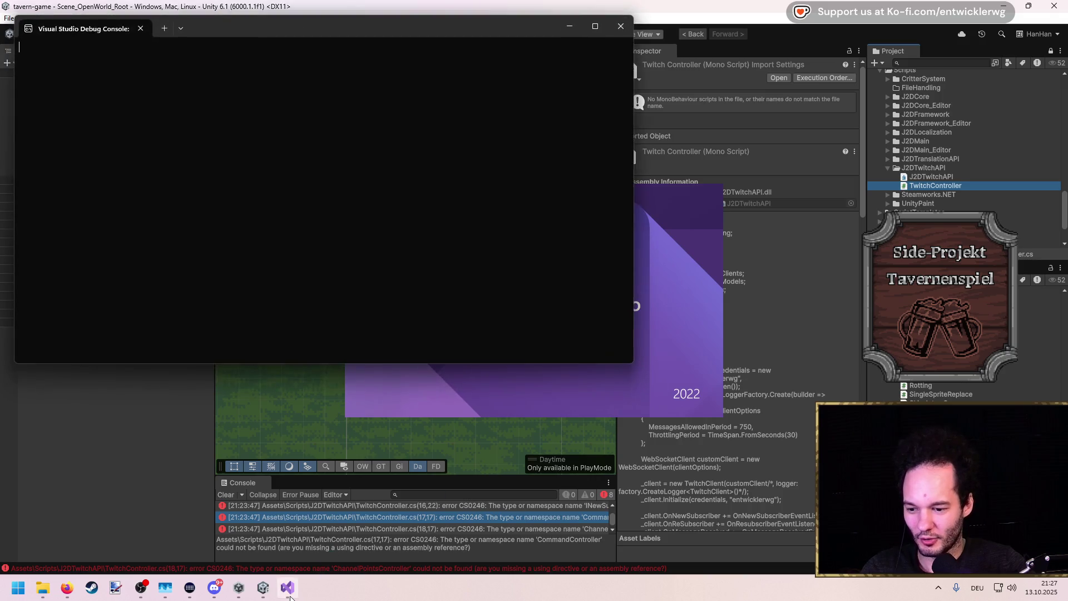
mouse_move(290, 596)
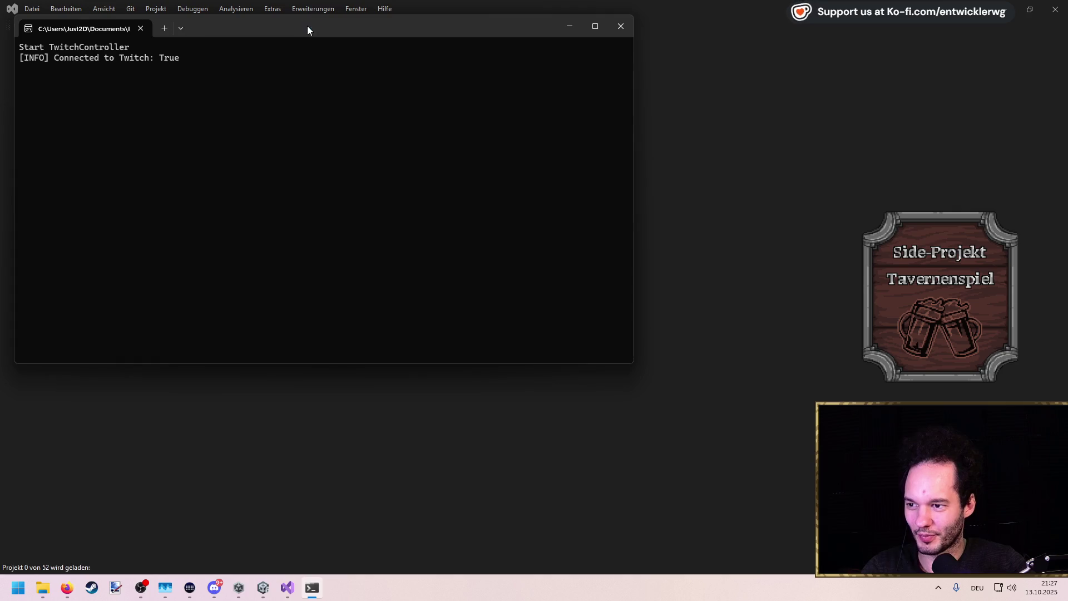
left_click_drag(307, 28, 400, 101)
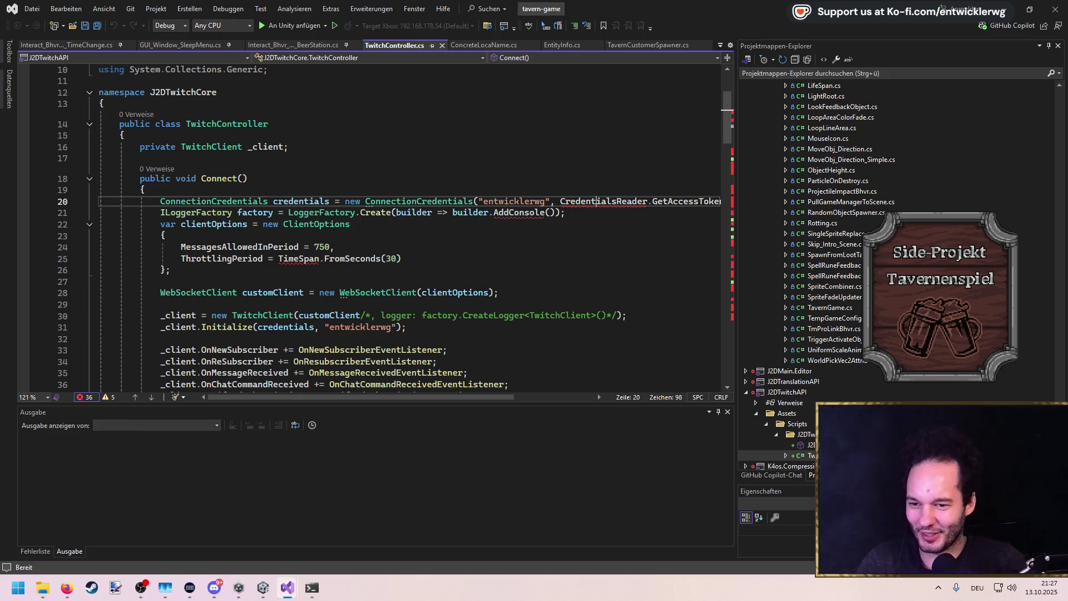
Save TwitchController and generate the missing CredentialsReader type in a new file
left_click(303, 158)
key("ctrl+s")
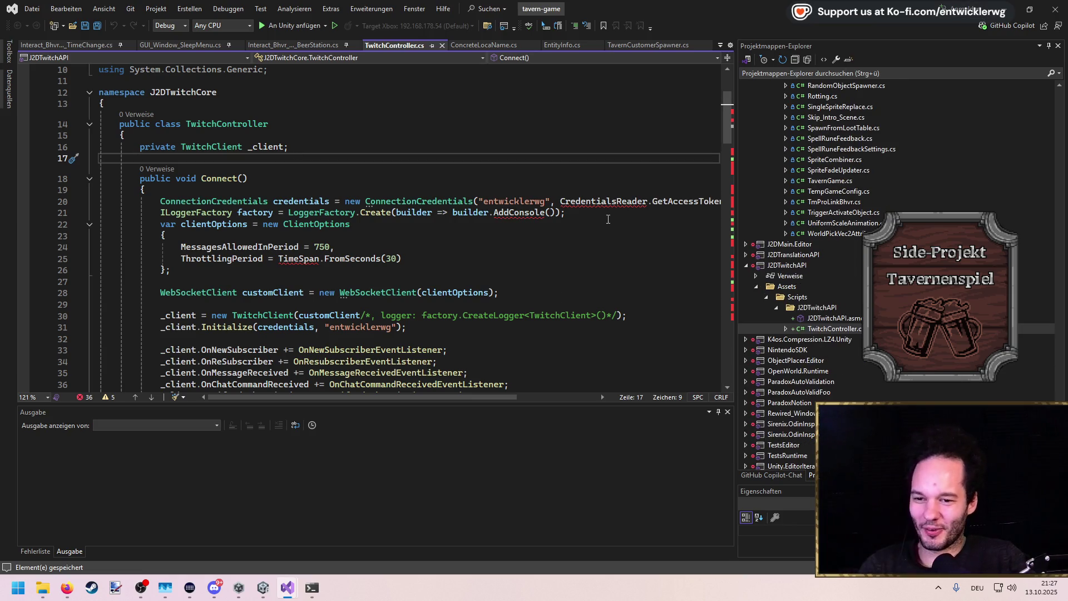
left_click(401, 282)
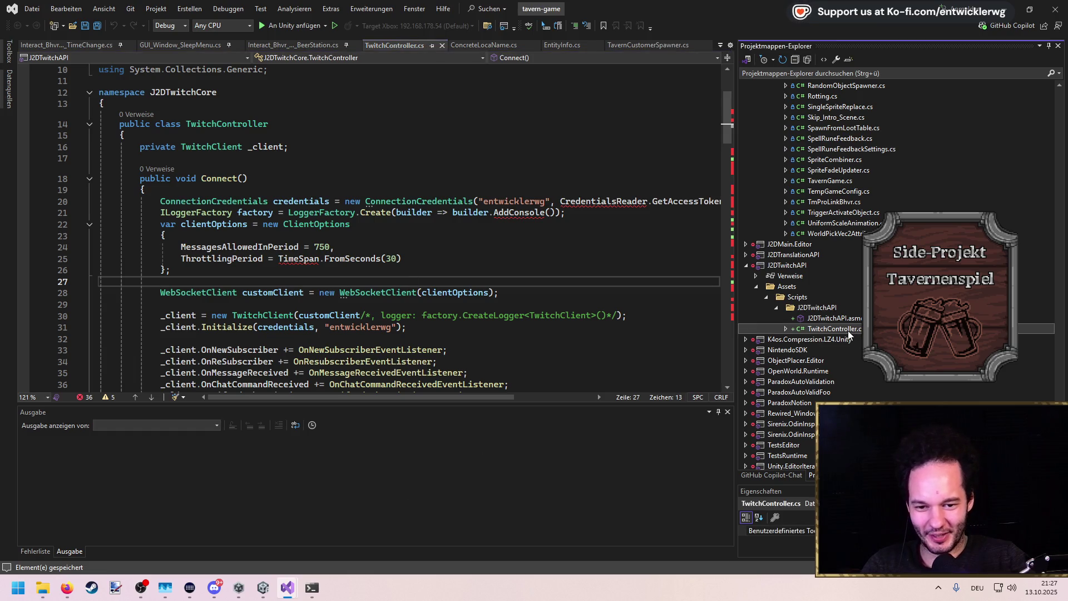
left_click(619, 202)
key("ctrl+period")
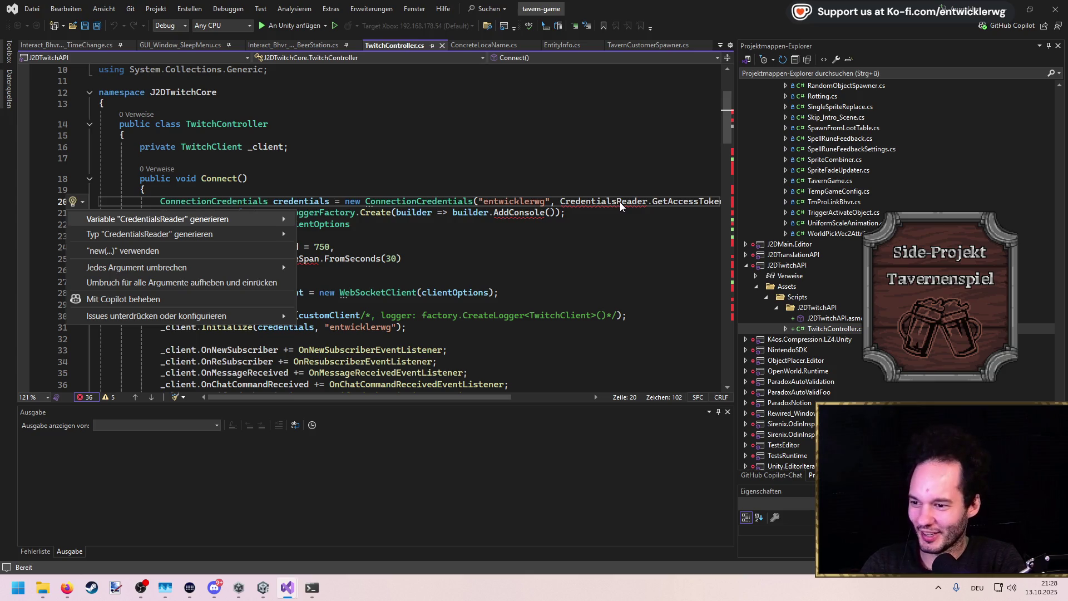
key("Down")
key("Escape")
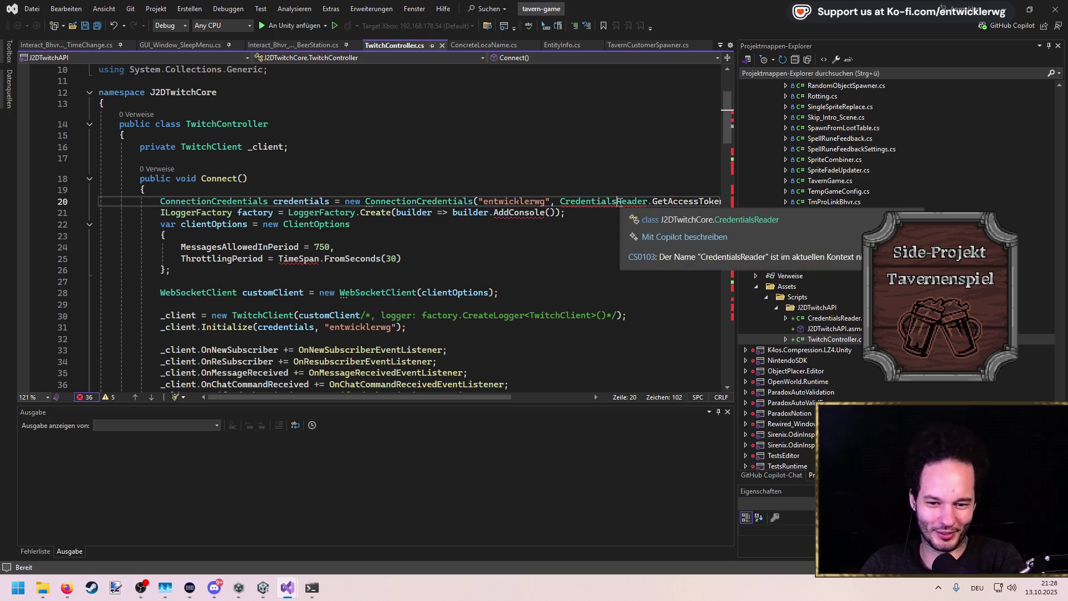
Select the CredentialsReader.GetAccessToken() call on line 20
left_click(566, 167)
left_click(672, 201)
mouse_move(494, 397)
left_mouse_down()
mouse_move(578, 384)
mouse_move(515, 374)
left_mouse_up()
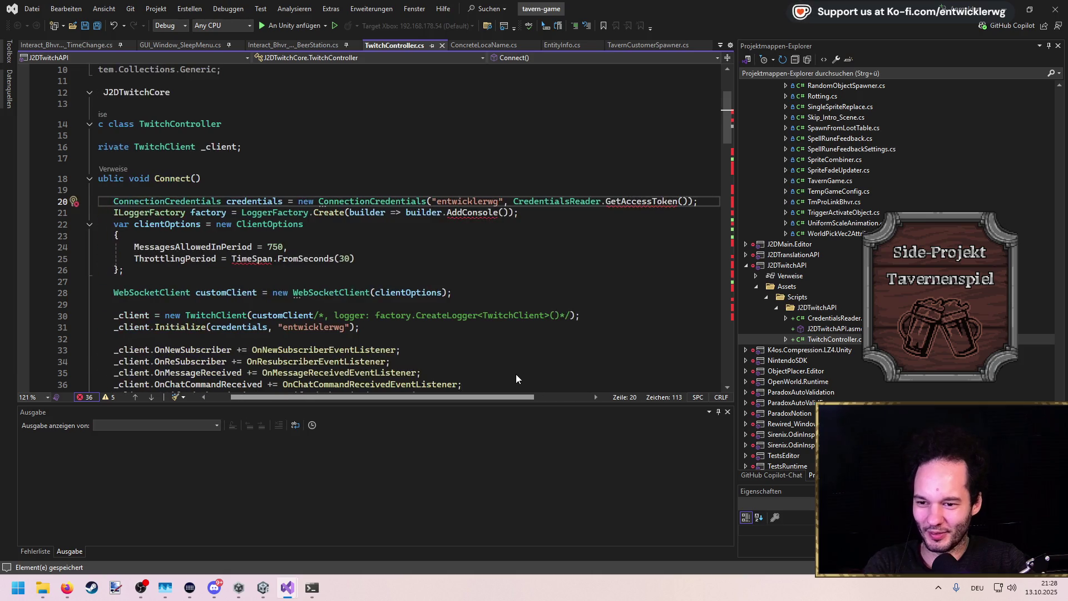
left_click_drag(690, 200, 513, 201)
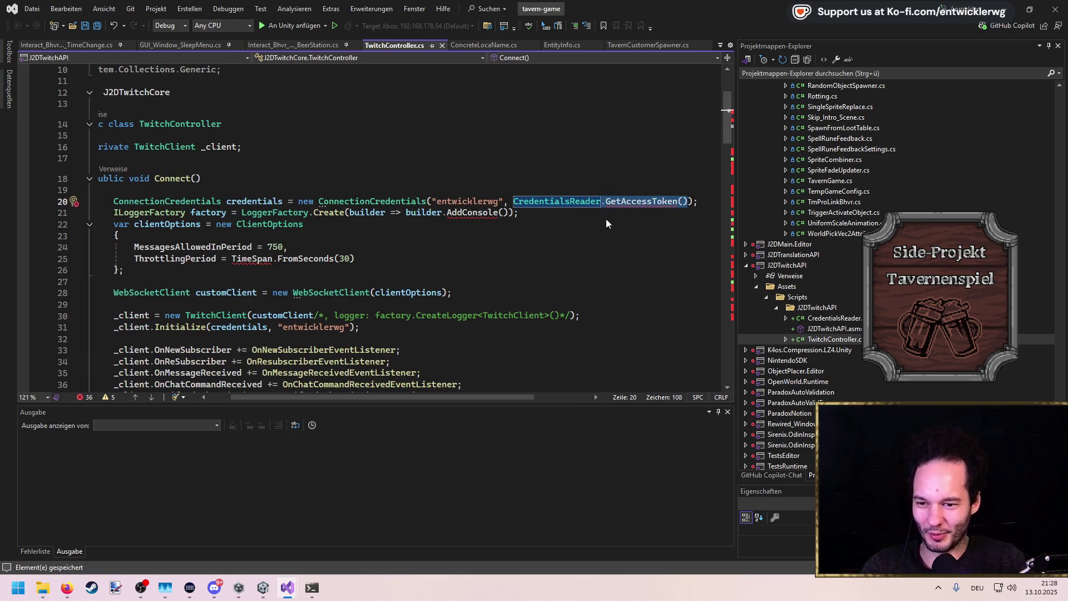
left_click(556, 202)
In the CredentialsReader class, write a public string GetAccessToken() method with a return statement
key("F12")
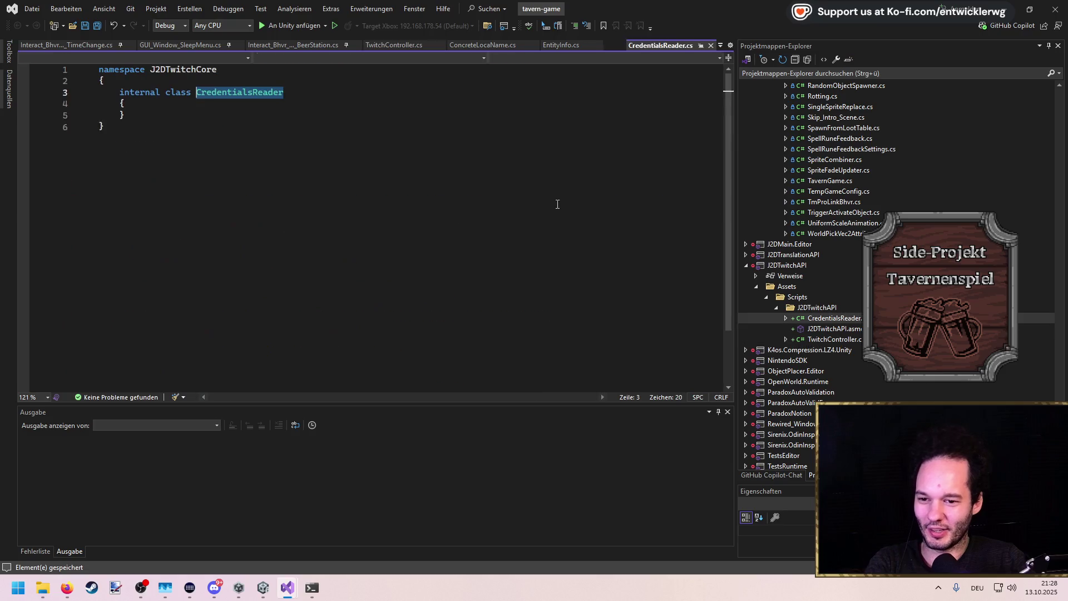
left_click(211, 116)
key("Return")
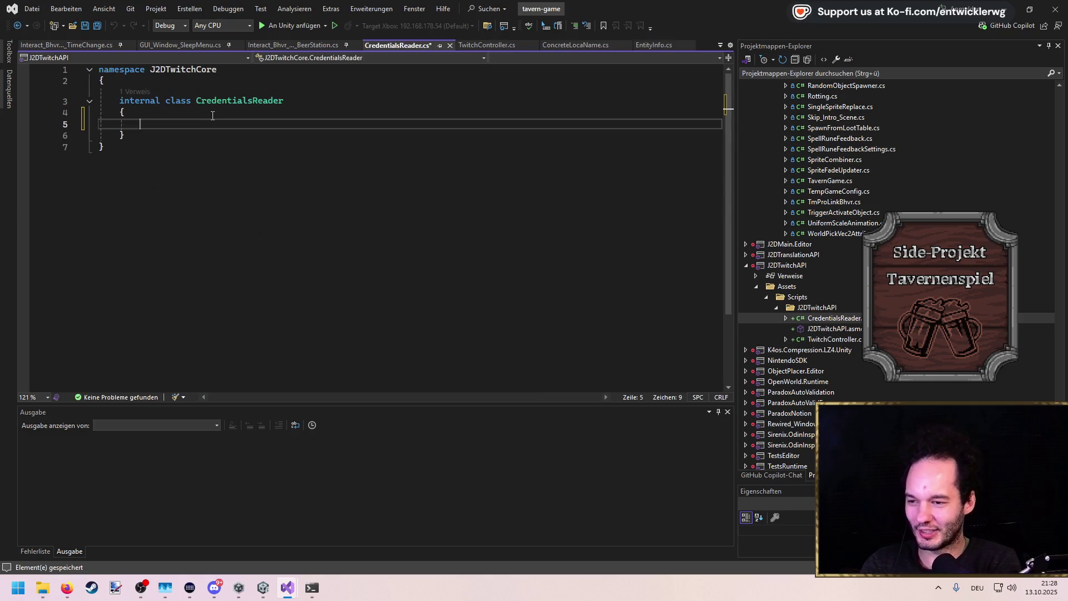
type("ü")
key("BackSpace")
type("public str")
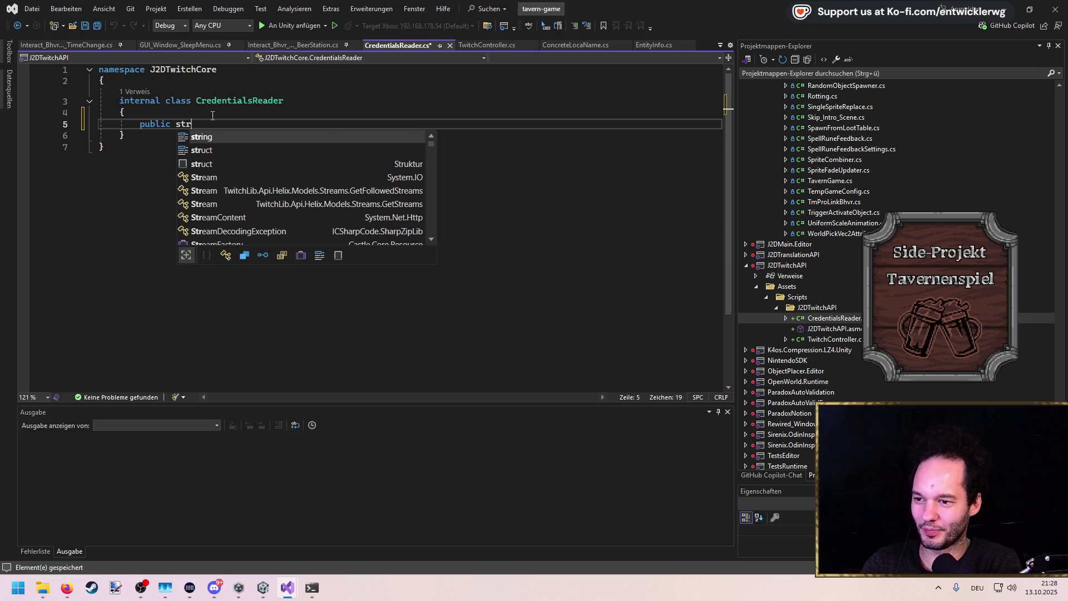
type("ing .GetAccessToken()")
key("ctrl+s")
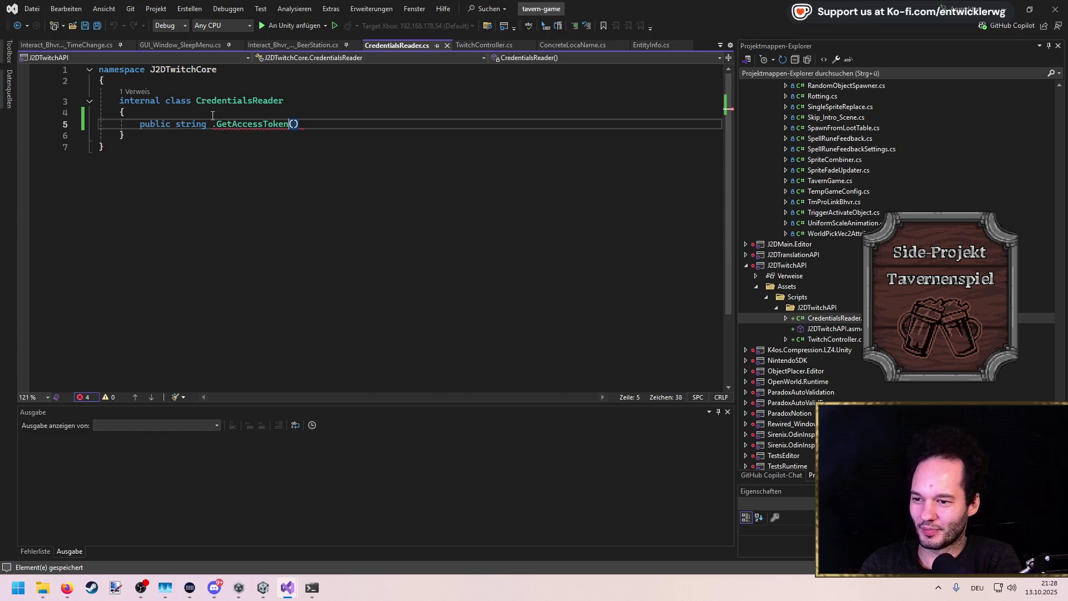
key("ctrl+Left")
key("BackSpace")
key("End")
type("{")
key("Return")
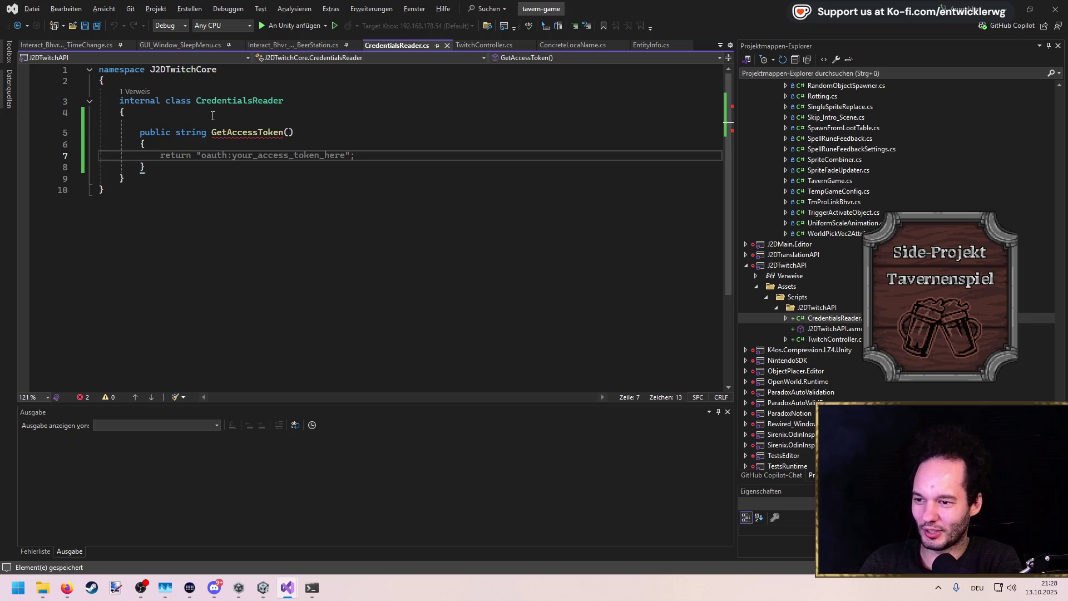
type("return")
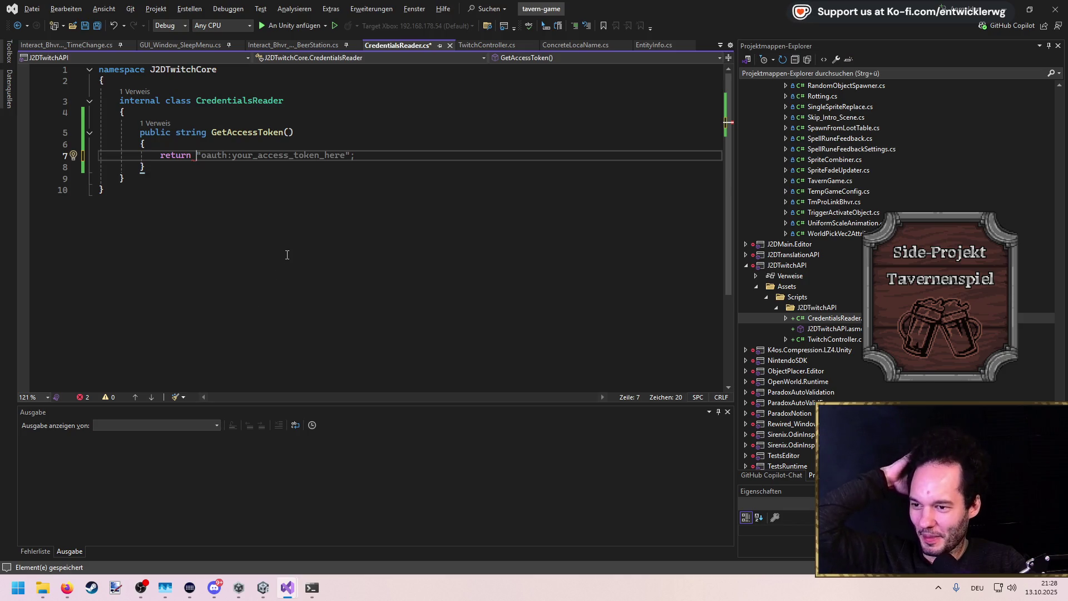
In the J2DTwitchCore solution, jump to the GetAccessToken definition in CredentialsReader
mouse_move(290, 593)
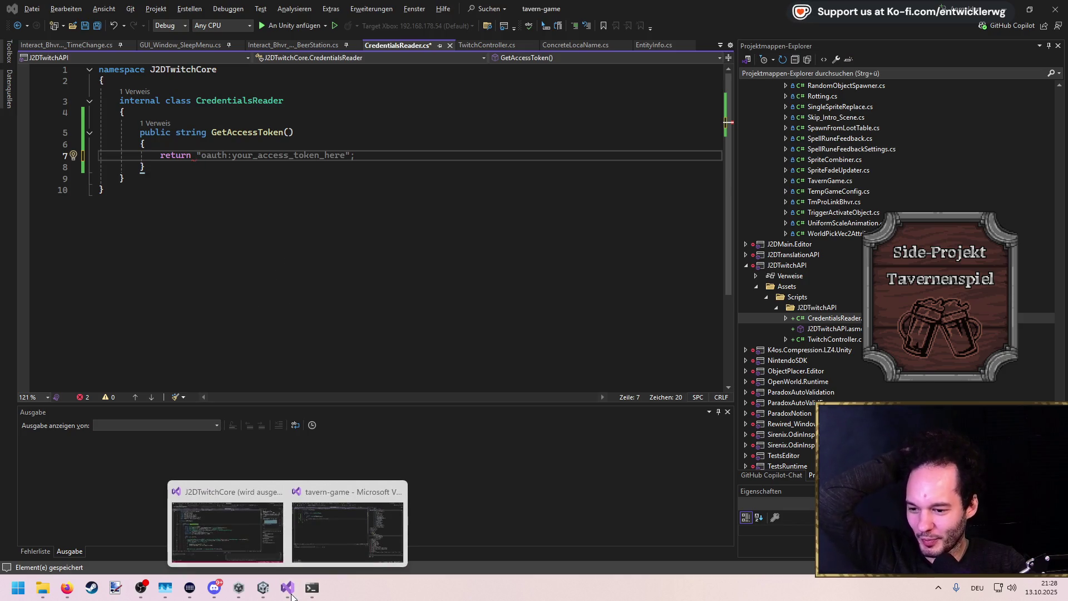
left_click(239, 515)
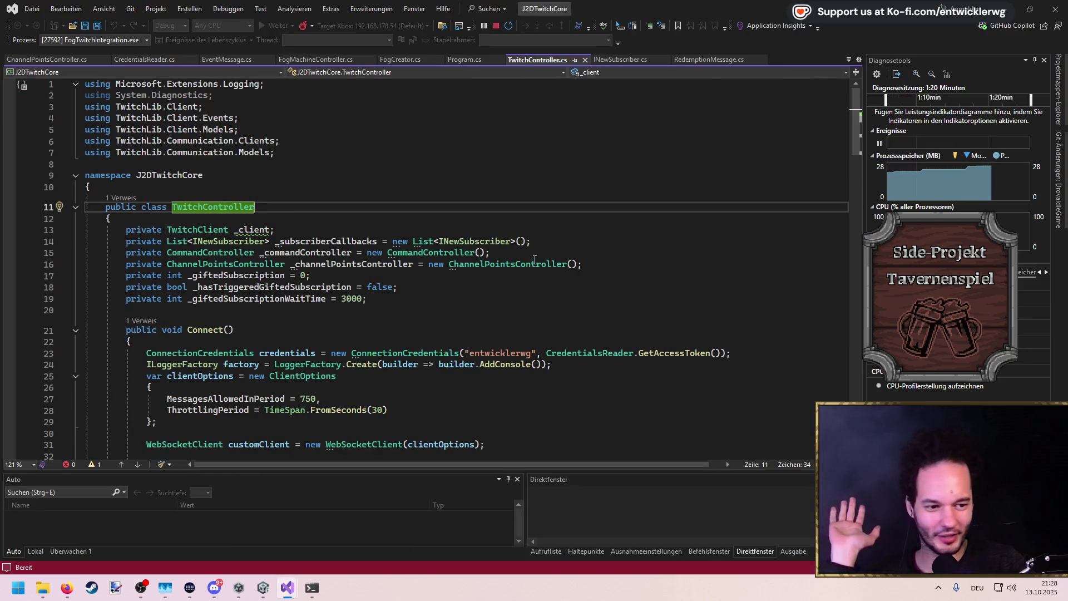
mouse_move(537, 262)
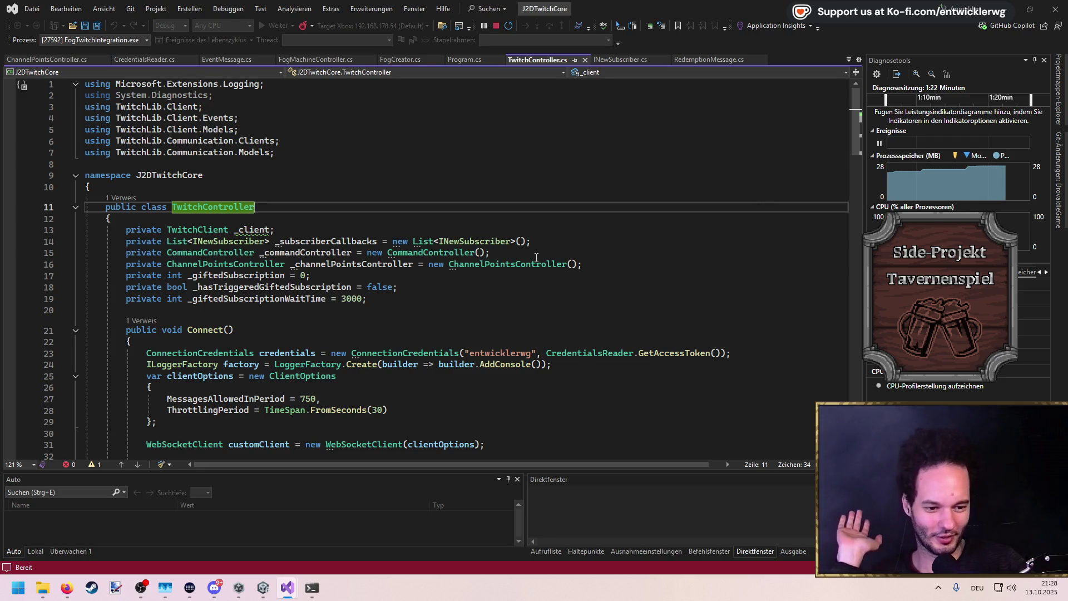
left_click(670, 355)
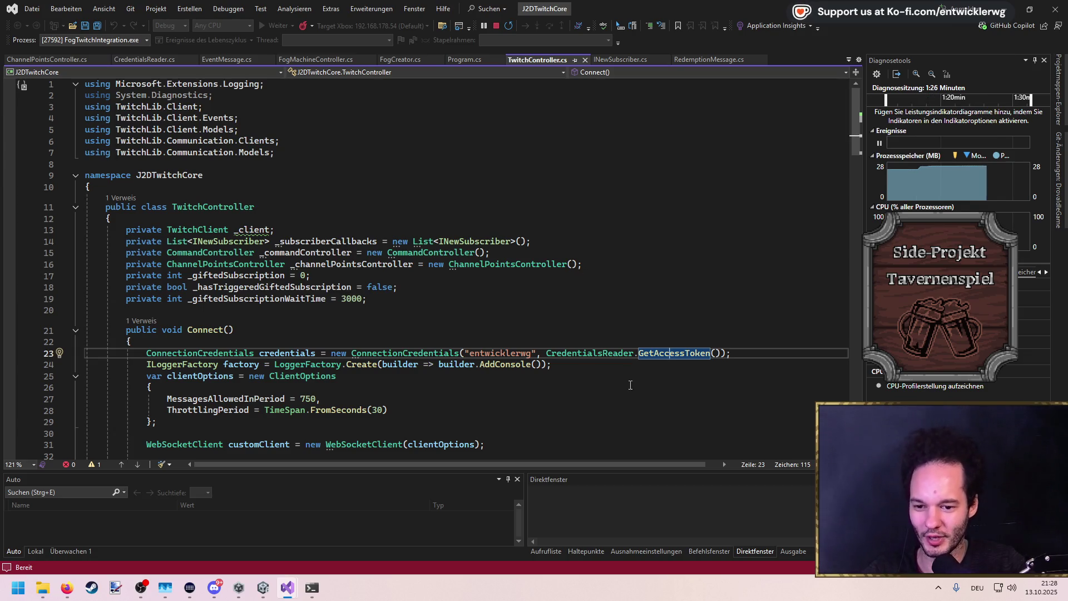
left_click(642, 351)
left_click(642, 351)
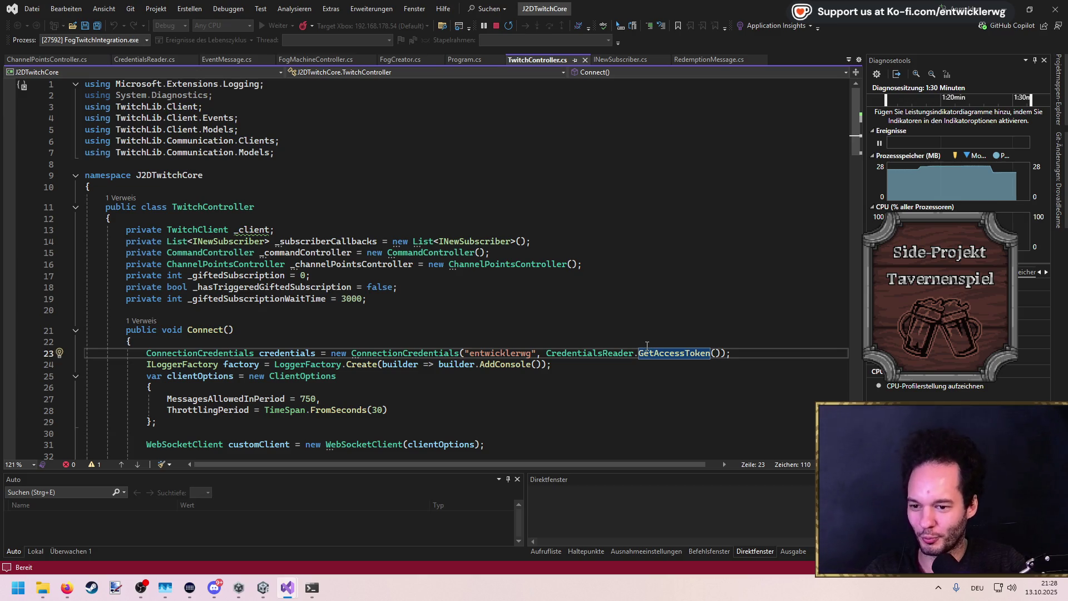
key("F12")
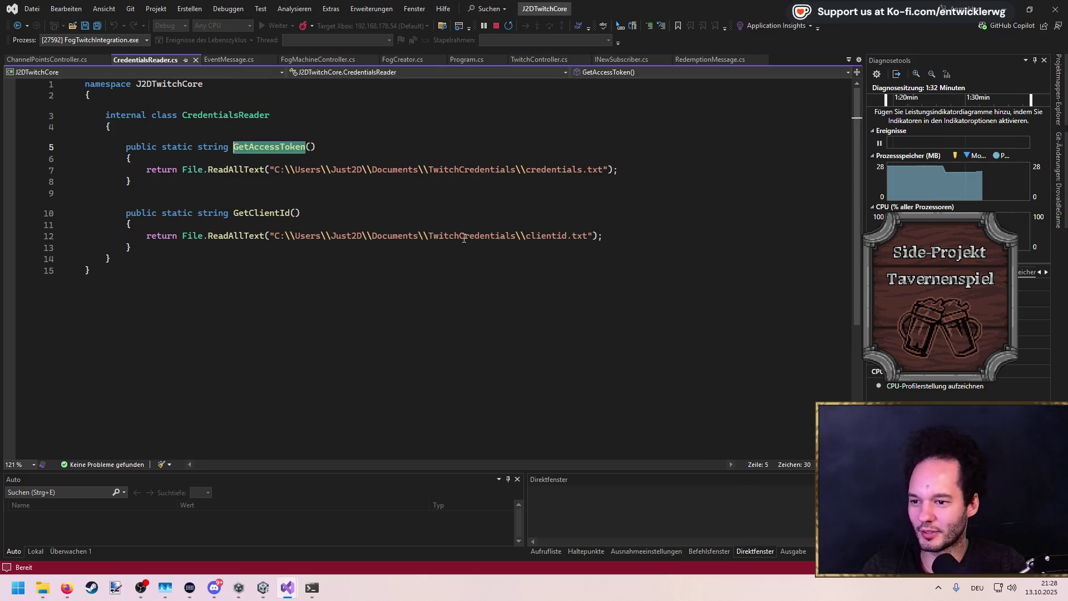
Copy the GetAccessToken and GetClientId methods (lines 5–13), close the file, and return to tavern-game
mouse_move(152, 249)
left_mouse_down()
mouse_move(84, 161)
mouse_move(25, 148)
left_mouse_up()
key("ctrl+c")
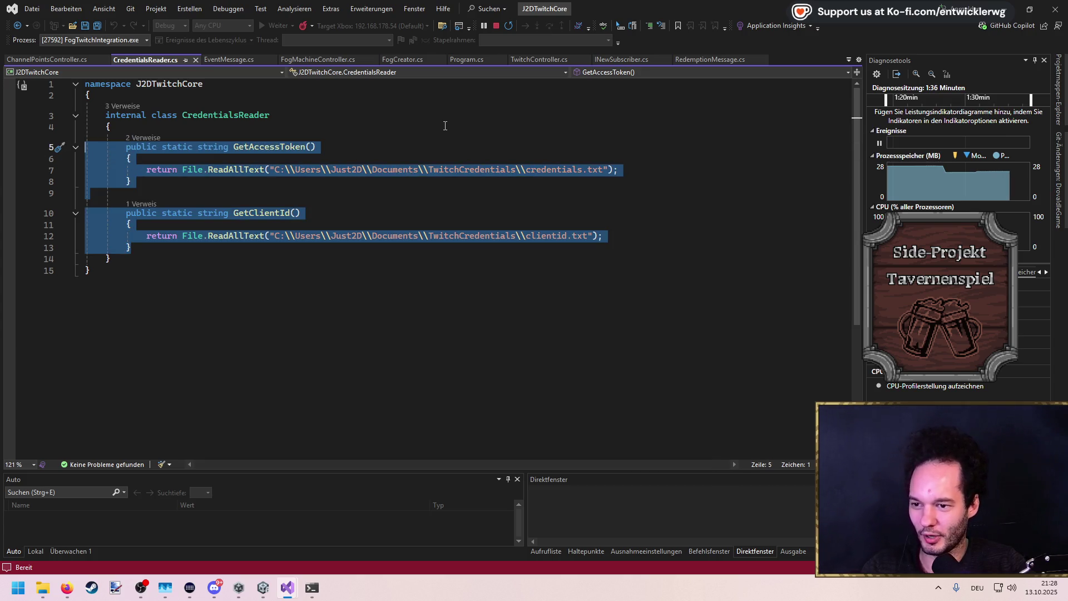
key("ctrl+s")
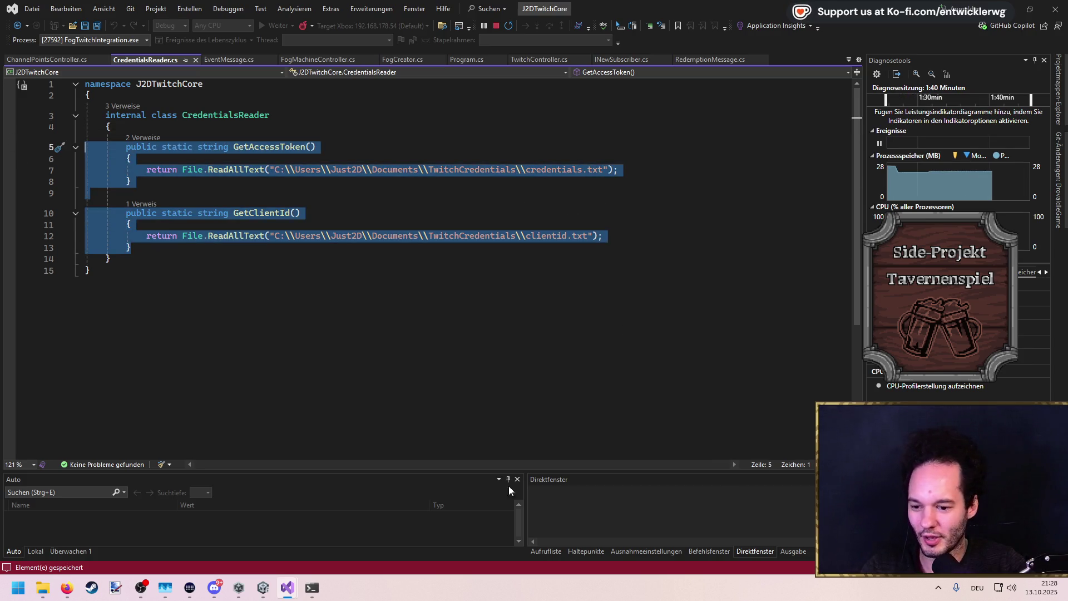
key("ctrl+End")
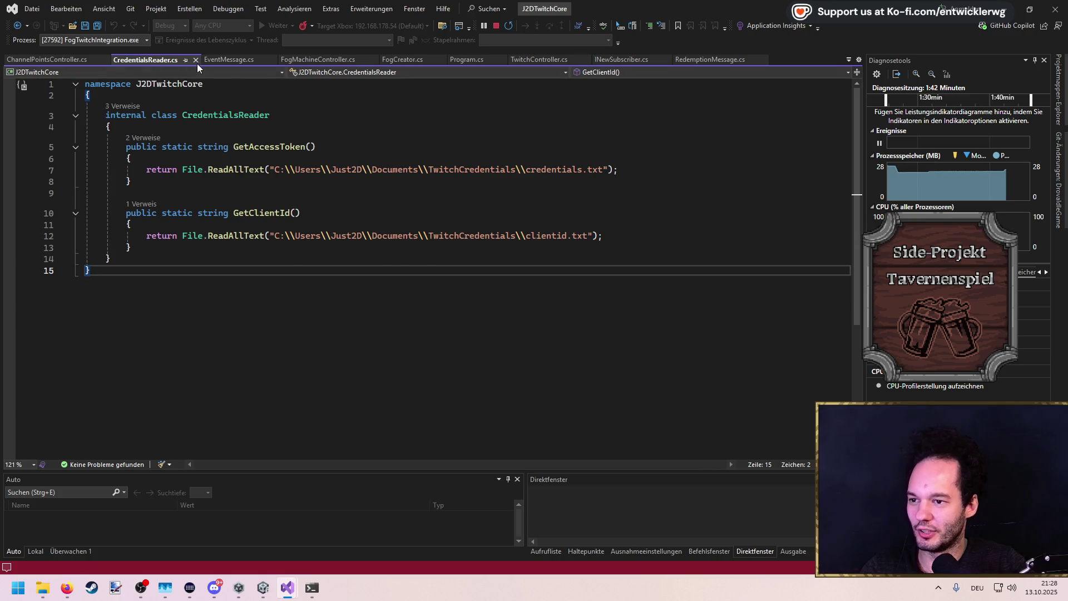
left_click(197, 63)
mouse_move(287, 587)
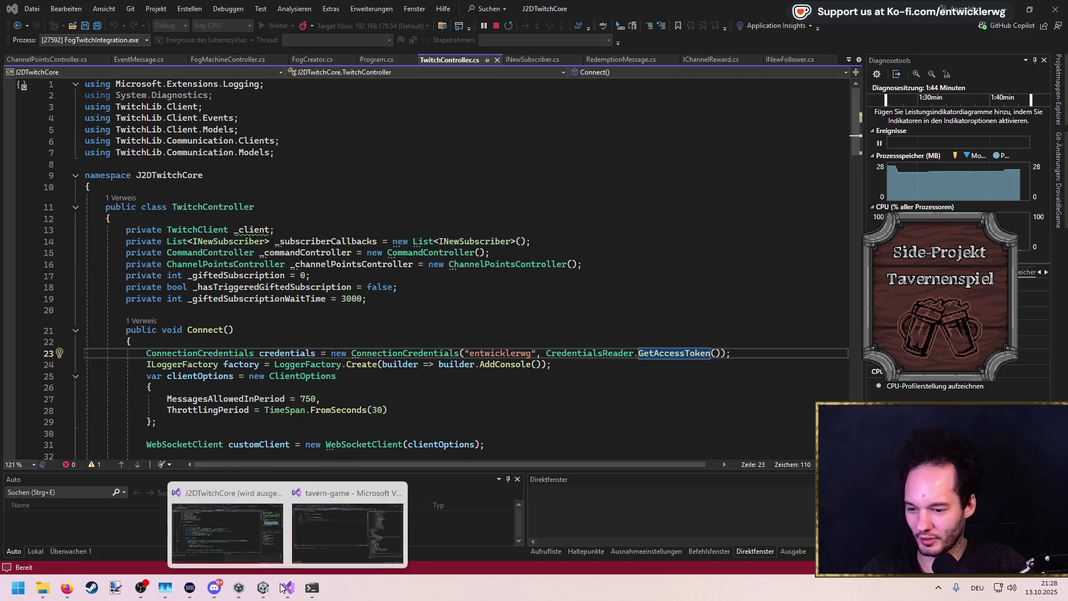
left_click(333, 533)
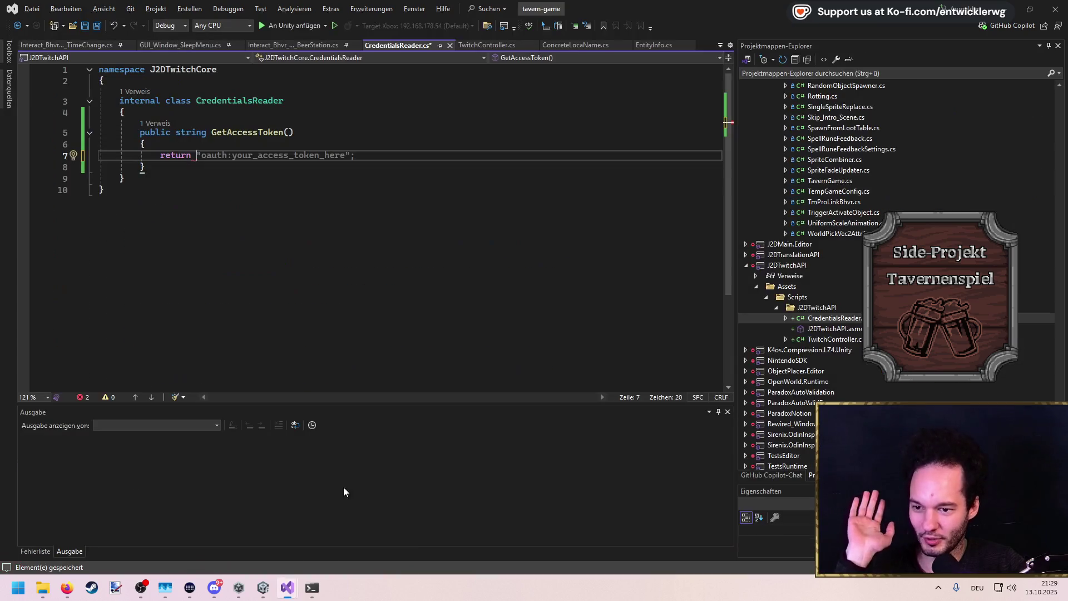
Replace the placeholder with the pasted static credential readers, add 'using System.IO;', and close CredentialsReader.cs
key("ctrl+z")
key("ctrl+z")
key("ctrl+v")
key("ctrl+s")
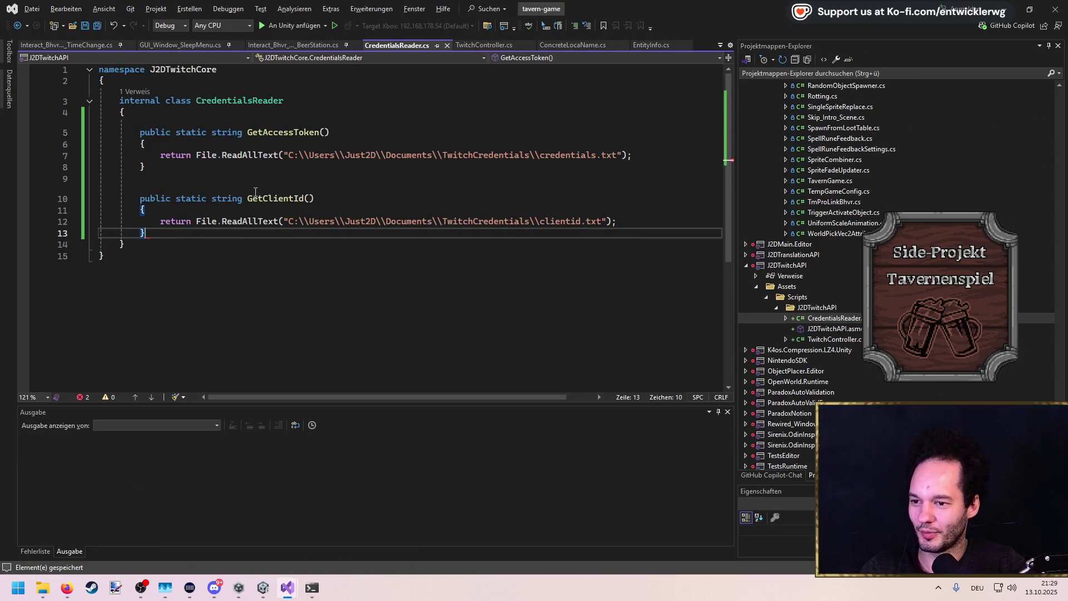
left_click(218, 156)
key("ctrl+period")
key("Escape")
left_click(389, 121)
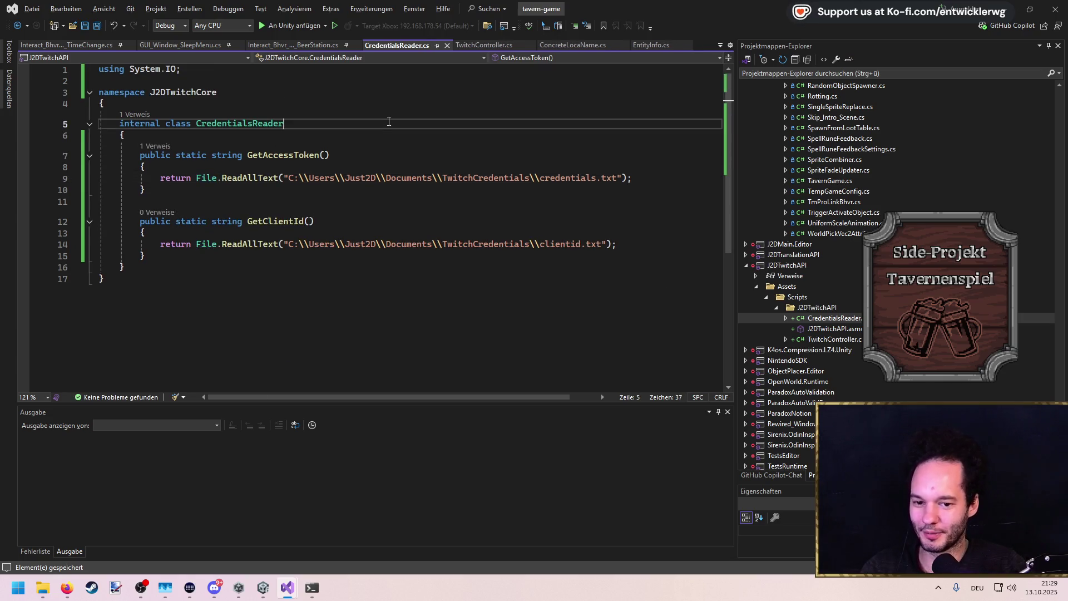
left_click(447, 46)
Peek GetAccessToken's definition from TwitchController and return to the Connect method
left_click(451, 237)
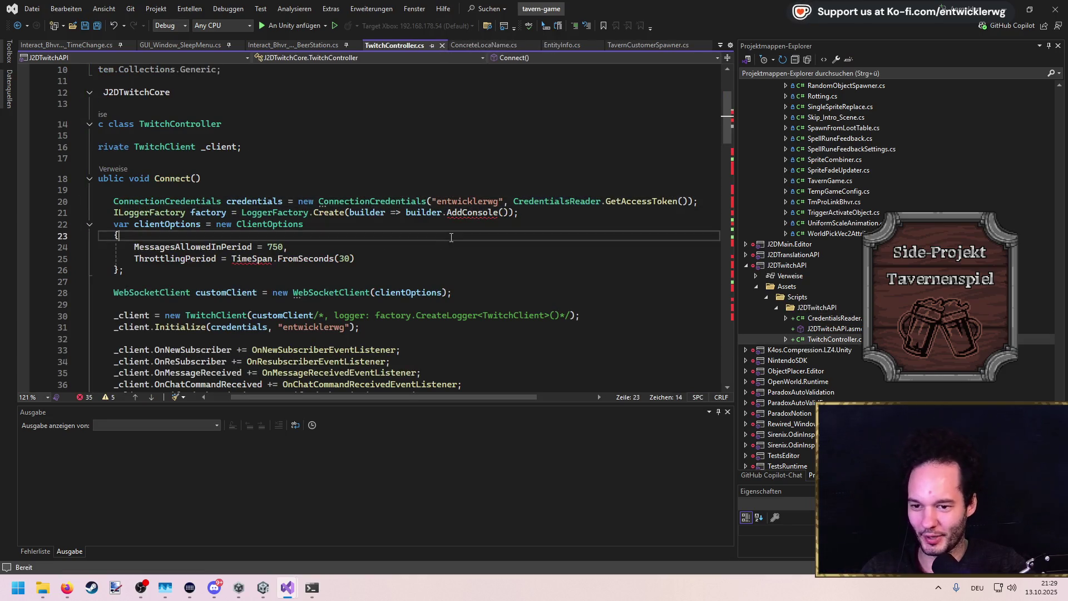
scroll(409, 396, "left", 2)
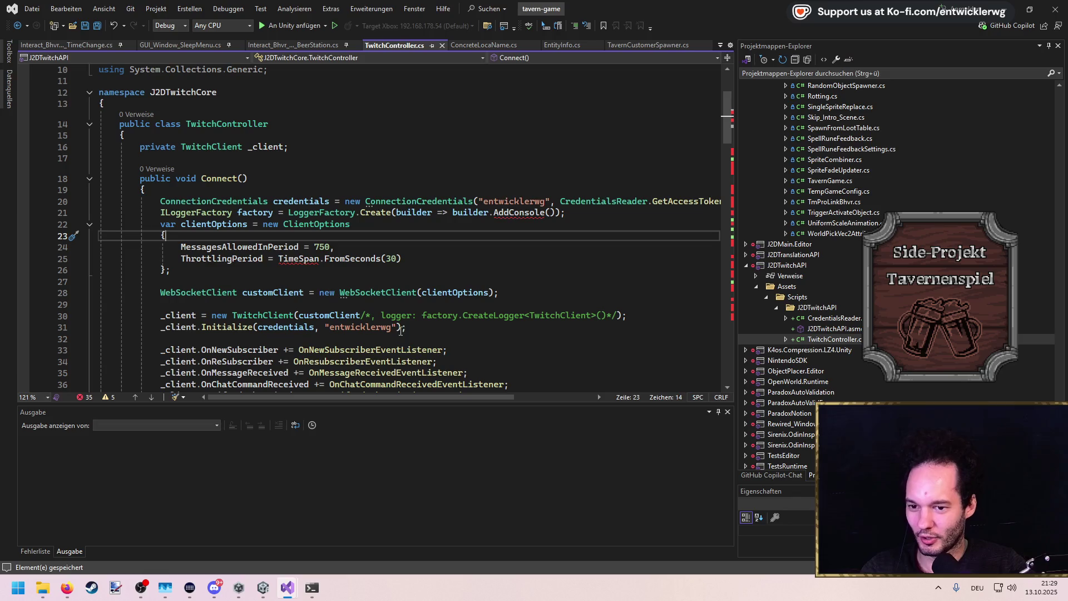
left_click(675, 202)
key("F12")
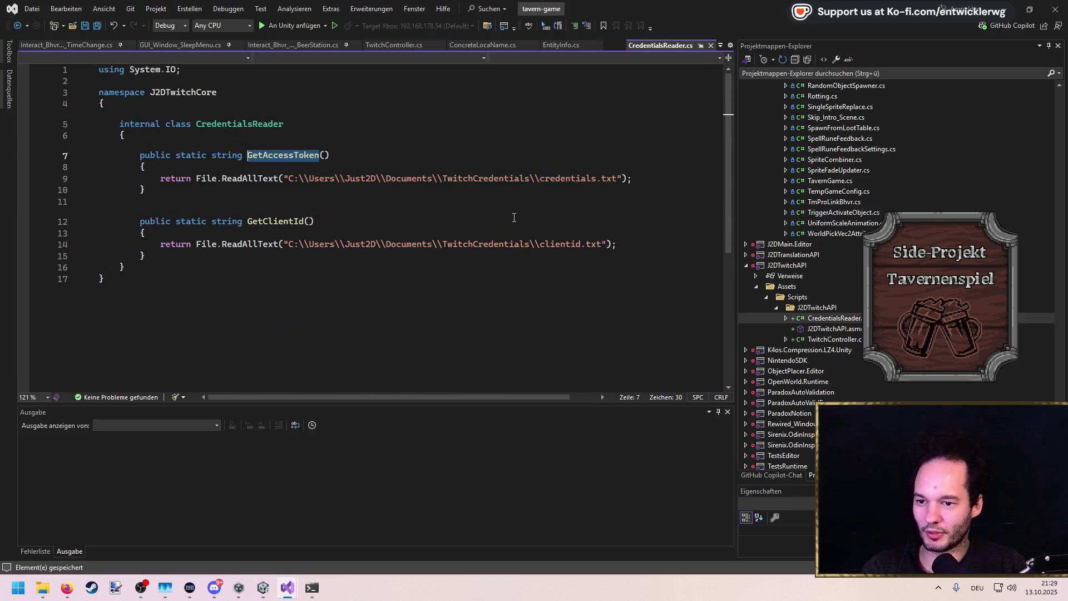
key("ctrl+minus")
left_click(527, 186)
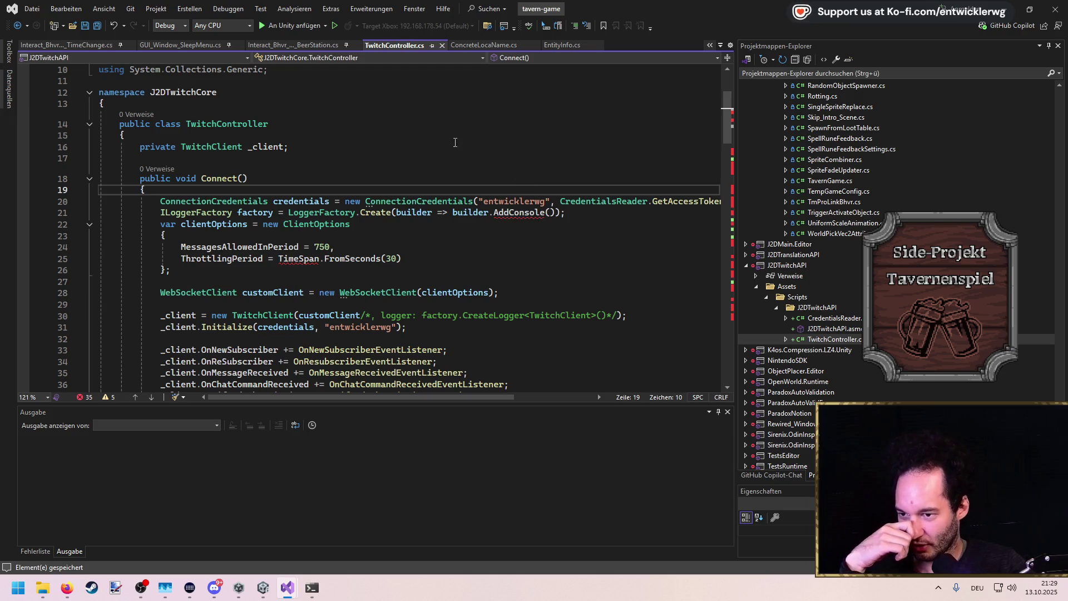
Delete the ILoggerFactory line, add 'using System;' for TimeSpan, and save TwitchController
mouse_move(567, 211)
left_mouse_down()
mouse_move(56, 202)
mouse_move(2, 212)
left_mouse_up()
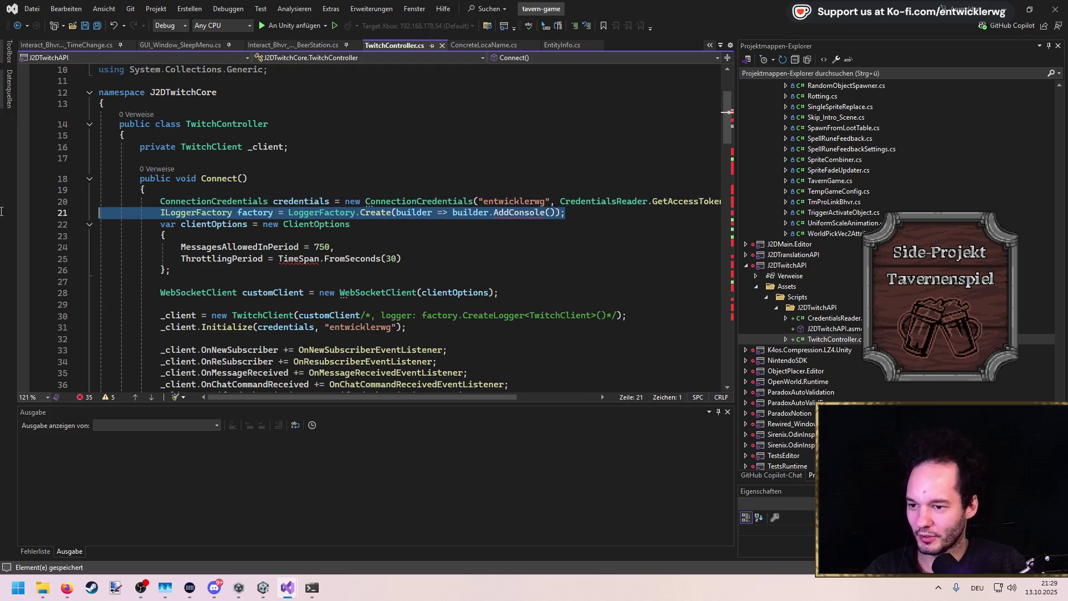
key("BackSpace")
key("BackSpace")
scroll(374, 397, "left", 2)
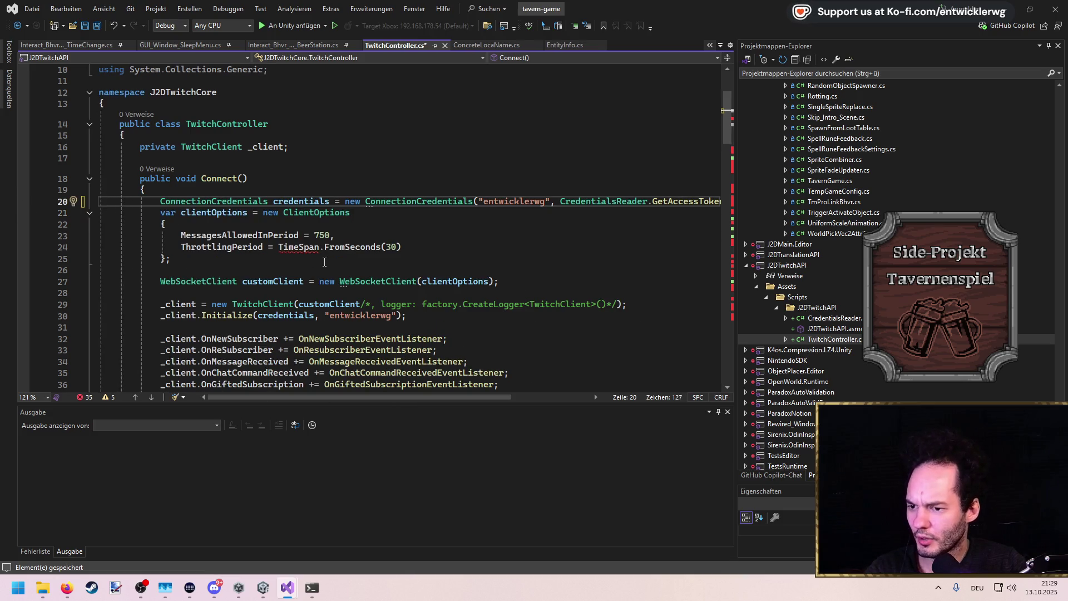
left_click(289, 245)
key("ctrl+period")
key("Escape")
key("ctrl+period")
key("Return")
key("ctrl+s")
Remove the channel-points Connect line, OnGiftedSubscriptionEventListener and FireGiftedSubscriptionCheck methods
scroll(359, 238, "down", 5)
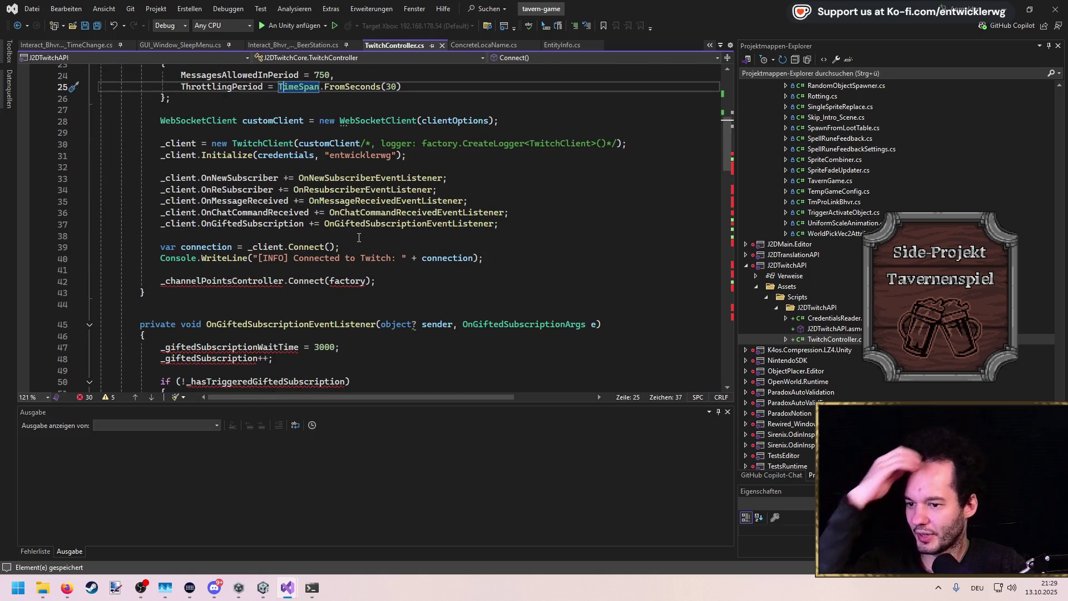
triple_click(386, 286)
key("BackSpace")
key("BackSpace")
key("BackSpace")
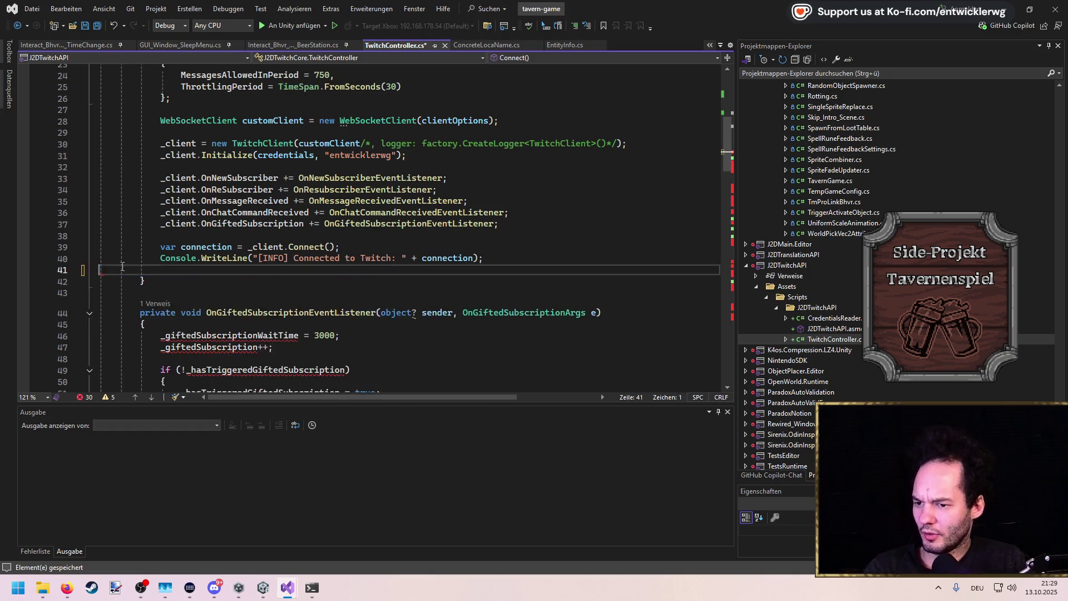
scroll(273, 284, "down", 5)
mouse_move(267, 245)
left_mouse_down()
mouse_move(139, 149)
mouse_move(32, 118)
left_mouse_up()
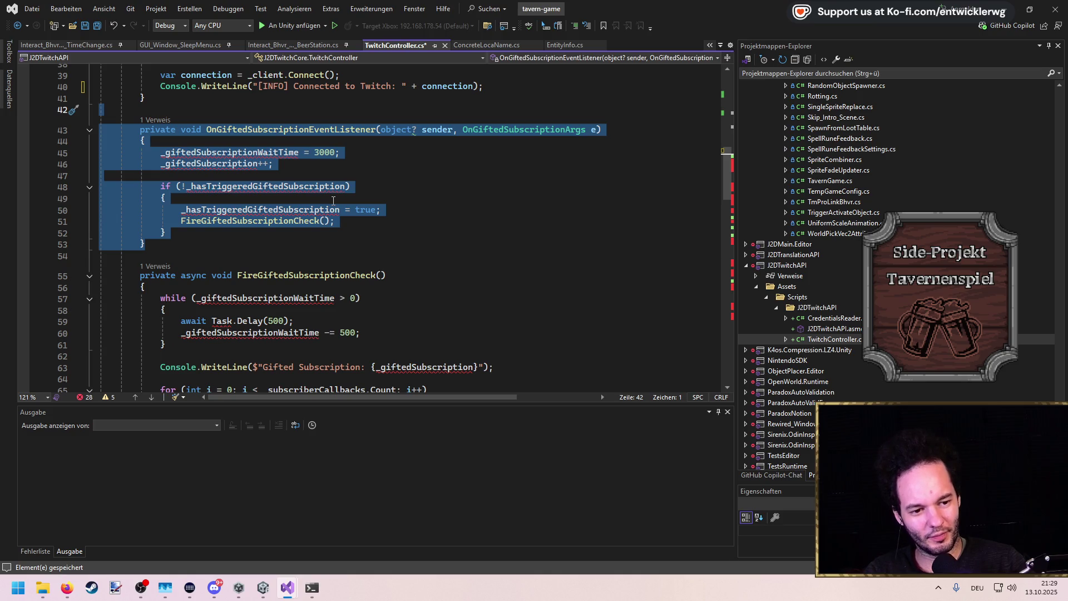
key("Delete")
mouse_move(146, 323)
left_mouse_down()
mouse_move(103, 312)
mouse_move(24, 105)
left_mouse_up()
key("BackSpace")
key("BackSpace")
Delete the OnChatCommandReceivedEventListener method and the unused methods below it
scroll(204, 229, "down", 2)
scroll(210, 234, "up", 2)
left_click_drag(145, 176, 103, 111)
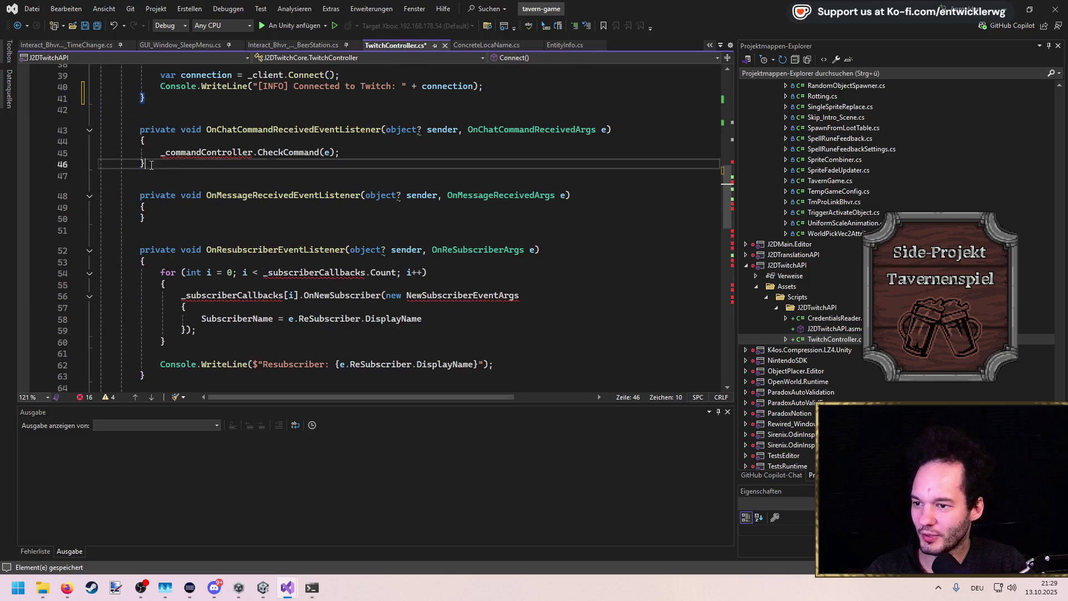
key("Delete")
scroll(210, 356, "down", 2)
scroll(210, 356, "down", 10)
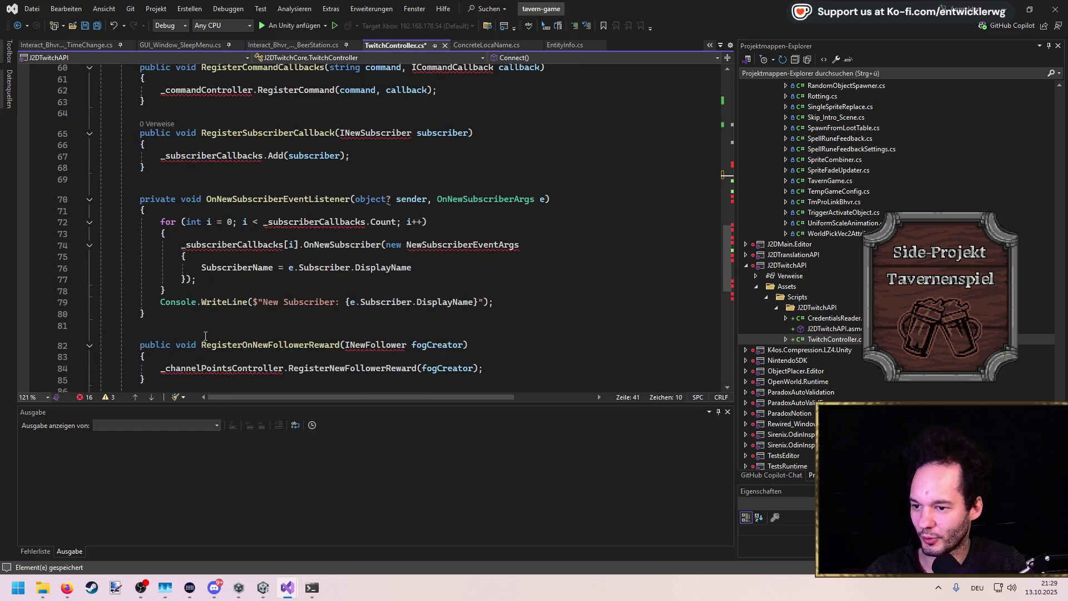
mouse_move(158, 283)
left_mouse_down()
mouse_move(122, 174)
mouse_move(189, 373)
mouse_move(111, 251)
mouse_move(224, 276)
mouse_move(147, 223)
left_mouse_up()
key("Delete")
Remove the resubscriber and remaining callback methods, dismiss the Copilot suggestion, and save
left_click(267, 209)
key("Return")
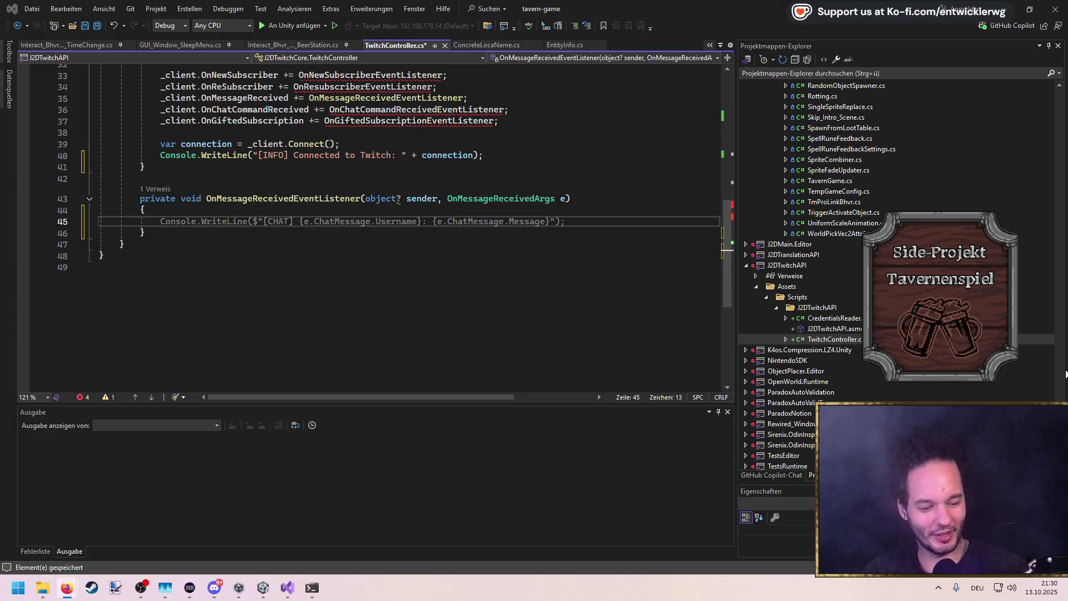
key("Up")
key("Up")
key("Up")
key("ctrl+s")
scroll(488, 289, "up", 4)
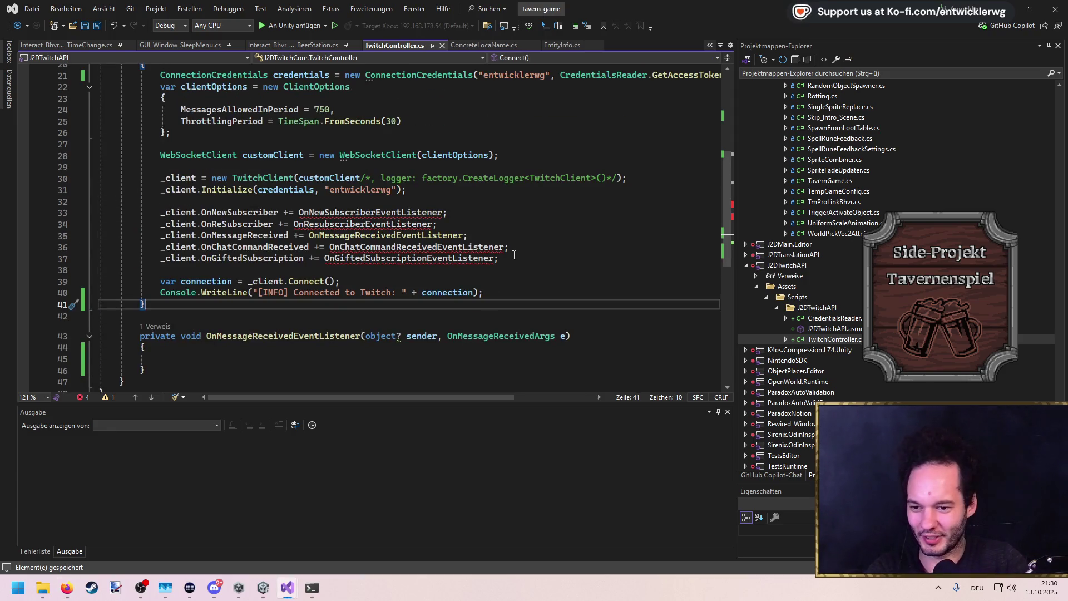
Delete the OnChatCommandReceived and OnGiftedSubscription event subscriptions in Connect
left_click_drag(514, 254, 514, 240)
key("Delete")
left_click_drag(437, 223, 449, 203)
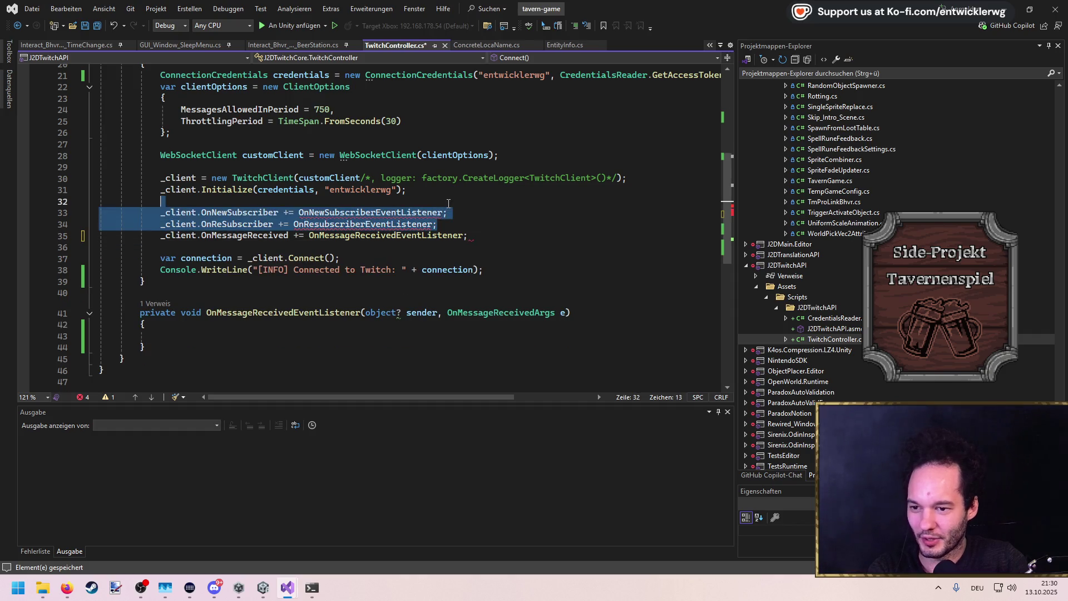
Delete the OnNewSubscriber and OnReSubscriber subscription lines and save TwitchController
key("Delete")
scroll(450, 204, "up", 2)
key("ctrl+s")
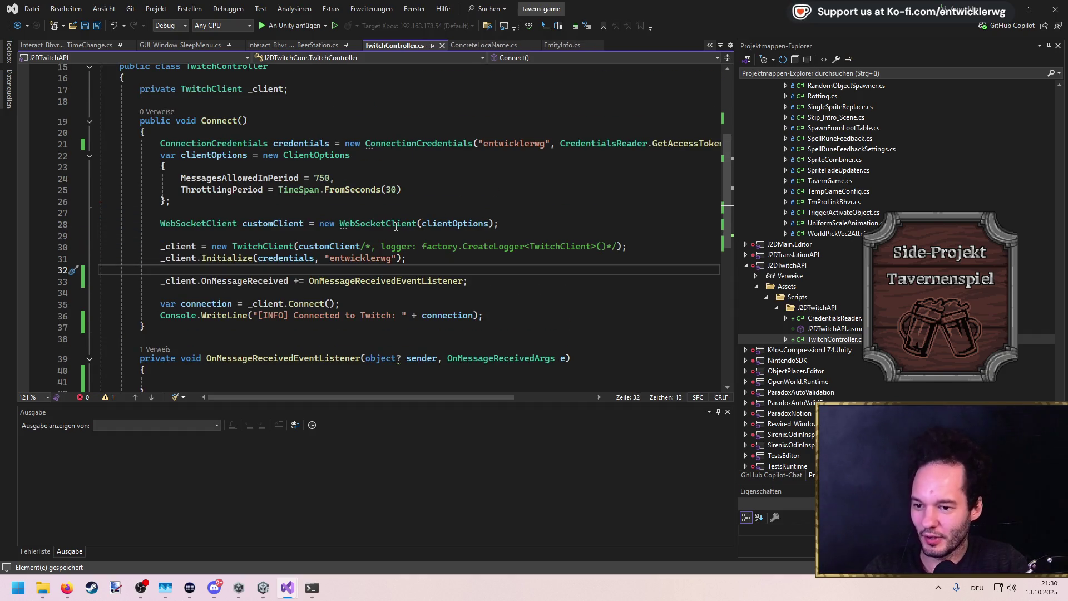
Review the Connect method and select the Console.WriteLine call on line 36
scroll(396, 226, "up", 2)
left_click(298, 158)
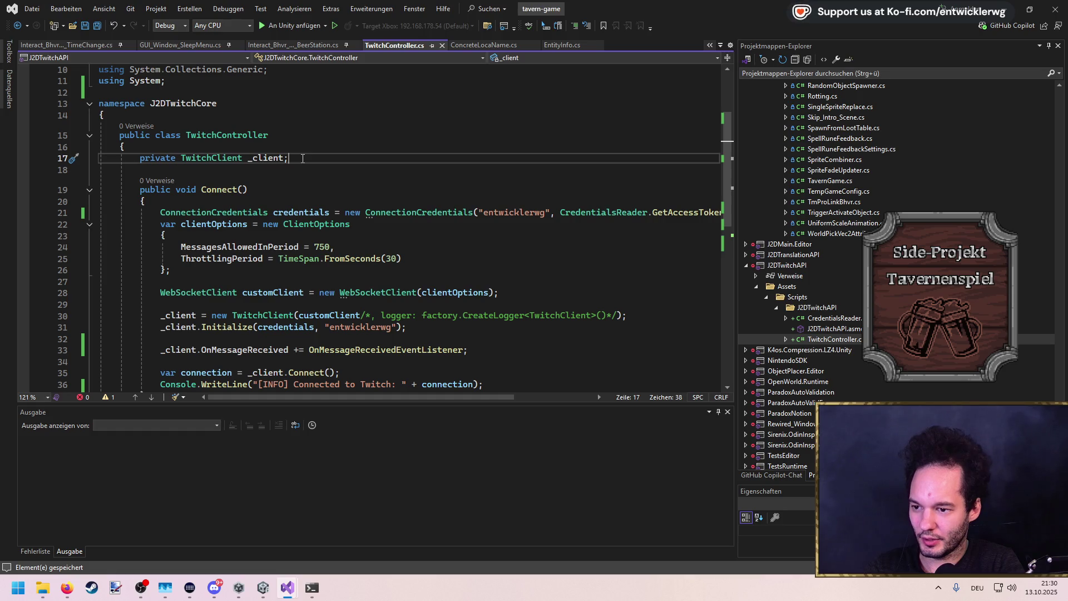
scroll(311, 104, "down", 4)
scroll(208, 73, "up", 2)
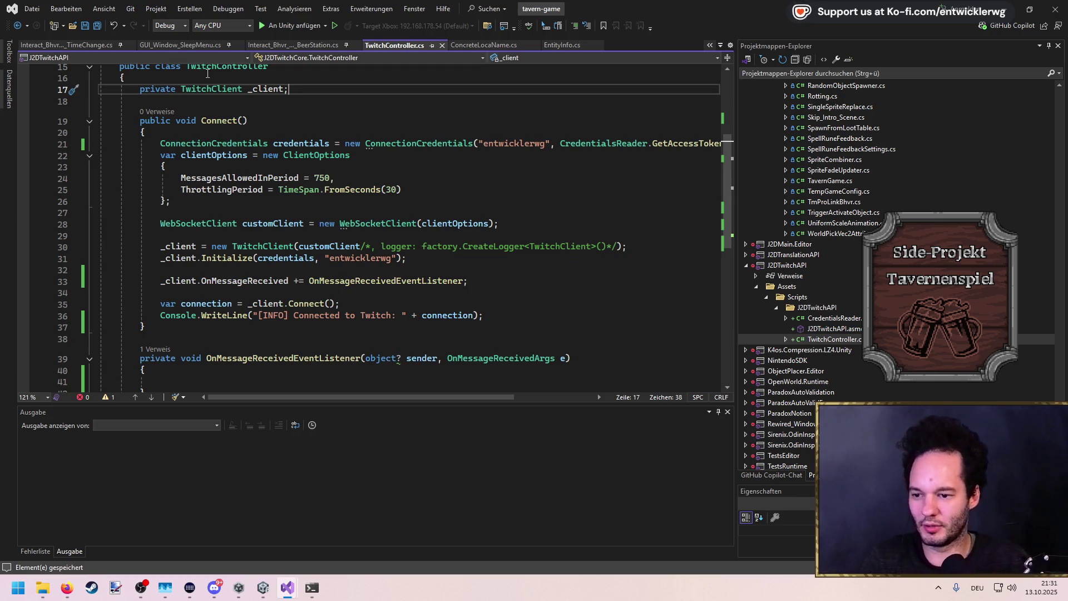
left_click(460, 210)
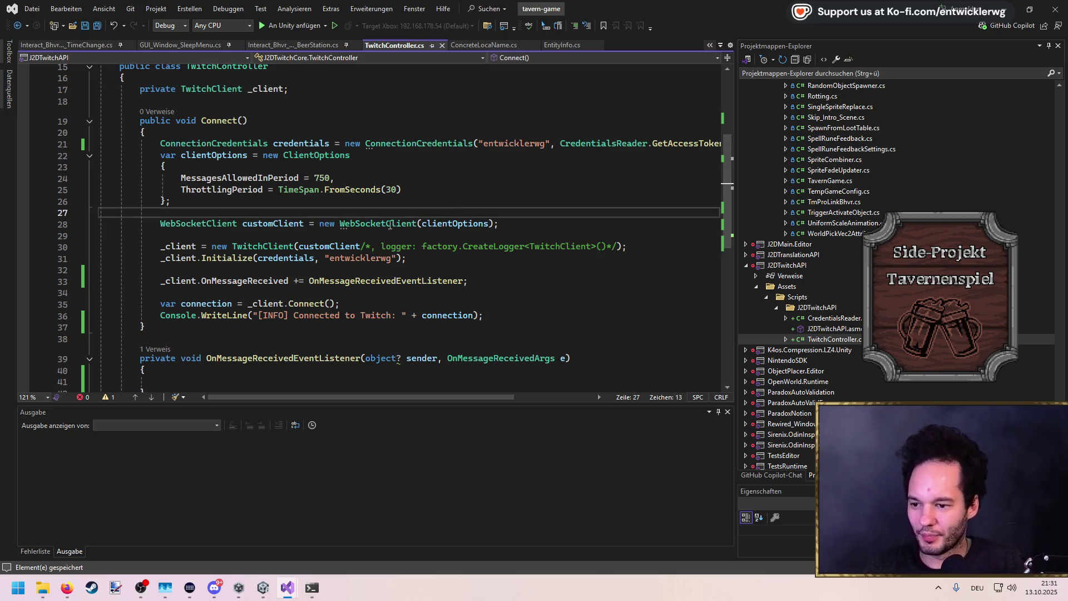
left_click_drag(250, 316, 169, 316)
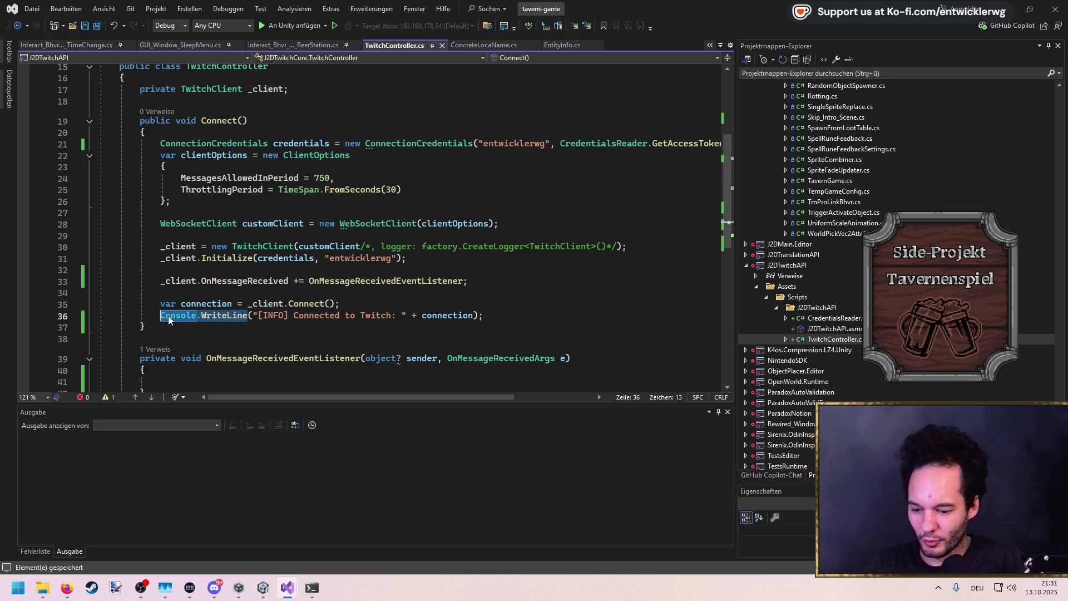
Log the connection message with UnityEngine.Debug.Log instead of Console.WriteLine, and save TwitchController
type("Debug.")
type("Log")
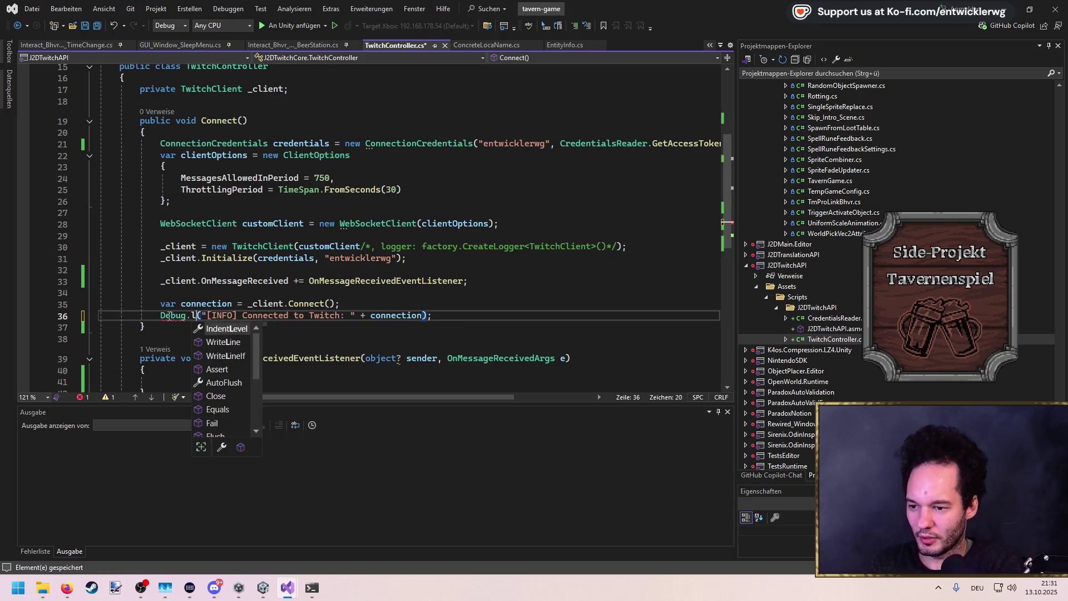
left_click(168, 315)
key("ctrl+period")
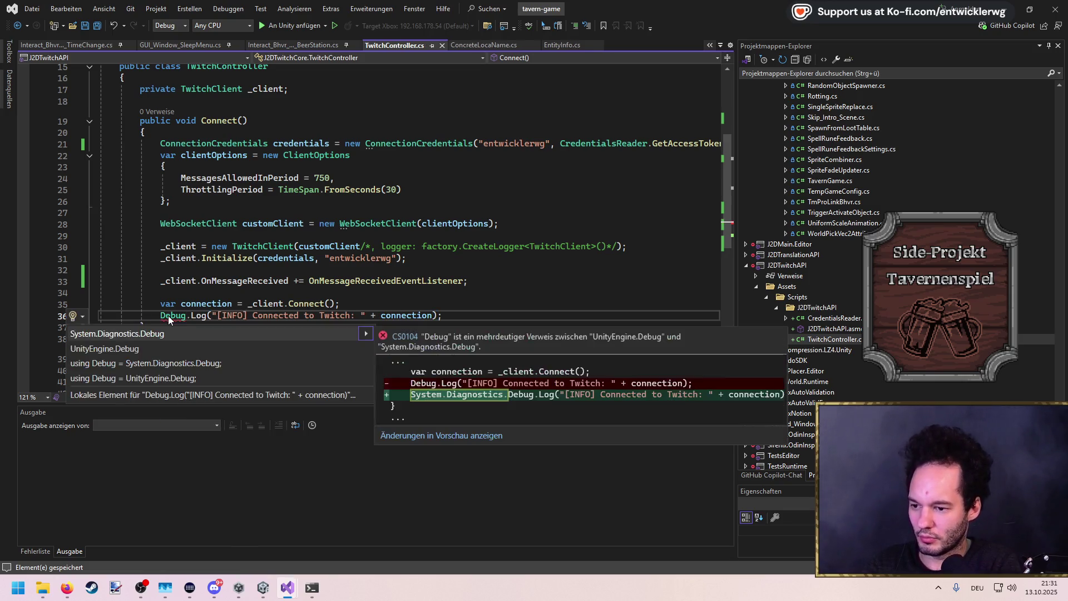
key("Down")
key("Return")
key("ctrl+s")
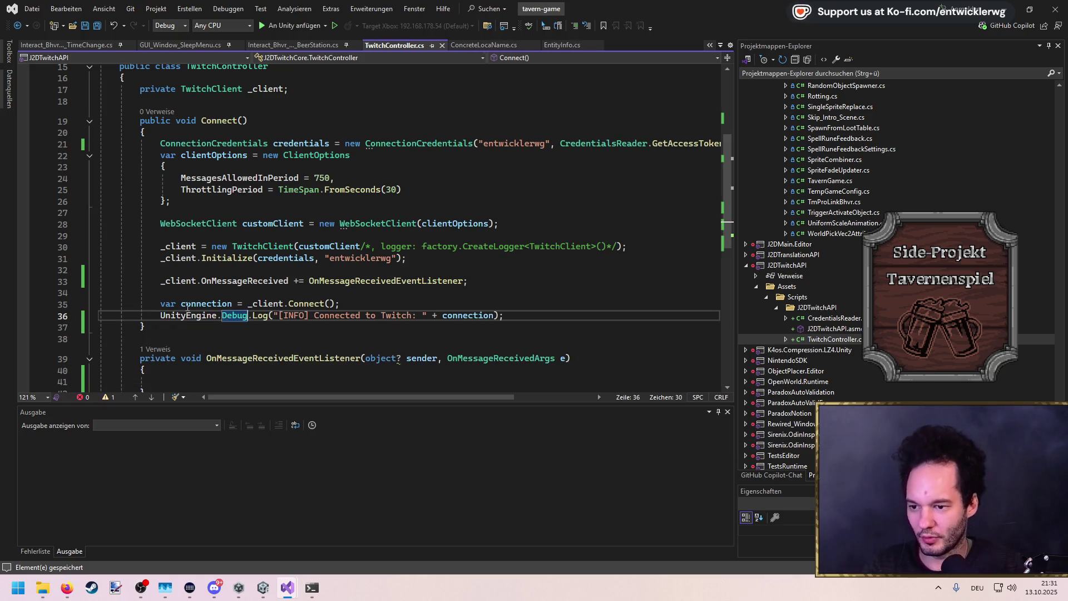
Look over TwitchController's empty message handler and the client field
left_click(430, 222)
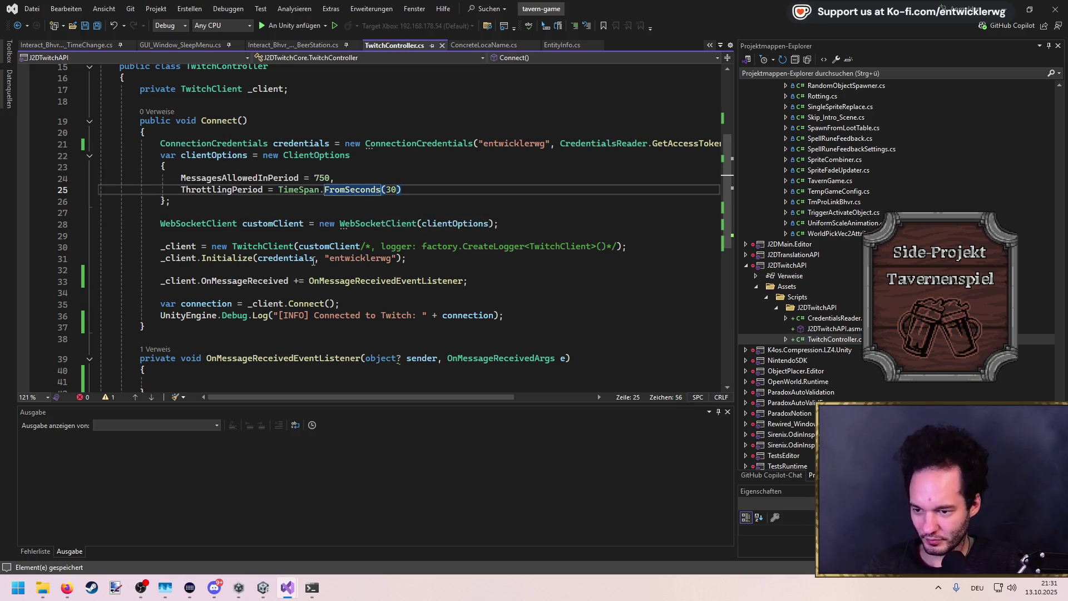
scroll(334, 250, "down", 2)
left_click(286, 308)
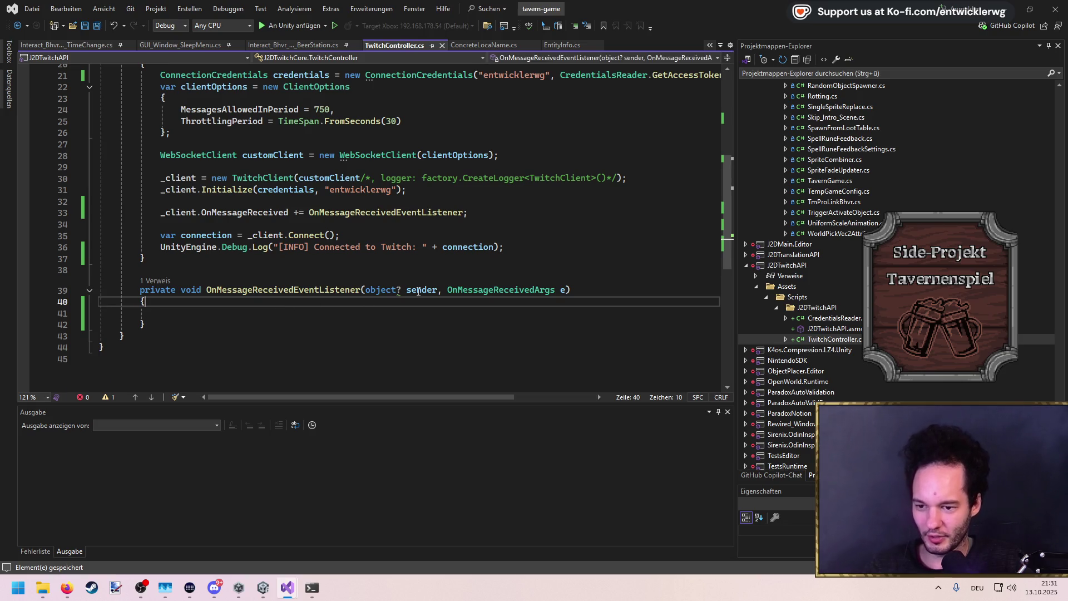
left_click(351, 310)
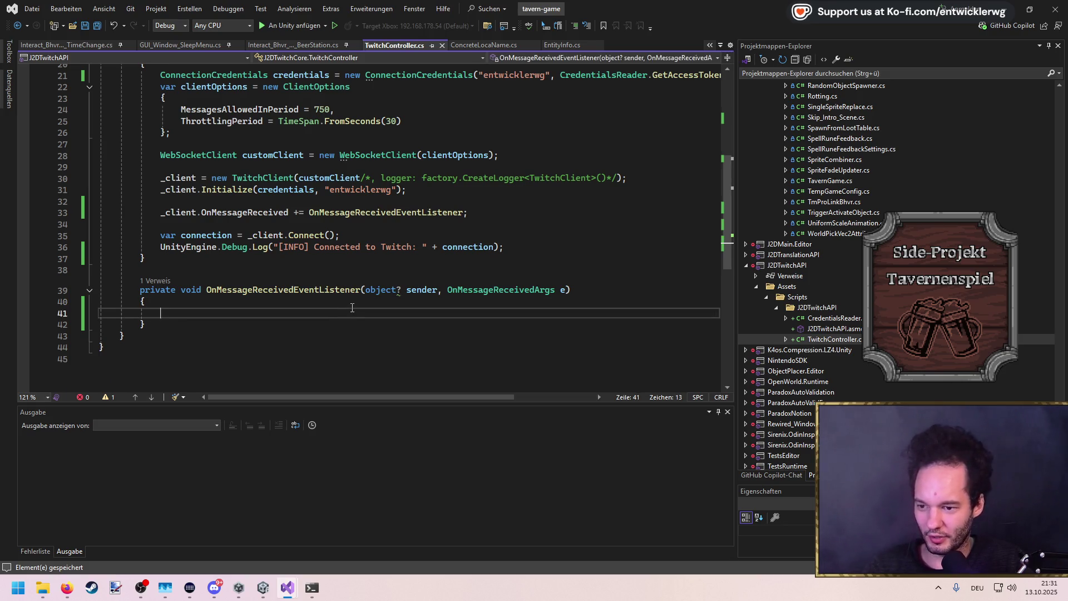
scroll(237, 273, "up", 4)
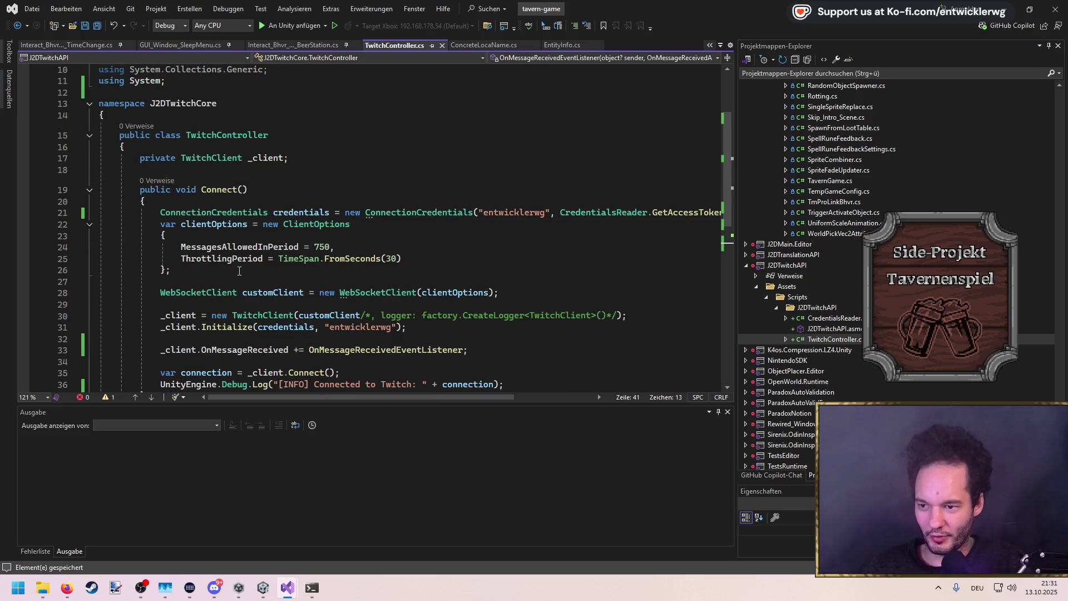
left_click(333, 160)
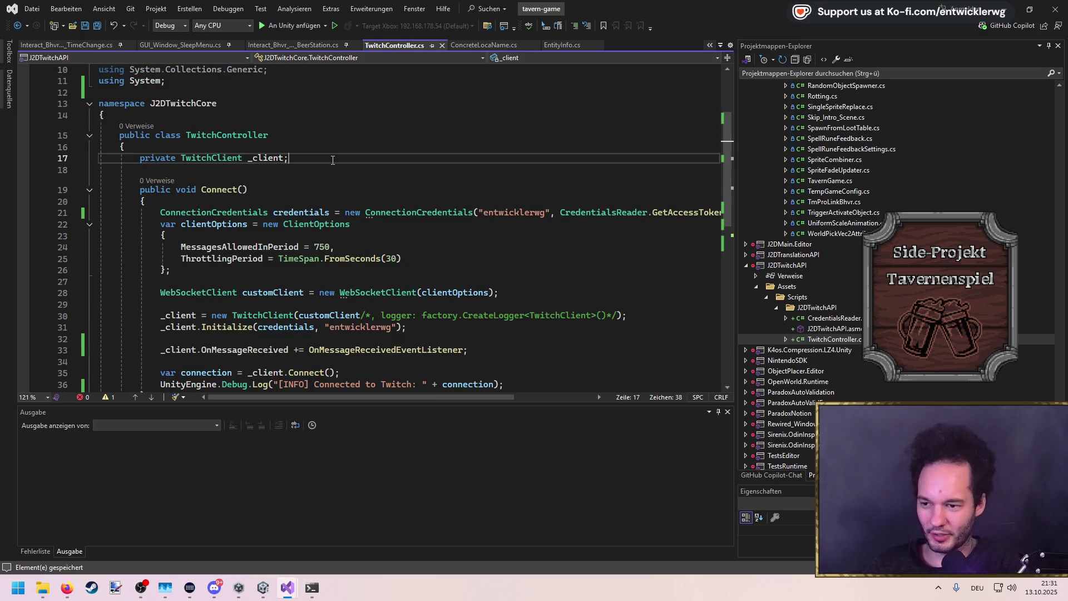
scroll(340, 163, "down", 3)
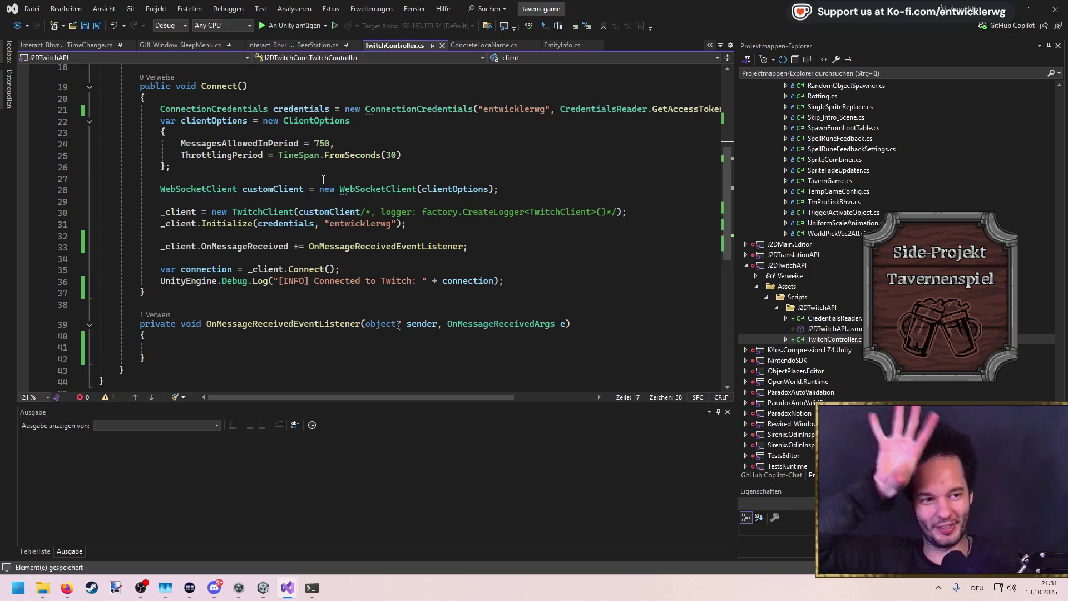
Bring up the add options for the J2DTwitchAPI folder in Solution Explorer
left_click(311, 155)
scroll(319, 328, "up", 4)
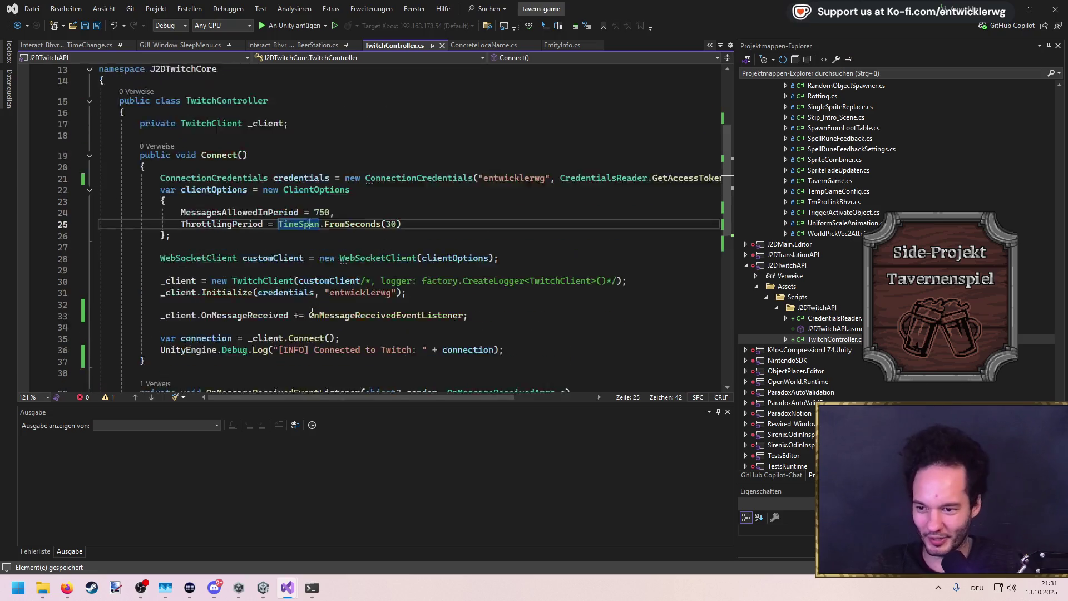
left_click(311, 192)
scroll(526, 296, "down", 4)
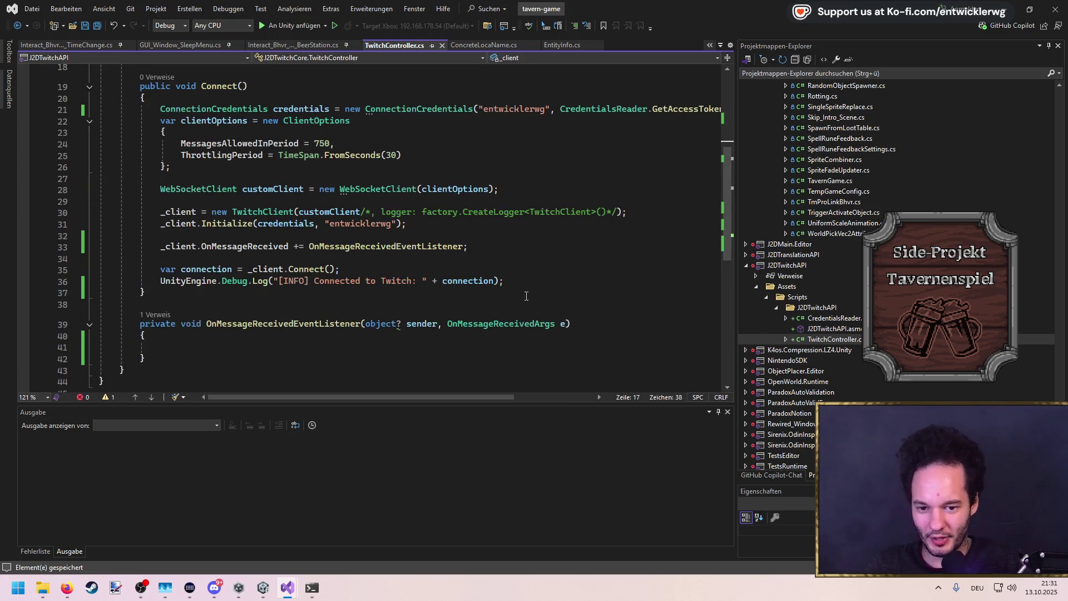
right_click(811, 316)
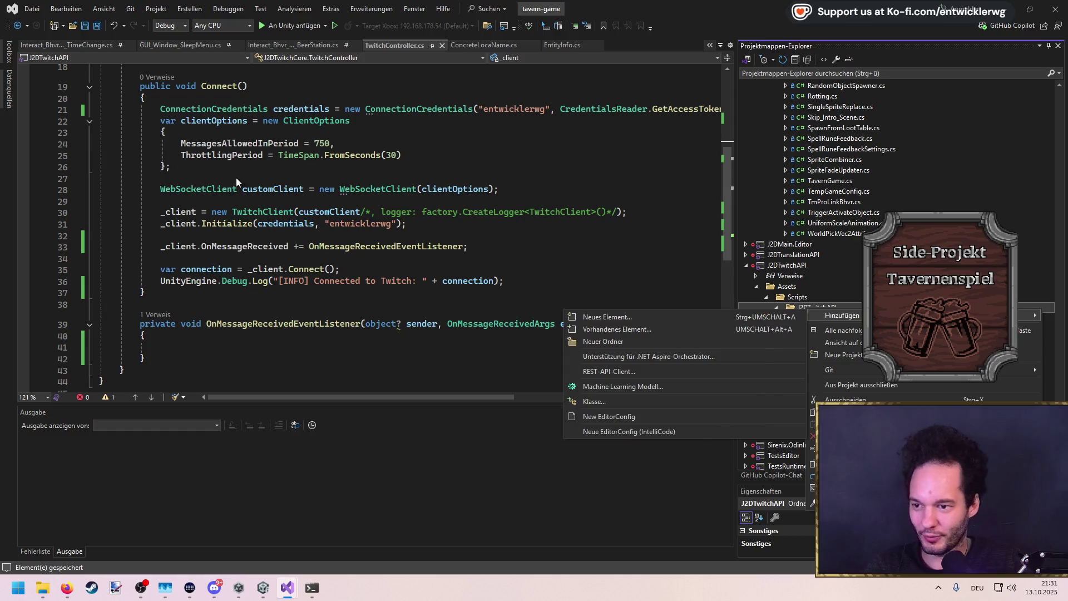
Change TwitchController's access modifier from public to internal and save it
left_click(167, 178)
scroll(134, 158, "up", 3)
double_click(132, 135)
type("inter")
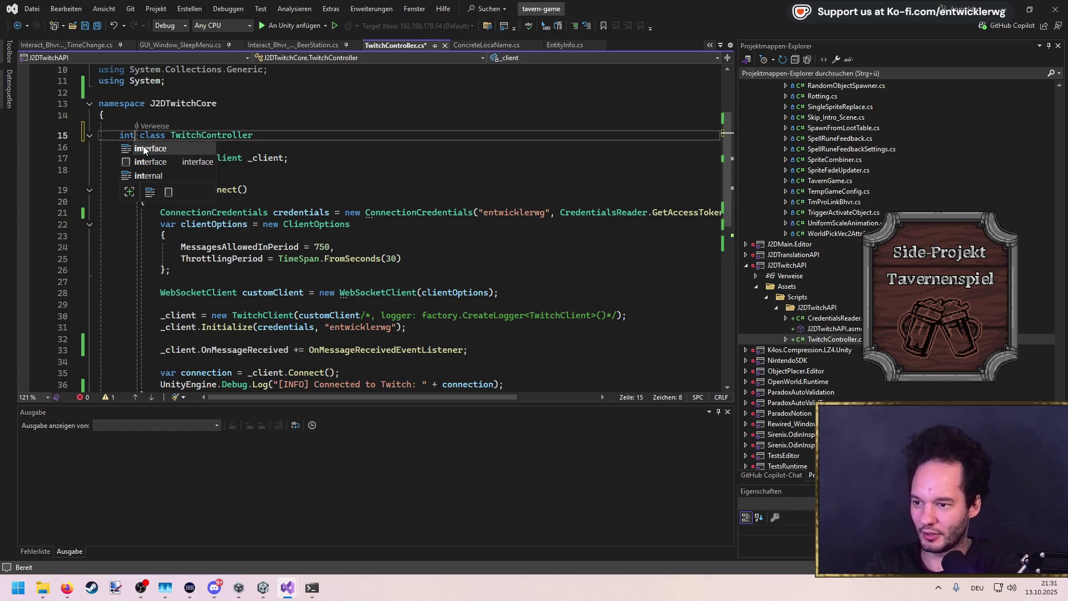
type("n")
key("Tab")
key("ctrl+s")
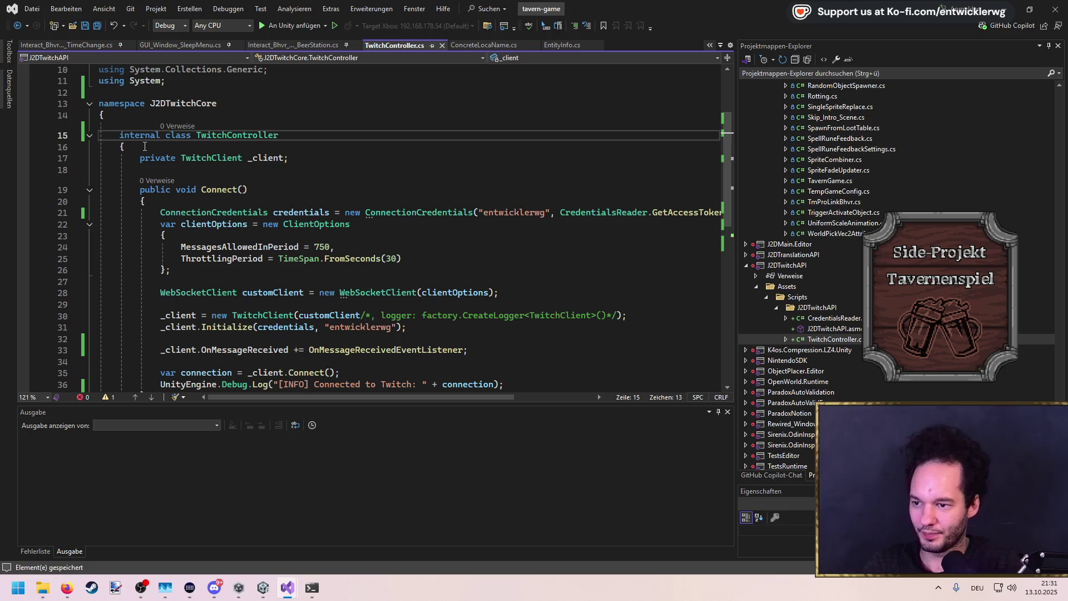
Add a TwitchHandler class file to J2DTwitchAPI, making it a public MonoBehaviour, and save
scroll(374, 153, "down", 4)
right_click(802, 305)
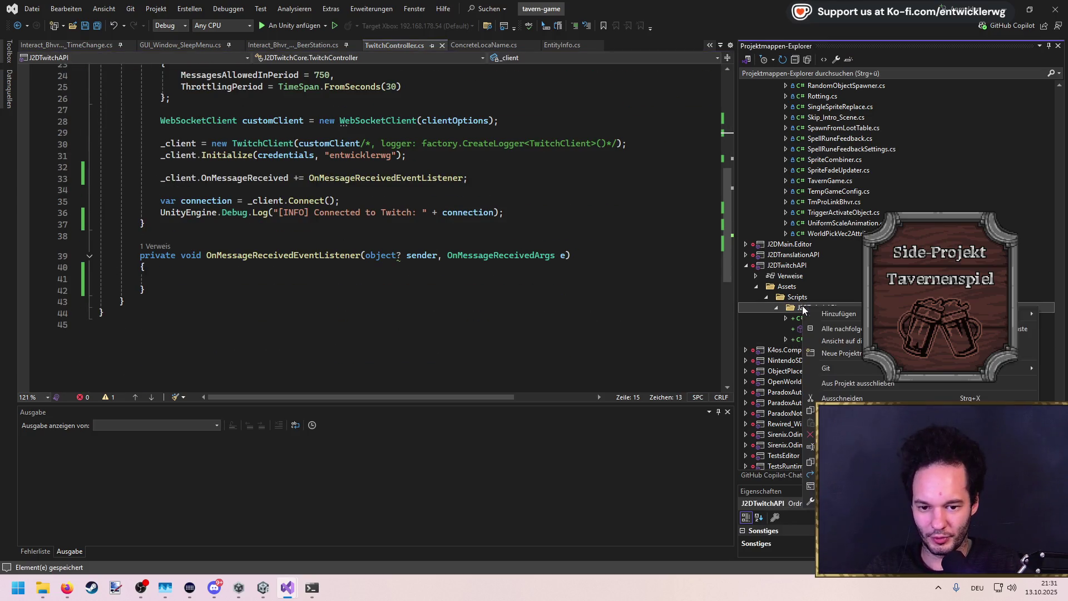
mouse_move(820, 314)
left_click(632, 398)
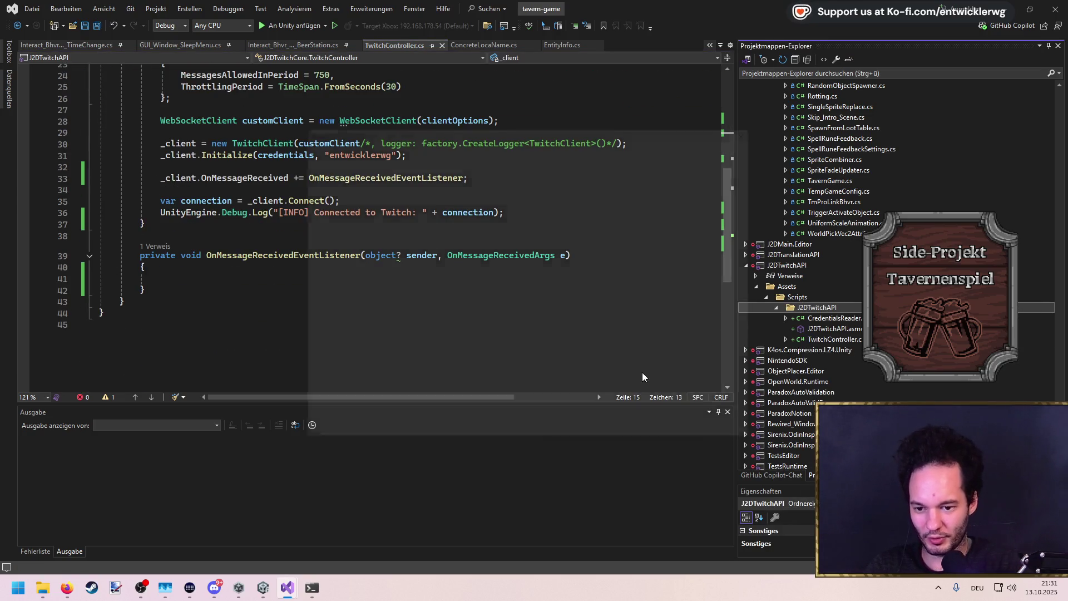
type("TwitchA")
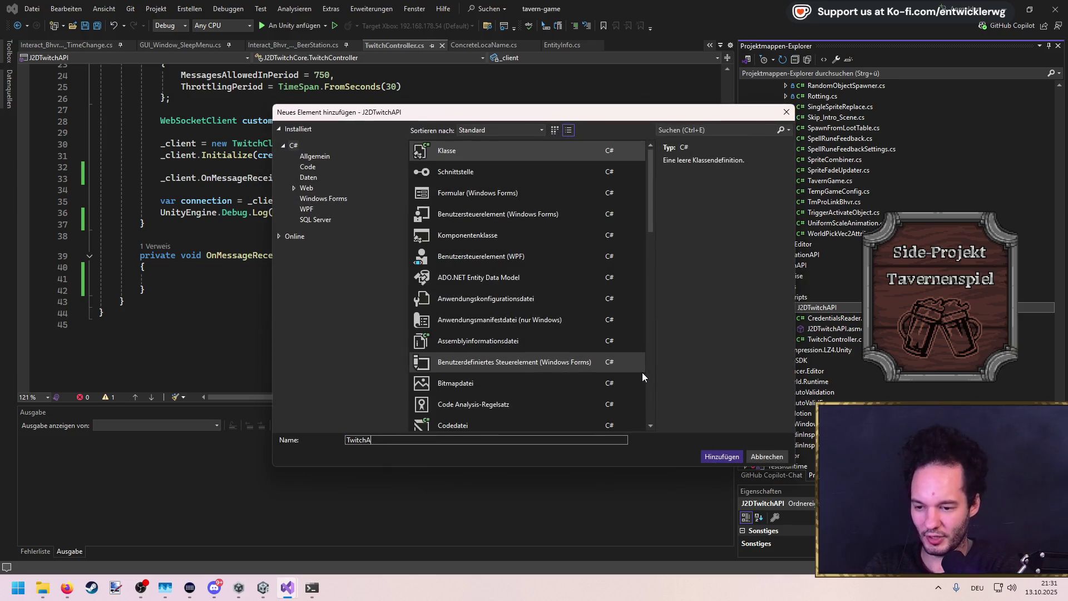
type("Twit")
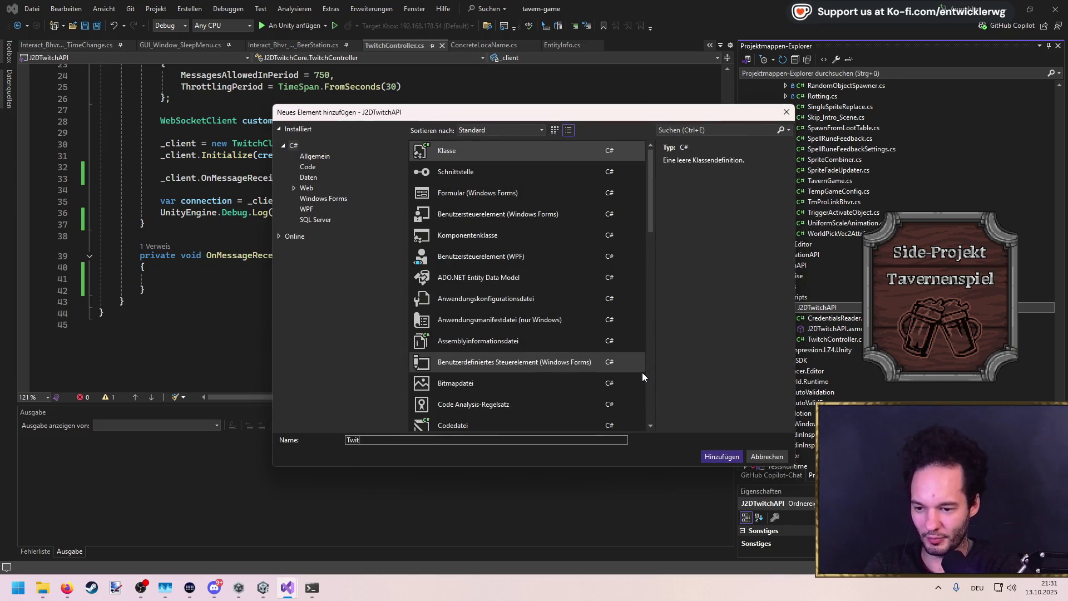
type("dler")
key("Return")
double_click(153, 168)
type("public")
key("End")
type(": MonoBe")
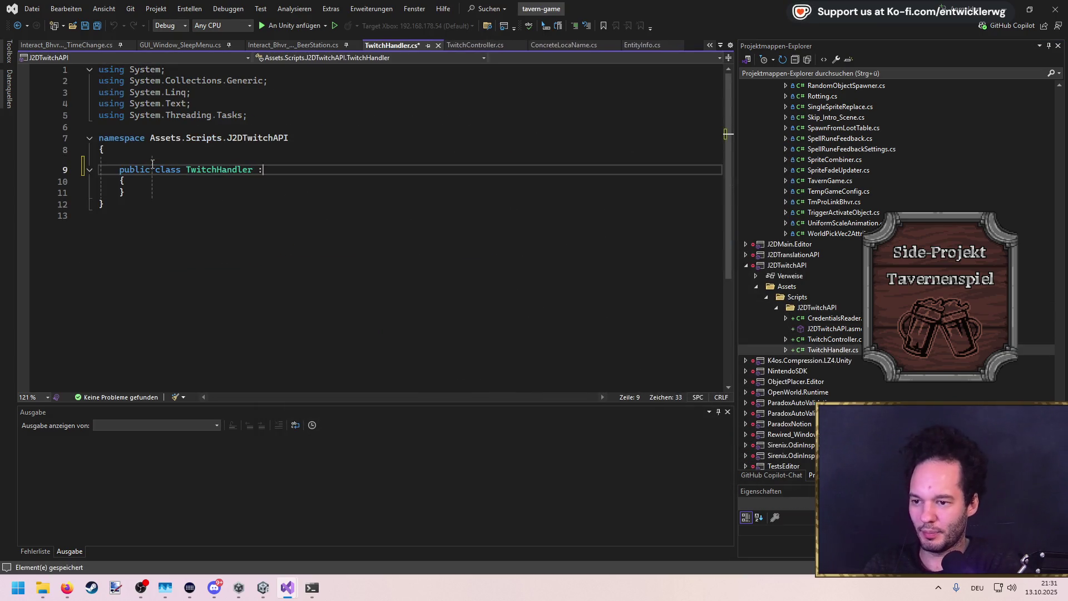
key("Tab")
key("ctrl+s")
Delete the first TwitchHandler.cs file from the project
key("Up")
key("Up")
key("End")
key("ctrl+shift+Left")
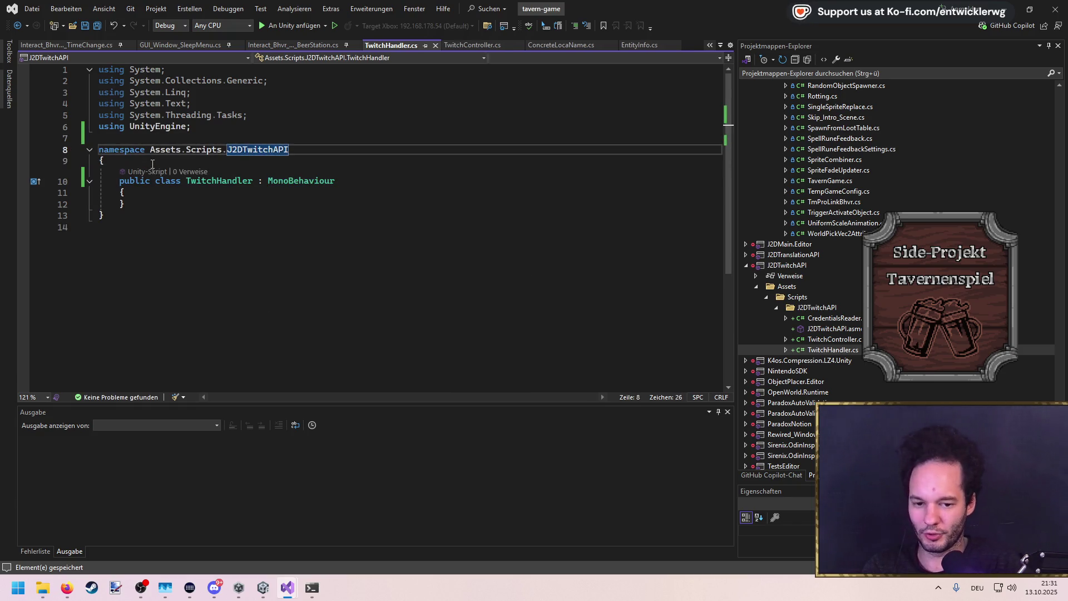
left_click(844, 351)
key("Delete")
key("Return")
Re-create the TwitchHandler class file as a plain public class and save it
right_click(837, 305)
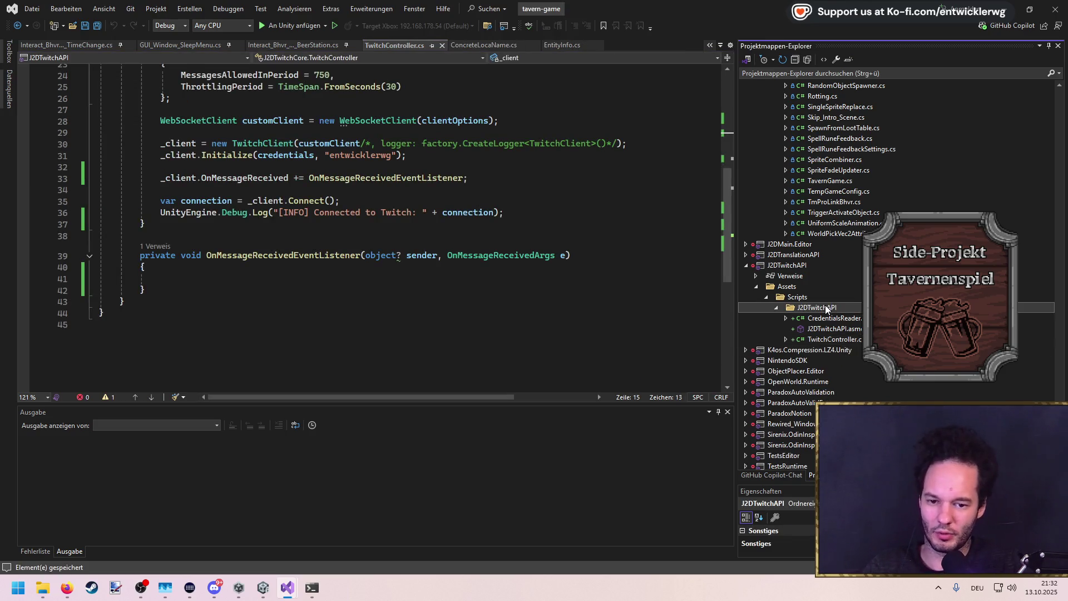
mouse_move(842, 315)
left_click(663, 400)
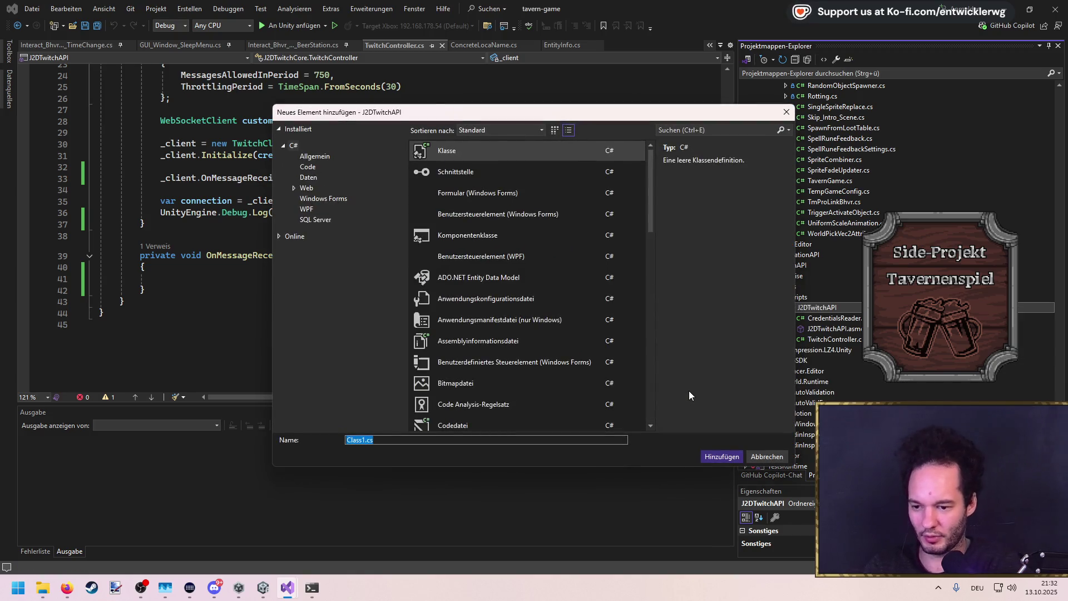
type("Twi")
type("andler")
key("Return")
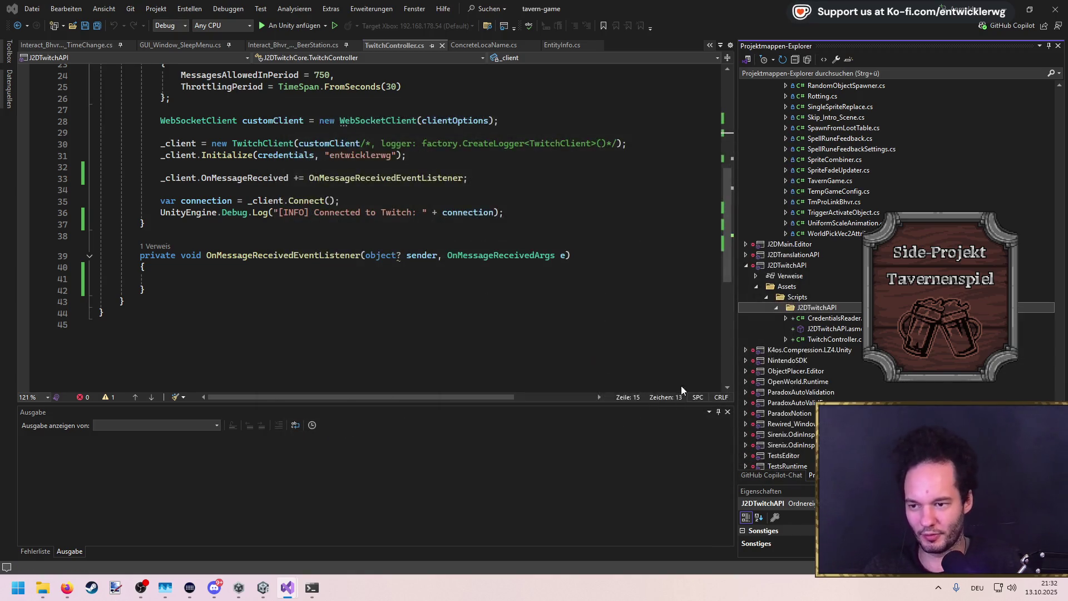
double_click(133, 173)
type("public class TwitchHandler")
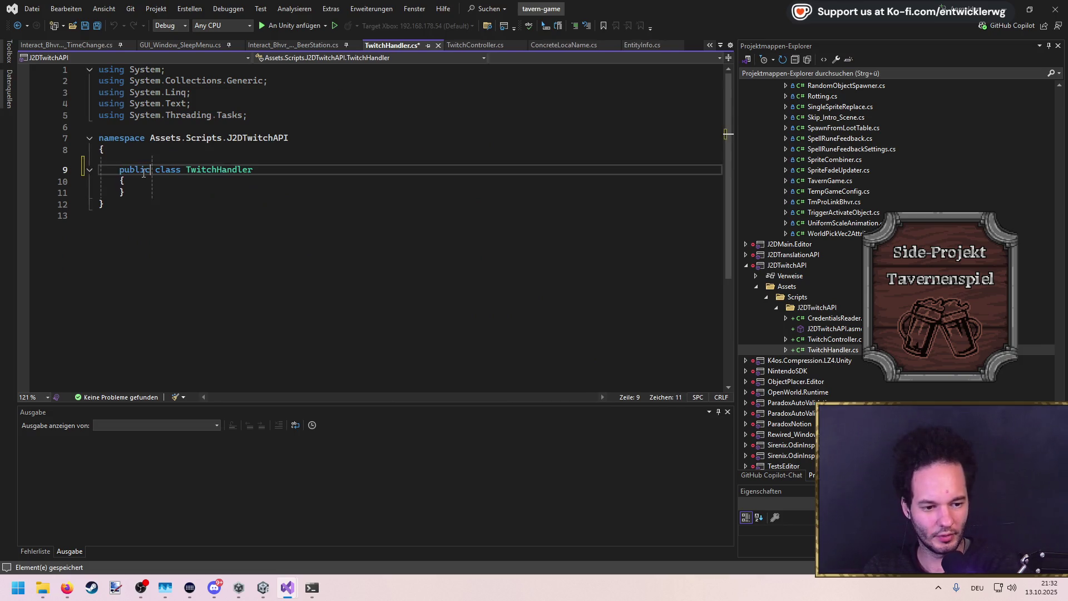
key("Tab")
key("ctrl+s")
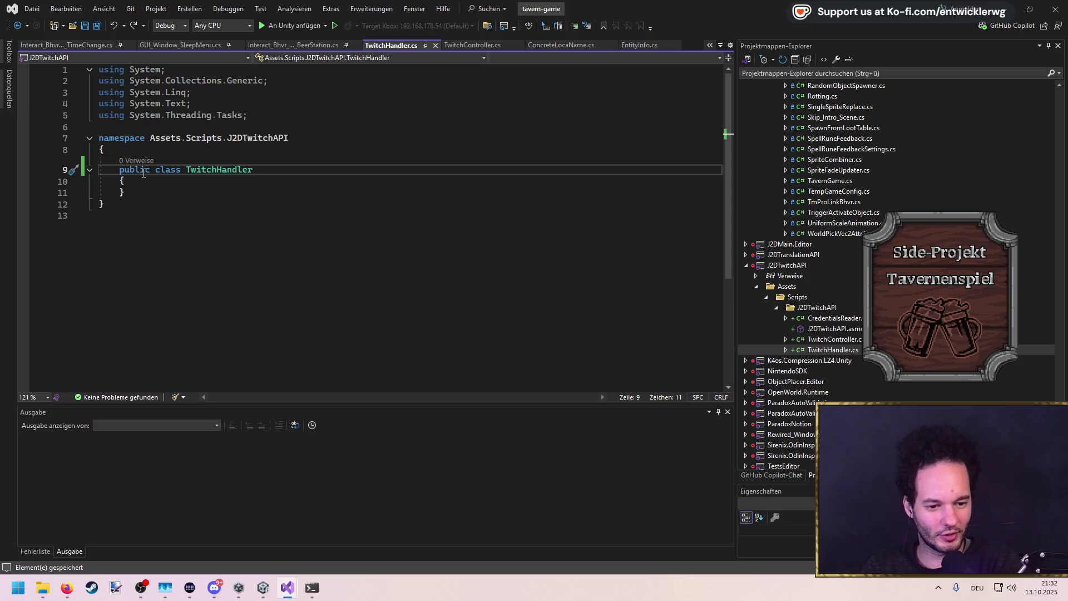
Shorten the namespace to J2DTwitchAPI and make TwitchHandler inherit MonoBehaviour
key("Up")
key("Up")
key("ctrl+shift+Right")
key("ctrl+shift+Right")
key("ctrl+shift+Right")
key("Delete")
key("ctrl+s")
key("Down")
key("Down")
key("End")
type(": MonoB")
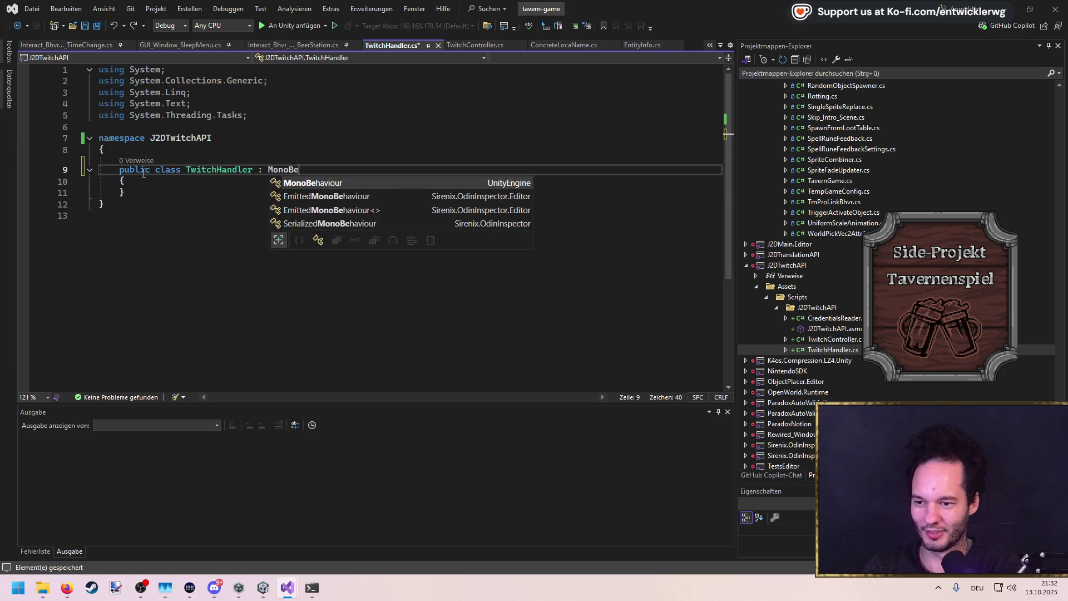
key("Tab")
key("ctrl+s")
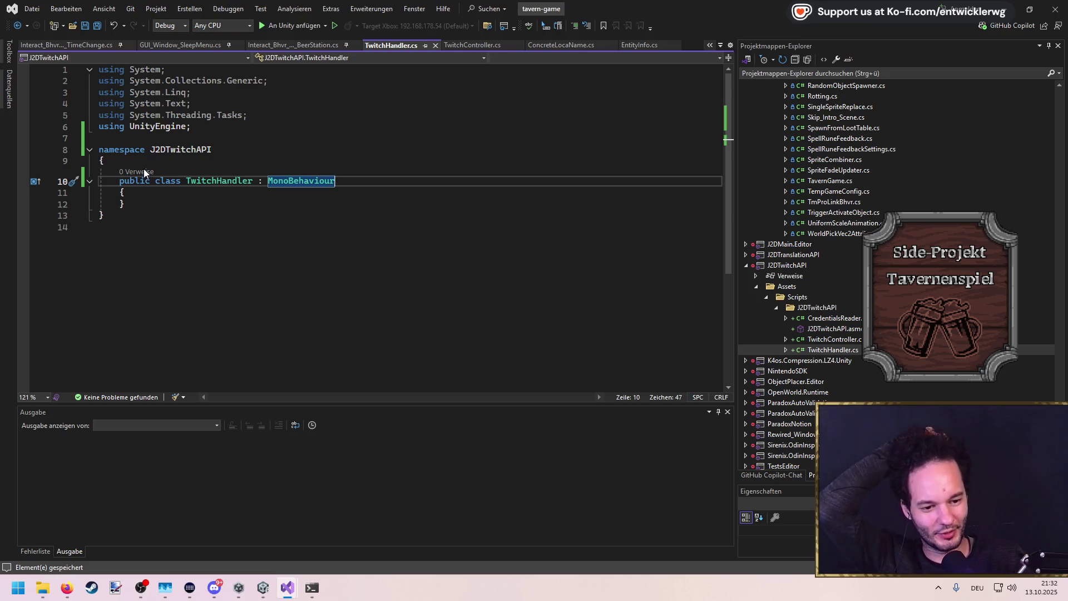
Add a private TwitchController _twitchController field to TwitchHandler and save
left_click(176, 189)
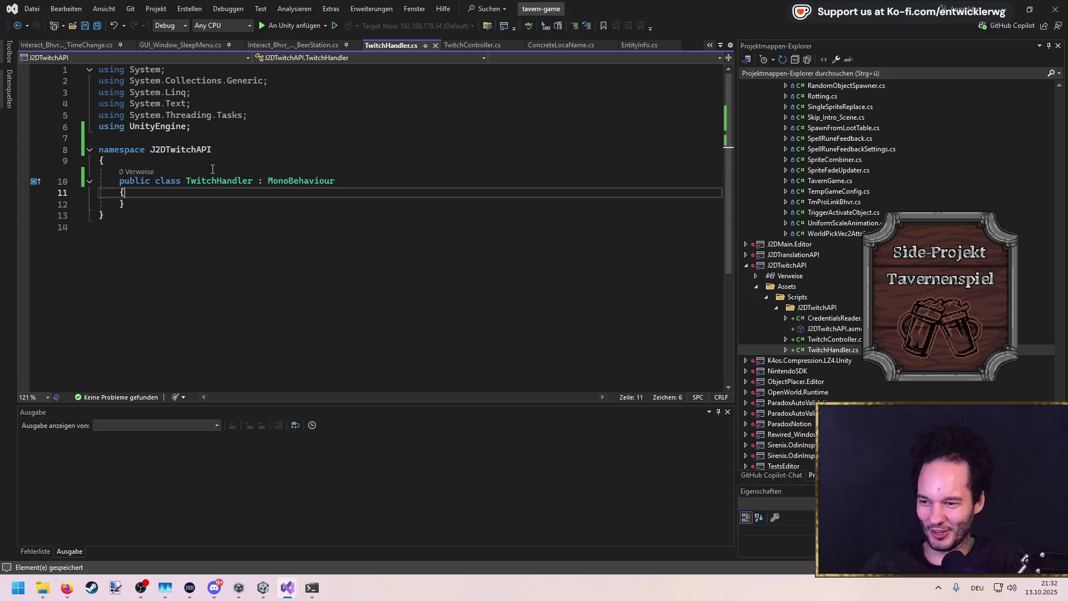
key("Return")
type("private")
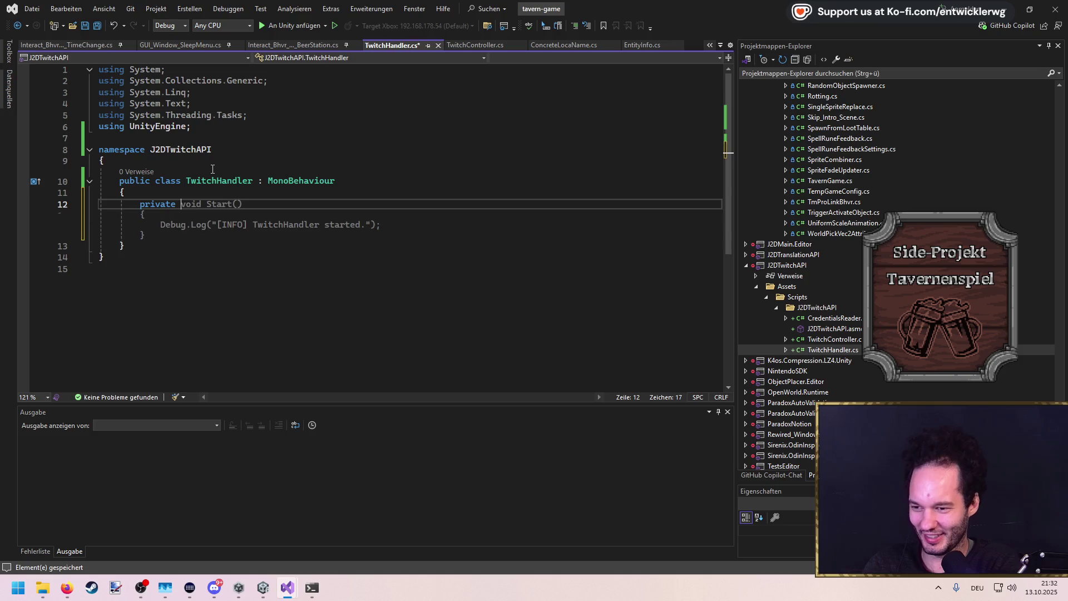
type(" TwitchCont")
key("Tab")
type("_")
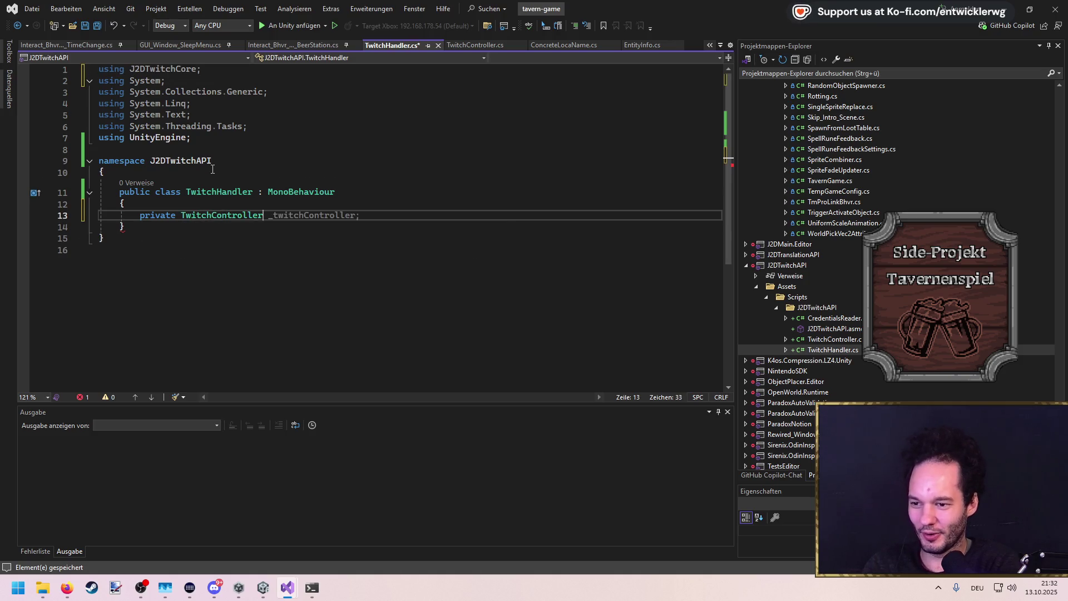
type("twitchContr")
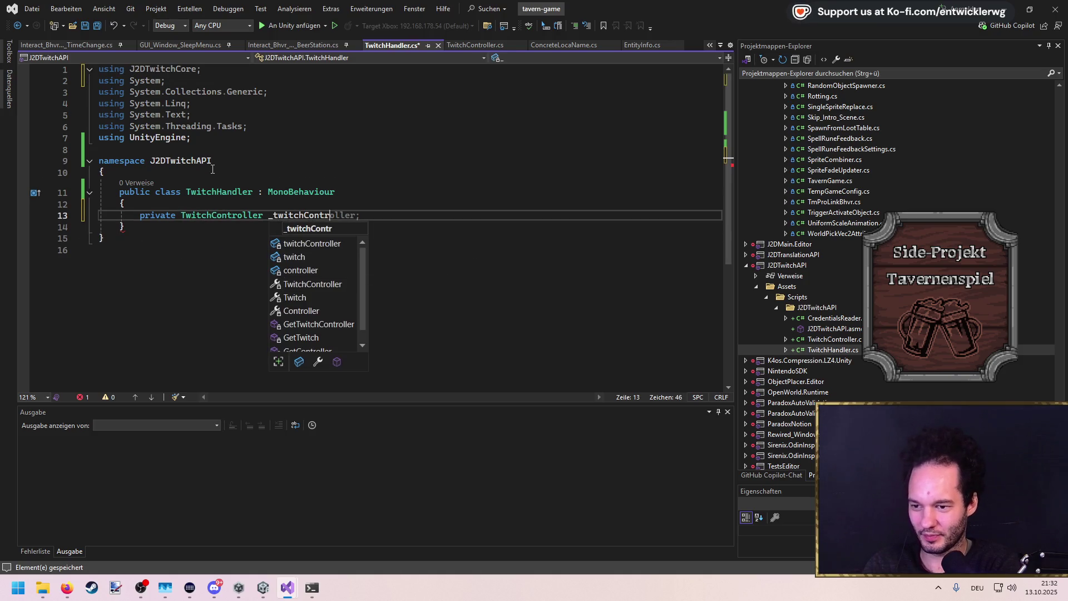
type("oller =")
key("BackSpace")
key("BackSpace")
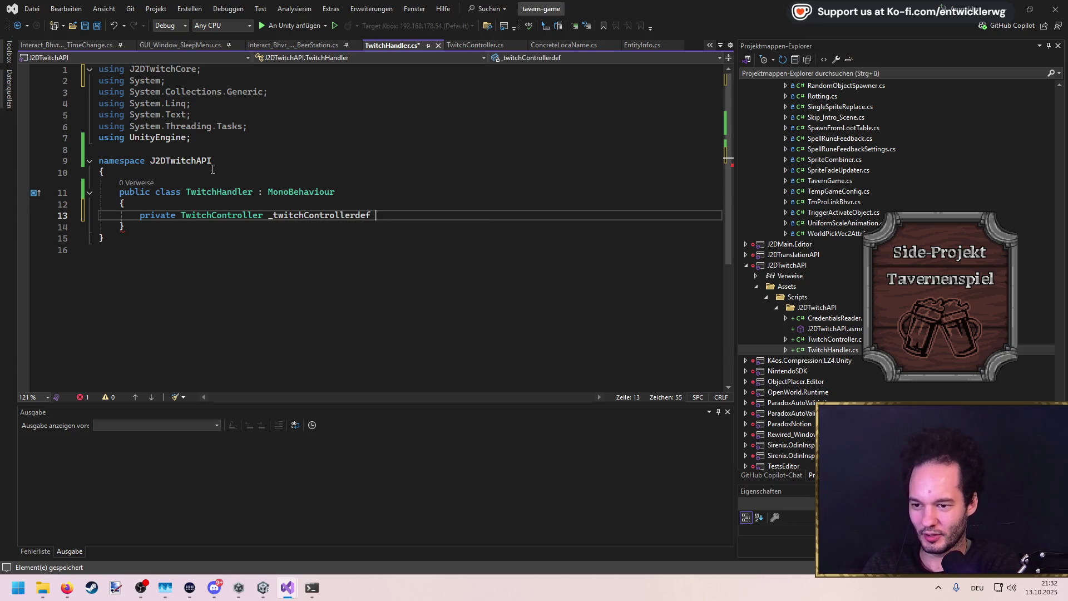
type(";")
key("ctrl+s")
Insert the suggested Awake method and begin a private static declaration above it
key("Return")
key("Return")
type("awa")
key("Tab")
key("Tab")
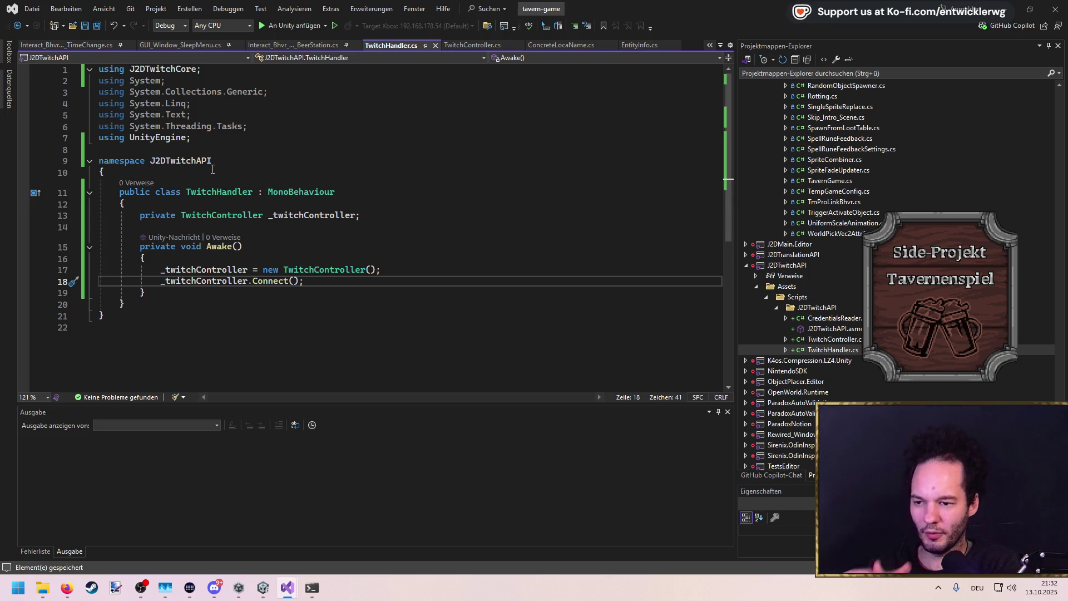
key("Up")
key("Up")
key("Up")
key("End")
key("Return")
key("Return")
type("pri")
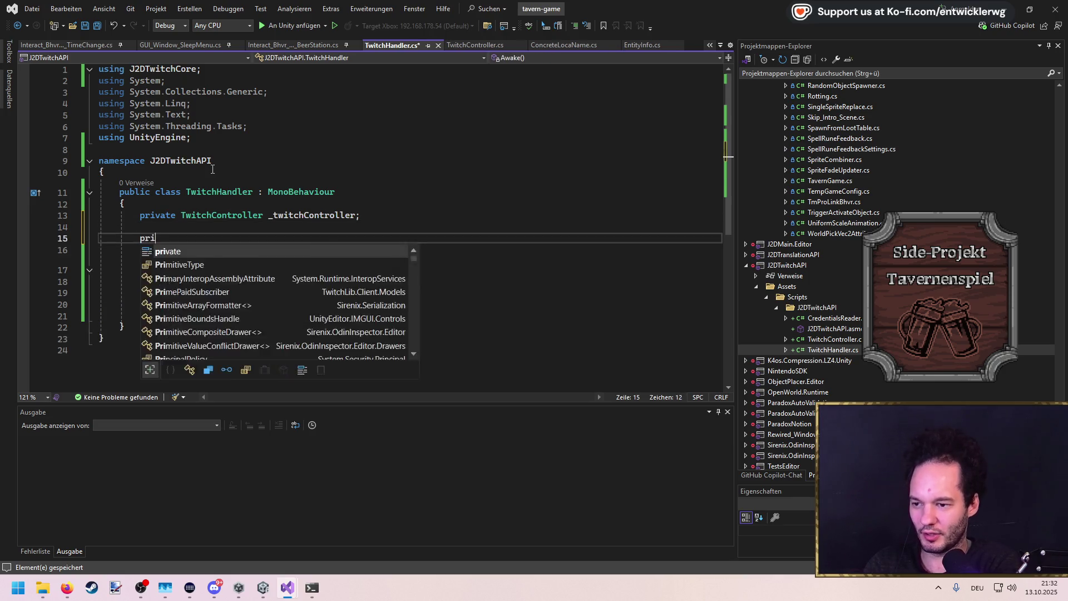
type("vate static")
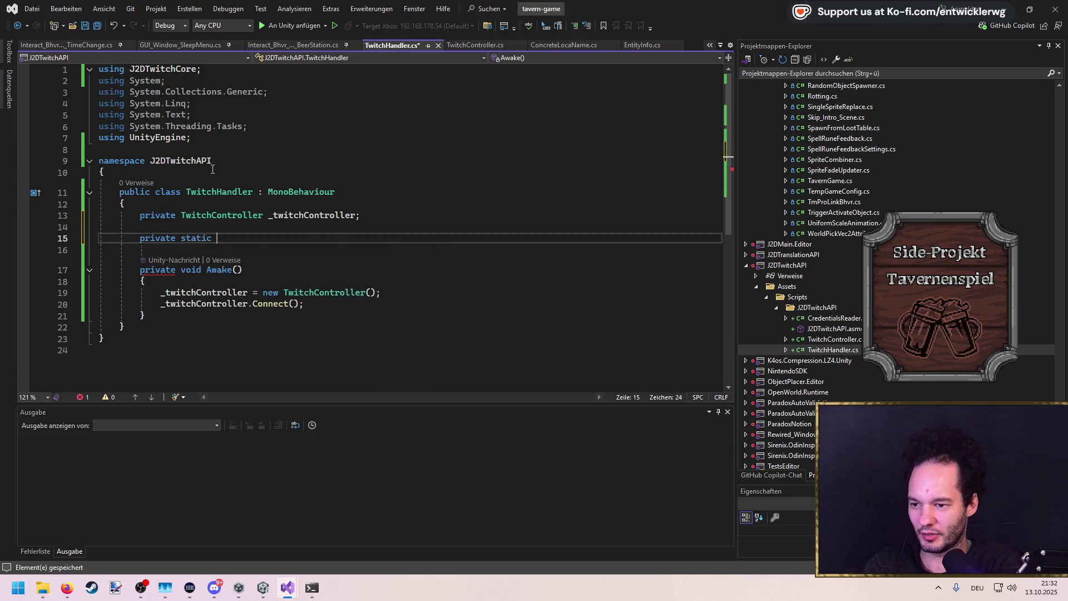
Accept Copilot's static _instance field and DontDestroyOnLoad Instance property, then save TwitchHandler.cs
key("Tab")
key("Return")
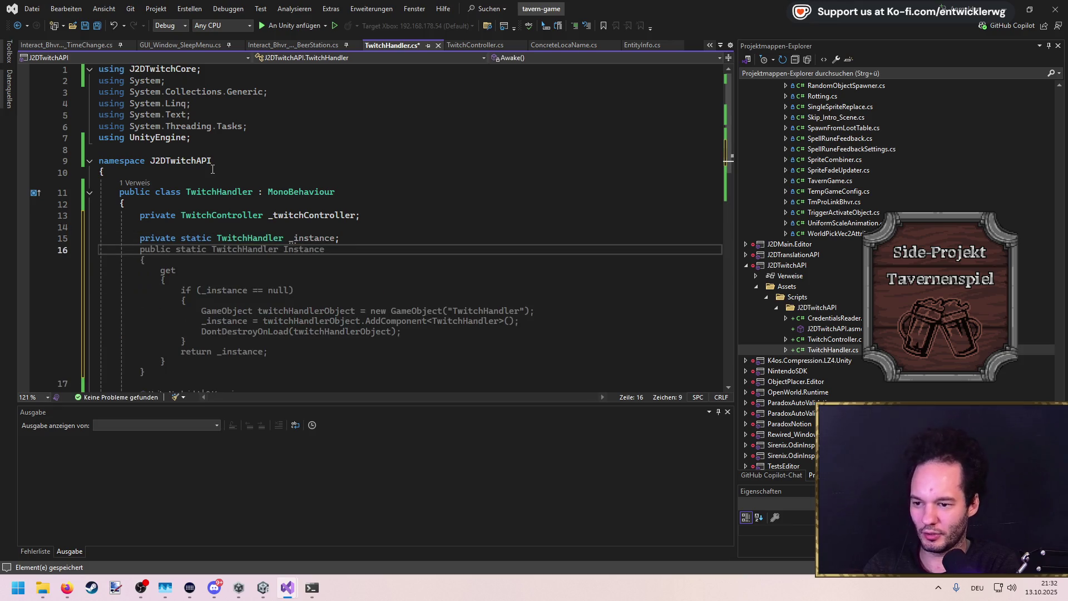
key("Tab")
key("ctrl+s")
Review the TwitchHandler uses and jump to TwitchController's class definition
left_click(494, 192)
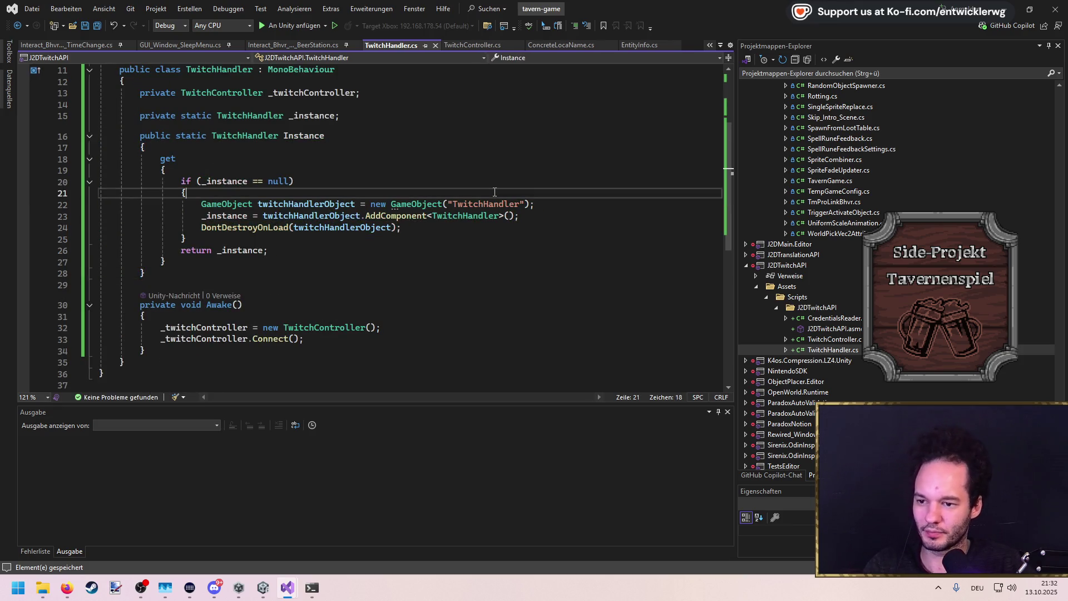
scroll(307, 208, "up", 2)
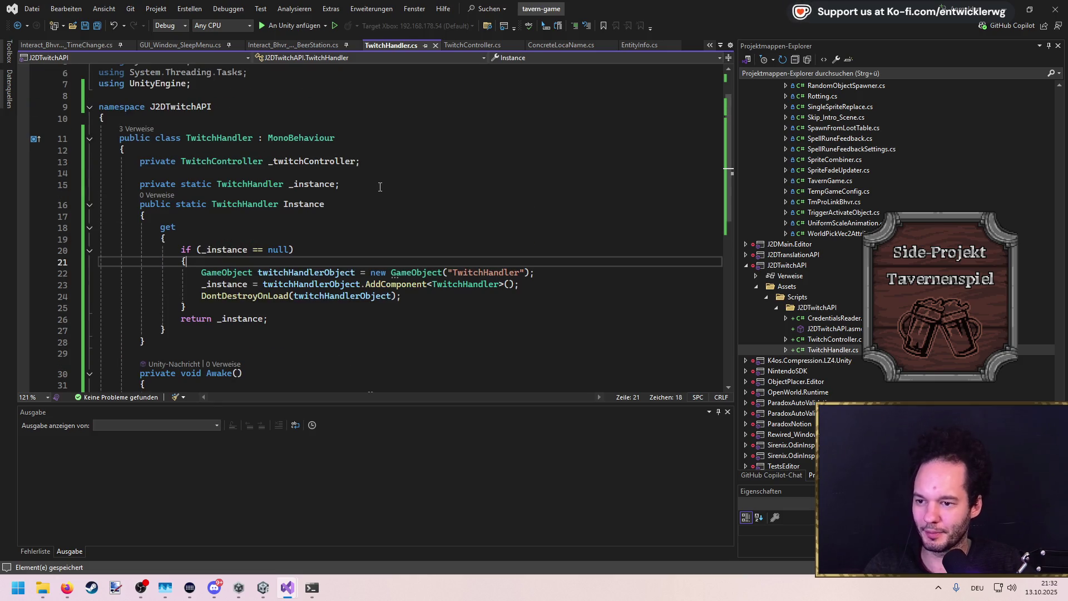
double_click(211, 138)
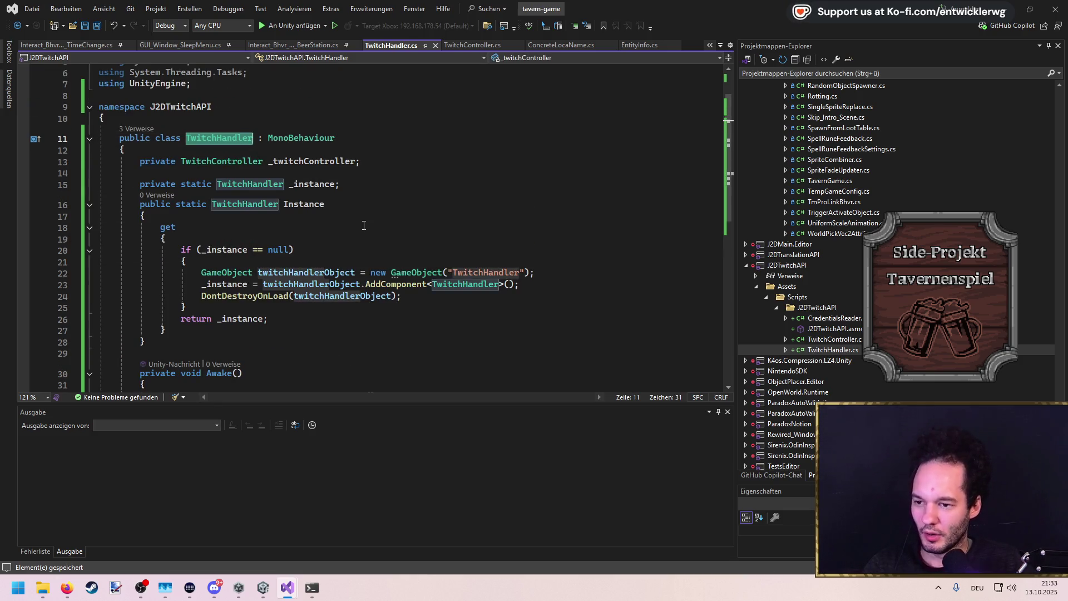
scroll(358, 219, "down", 2)
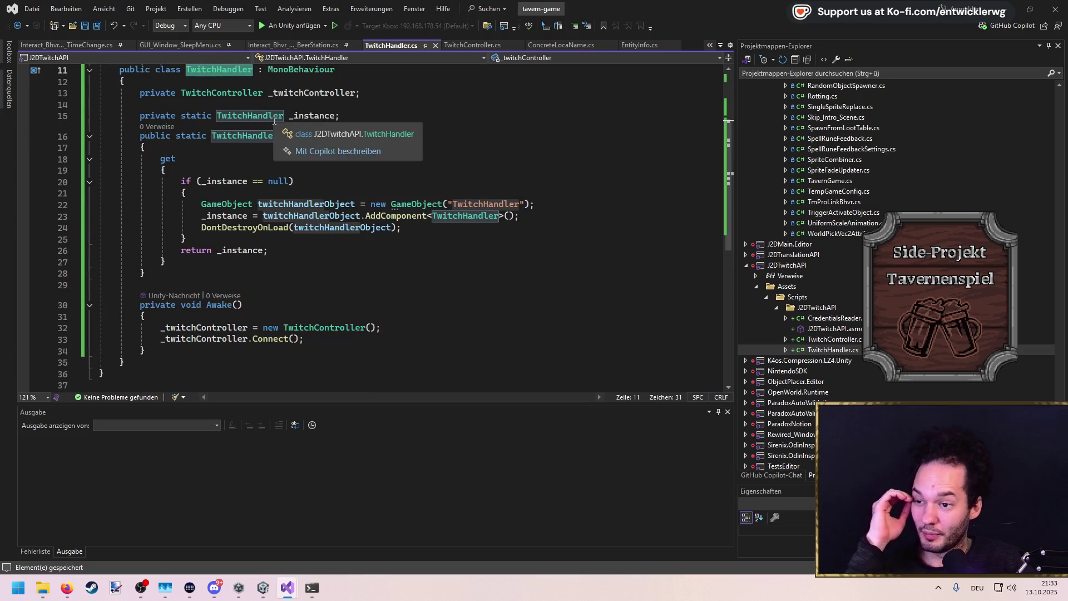
left_click(233, 93, "ctrl")
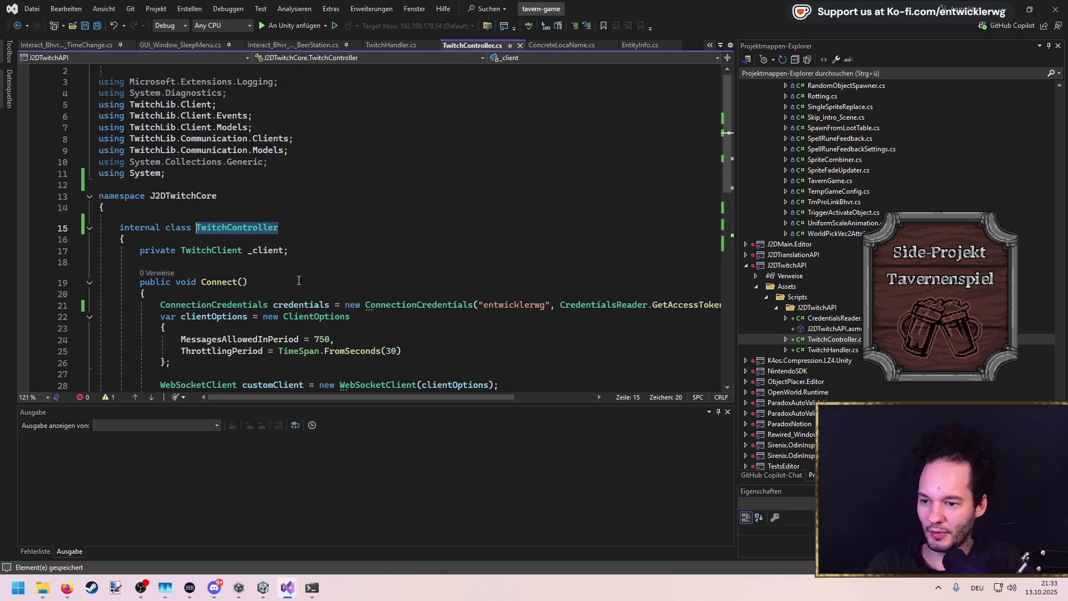
Below the _client field, start a public declaration, trying and discarding a GenericEvent type
left_click(316, 216)
key("Return")
key("Return")
type("pu")
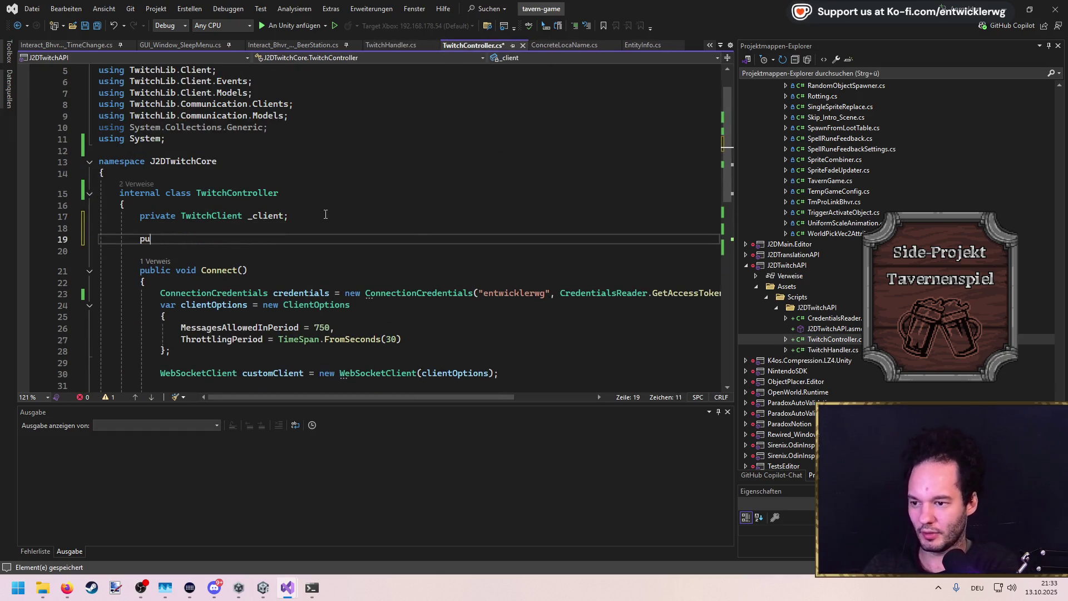
type("blic FastGene")
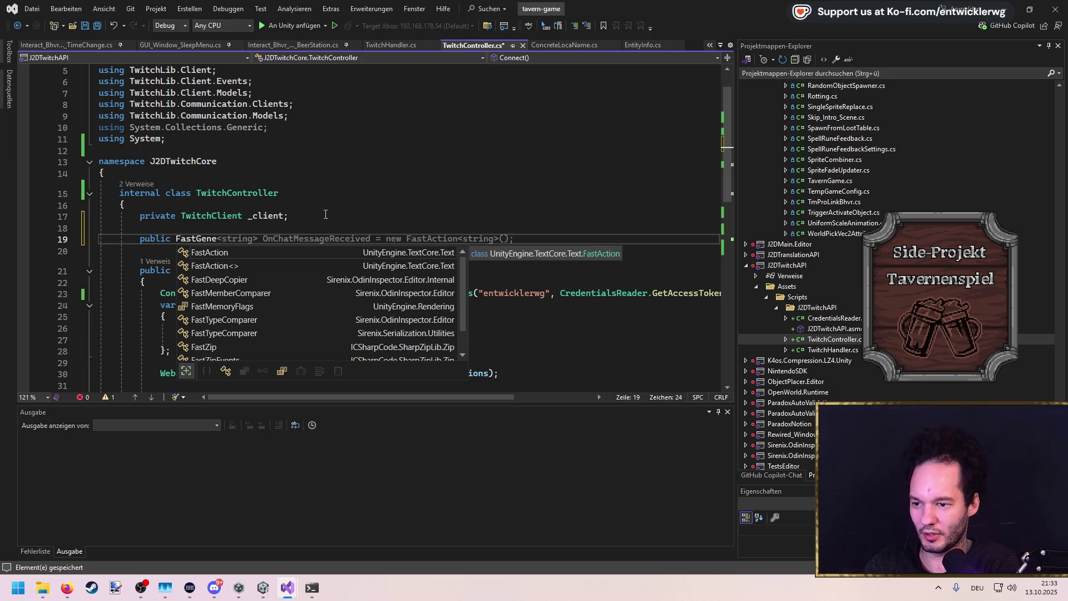
key("ctrl+shift+Left")
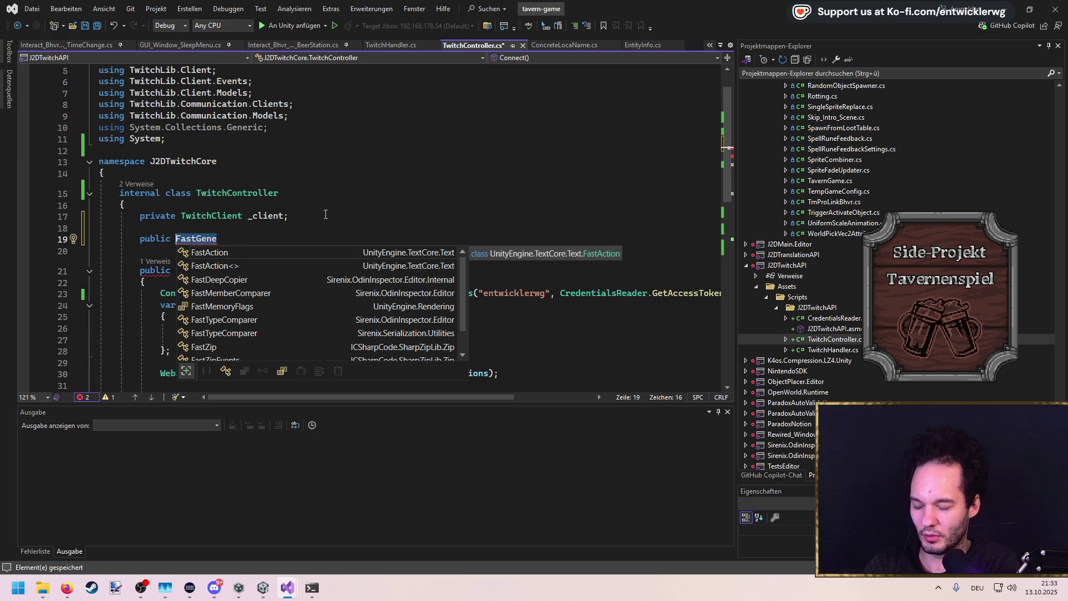
key("BackSpace")
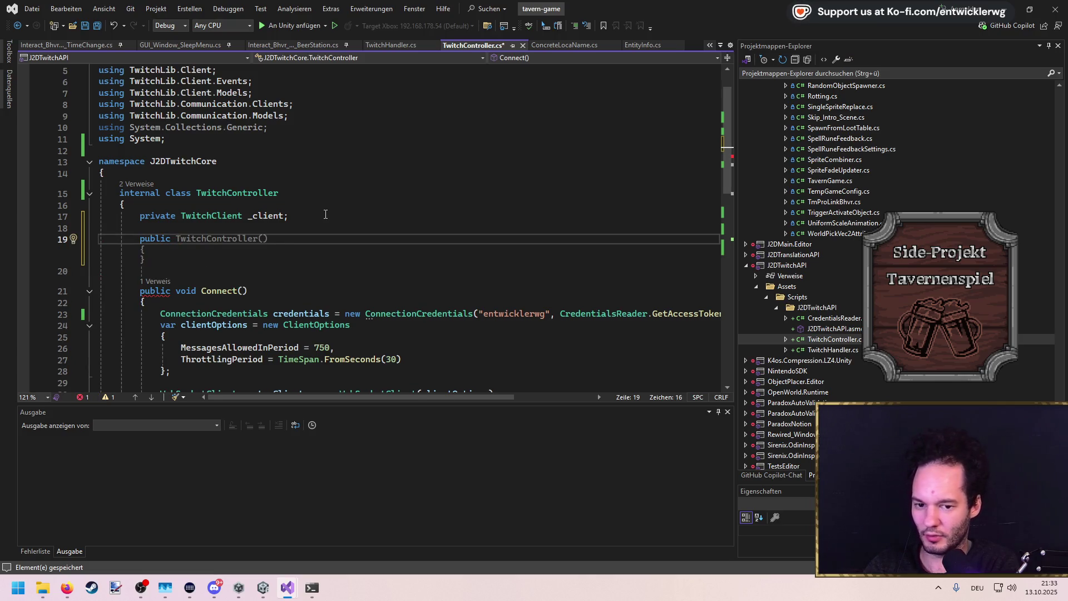
type("Generic")
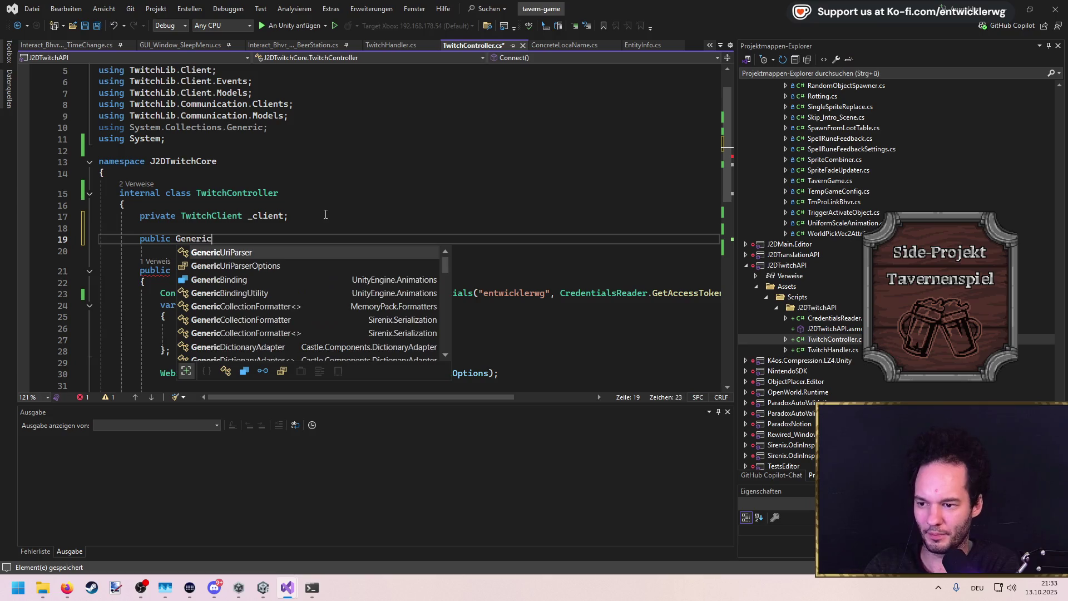
type("Event")
key("ctrl+period")
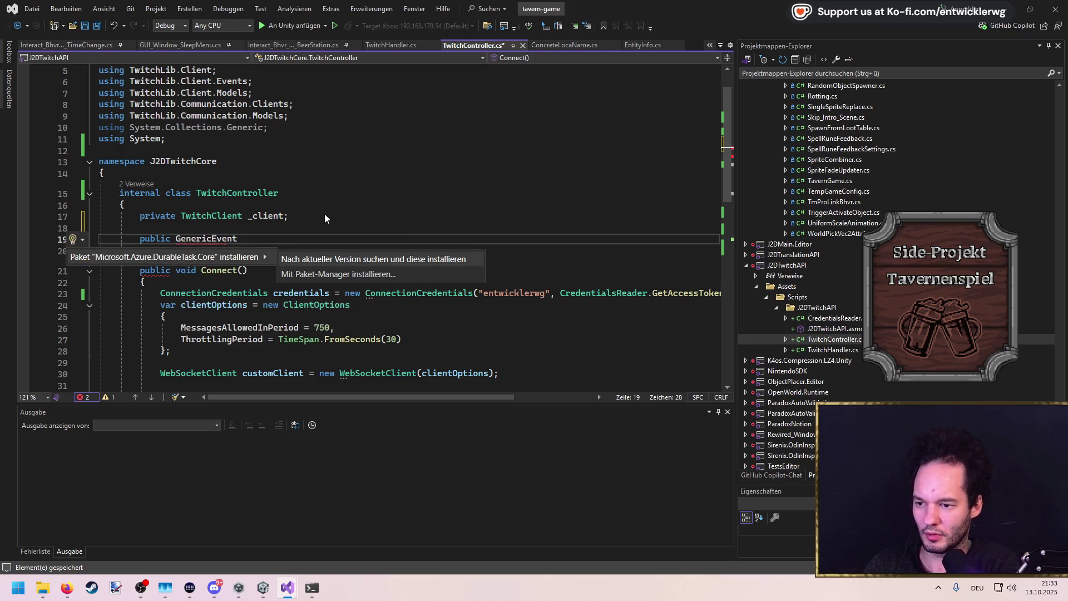
key("Escape")
key("ctrl+BackSpace")
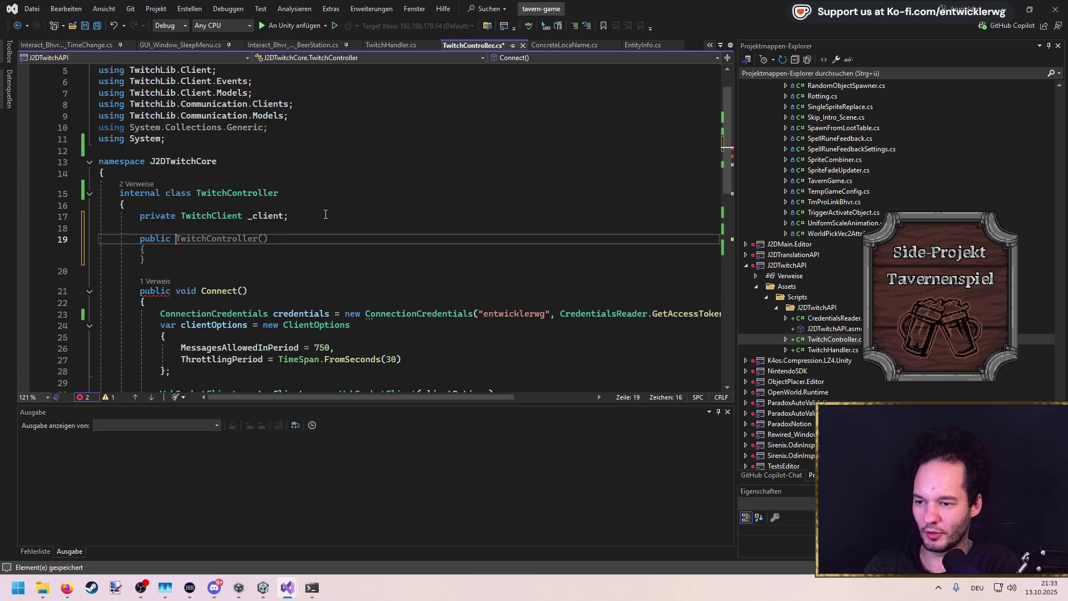
Complete it as 'public event EventHandler<OnMessage' and save TwitchController.cs
type("event ")
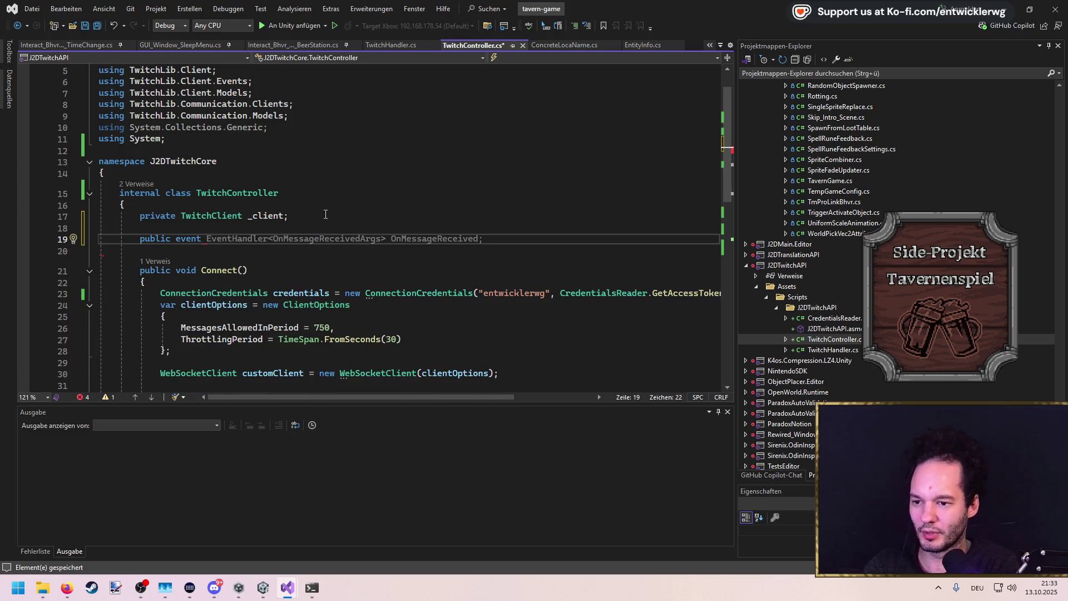
type("EventH")
key("Tab")
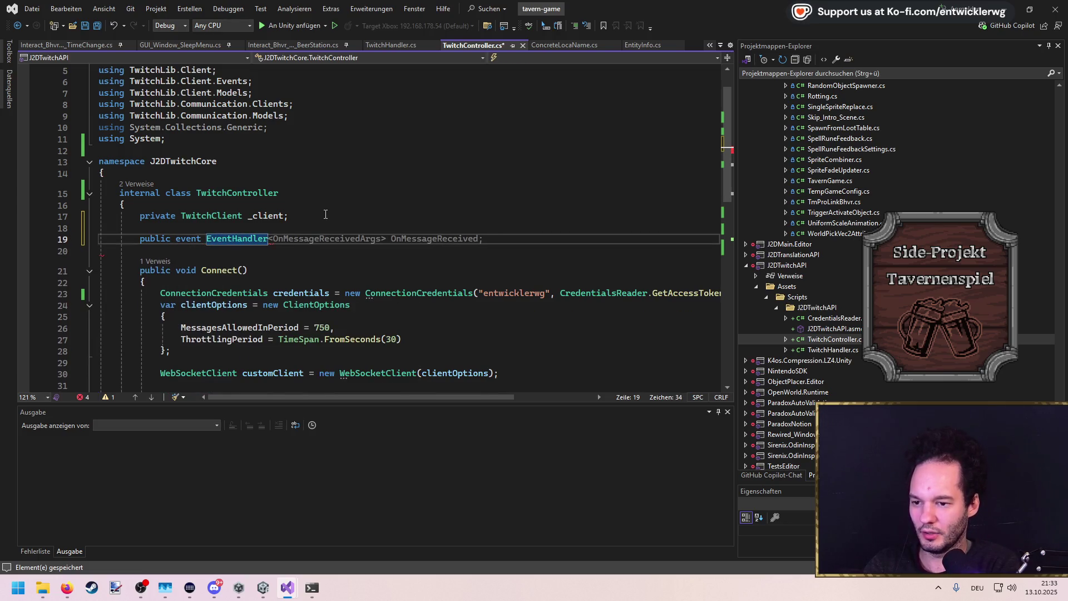
type("<")
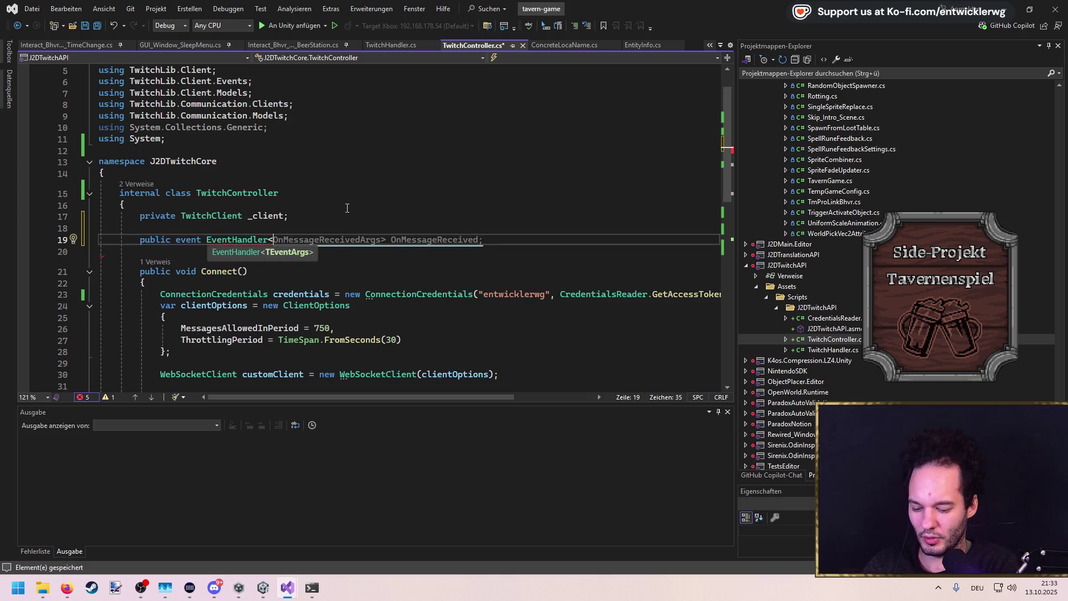
type("OnMessage")
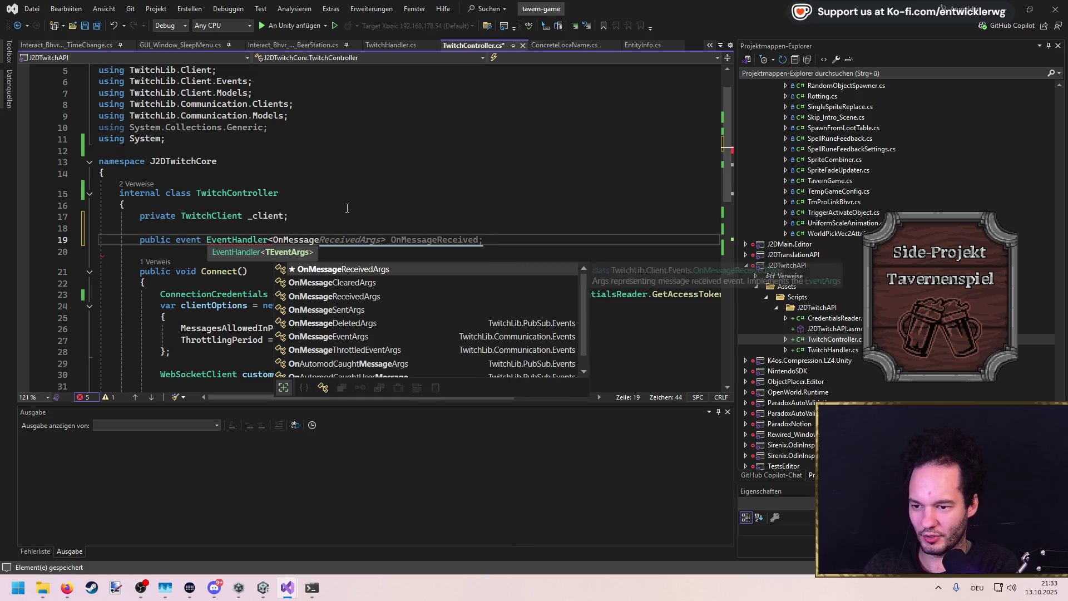
key("Escape")
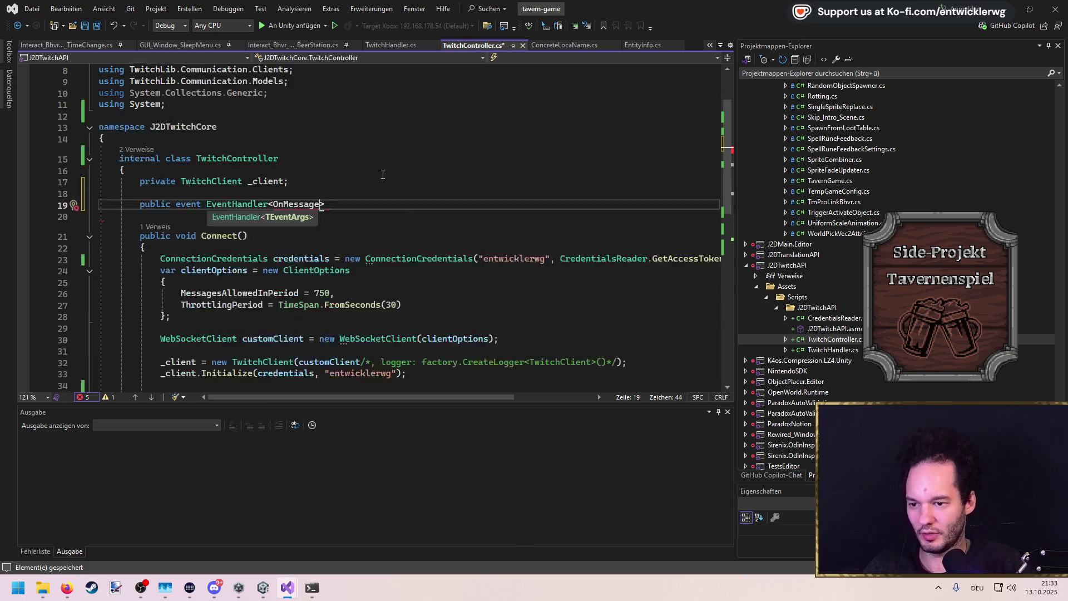
scroll(334, 222, "down", 7)
key("ctrl+s")
left_click(261, 256)
key("Down")
key("Down")
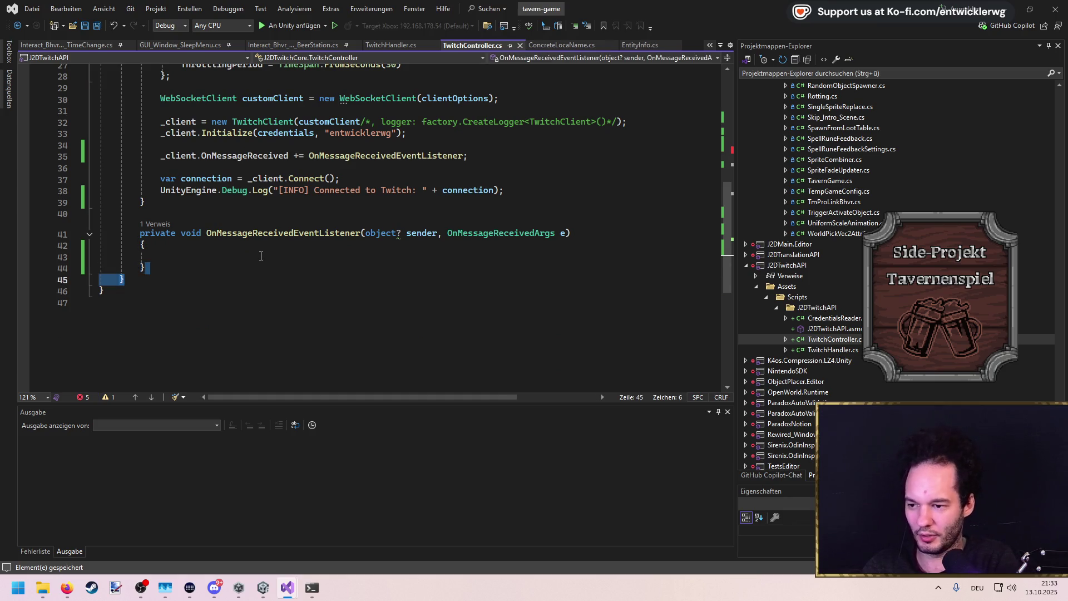
Add a public MessageReceived class with Copilot's Username and Message body after TwitchController
key("Return")
key("Return")
type("public class MessageReceive")
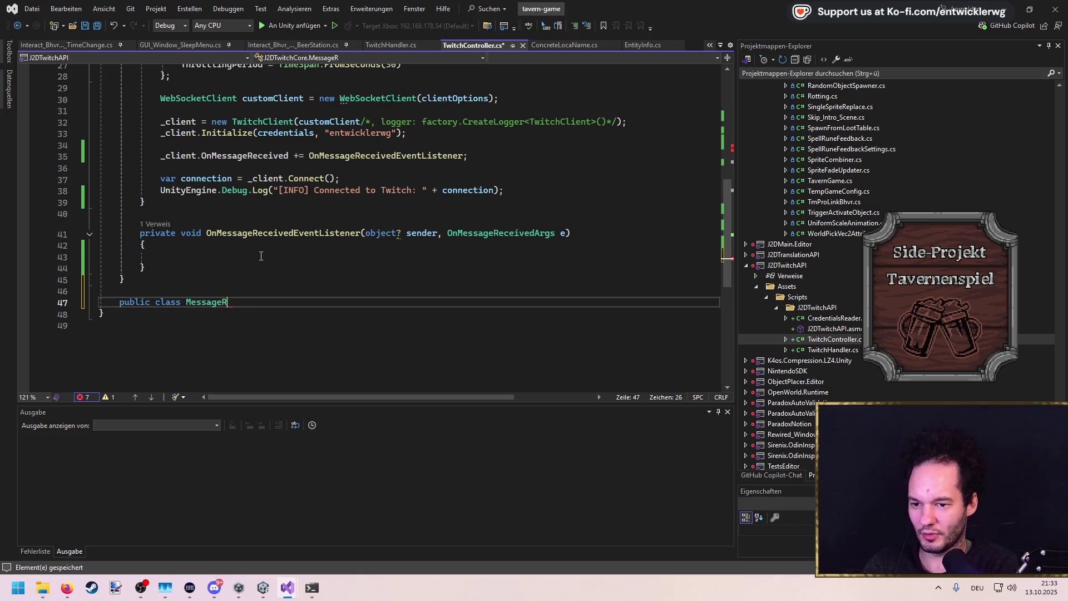
type("d")
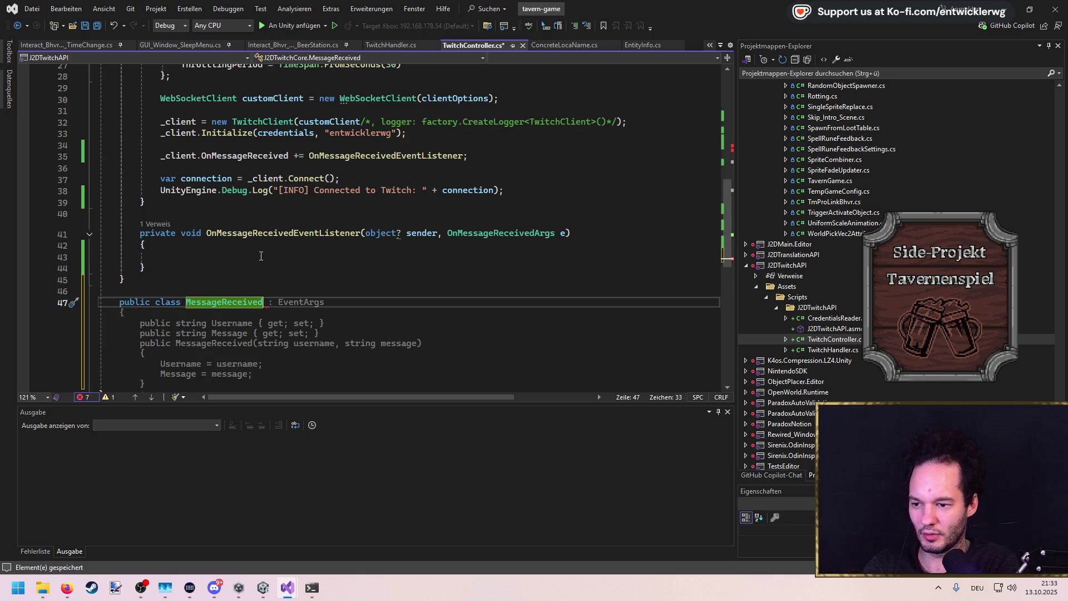
key("Tab")
key("ctrl+s")
double_click(231, 245)
double_click(228, 266)
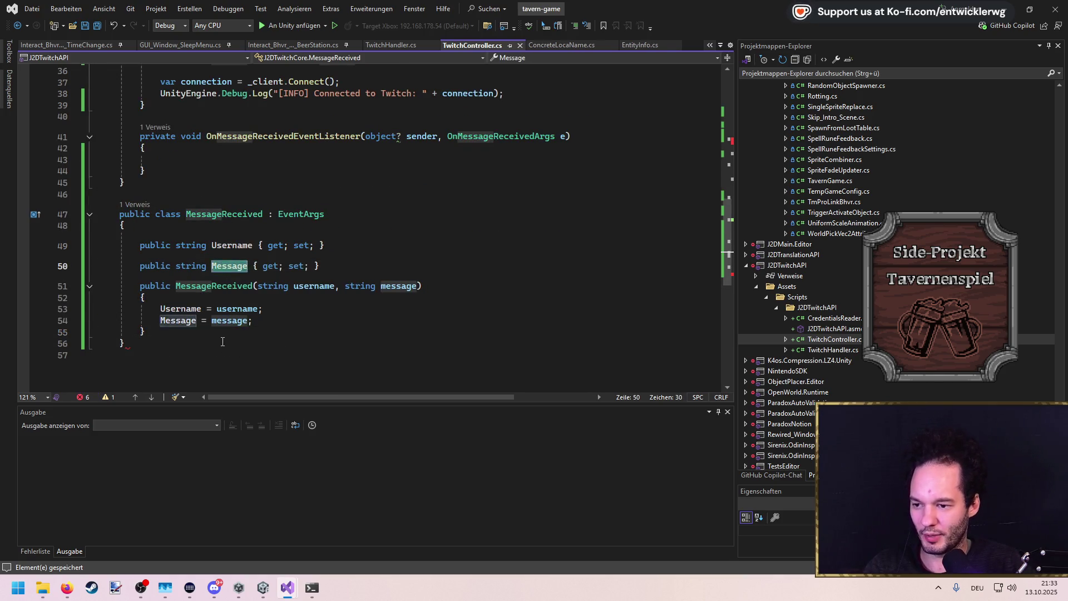
Add the missing closing brace at the file's end, save, and review the MessageReceived class
left_click(250, 344)
key("Return")
type("}")
key("ctrl+s")
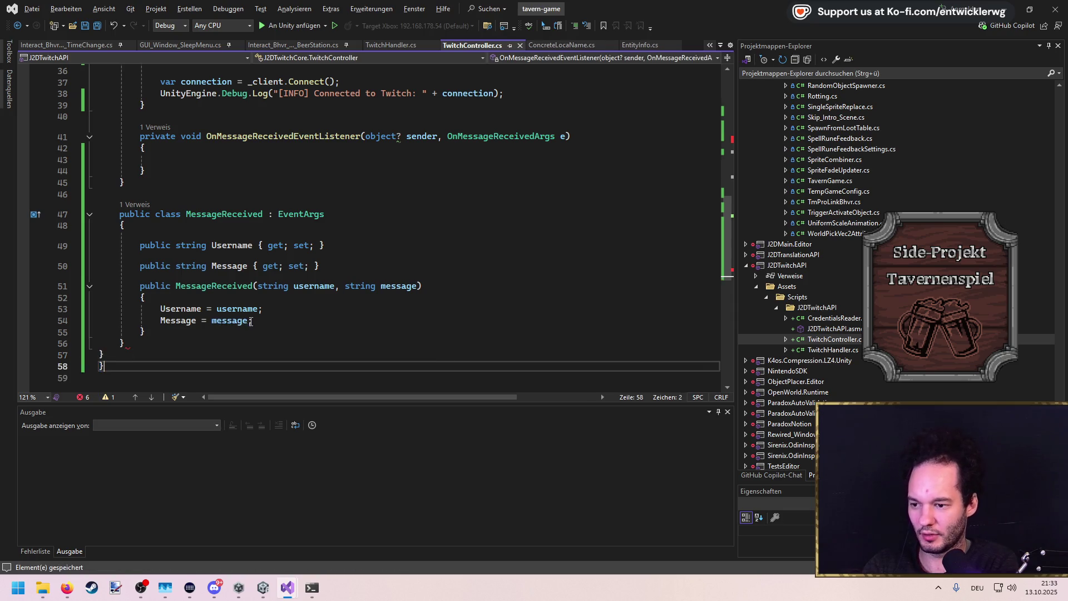
key("Up")
key("Up")
key("Up")
key("Down")
key("Down")
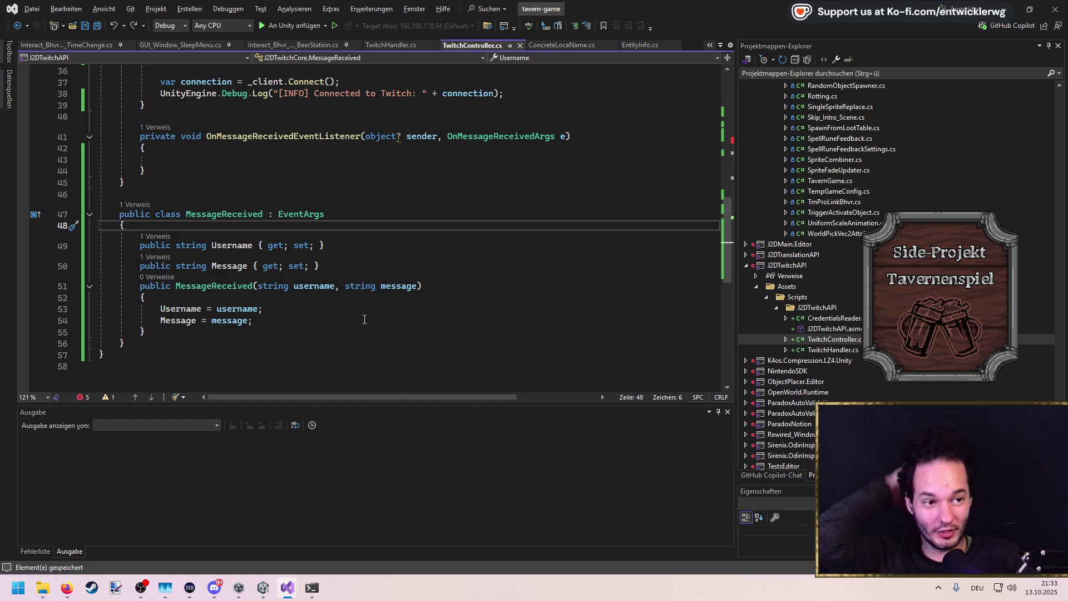
left_click(265, 194)
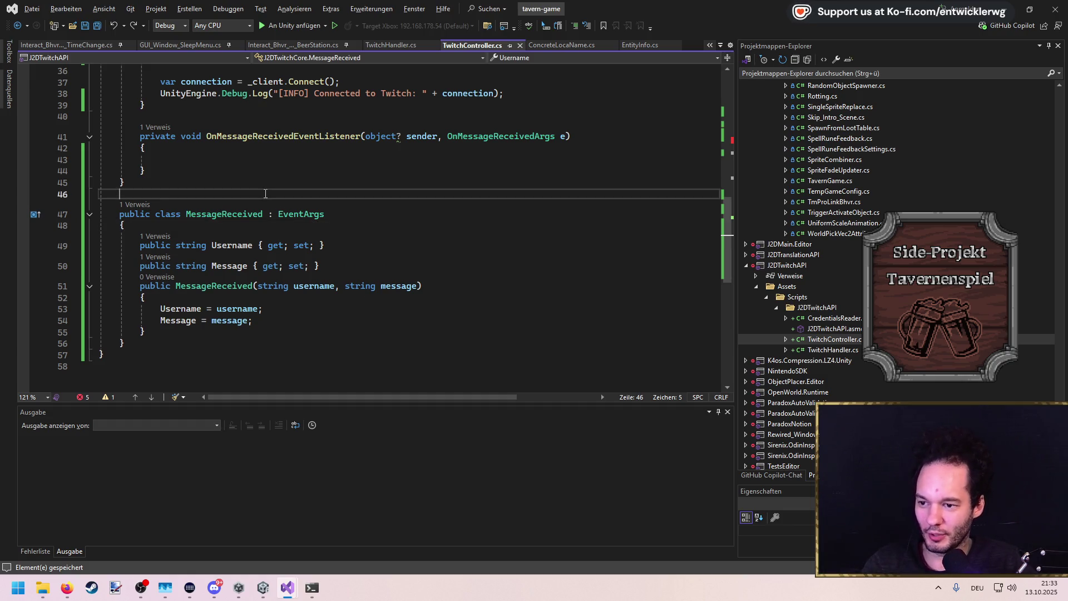
double_click(231, 214)
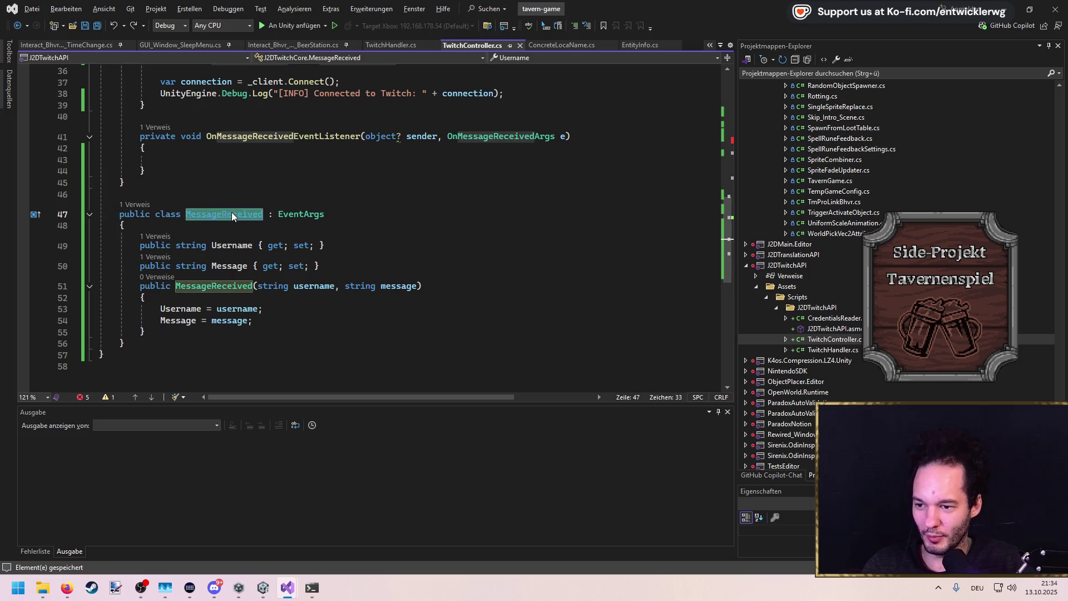
Declare the OnMessageReceived event with MessageReceived as its argument type and save
scroll(233, 213, "up", 4)
mouse_move(152, 314)
left_mouse_down()
mouse_move(100, 254)
mouse_move(34, 259)
left_mouse_up()
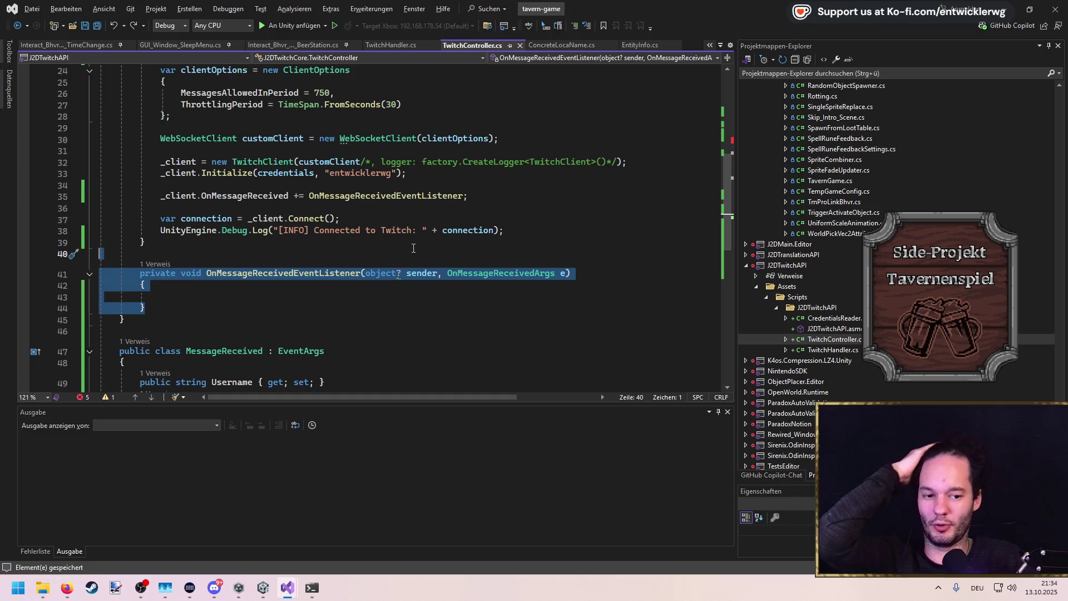
left_click(258, 242)
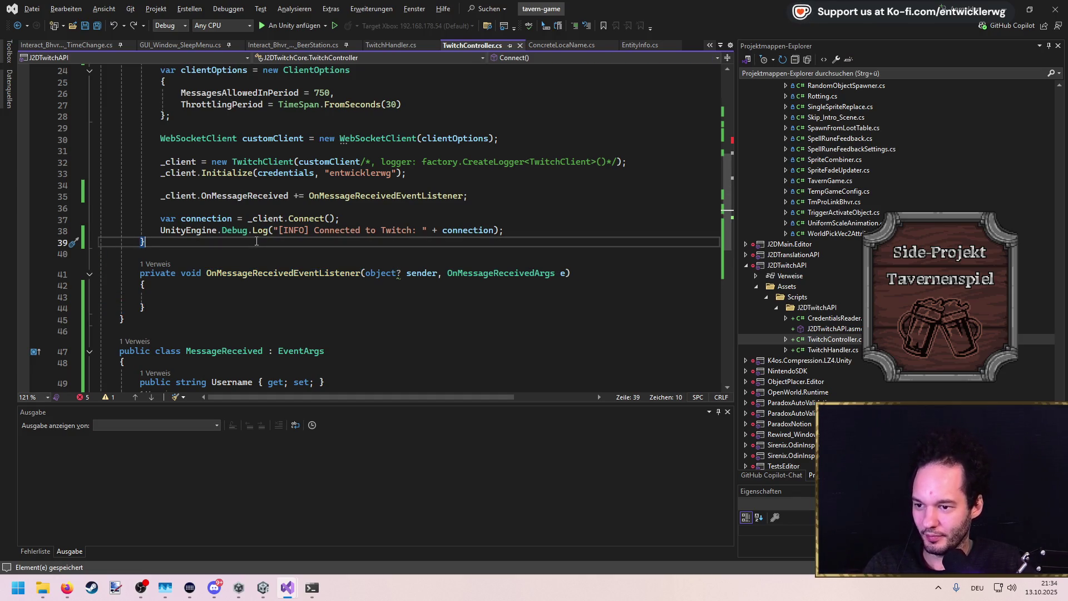
scroll(228, 248, "up", 7)
scroll(244, 349, "down", 11)
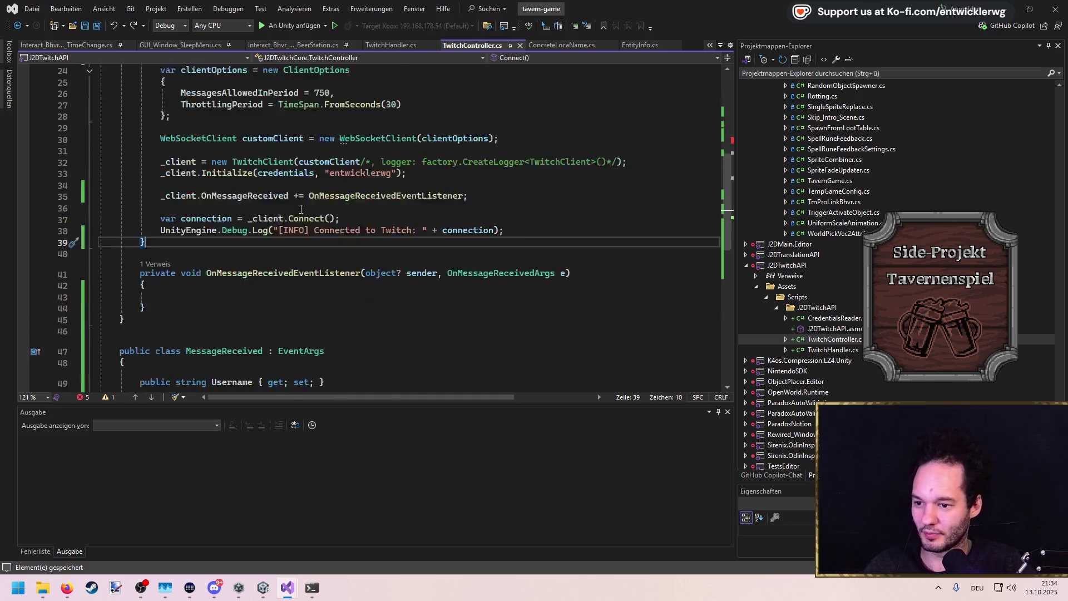
scroll(245, 349, "down", 1)
double_click(223, 180)
key("ctrl+c")
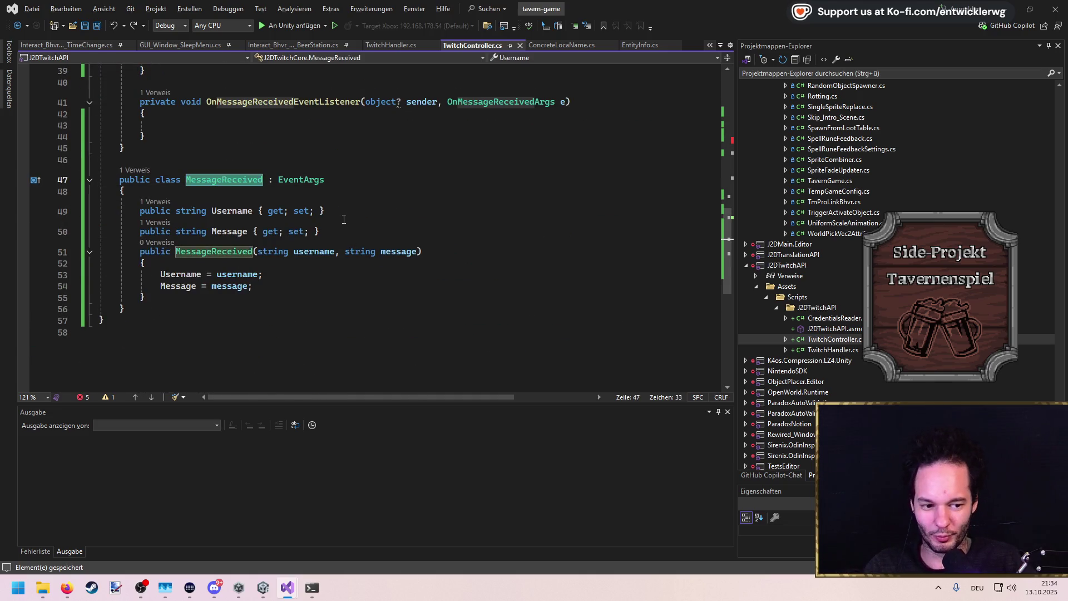
scroll(345, 220, "up", 9)
double_click(305, 108)
key("ctrl+v")
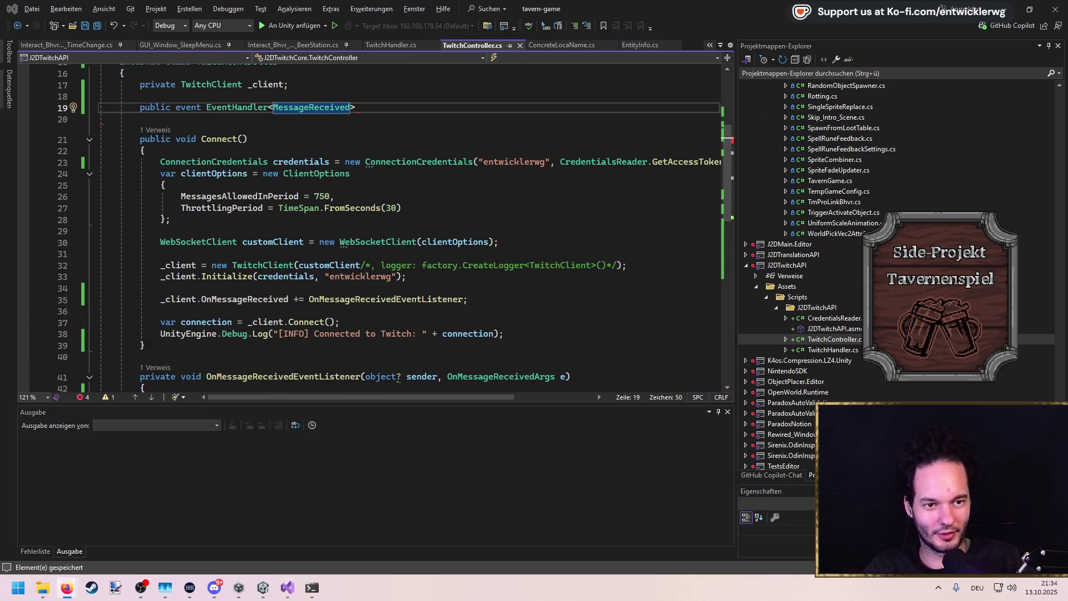
type(">")
key("Tab")
key("Left")
key("ctrl+s")
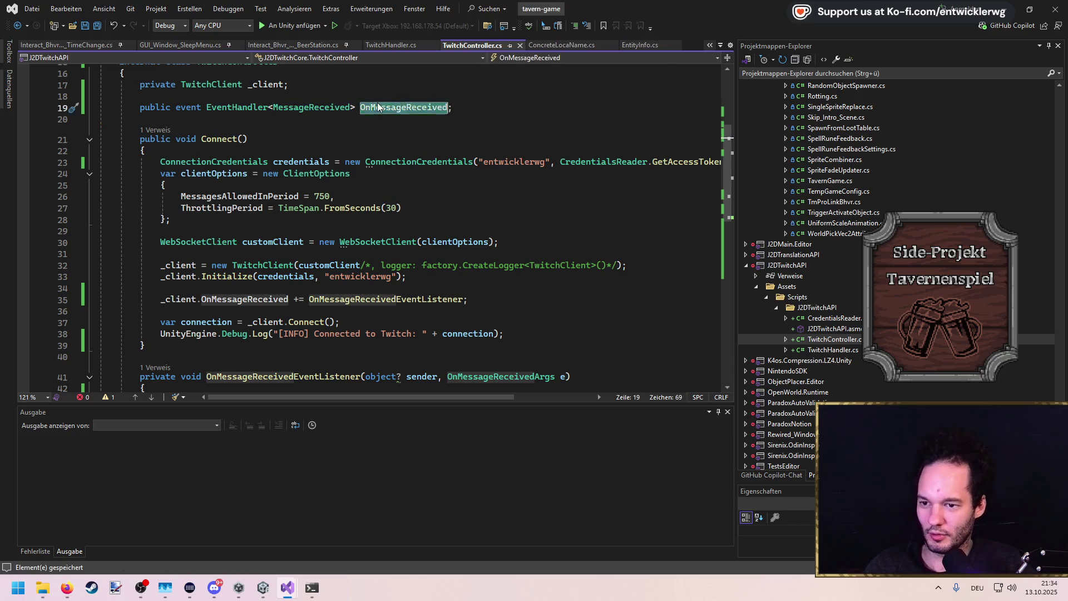
In the listener, invoke OnMessageReceived with new MessageReceived(Username, Message) and save
scroll(363, 305, "down", 4)
left_click(299, 251)
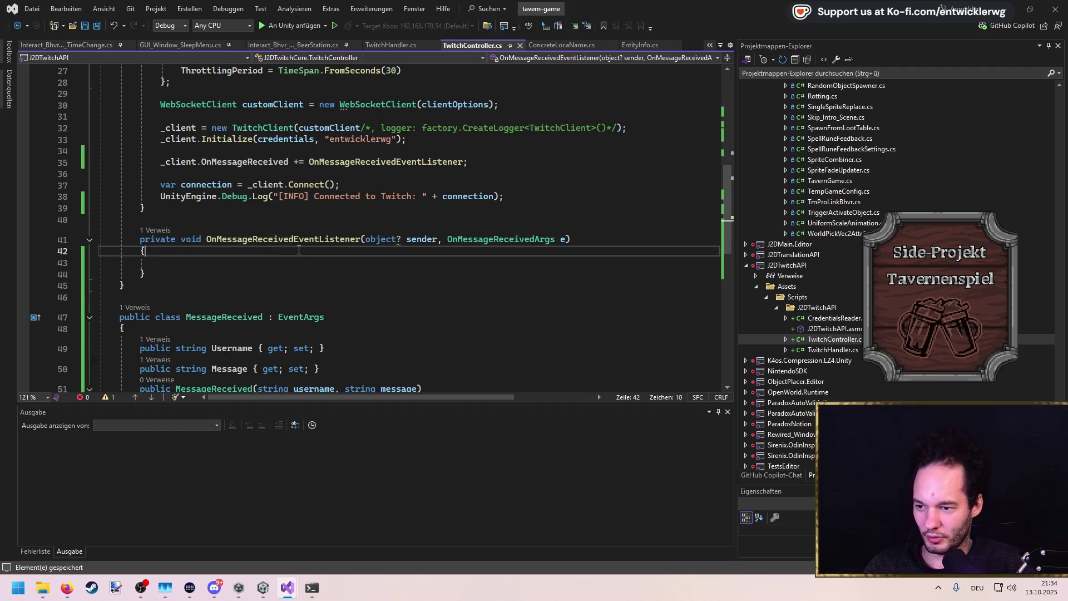
key("Down")
type("OnMes")
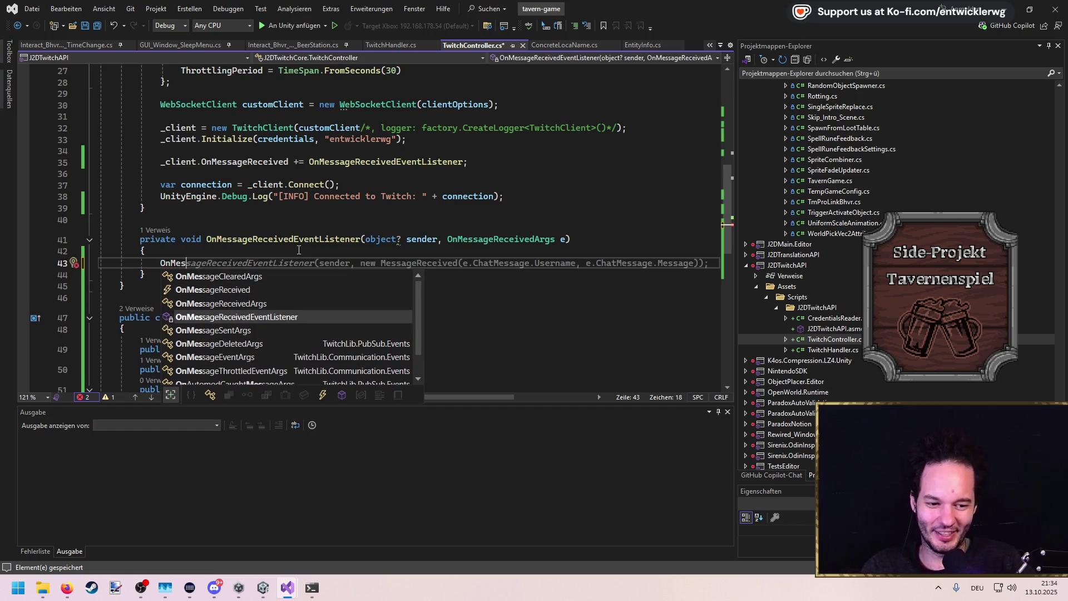
key("BackSpace")
key("BackSpace")
key("BackSpace")
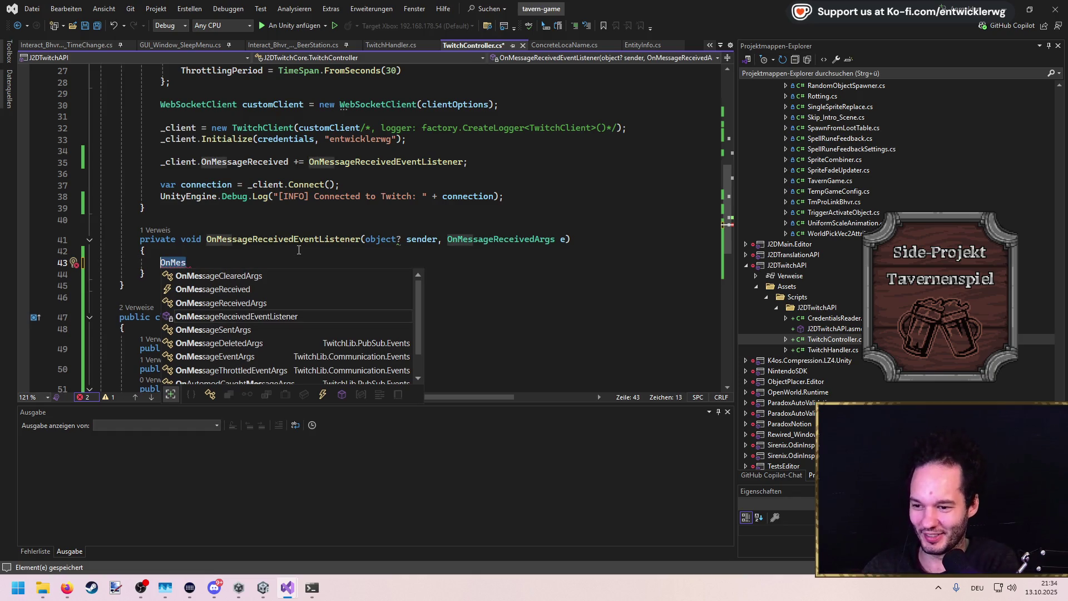
type("M")
key("BackSpace")
type("OnMessage")
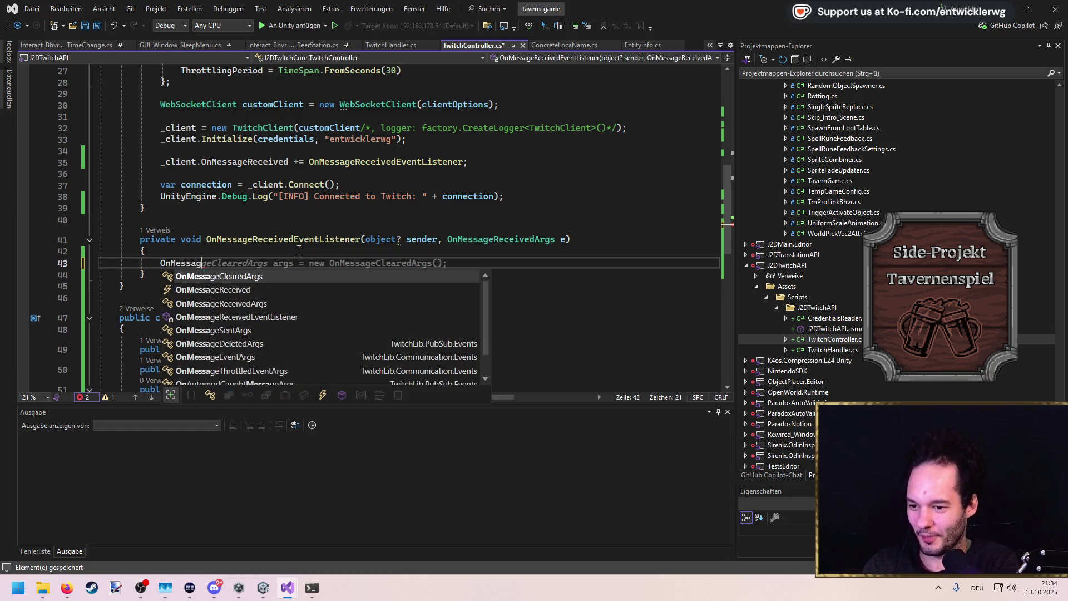
key("F12")
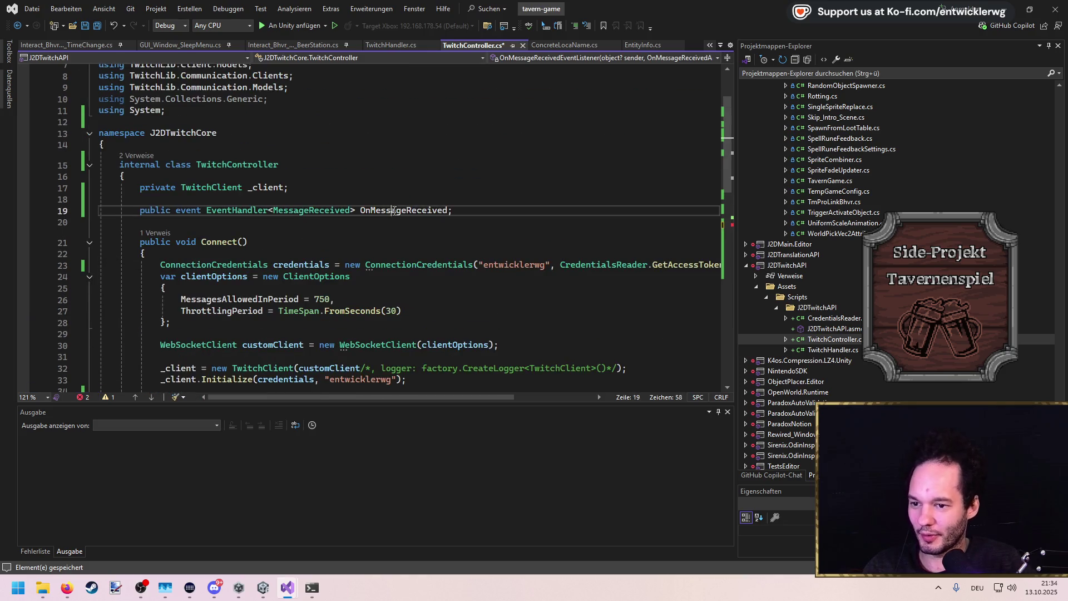
key("ctrl+minus")
type("Received")
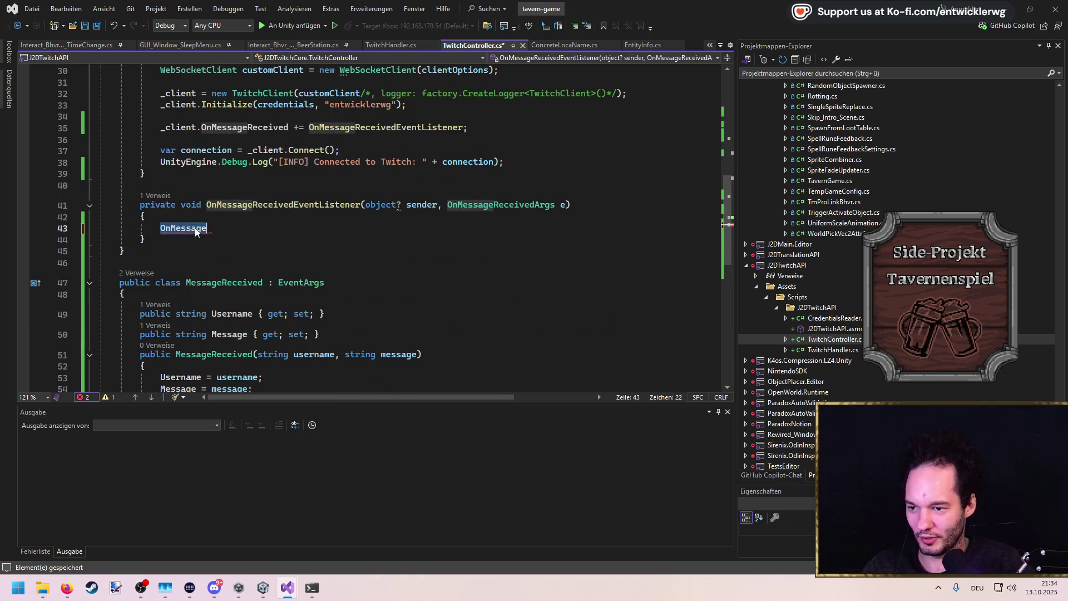
type(".Invoke(t")
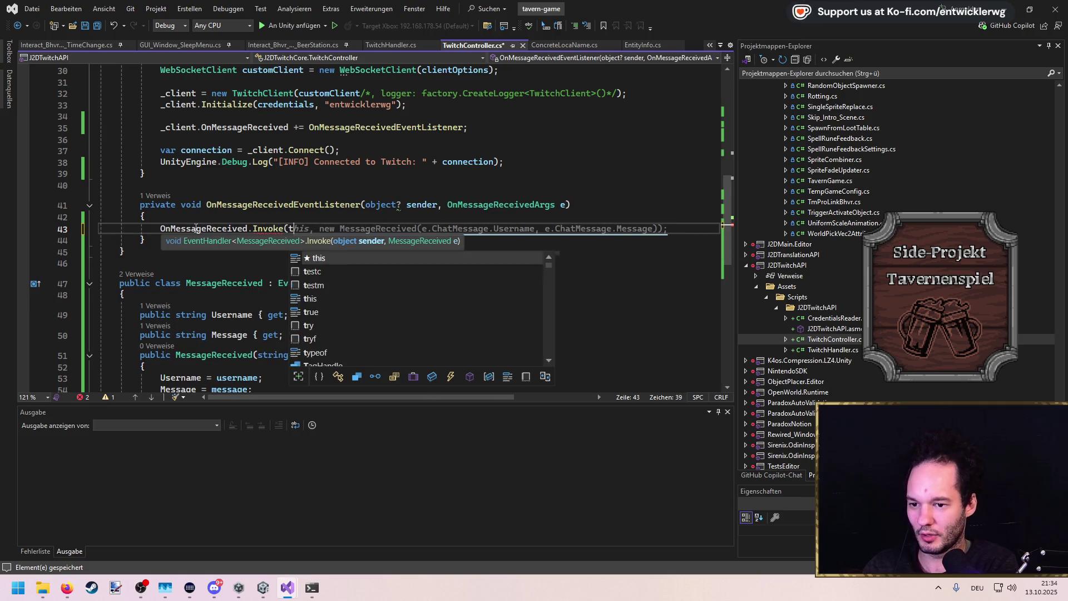
key("Escape")
key("Tab")
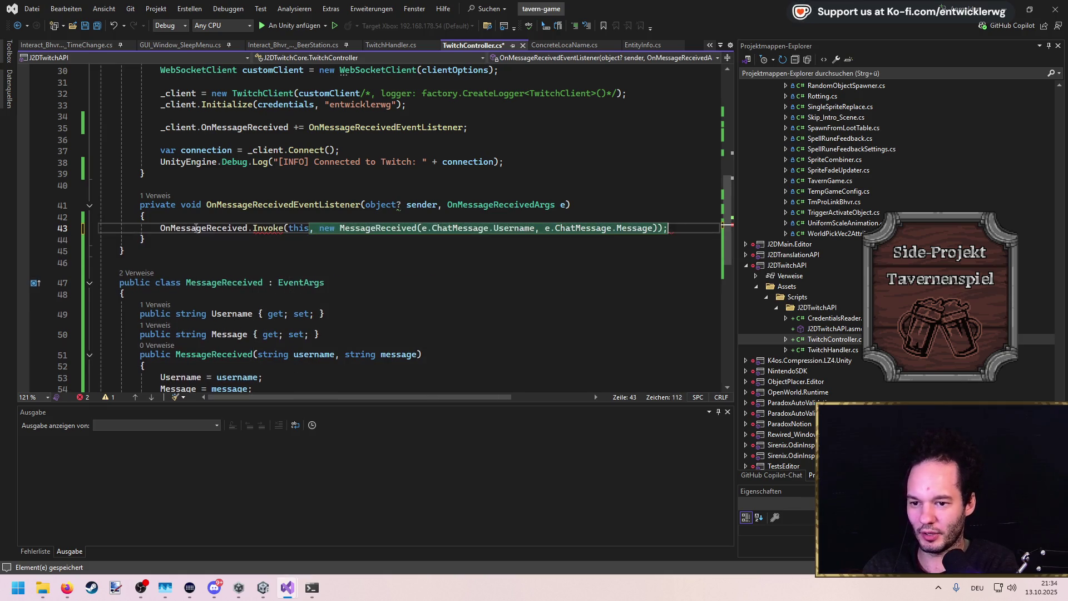
key("ctrl+s")
Select the OnMessageReceived event name among the declarations at the top
scroll(199, 228, "up", 9)
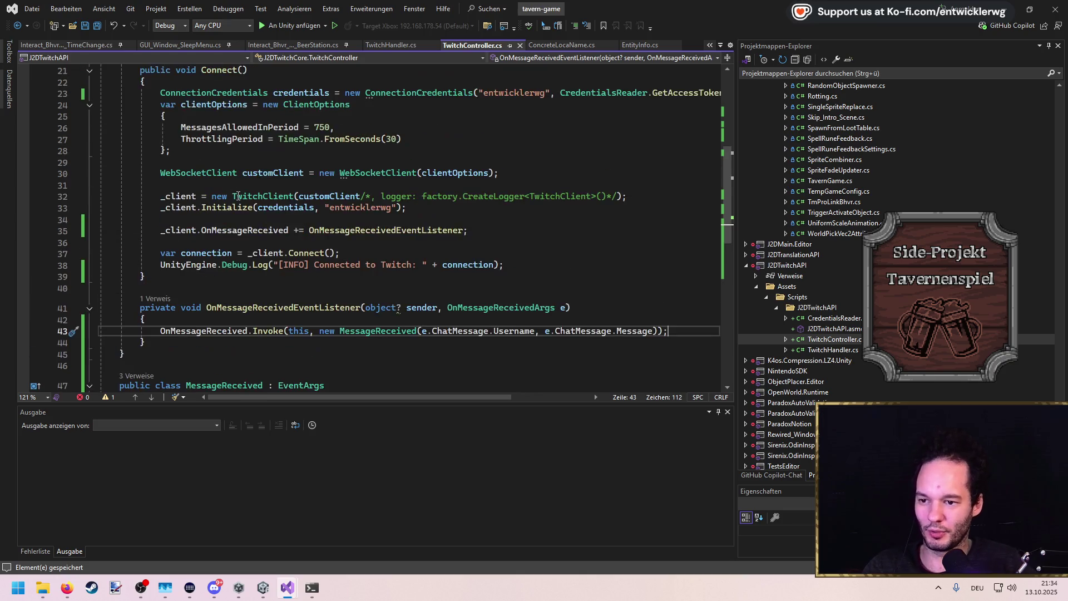
left_click(413, 236)
double_click(413, 245)
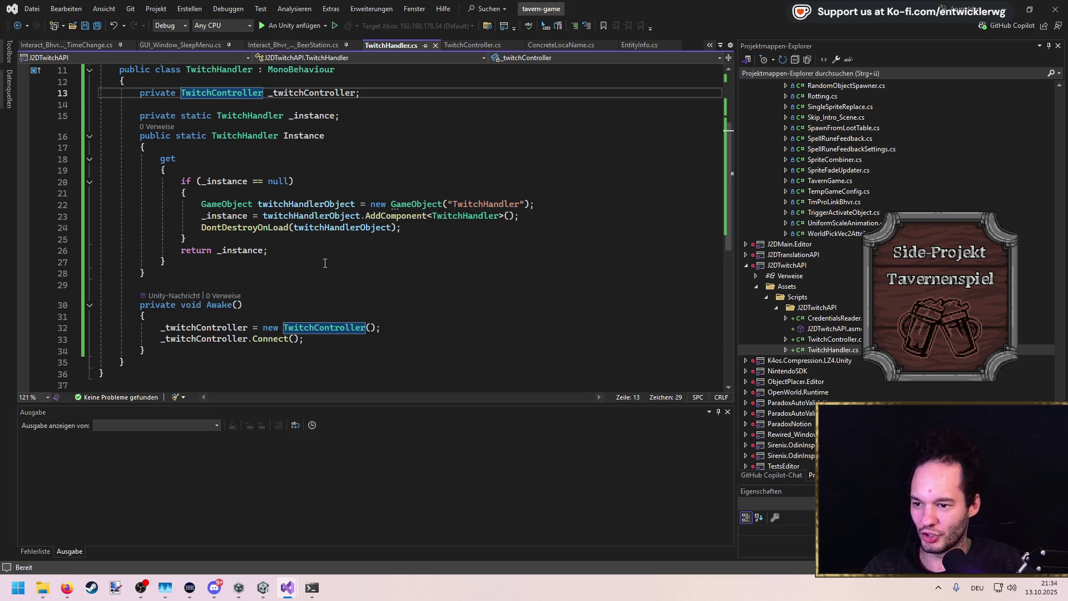
Save TwitchHandler.cs
scroll(361, 135, "up", 1)
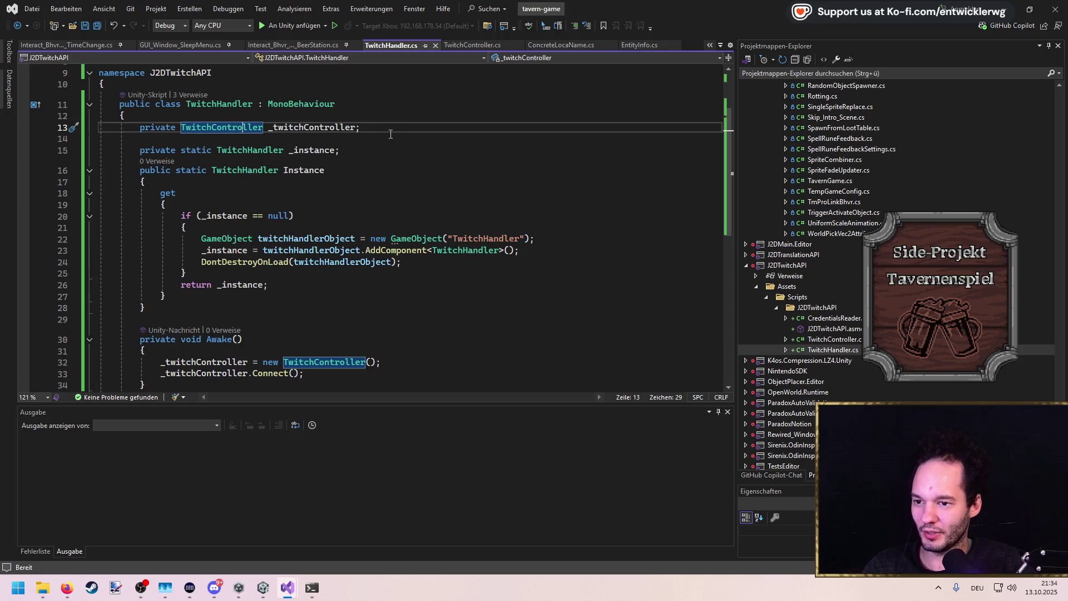
left_click(391, 134)
key("ctrl+s")
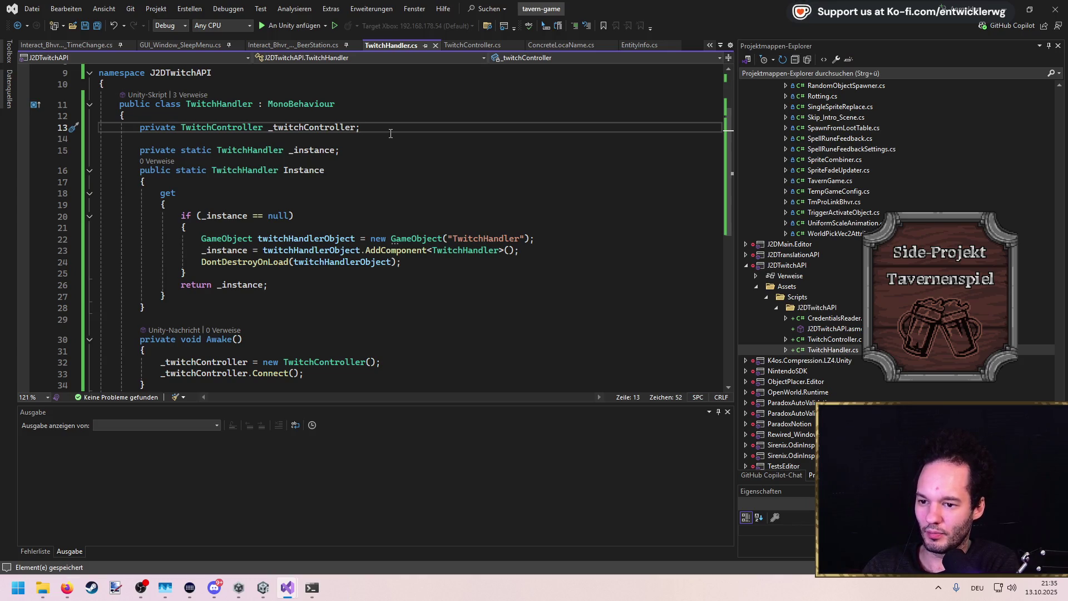
Go to the TwitchController class definition and select its MessageReceived type name
left_click(222, 128, "ctrl")
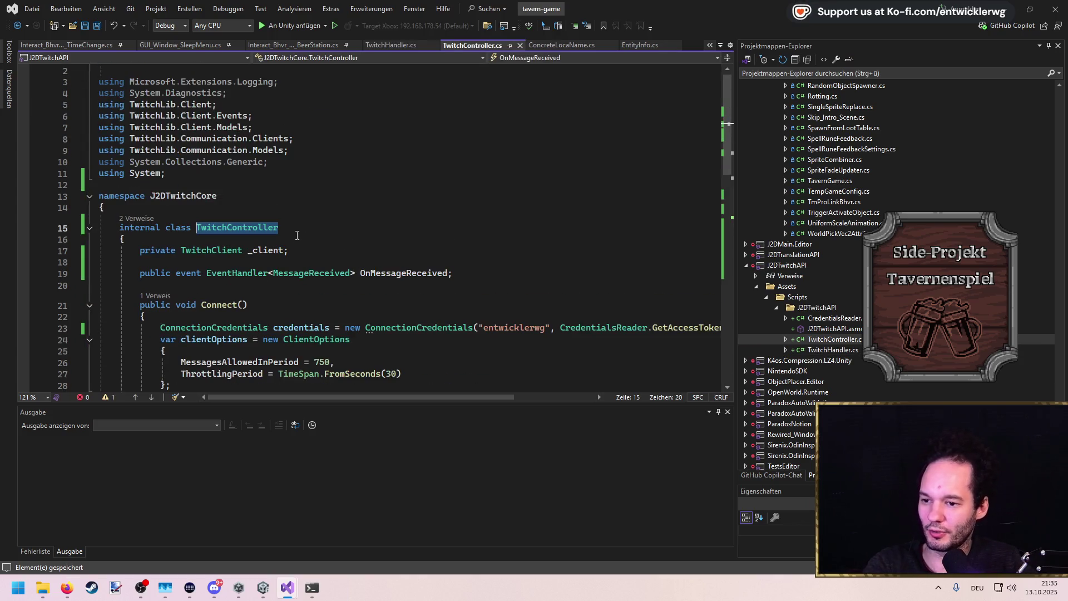
double_click(313, 272)
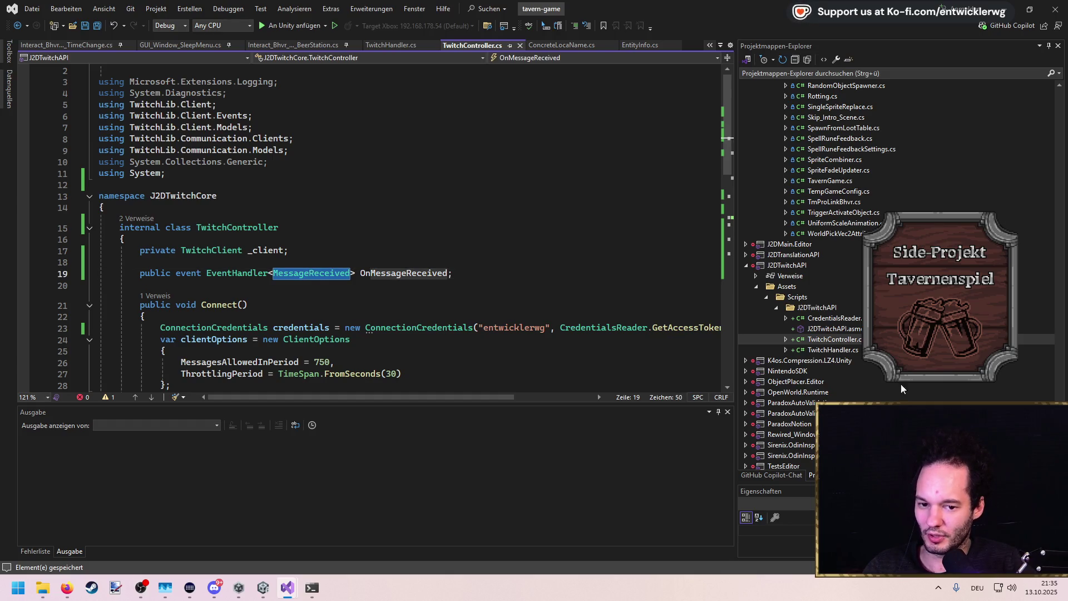
left_click(842, 350)
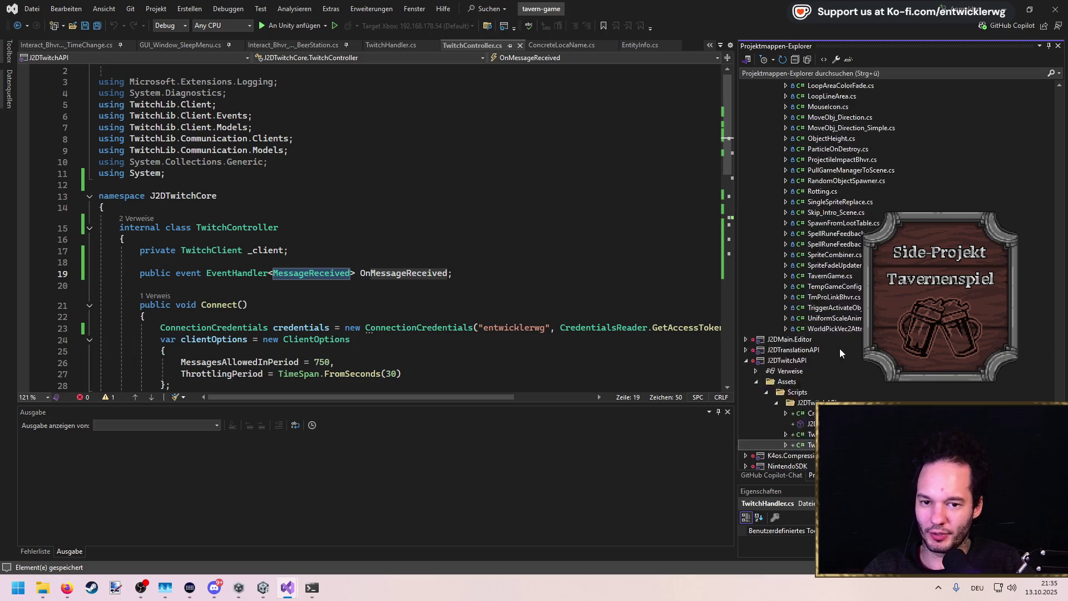
scroll(839, 348, "down", 1)
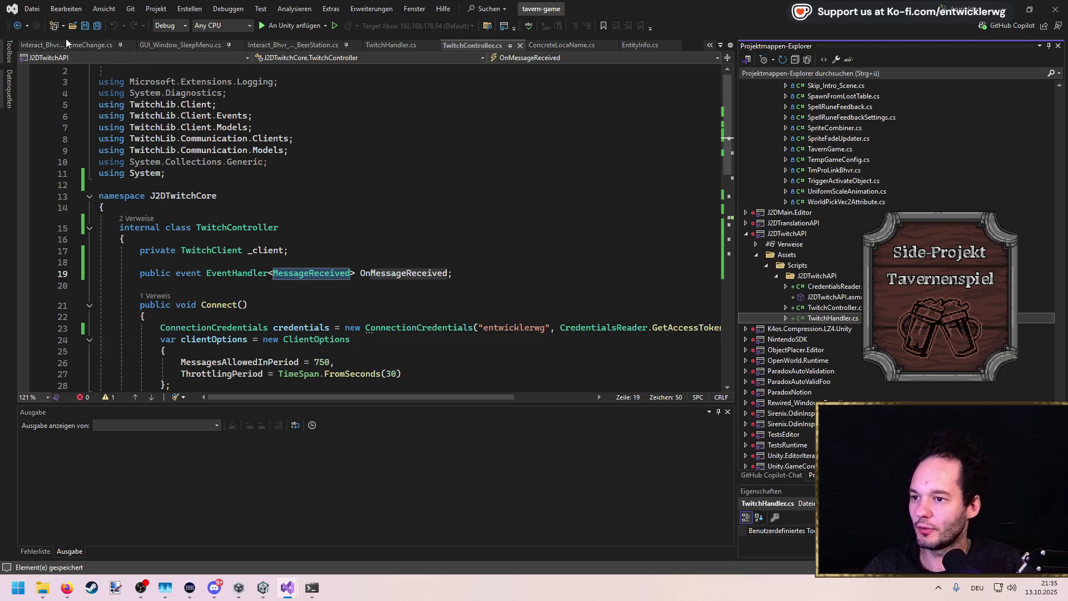
left_click(353, 115)
key("ctrl+t")
Search 'Customer spawn' and open TavernCustomerSpawner.cs
type("Custom")
key("BackSpace")
key("BackSpace")
key("BackSpace")
type("Customer spawn")
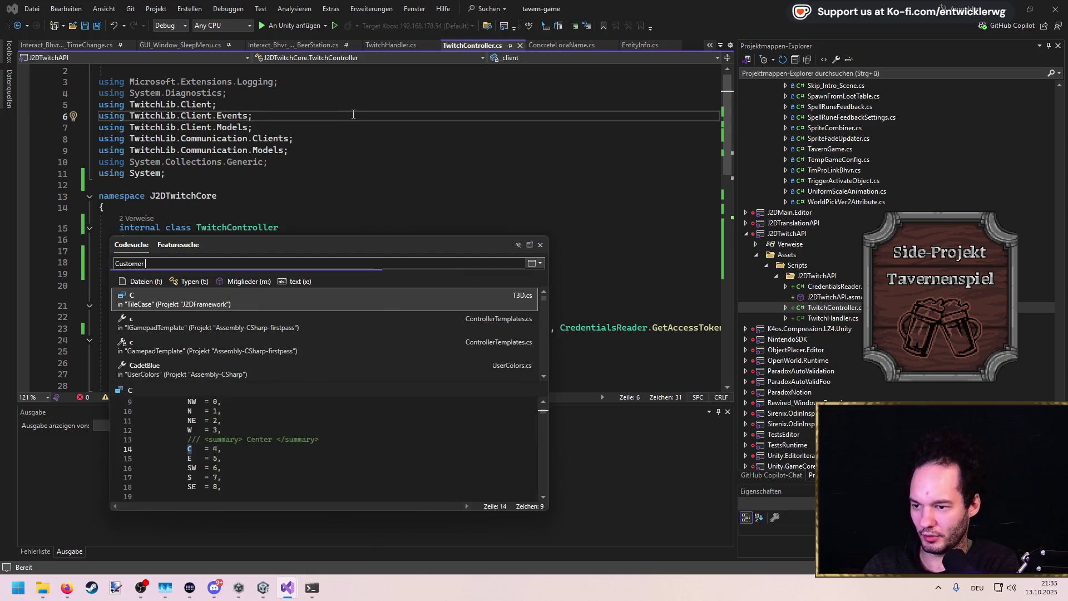
key("Return")
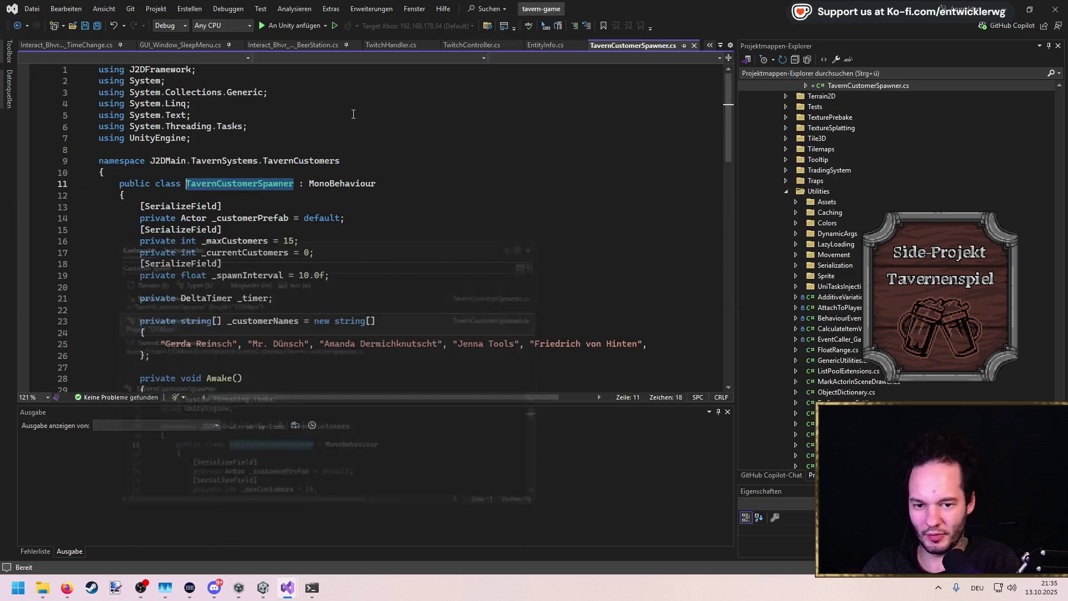
Add a new folder under TavernSystems in Solution Explorer
left_click(837, 200)
right_click(837, 201)
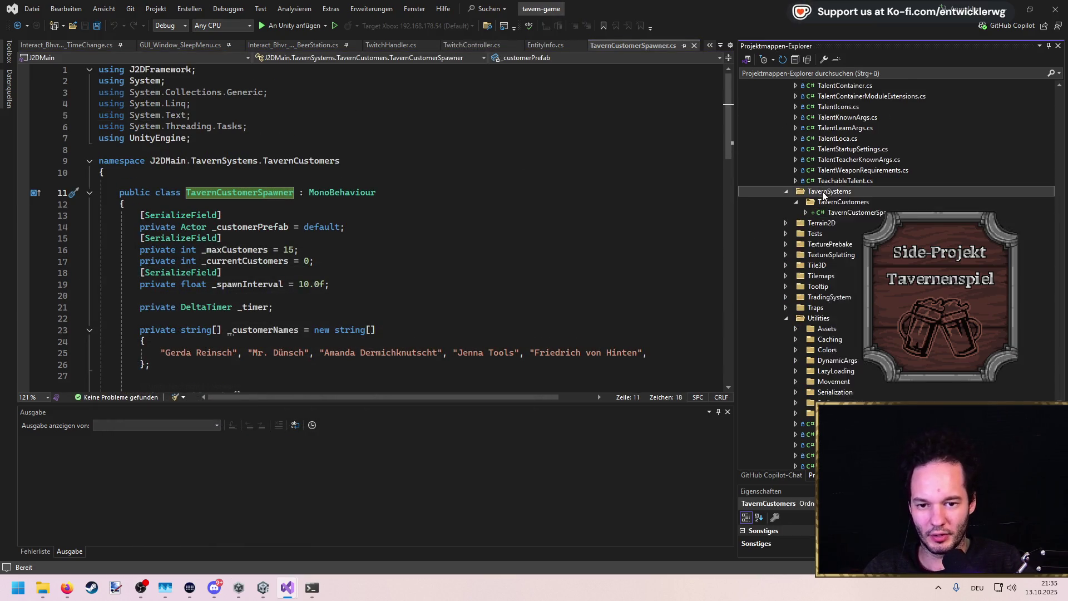
mouse_move(839, 202)
left_click(652, 232)
Name the new folder TwitchSystems, correcting the misspelled name
type("Twi")
type("stmes")
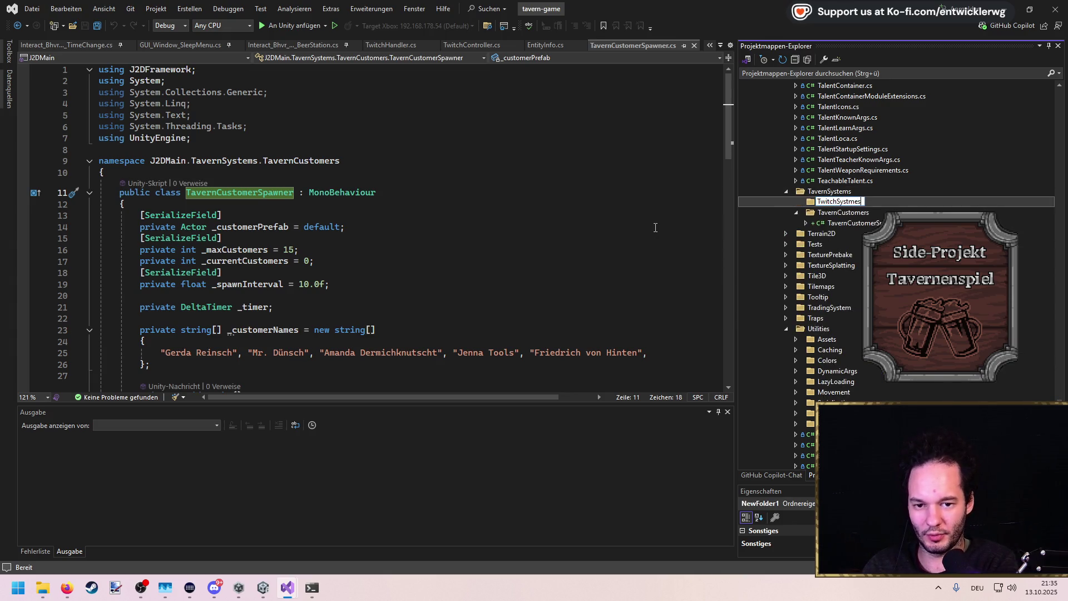
key("Return")
key("F2")
key("End")
key("BackSpace")
key("BackSpace")
key("BackSpace")
type("ems")
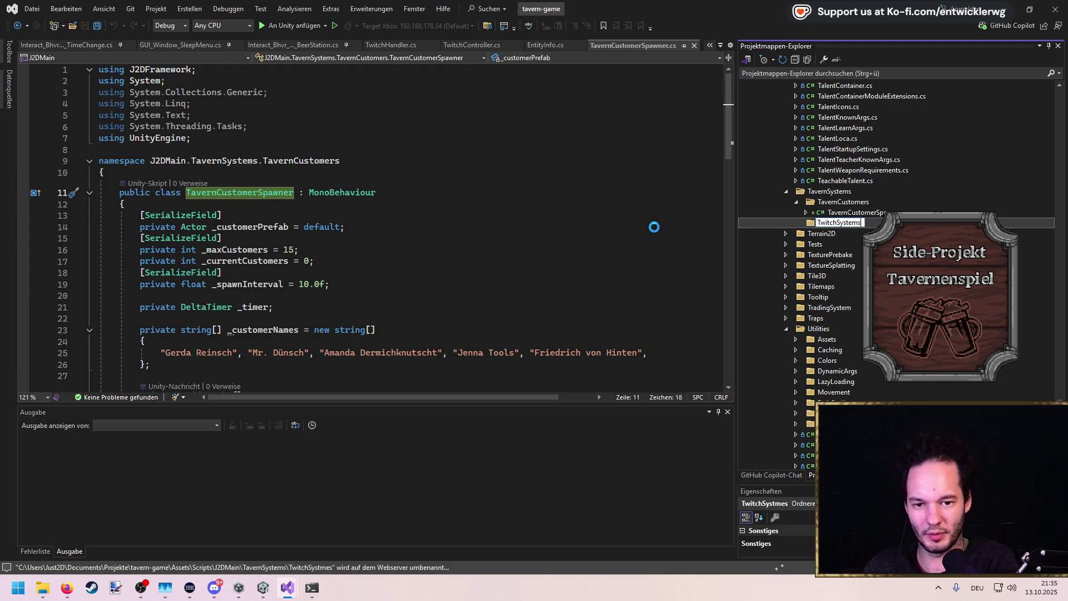
key("Return")
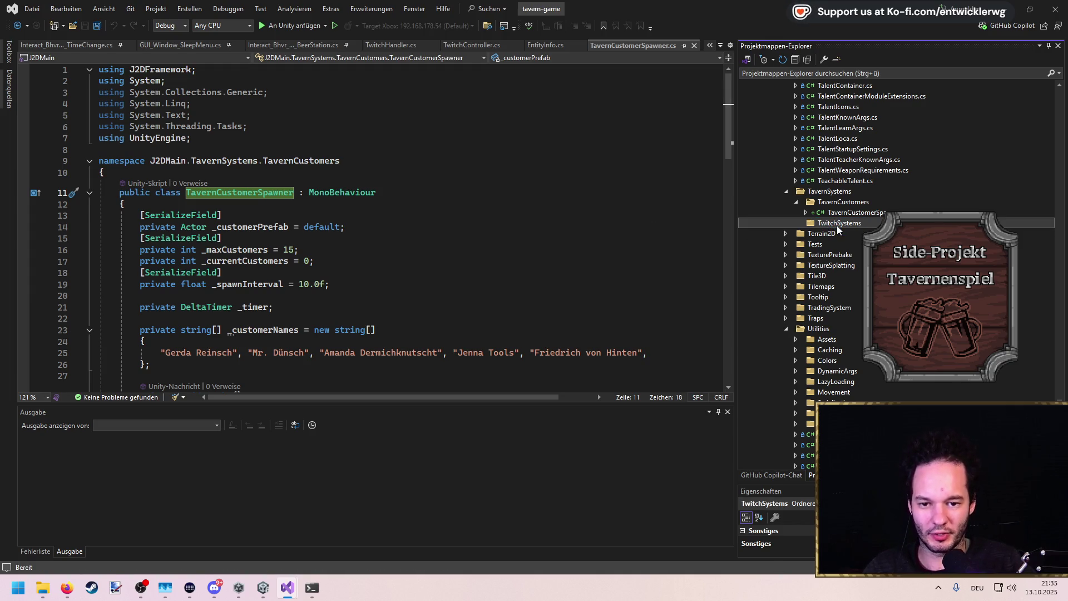
Move TwitchHandler.cs into TwitchSystems, reopen it, and minimize the debugging Visual Studio window
key("ctrl+v")
left_click(827, 225)
double_click(820, 234)
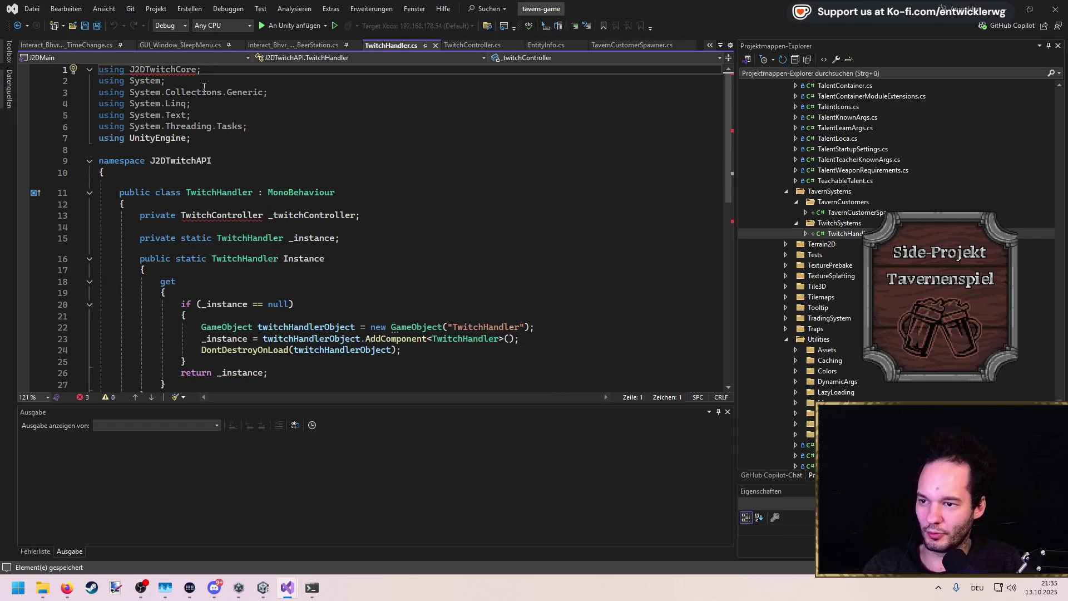
key("alt+Tab")
left_click(1008, 9)
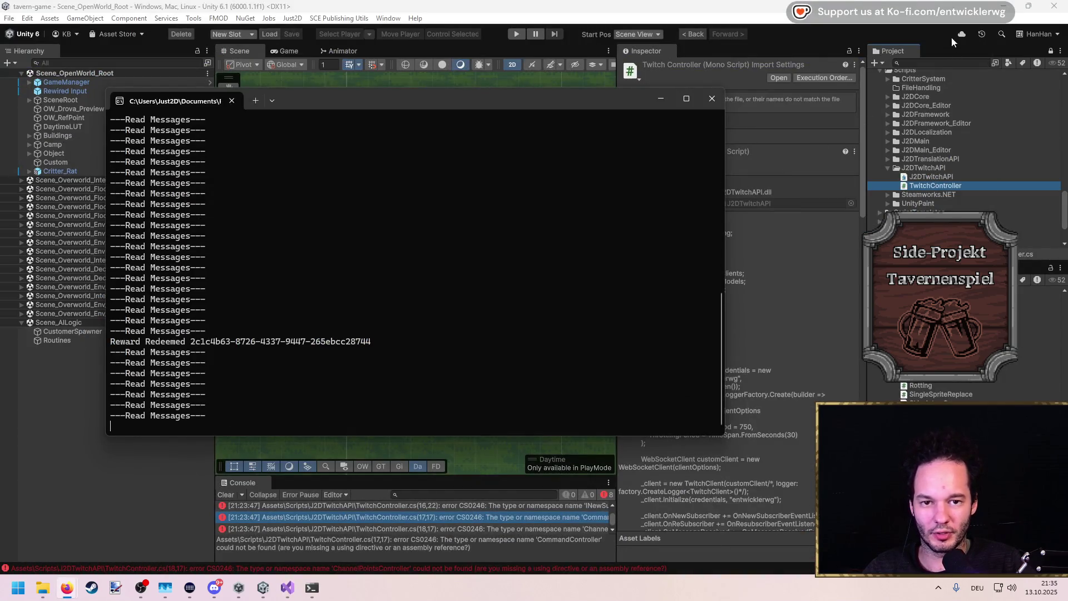
Add J2DTwitchAPI to J2DMain's Assembly Definition References and apply the change
left_click(951, 38)
left_click(919, 63)
type("J2DMain")
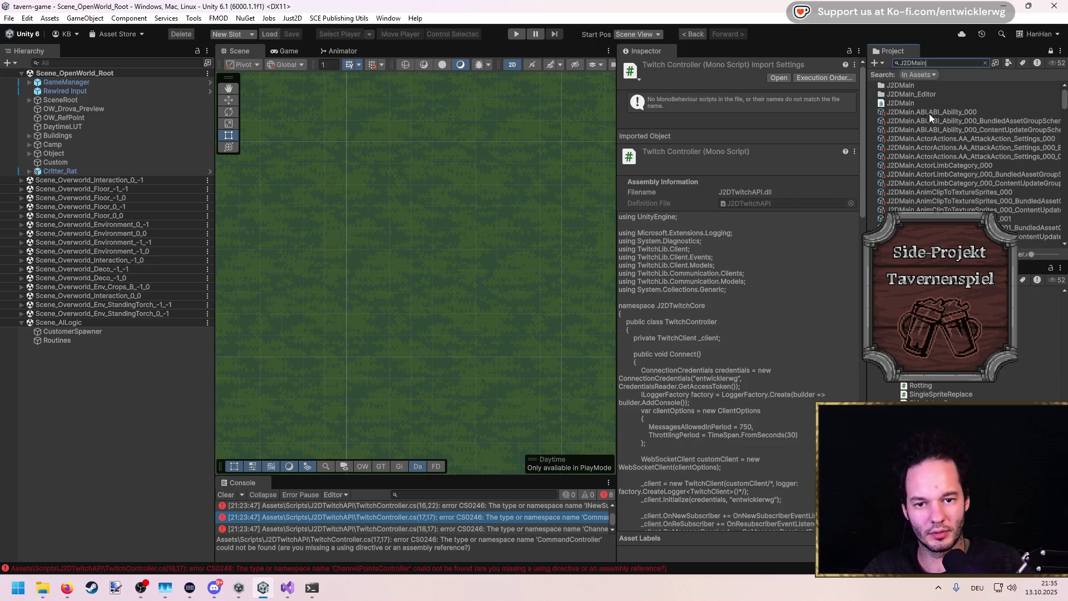
left_click(917, 102)
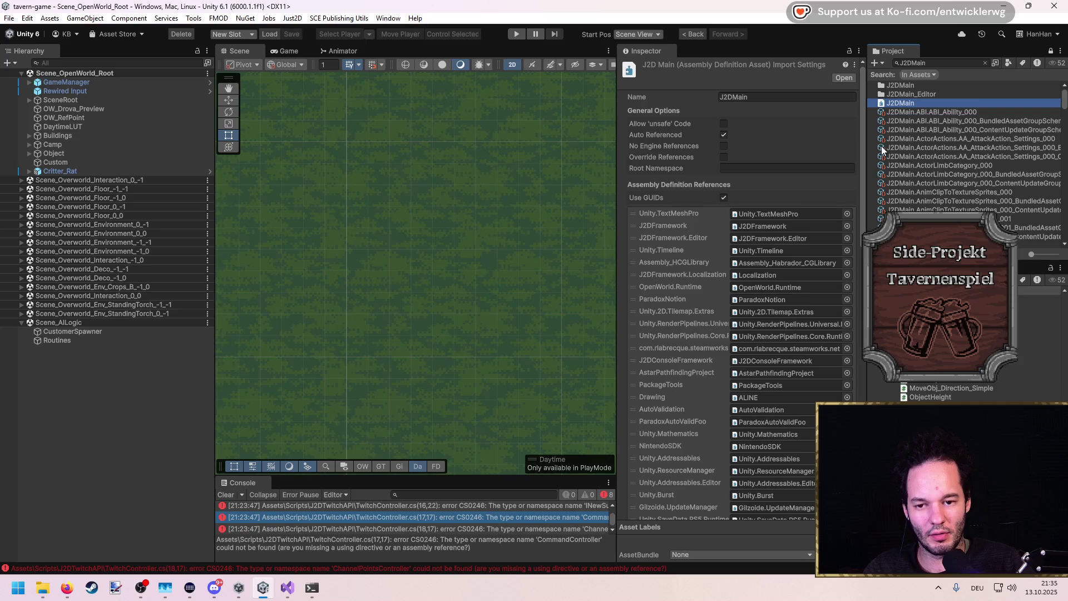
scroll(728, 301, "down", 5)
left_click(837, 450)
left_click(846, 438)
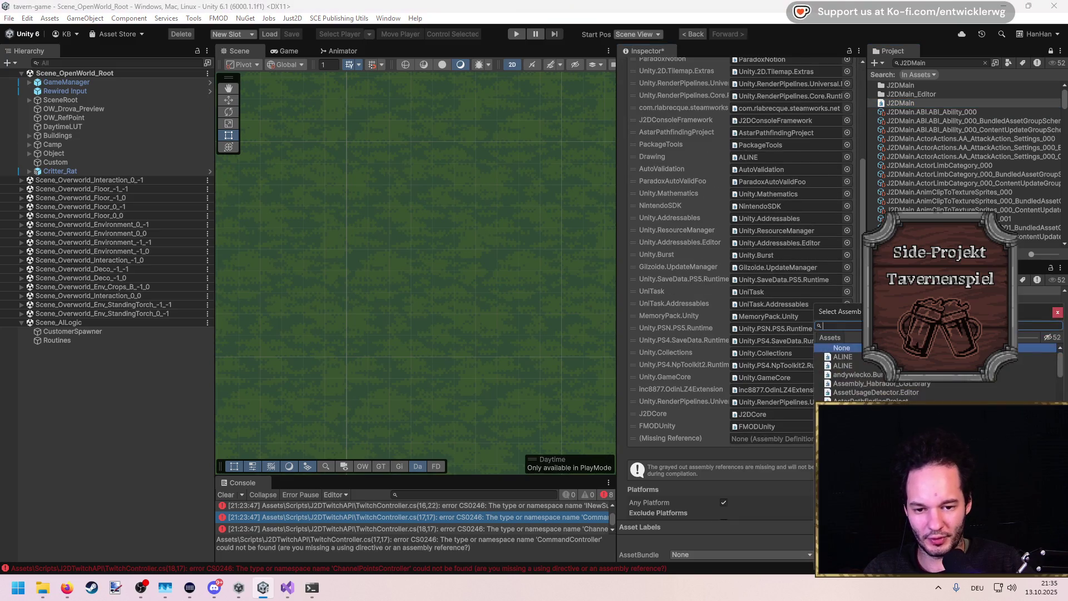
type("twitch")
double_click(847, 356)
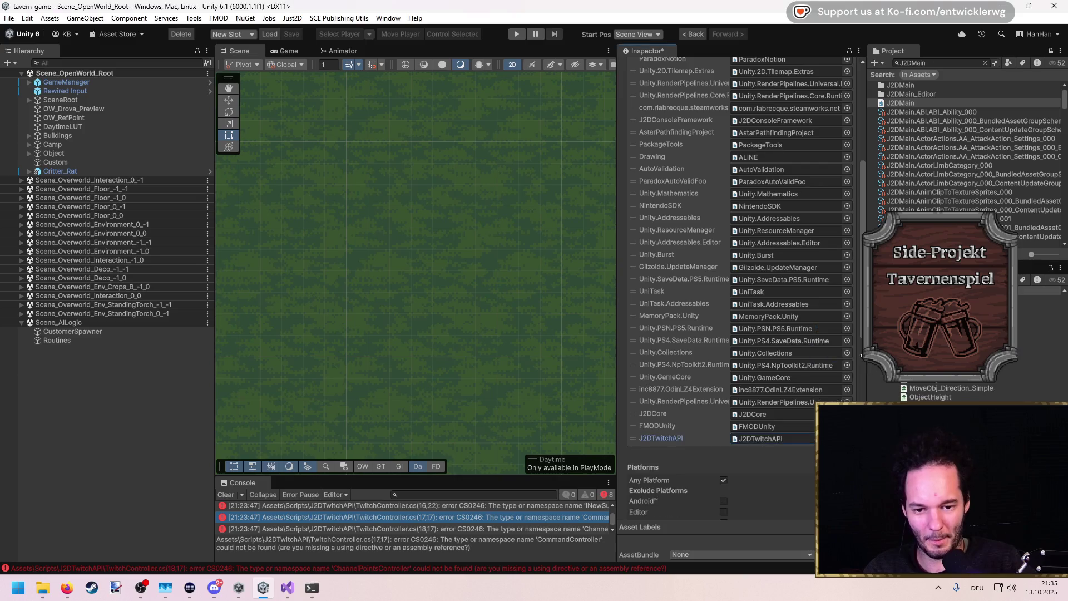
scroll(787, 434, "down", 10)
left_click(829, 464)
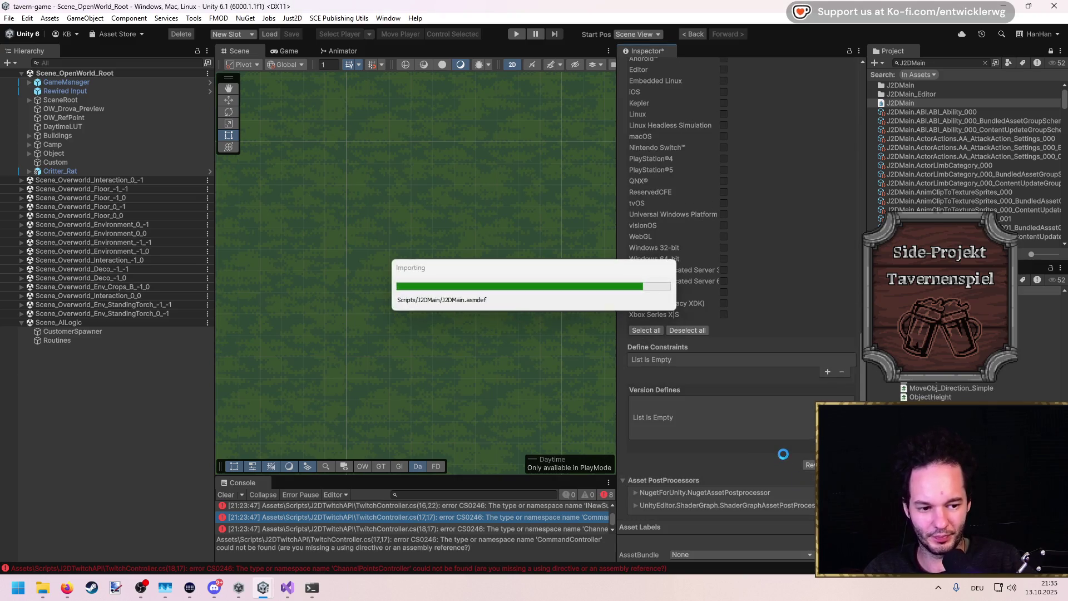
key("alt+Tab")
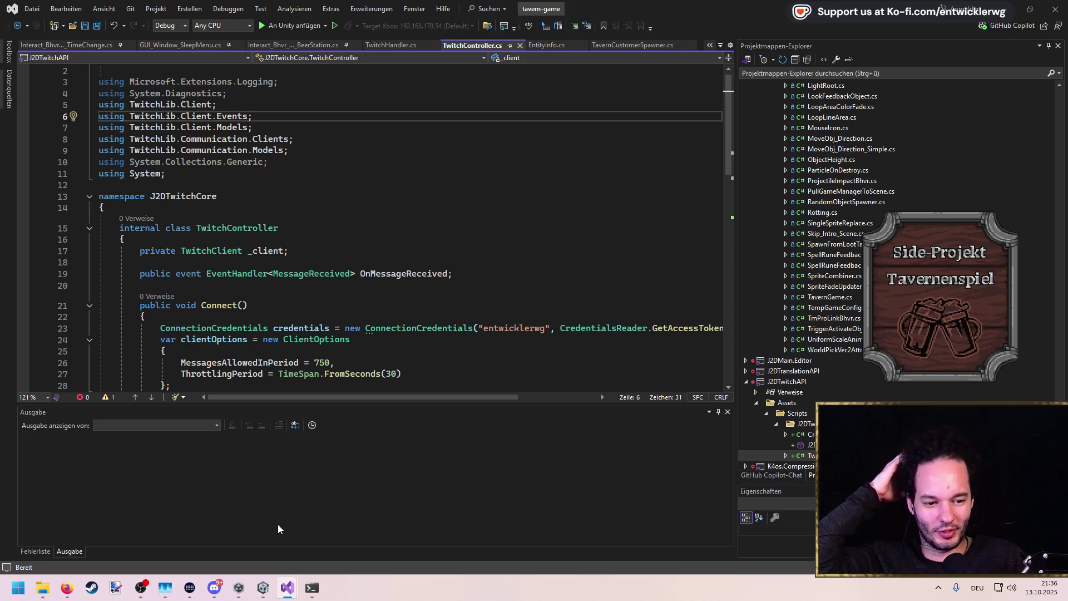
Save TwitchController.cs, check the MessageReceived class at its end, and return to Unity
left_click(290, 151)
scroll(289, 150, "up", 1)
key("ctrl+s")
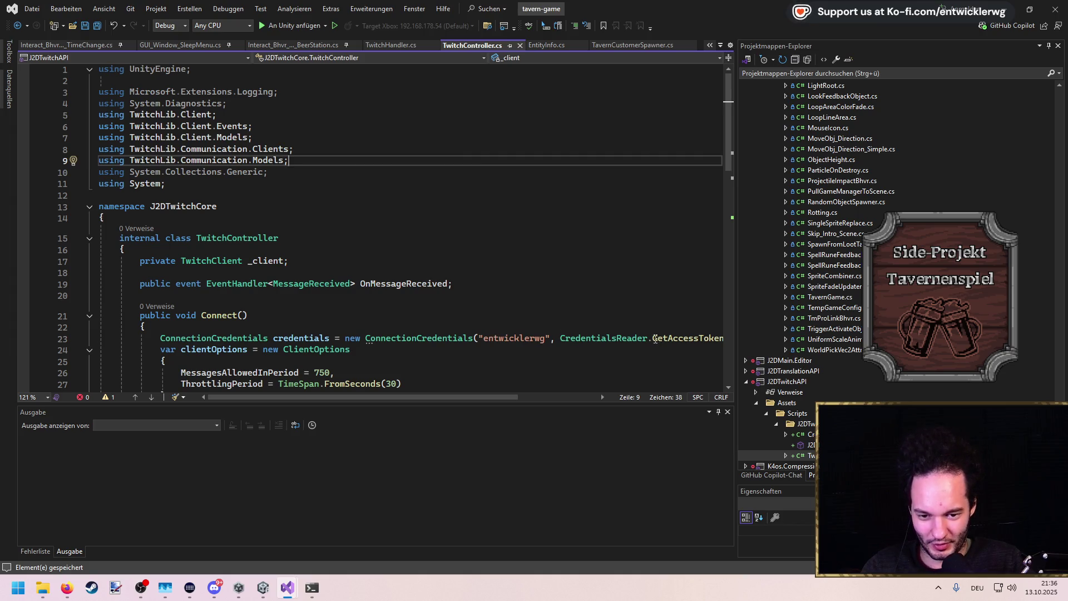
scroll(517, 241, "down", 13)
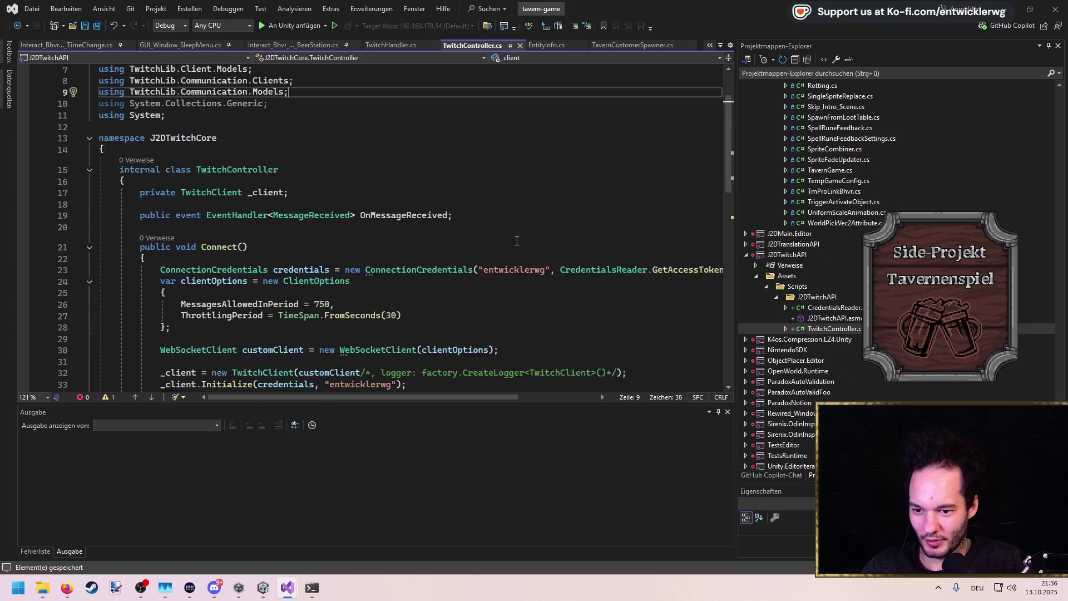
left_click(1009, 10)
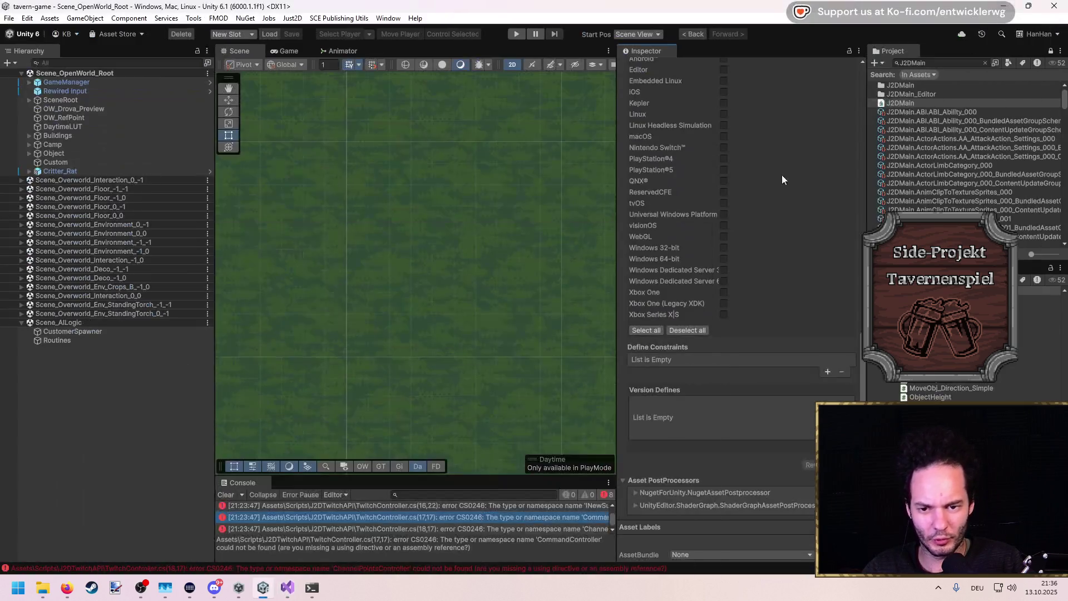
Clear the Project search and select CustomerSpawner to view its Tavern Customer Spawner component
left_click(985, 64)
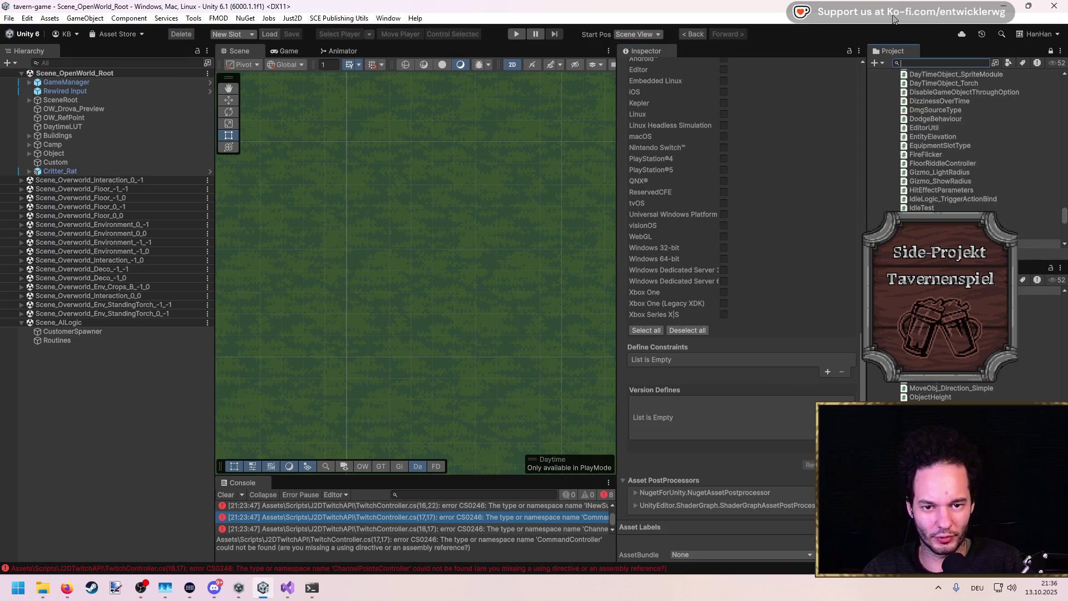
left_click(106, 333)
left_click(766, 258)
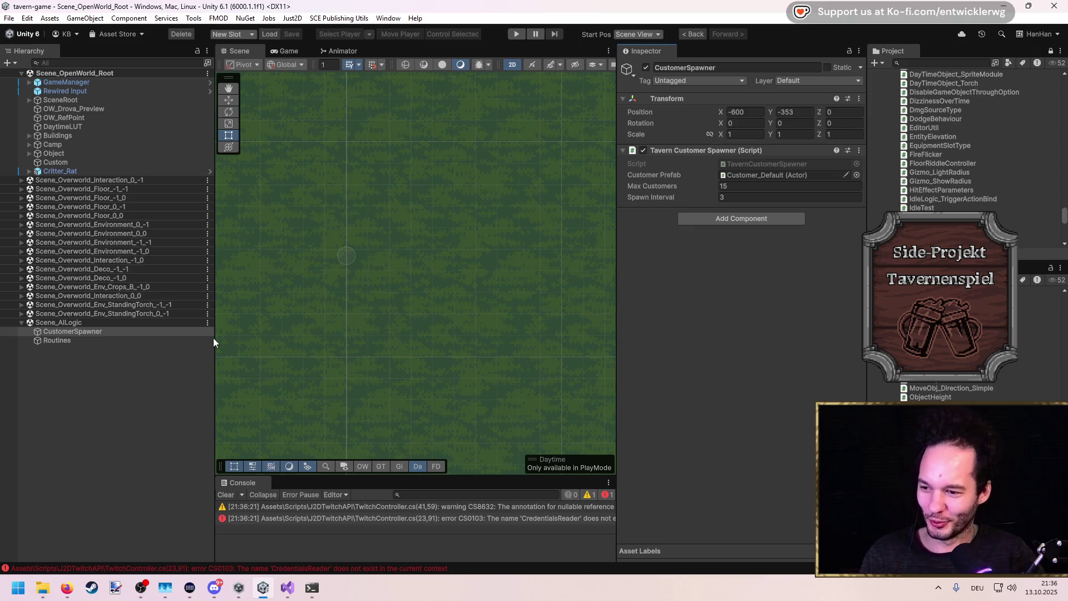
key("alt+Tab")
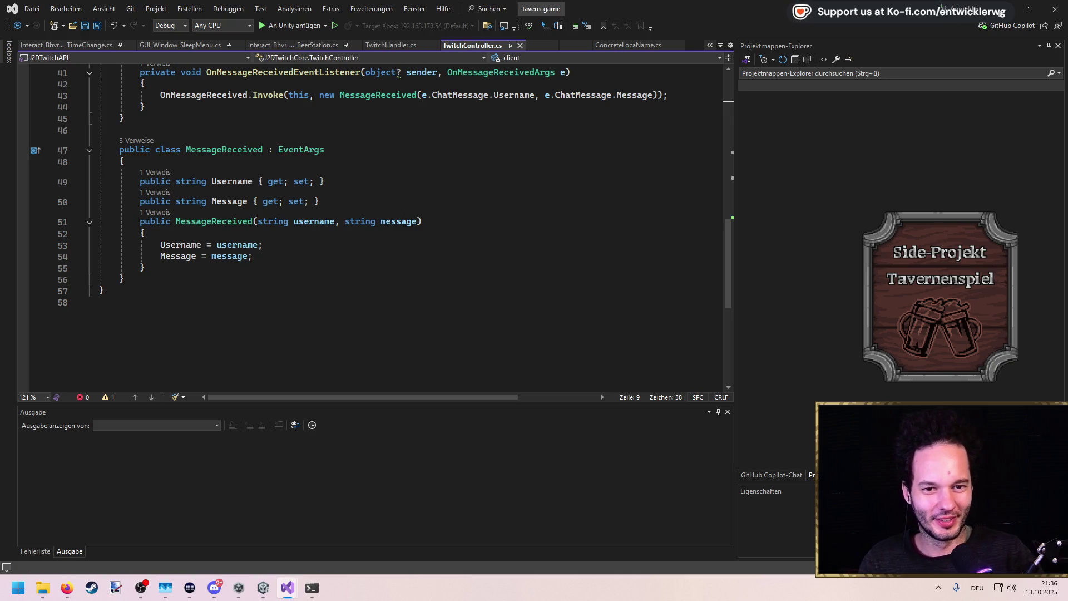
key("alt+Tab")
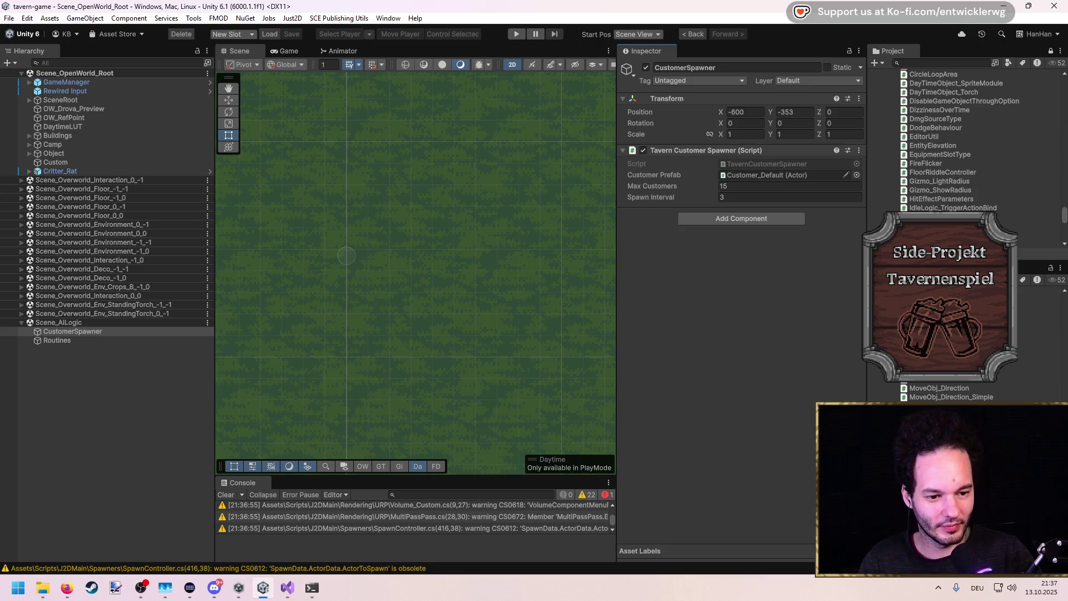
key("alt+Tab")
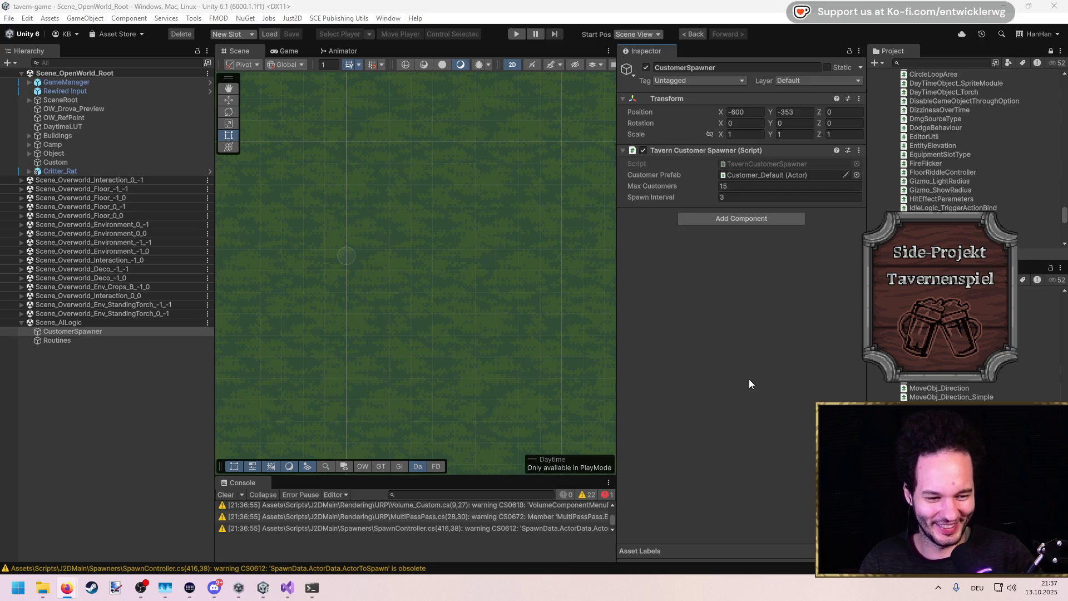
left_click(709, 338)
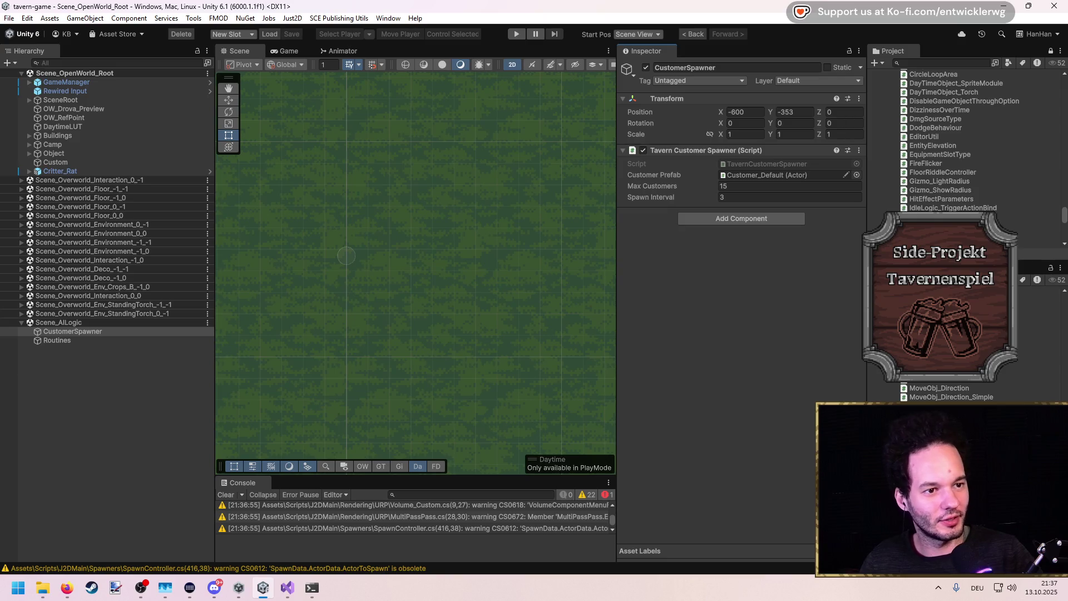
key("alt+Tab")
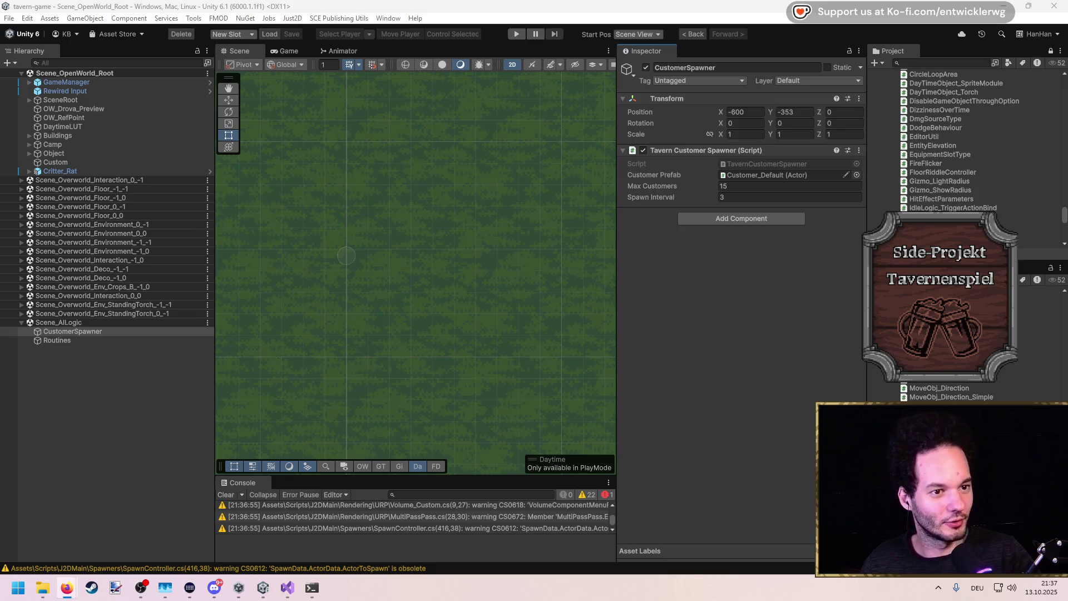
left_click(705, 252)
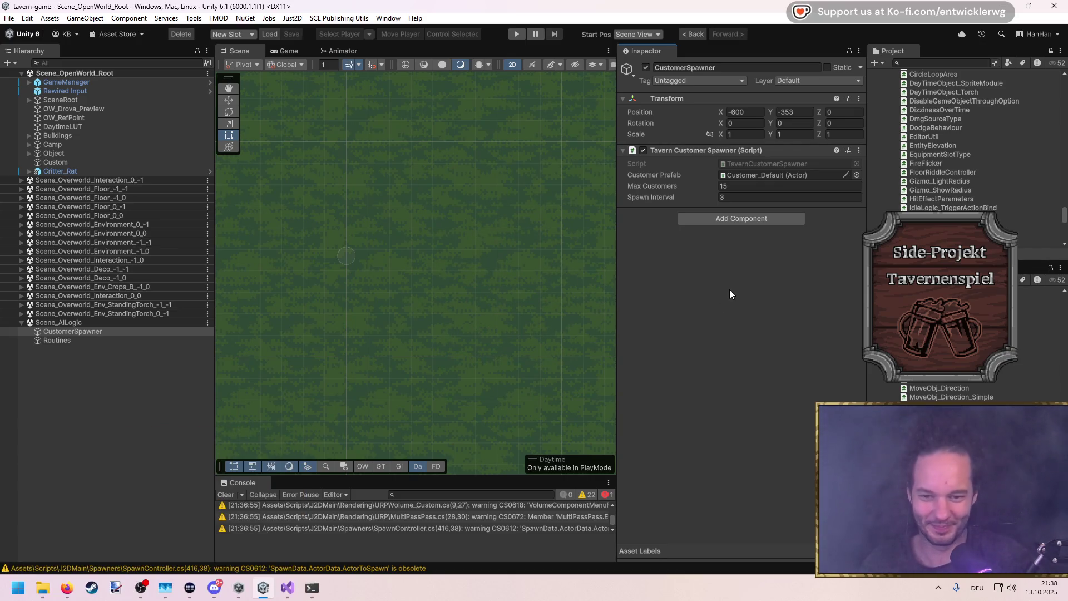
Reselect CustomerSpawner in the Hierarchy, then bring the tavern-game Visual Studio window forward
left_click(134, 393)
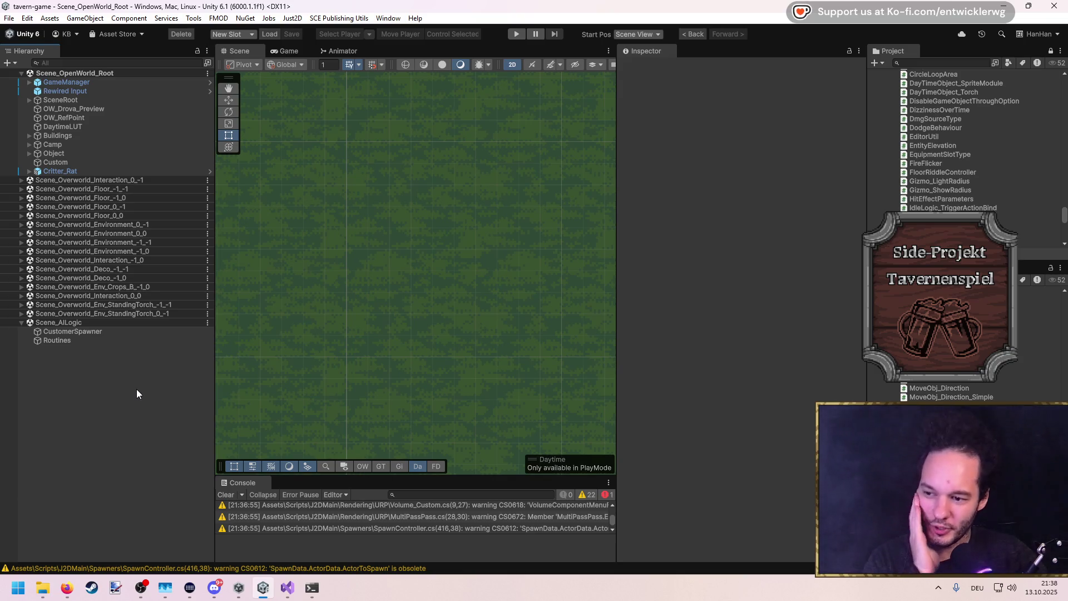
left_click(91, 333)
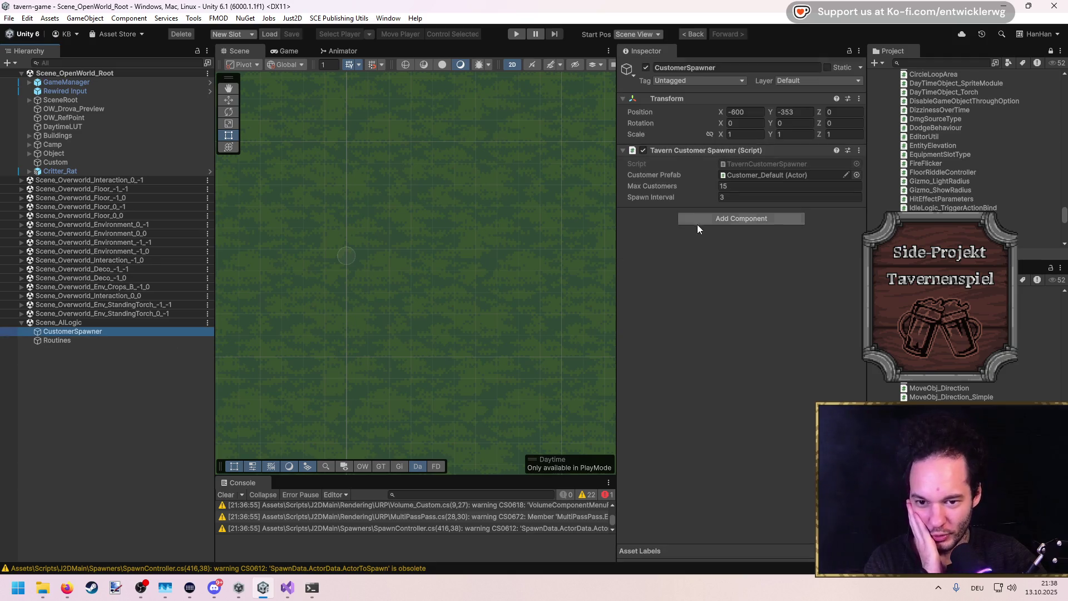
left_click(706, 378)
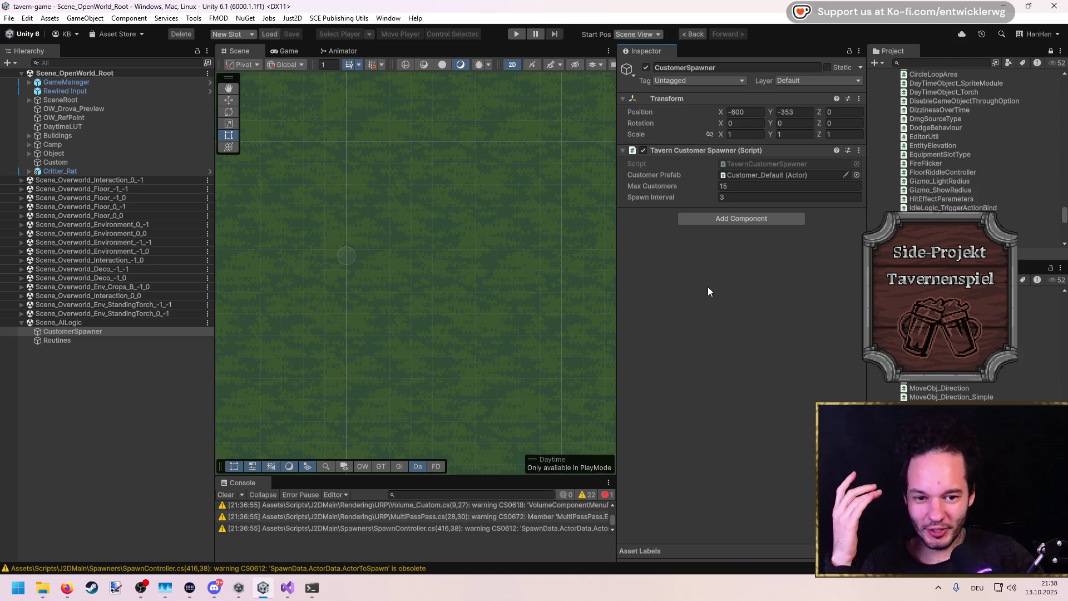
mouse_move(287, 588)
left_click(332, 537)
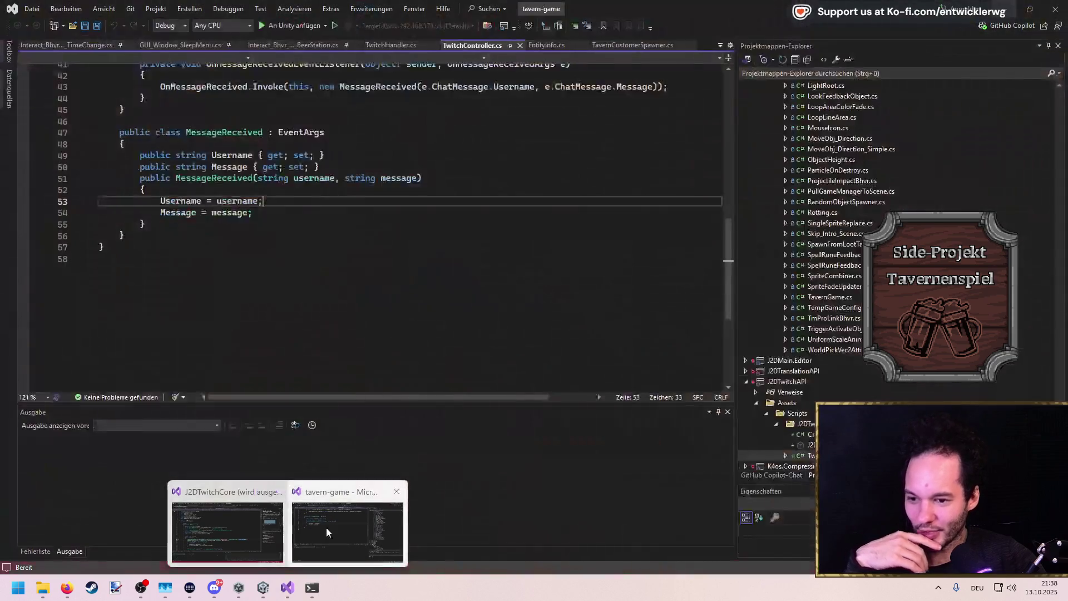
Delete the MessageReceived class and pass e directly to OnMessageReceived.Invoke
scroll(208, 219, "up", 10)
scroll(223, 228, "down", 12)
double_click(232, 210)
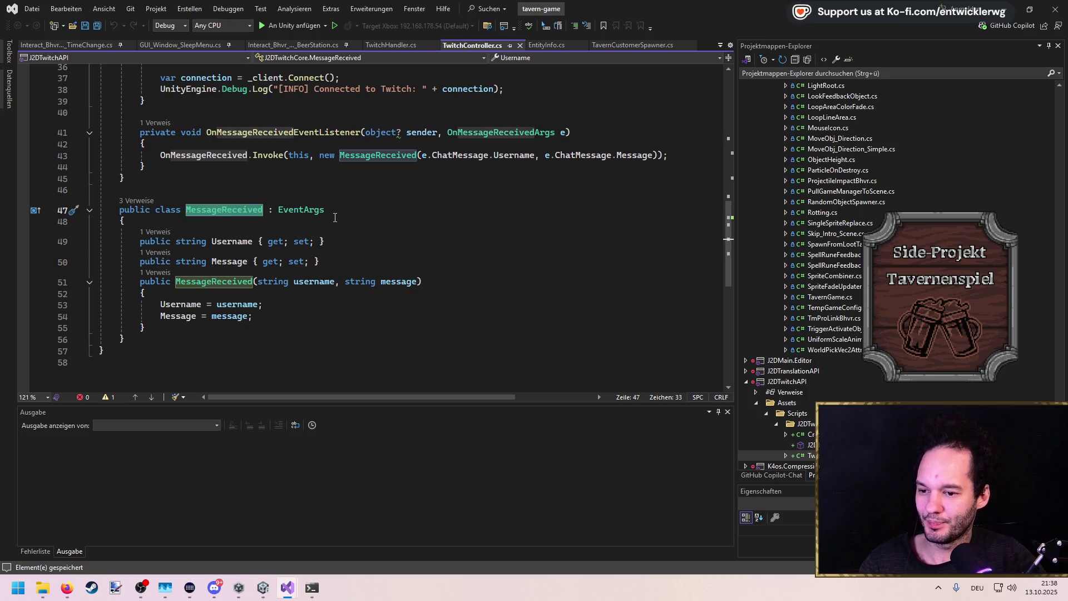
mouse_move(168, 332)
left_mouse_down()
mouse_move(100, 311)
mouse_move(97, 206)
left_mouse_up()
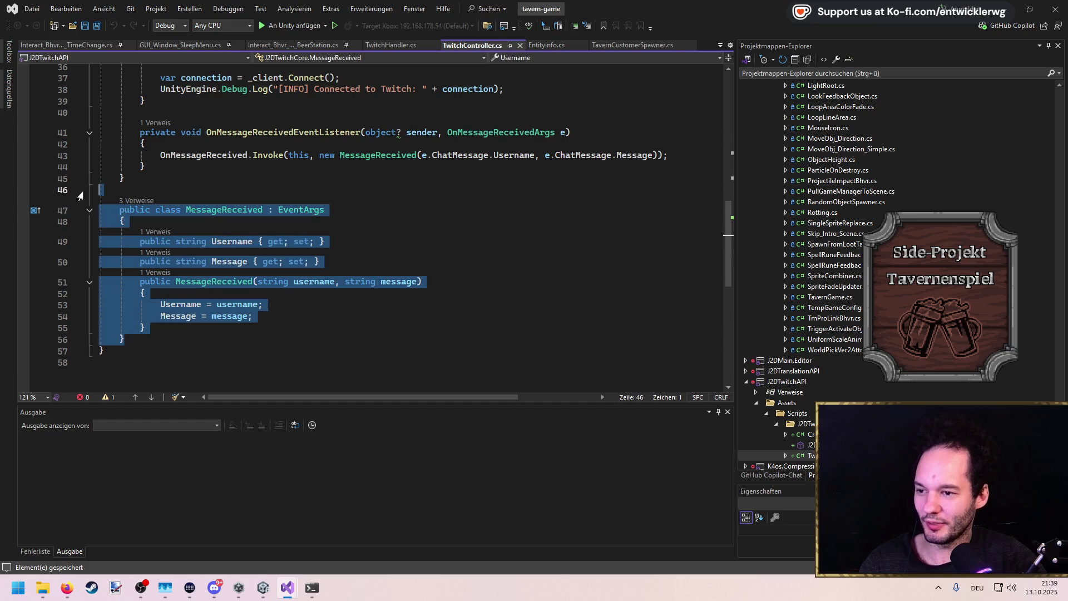
key("BackSpace")
key("BackSpace")
mouse_move(654, 292)
left_mouse_down()
mouse_move(162, 292)
mouse_move(319, 292)
left_mouse_up()
type("essageReceived.Invoke(this, e")
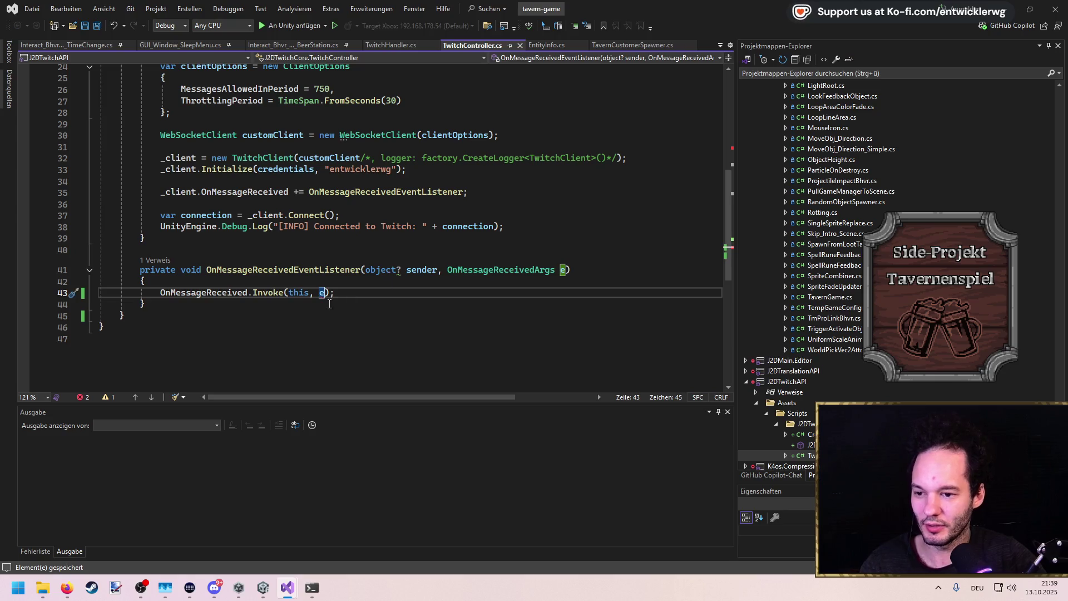
Change the OnMessageReceived event type to OnMessageReceivedArgs, then switch to TwitchHandler.cs
scroll(330, 304, "up", 1)
double_click(503, 304)
key("ctrl+c")
scroll(332, 221, "up", 2)
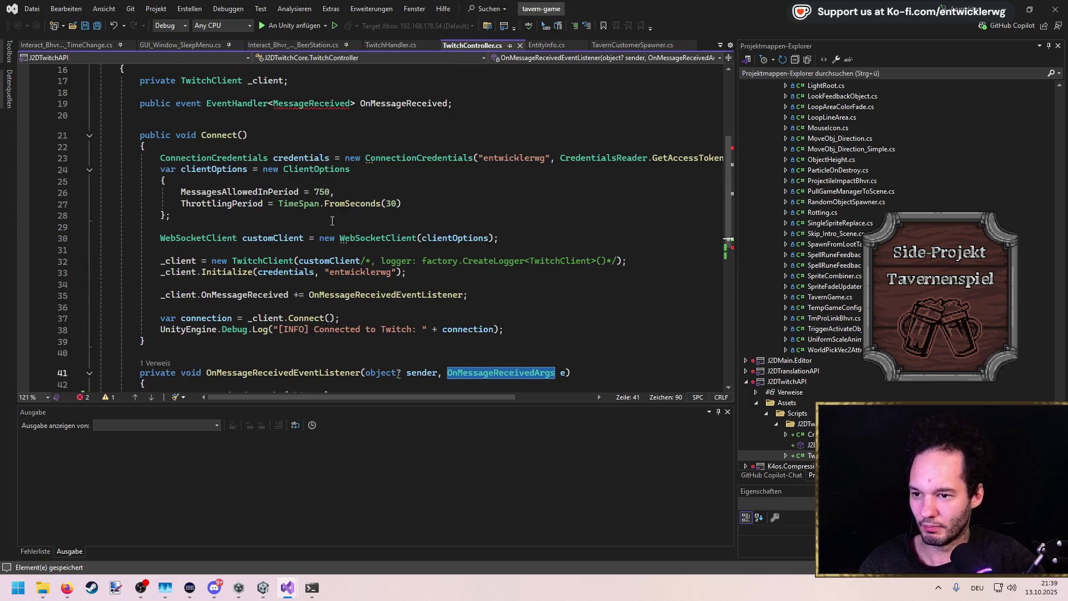
double_click(305, 102)
key("ctrl+v")
key("Down")
key("Down")
key("Down")
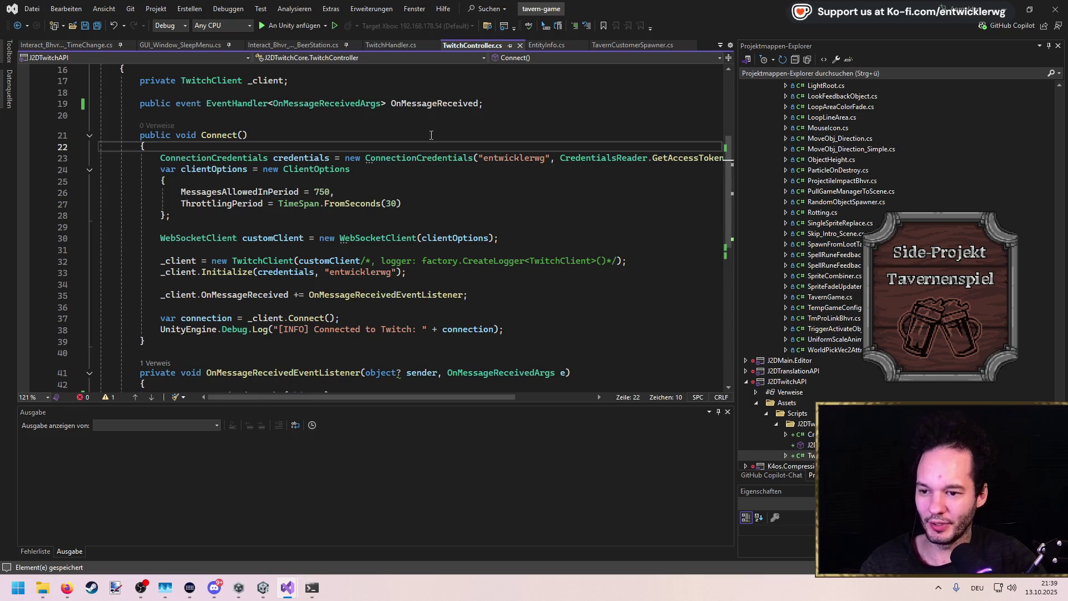
scroll(456, 166, "down", 2)
left_click(490, 204)
scroll(490, 210, "down", 1)
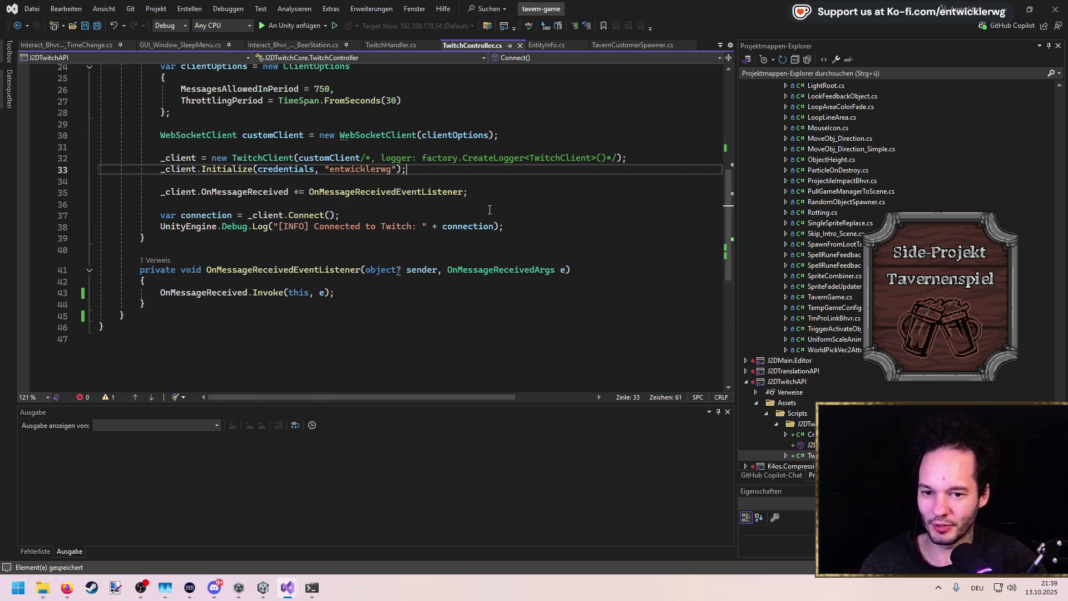
left_click(392, 49)
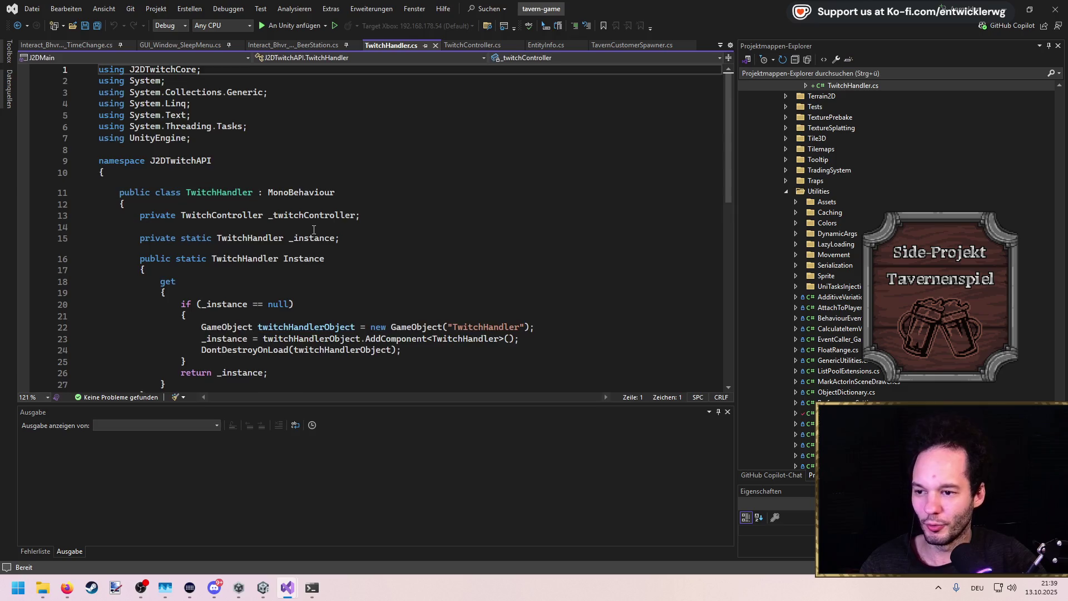
Change the TwitchController class from internal to public and save it
scroll(293, 127, "down", 2)
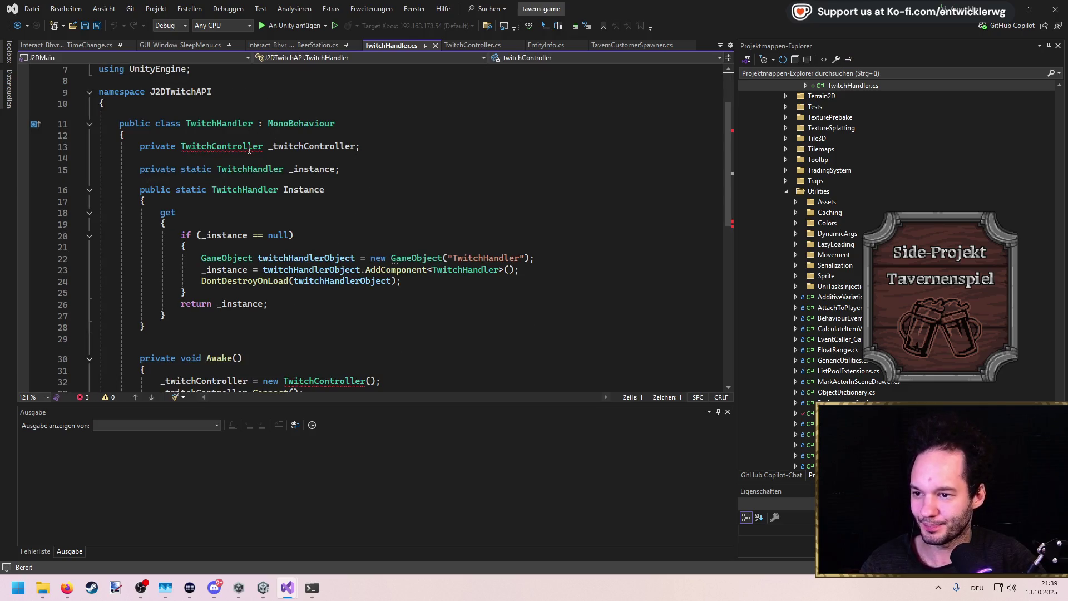
left_click(249, 149, "ctrl")
double_click(138, 227)
type("public")
key("ctrl+s")
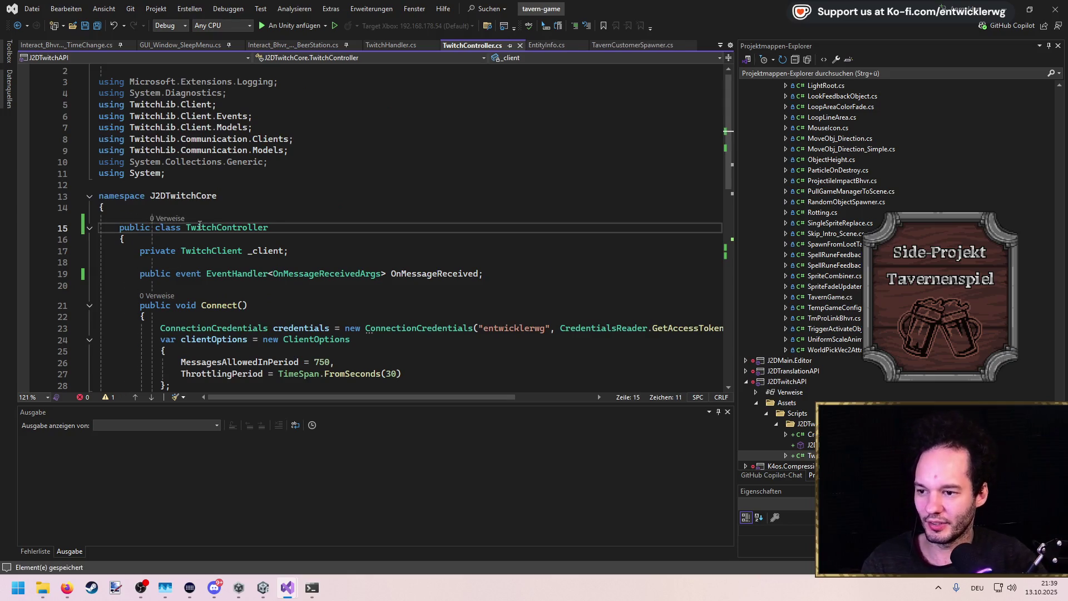
In TwitchHandler.cs, add a MessageReceivedContainer event field initialized as new GenericEvent<MessageReceivedContainer>()
key("ctrl+minus")
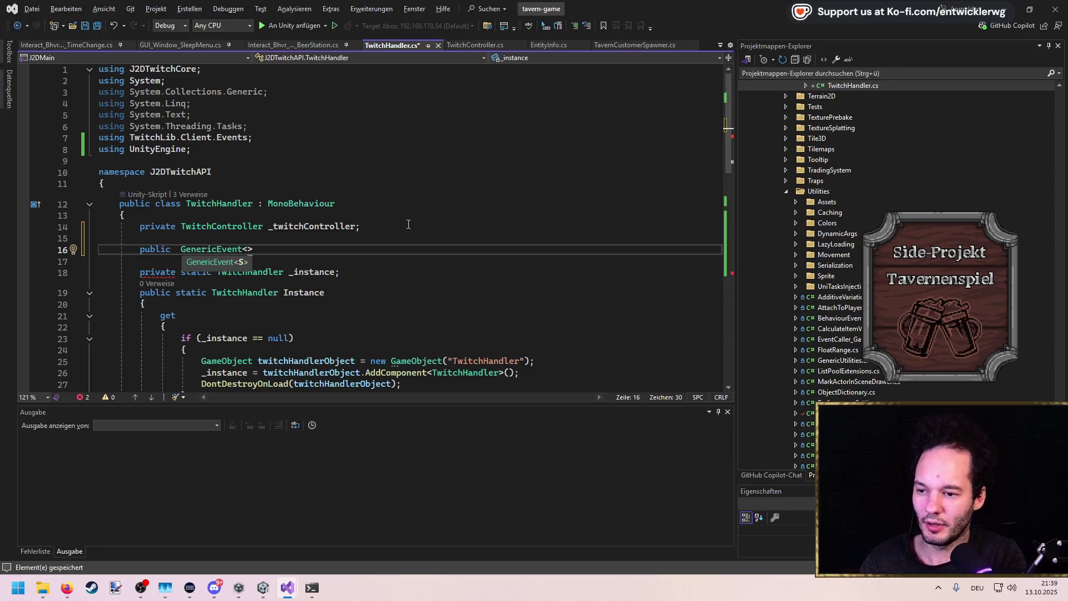
type("MessageRe")
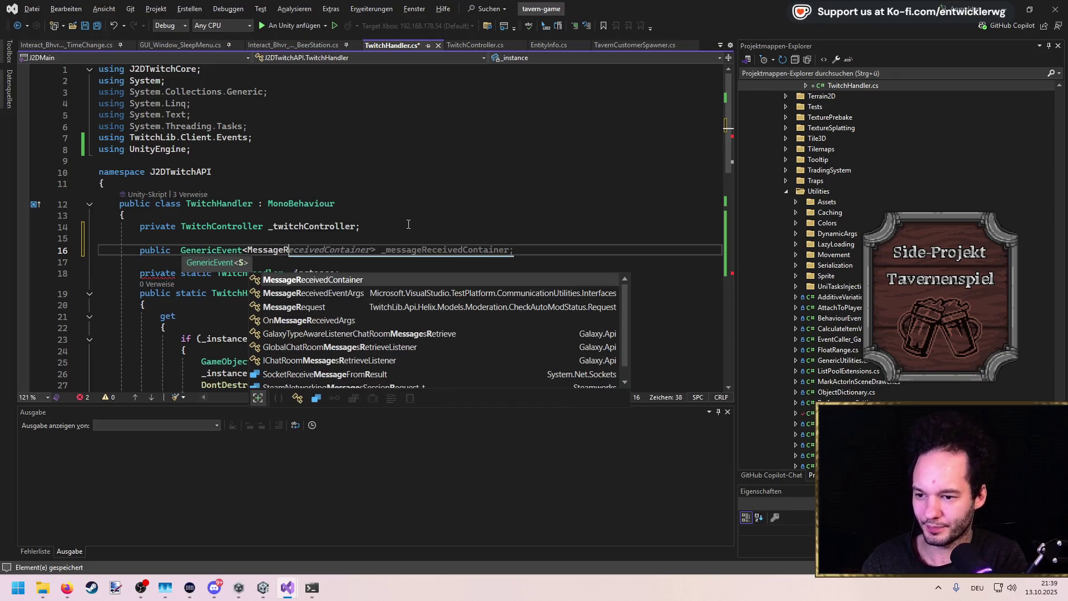
key("Tab")
key("ctrl+s")
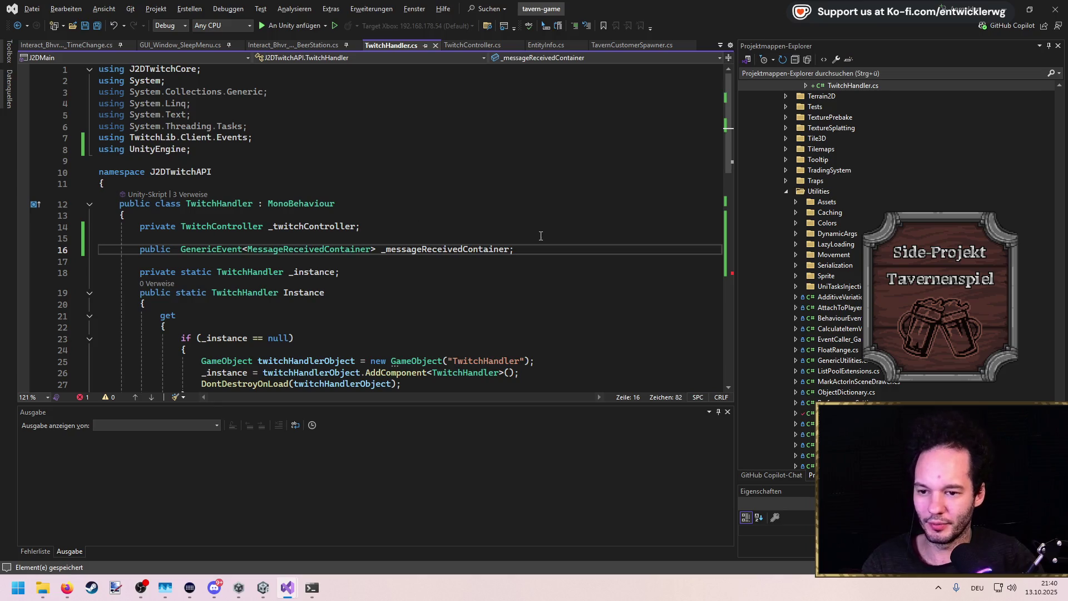
type("= new")
key("Tab")
type("()")
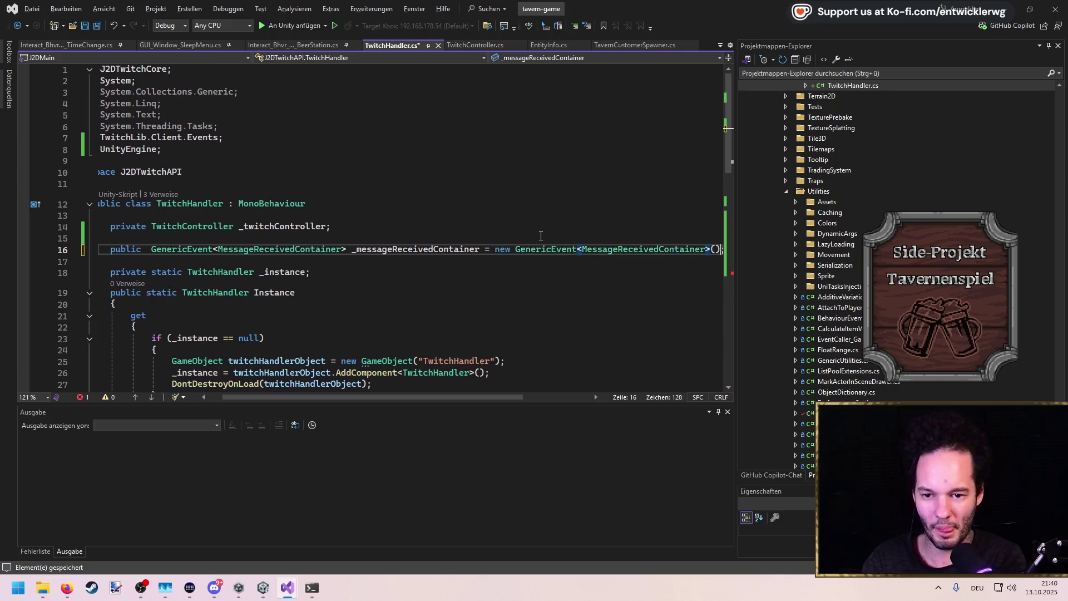
key("ctrl+s")
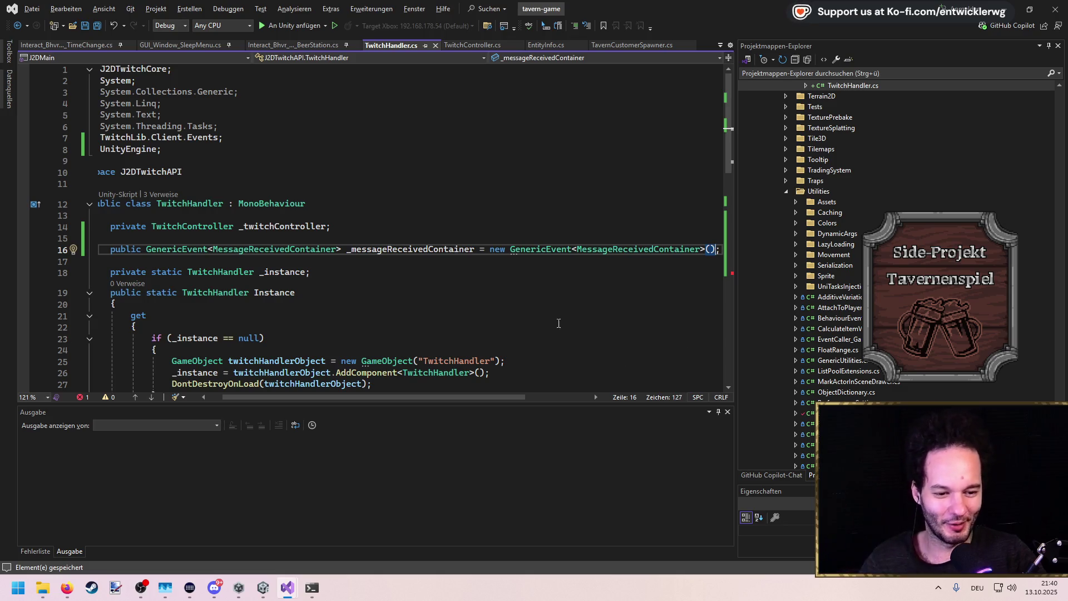
Close the MessageReceivedContainer class with a brace after its constructor and save
left_click(474, 316)
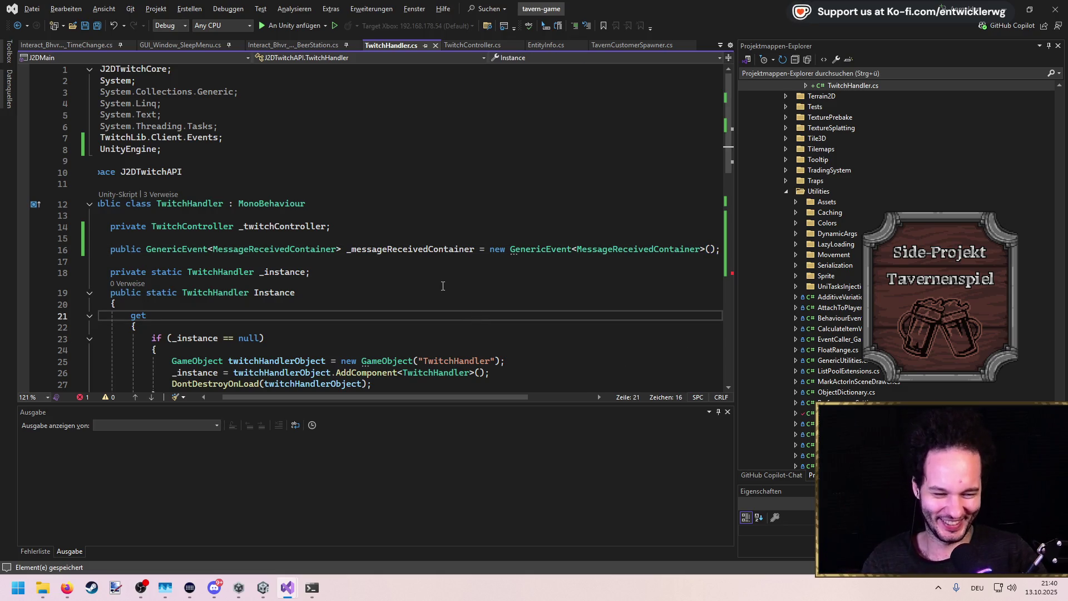
left_click(471, 248)
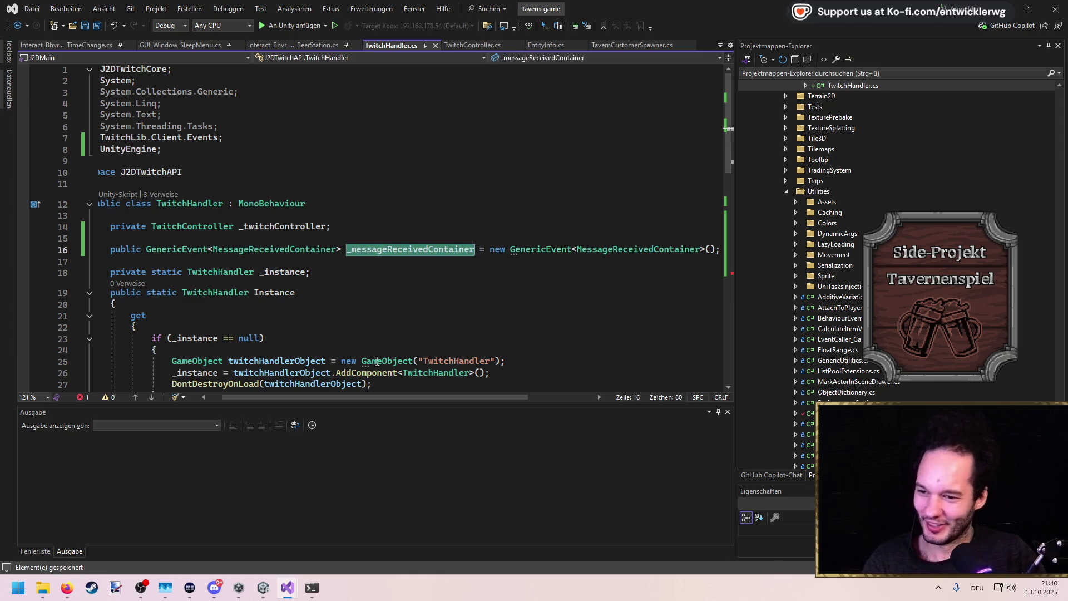
scroll(329, 311, "down", 14)
scroll(329, 311, "up", 2)
left_click(128, 301)
key("Return")
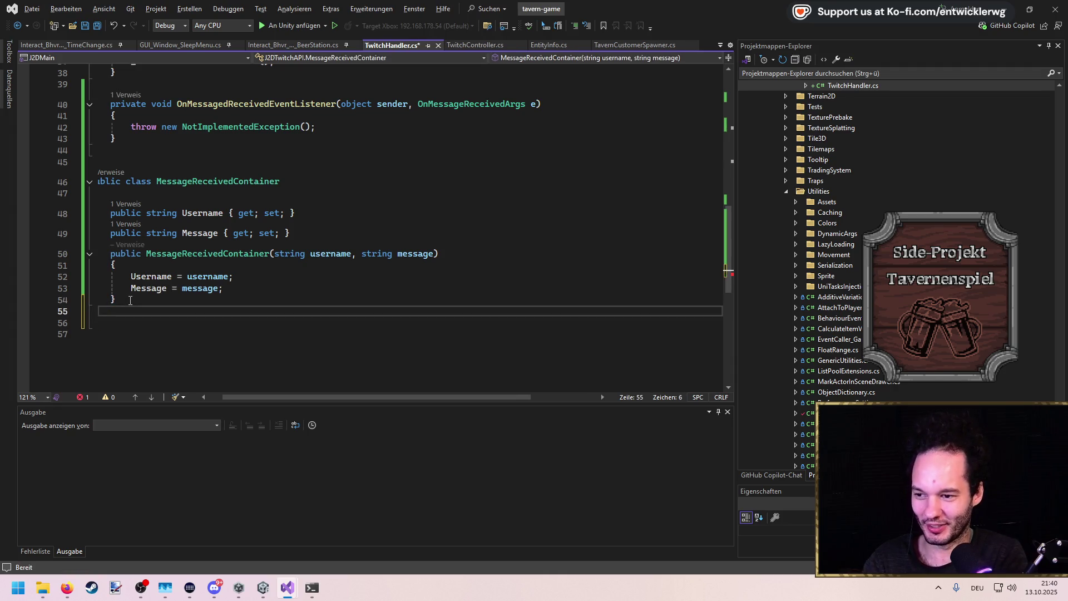
type("}")
key("ctrl+s")
Replace the placeholder NotImplementedException with code that wraps and raises the chat message
key("Home")
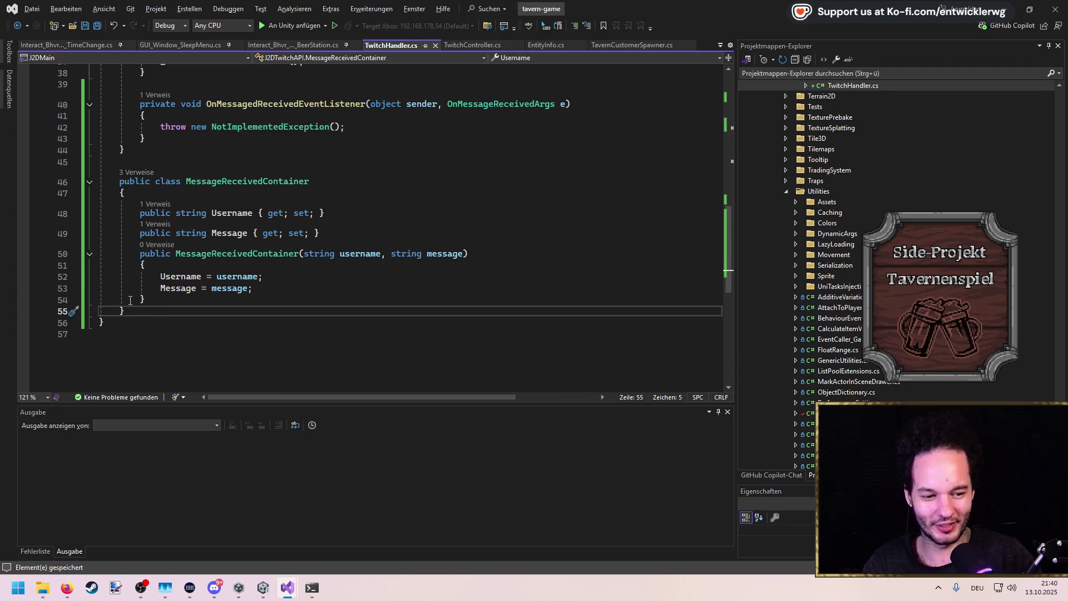
key("Up")
key("Up")
key("Up")
key("Home")
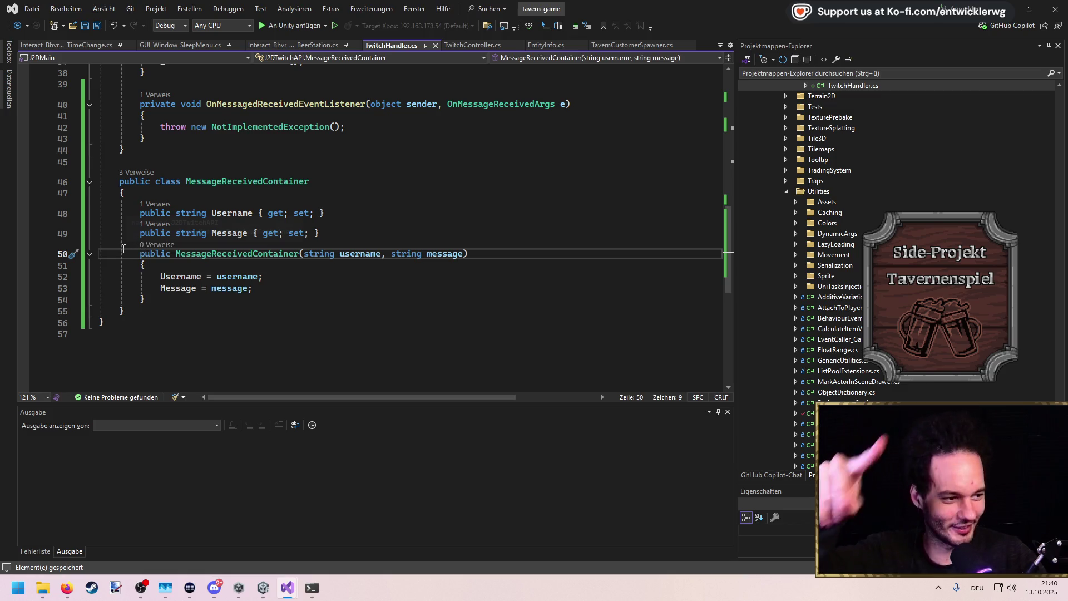
scroll(131, 236, "up", 2)
left_click(236, 233)
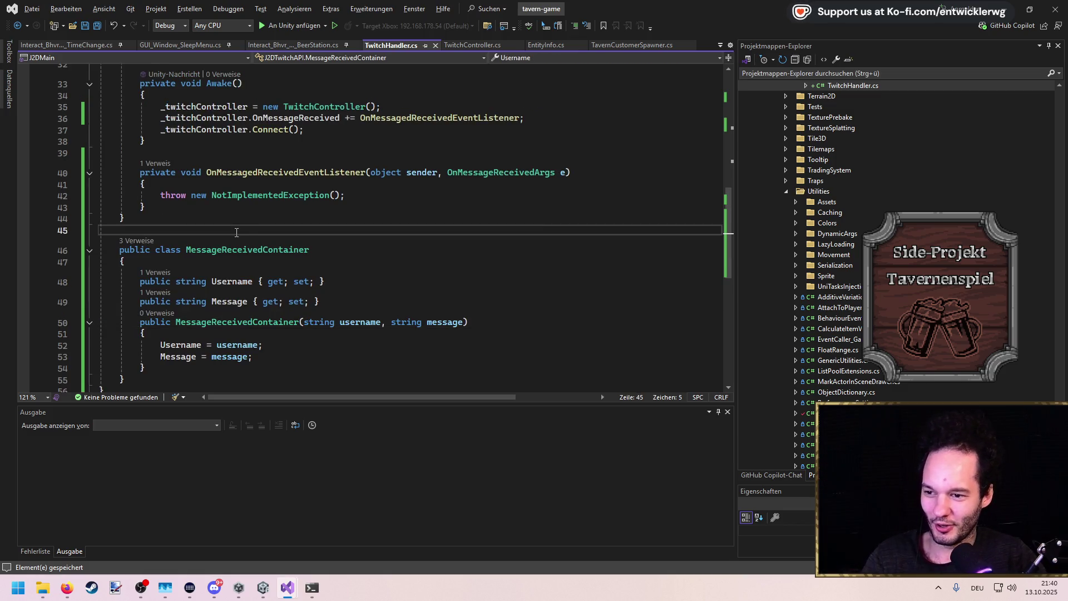
triple_click(351, 195)
key("BackSpace")
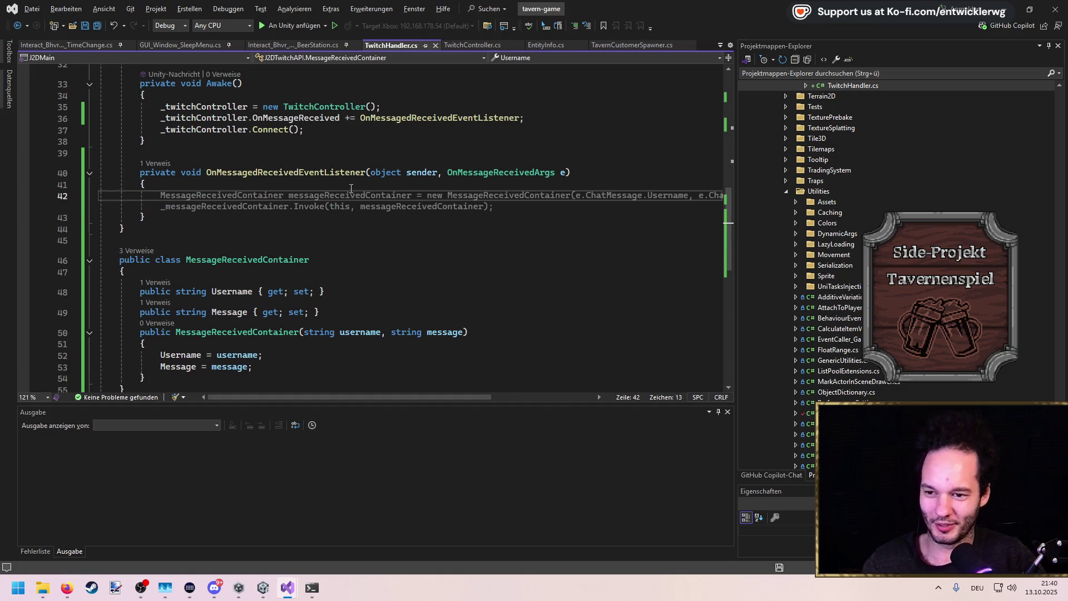
key("Tab")
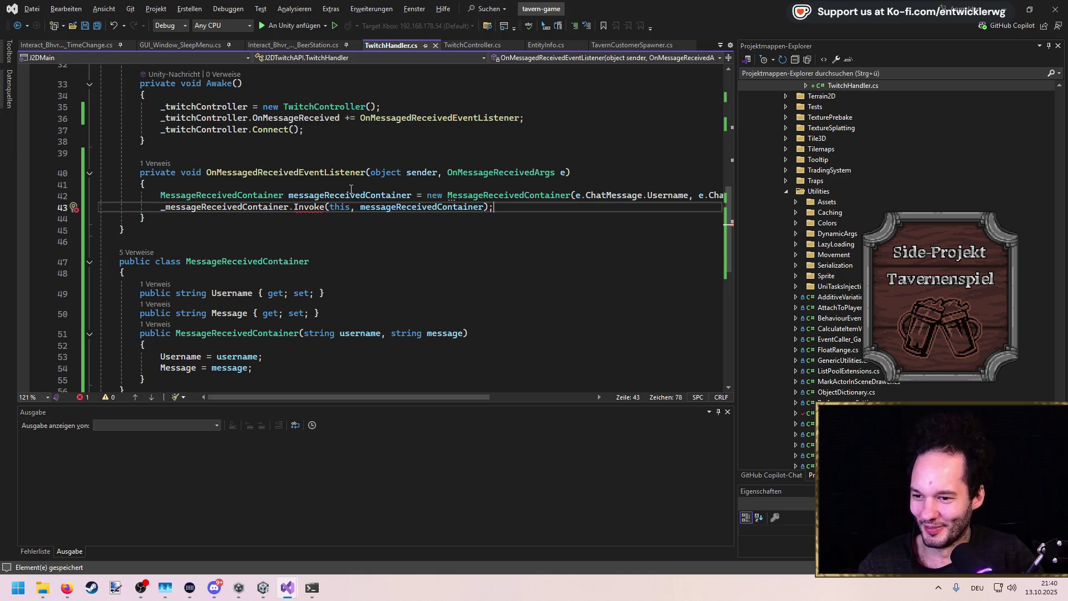
On line 43, change Invoke to InvokeEvent, drop the 'this' sender argument, then view TavernCustomerSpawner.cs
left_click(325, 208)
type("Event")
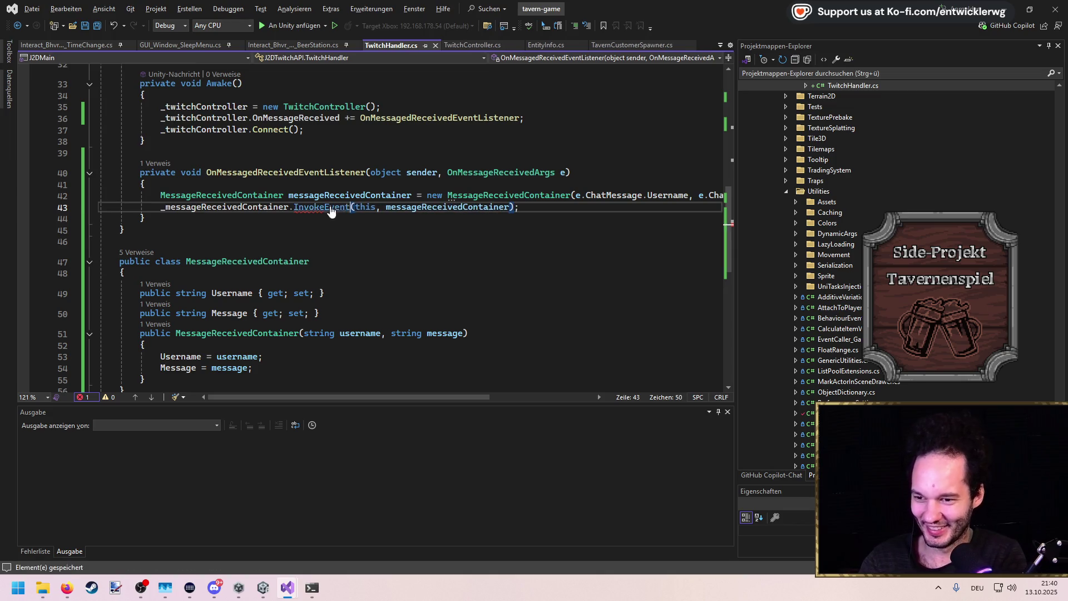
key("Right")
key("Delete")
key("Delete")
key("Delete")
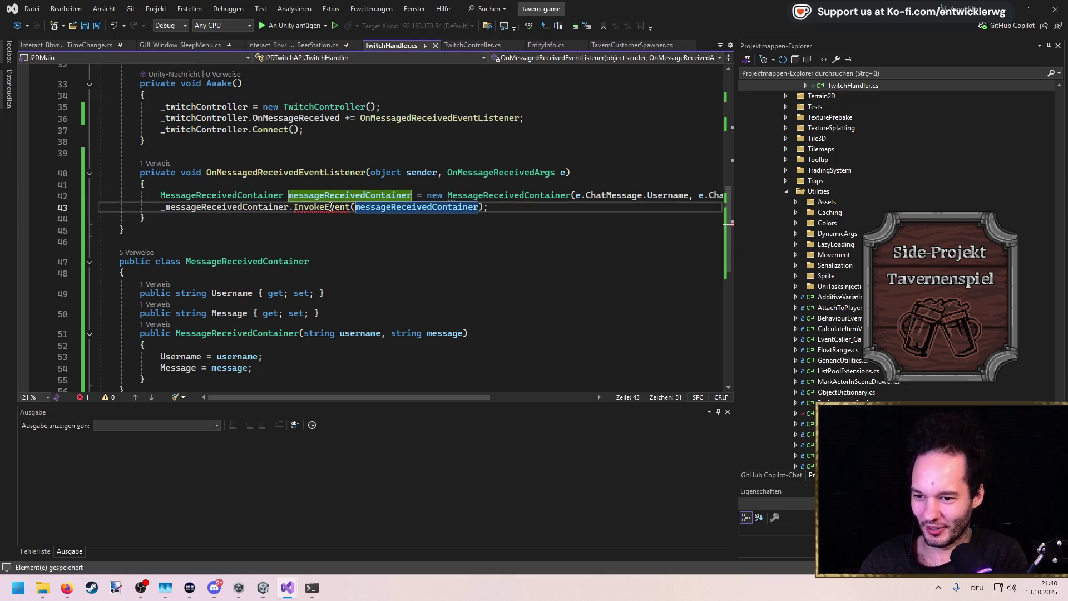
left_click(245, 177)
left_click(234, 149)
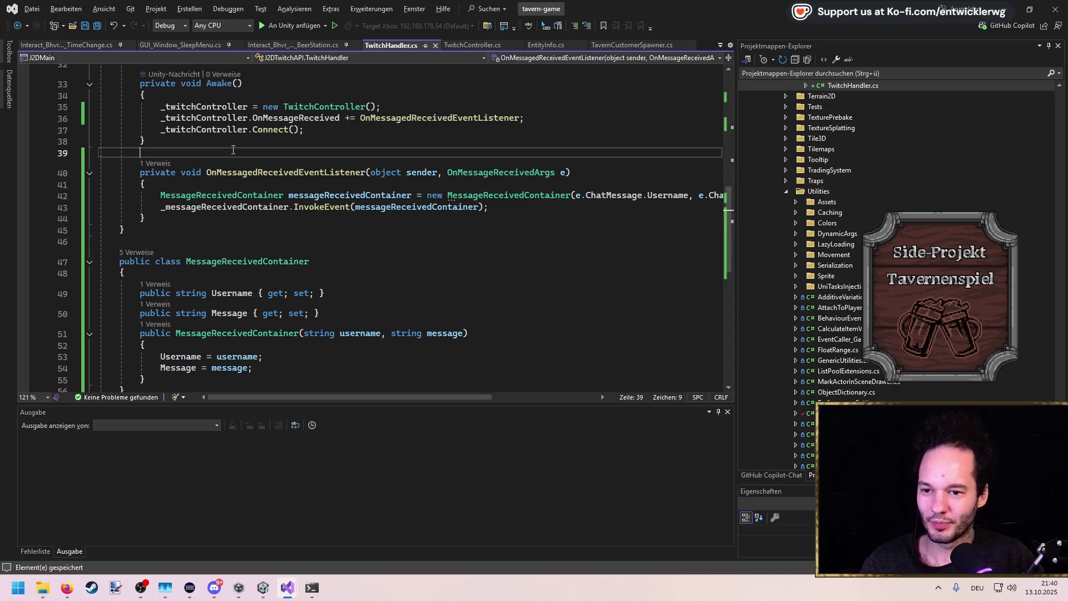
scroll(362, 197, "up", 4)
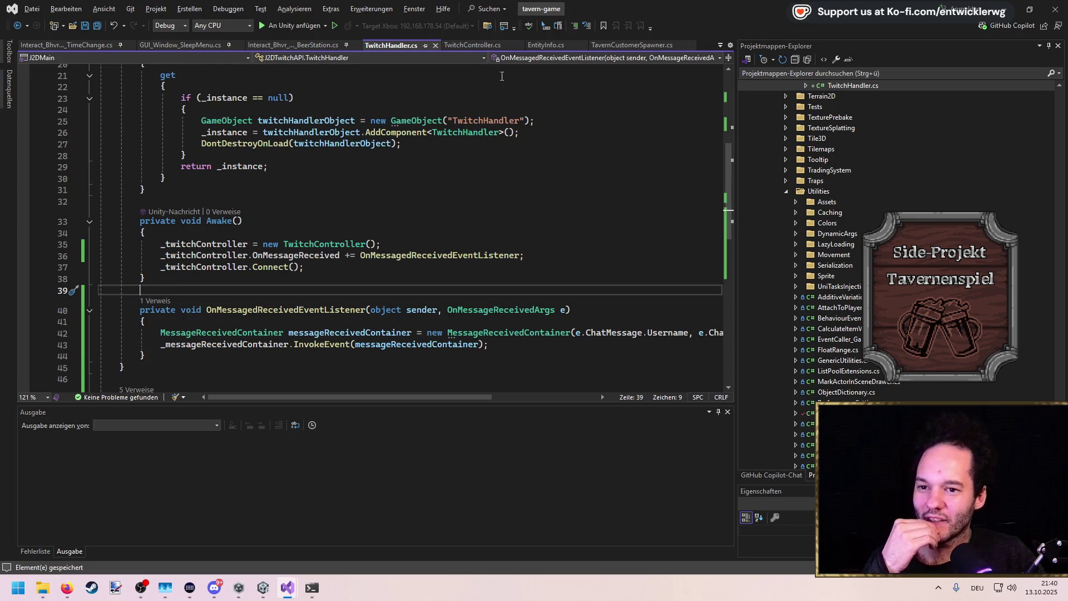
left_click(625, 45)
scroll(286, 283, "down", 6)
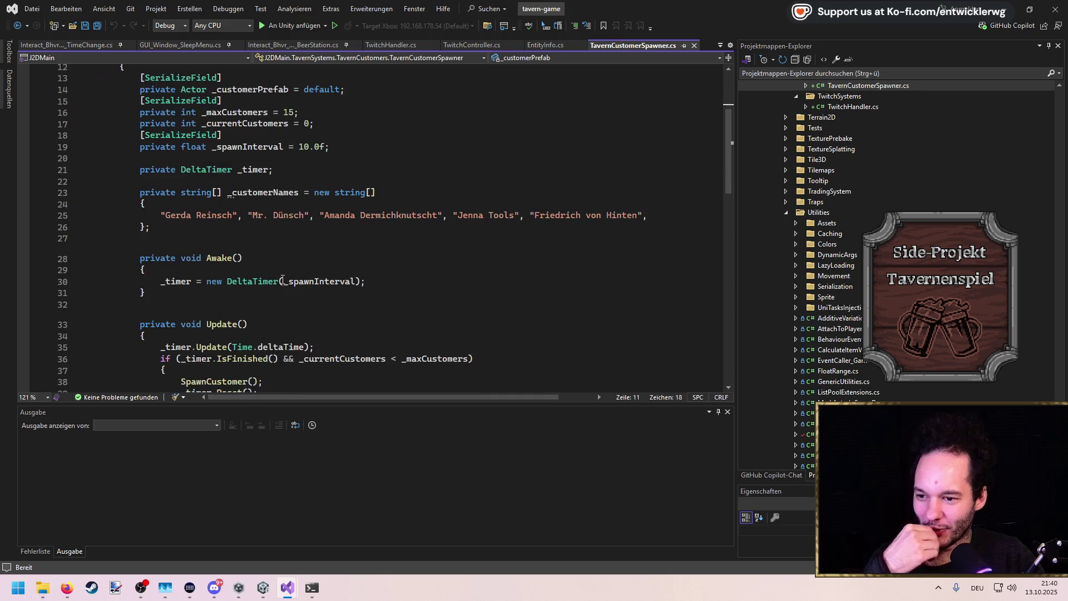
Rename the _customerNames field to _customerBackupNames
scroll(283, 279, "up", 3)
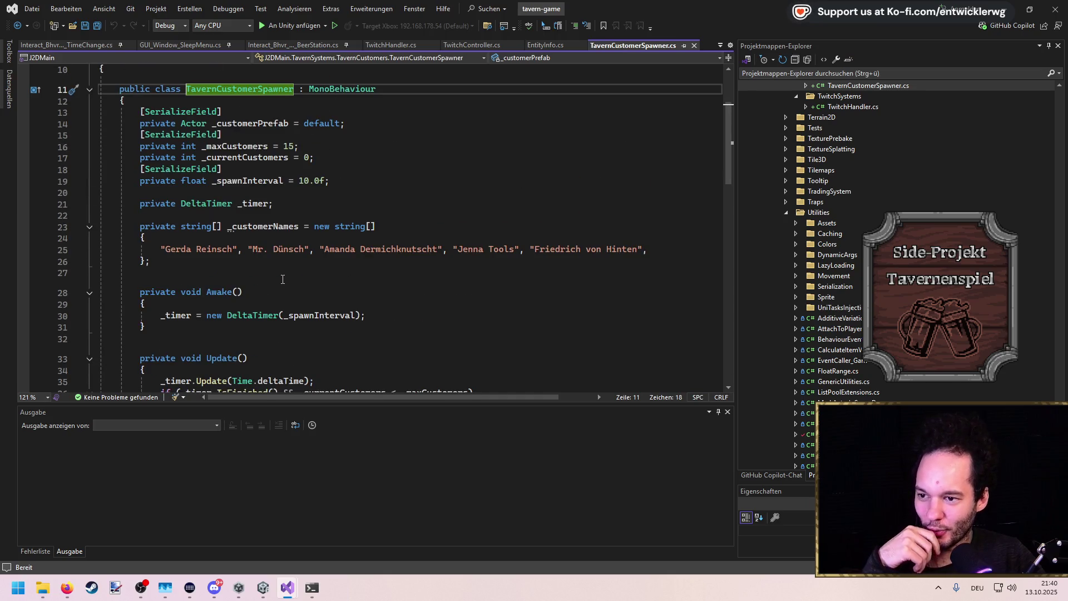
scroll(334, 267, "down", 2)
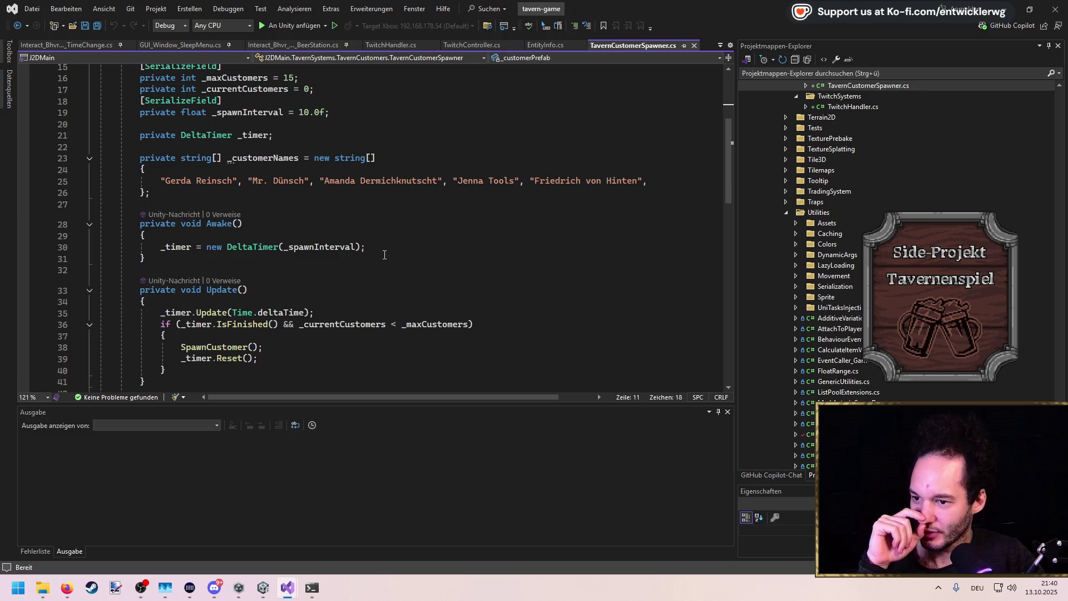
scroll(384, 254, "up", 1)
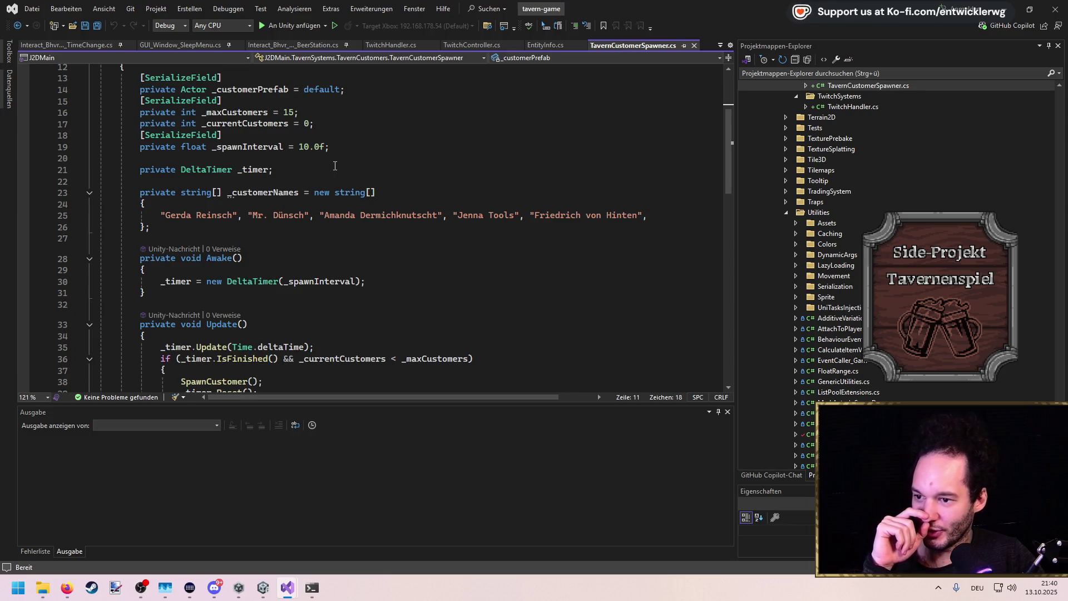
double_click(195, 195)
left_click(287, 191)
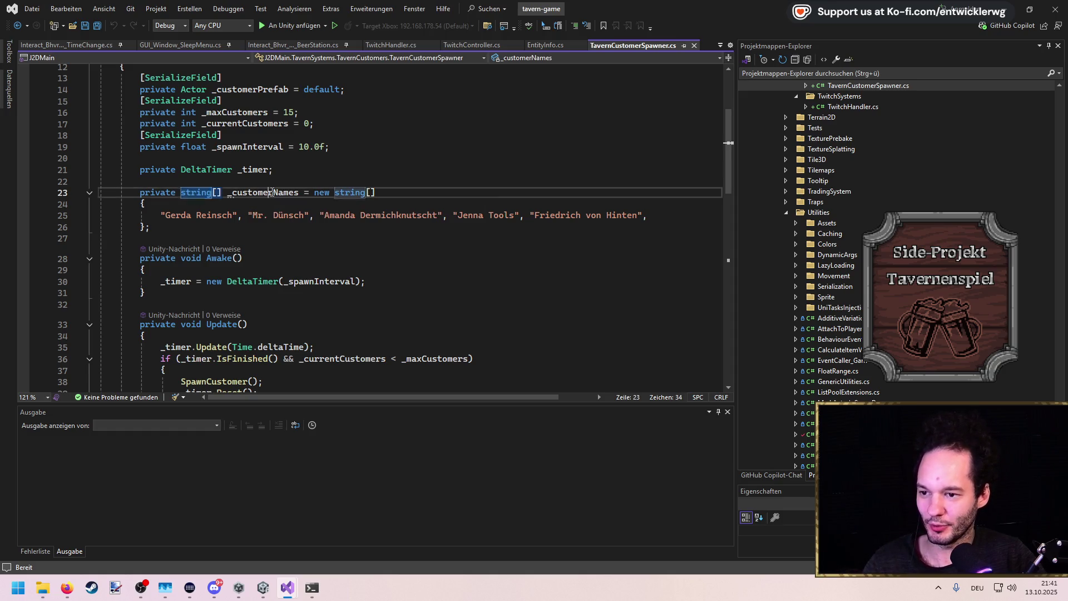
key("ctrl+r")
key("ctrl+r")
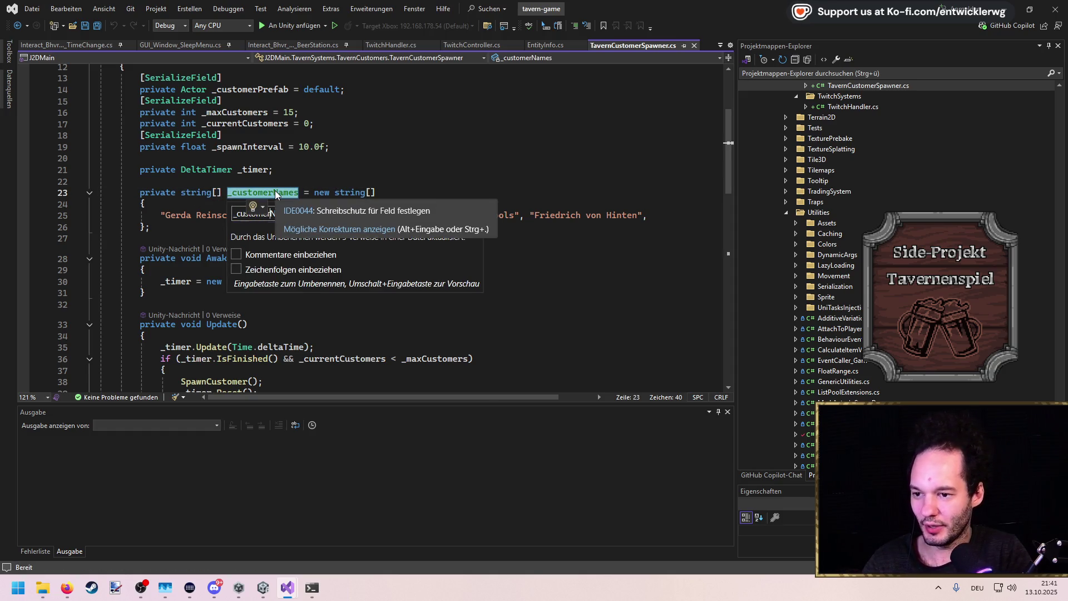
type("Backup")
key("Return")
Add a new _activeNames string collection field below the name array and save
key("Down")
key("Down")
key("Down")
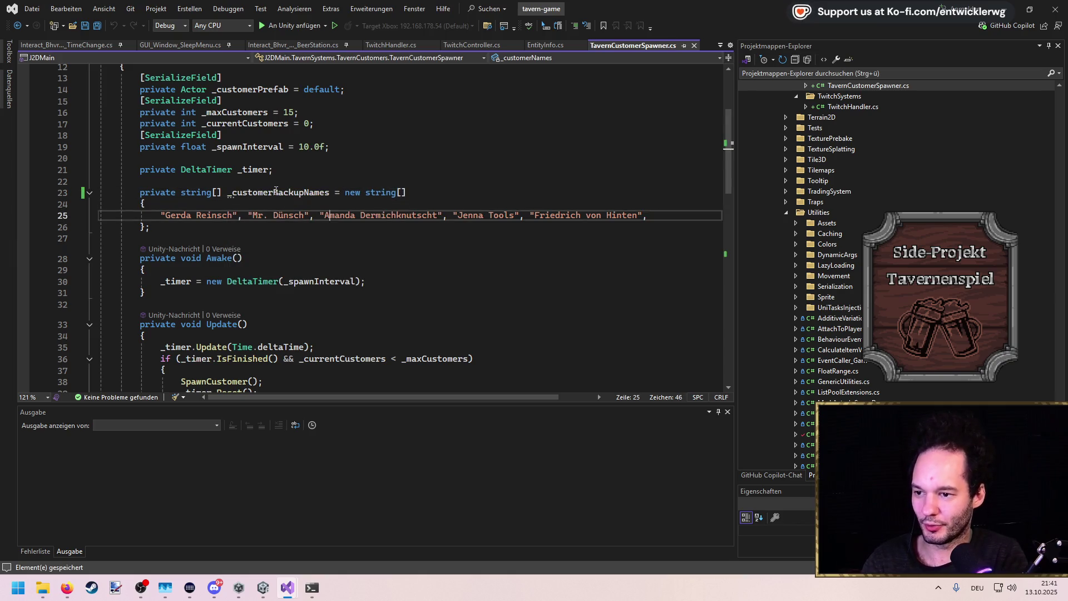
key("Return")
key("Return")
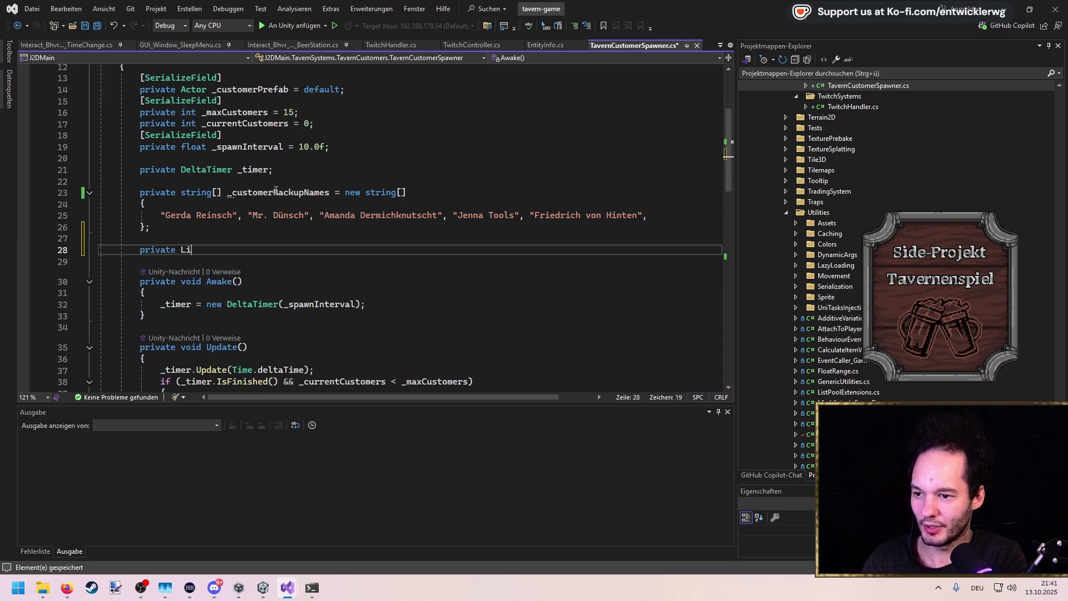
type("st<string> _activeNames")
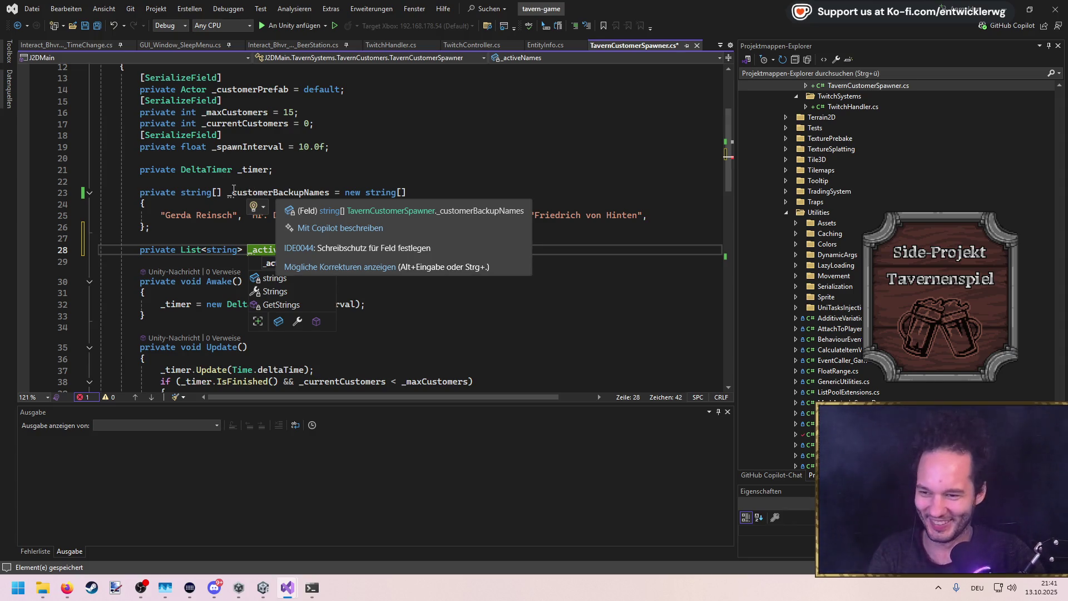
left_click(305, 172)
key("ctrl+s")
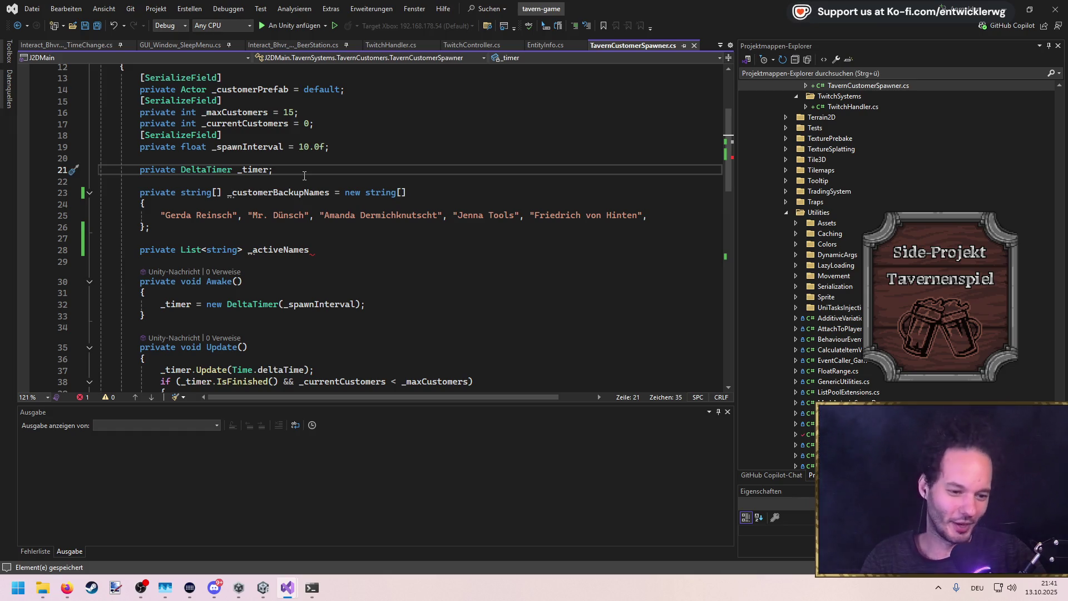
Declare _activeNames as a List<string> field and save the spawner script
double_click(331, 253)
type("_act")
key("ctrl+z")
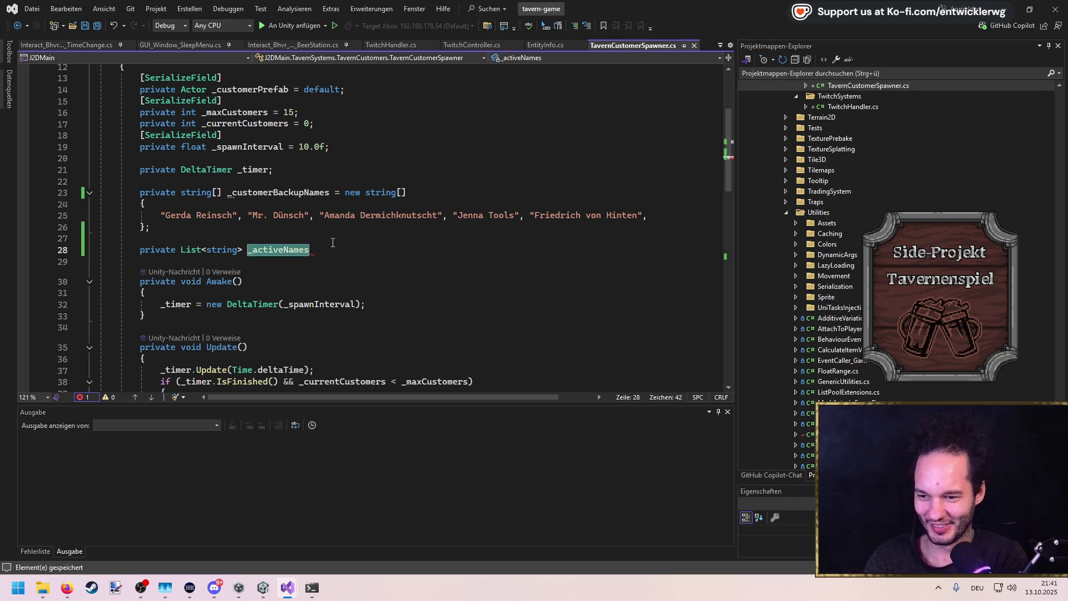
key("BackSpace")
scroll(333, 243, "down", 9)
scroll(333, 243, "up", 4)
key("ctrl+z")
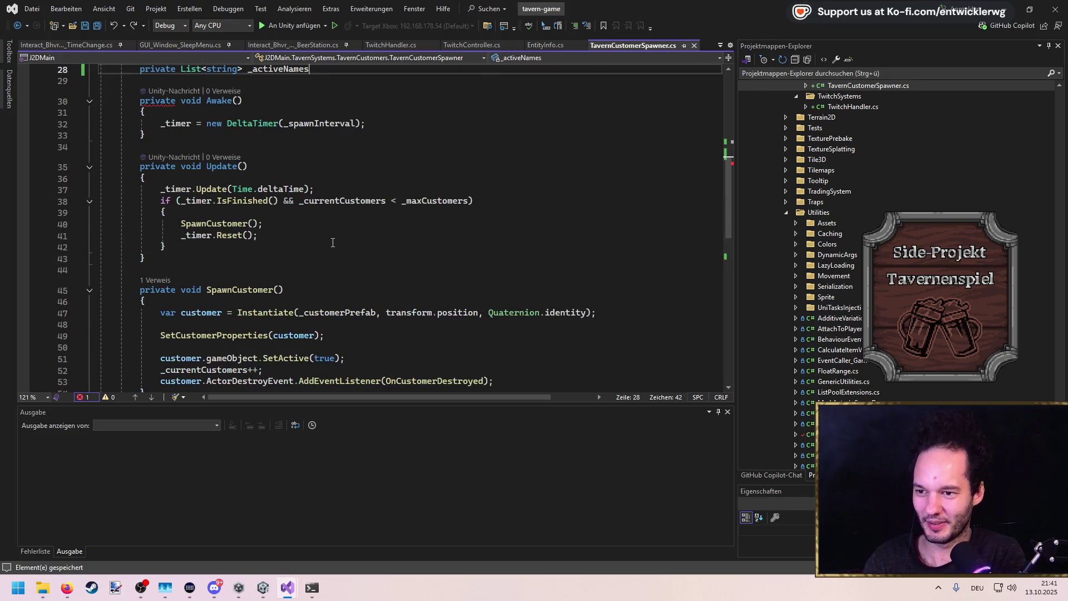
type("= newList<string>();")
key("ctrl+s")
Highlight all uses of _activeNames in the spawner script
scroll(333, 242, "up", 6)
left_click(353, 217)
left_click(336, 195)
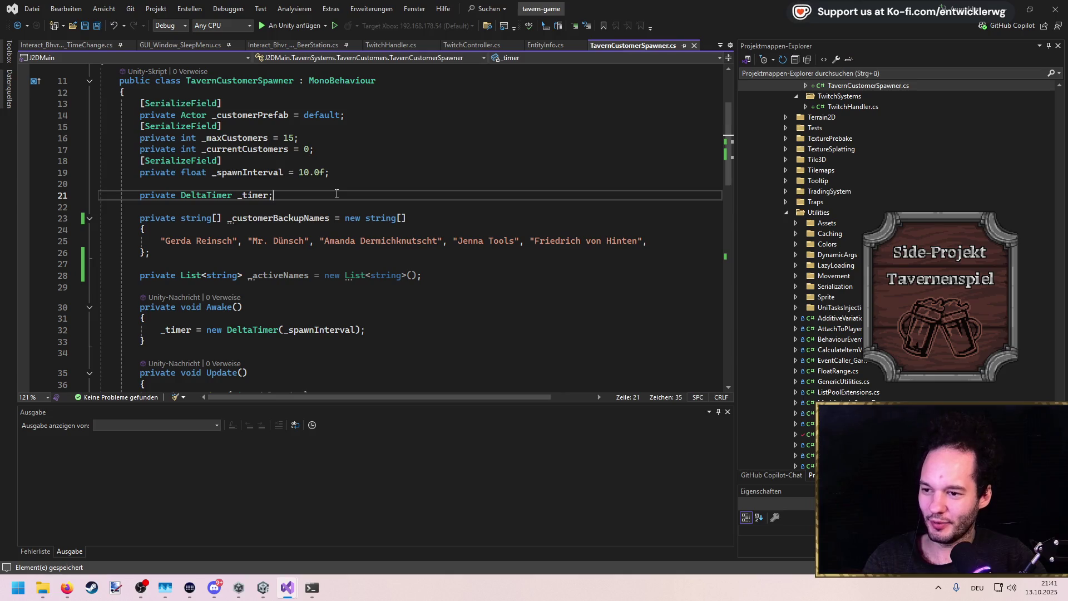
double_click(283, 278)
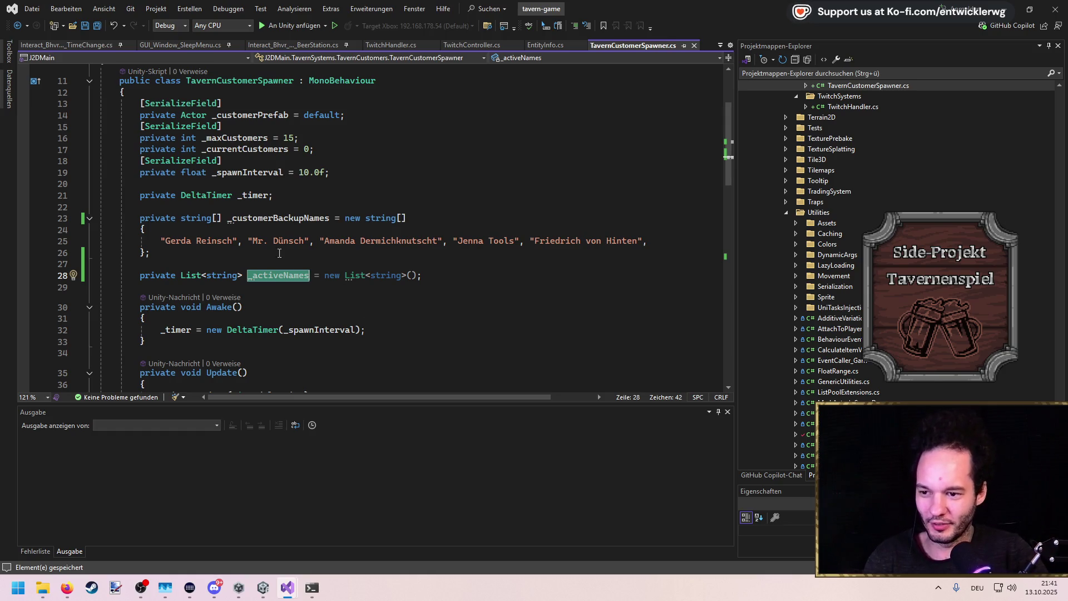
left_click_drag(253, 240, 300, 241)
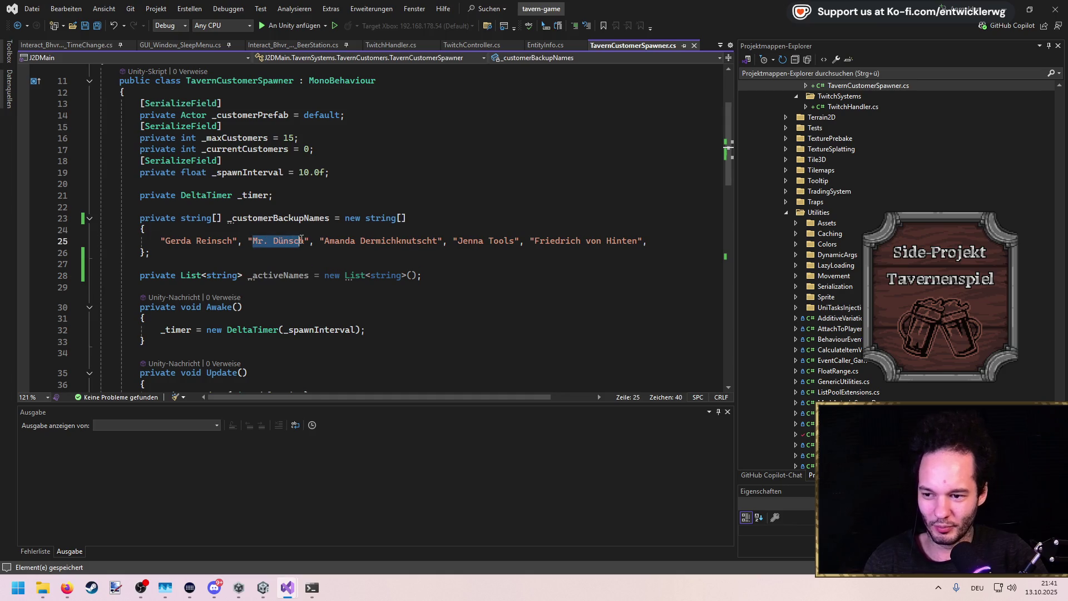
left_click(405, 257)
left_click(309, 274)
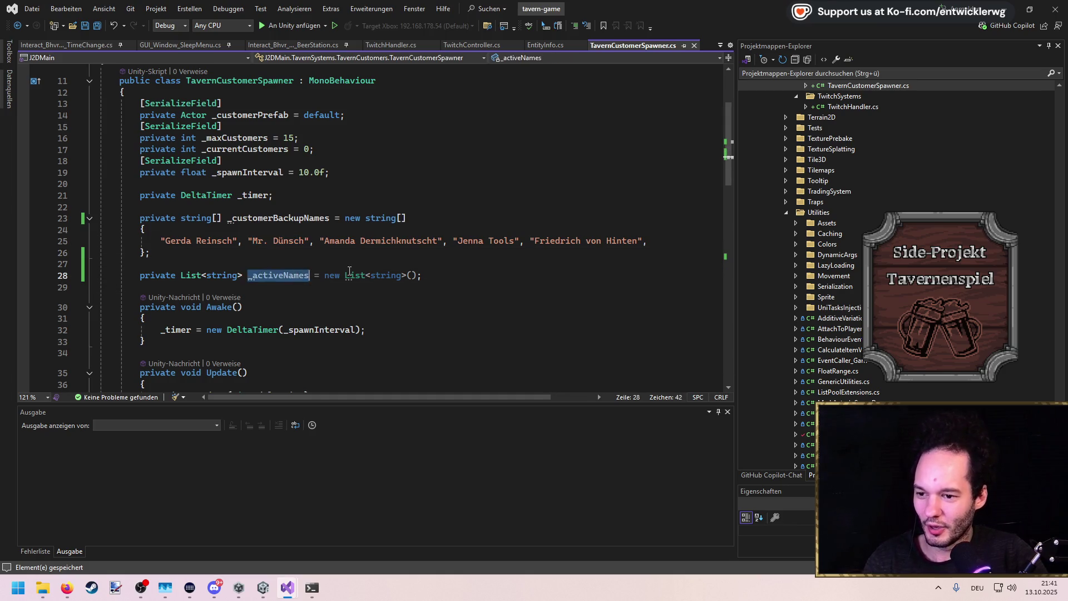
scroll(300, 234, "down", 5)
scroll(301, 234, "up", 3)
Change _activeNames to a HashSet<string> initialized with new HashSet<string>()
double_click(202, 207)
type("HashSet")
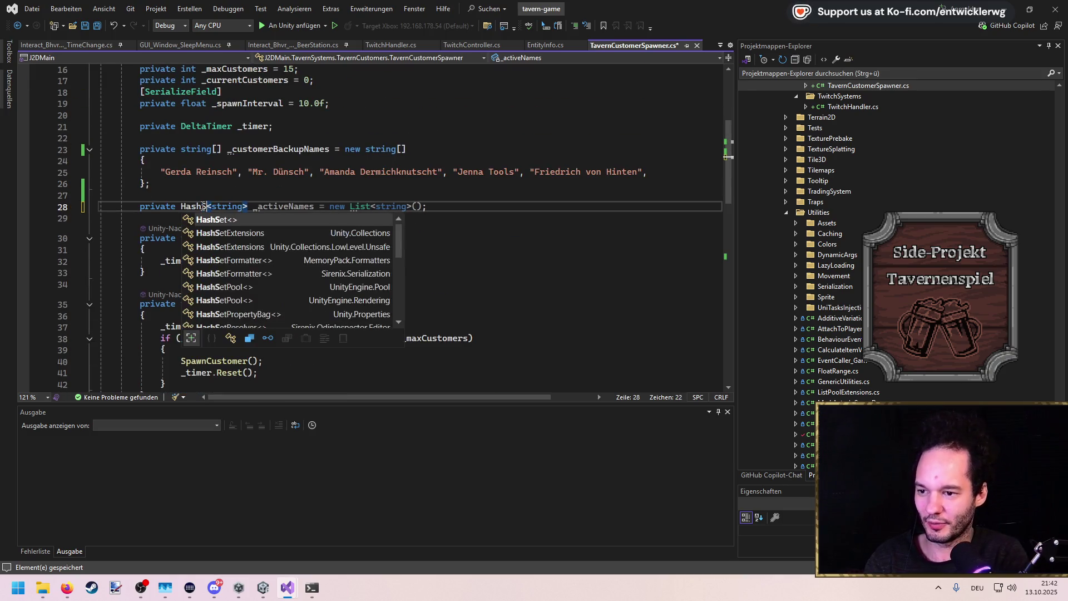
key("ctrl+c")
double_click(370, 206)
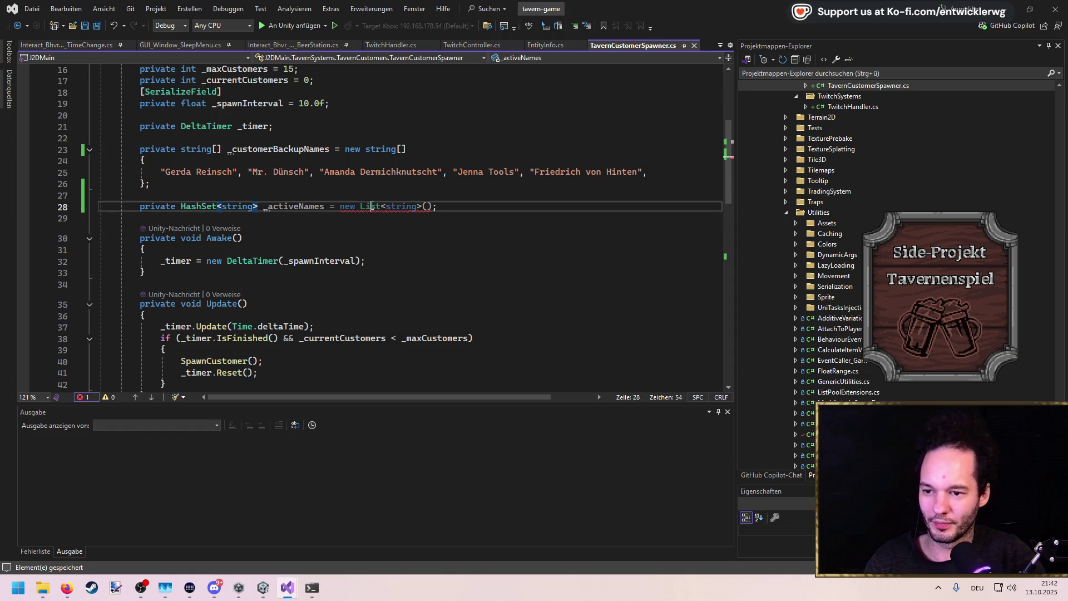
key("ctrl+v")
left_click(311, 260)
scroll(349, 257, "down", 2)
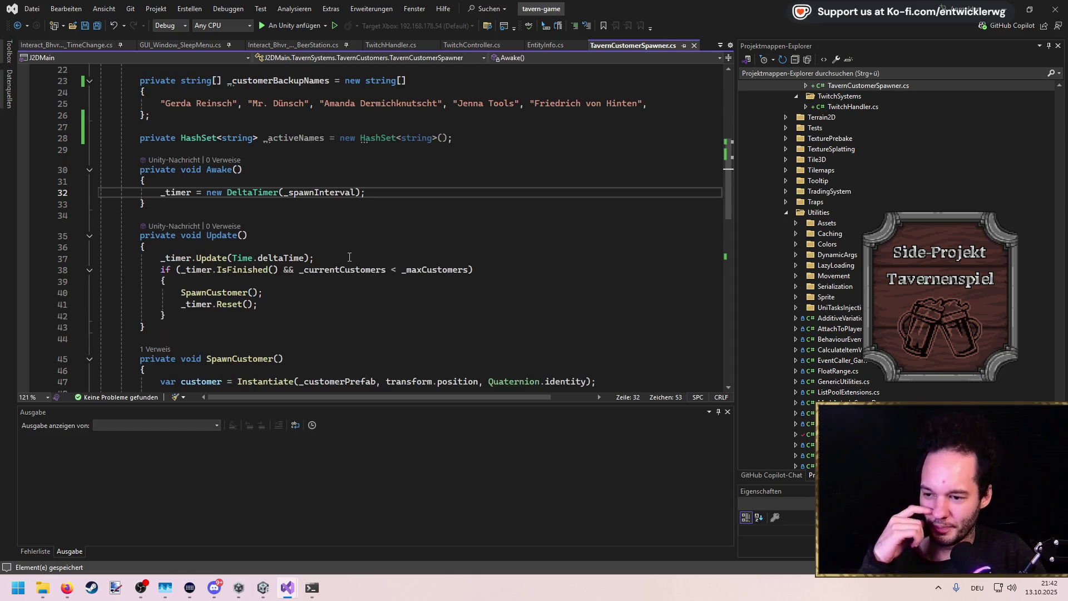
scroll(317, 247, "down", 4)
scroll(312, 247, "up", 2)
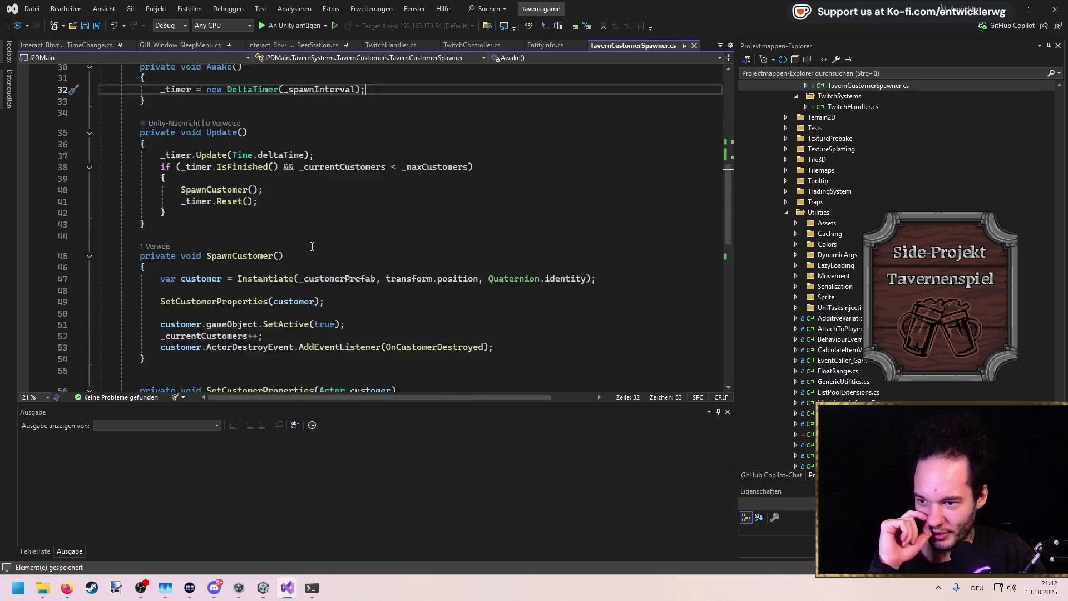
scroll(312, 246, "up", 2)
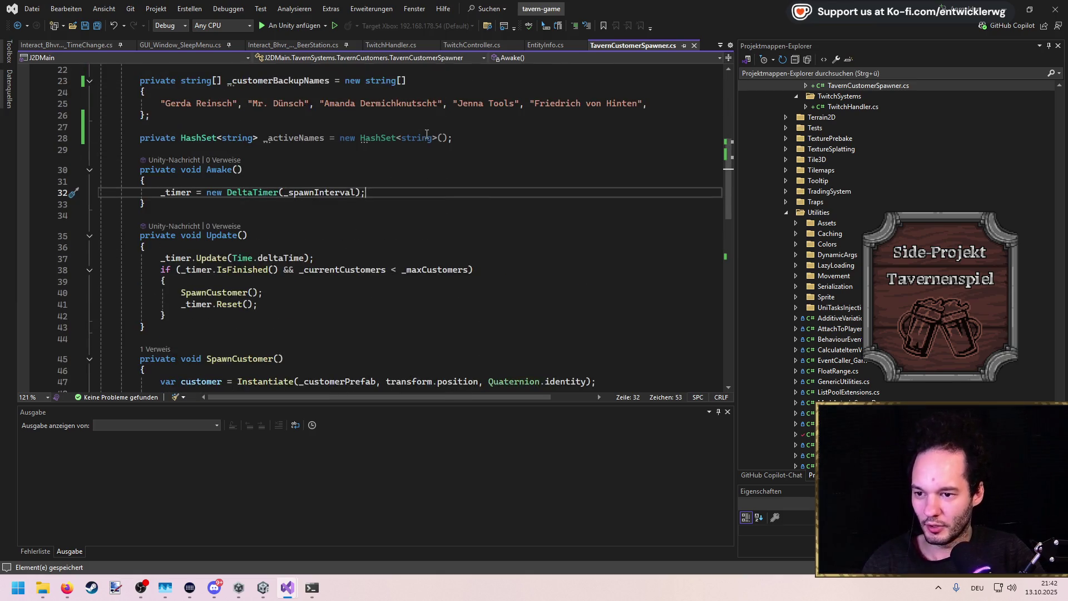
Start a TwitchHandler.Instance._mess call in Awake, then jump to the Instance definition
key("Return")
type("Twotc")
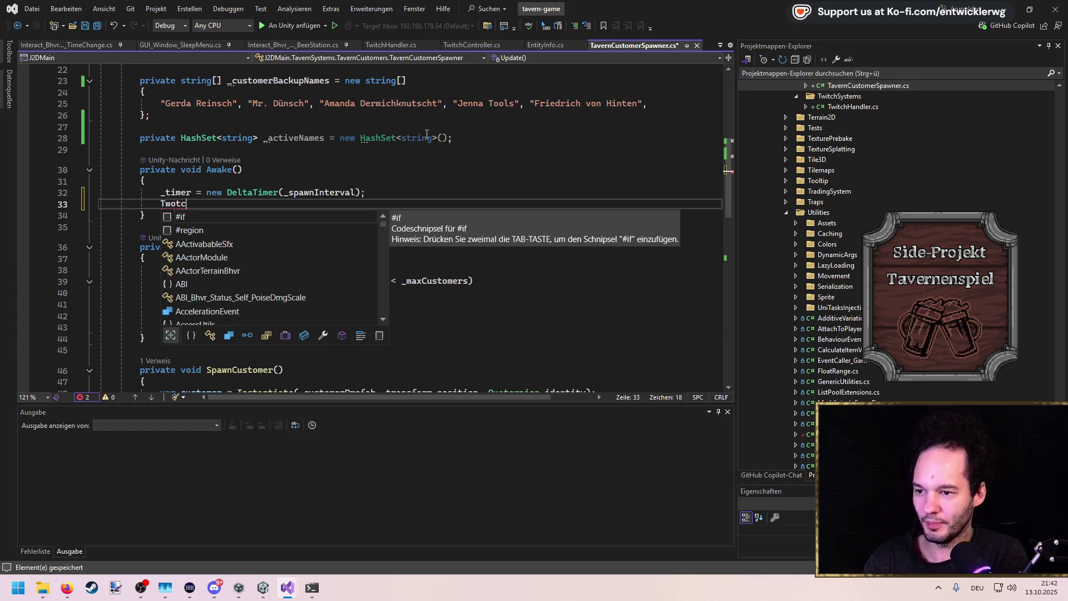
key("BackSpace")
key("BackSpace")
key("BackSpace")
type("itj")
key("BackSpace")
type("chHandler.Instance.")
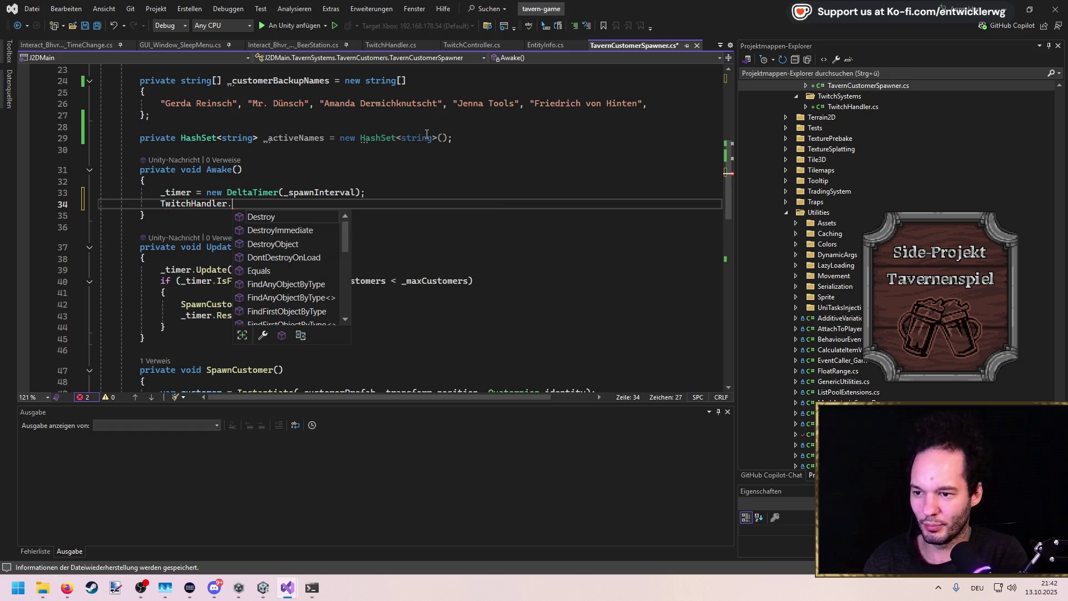
type("_mess")
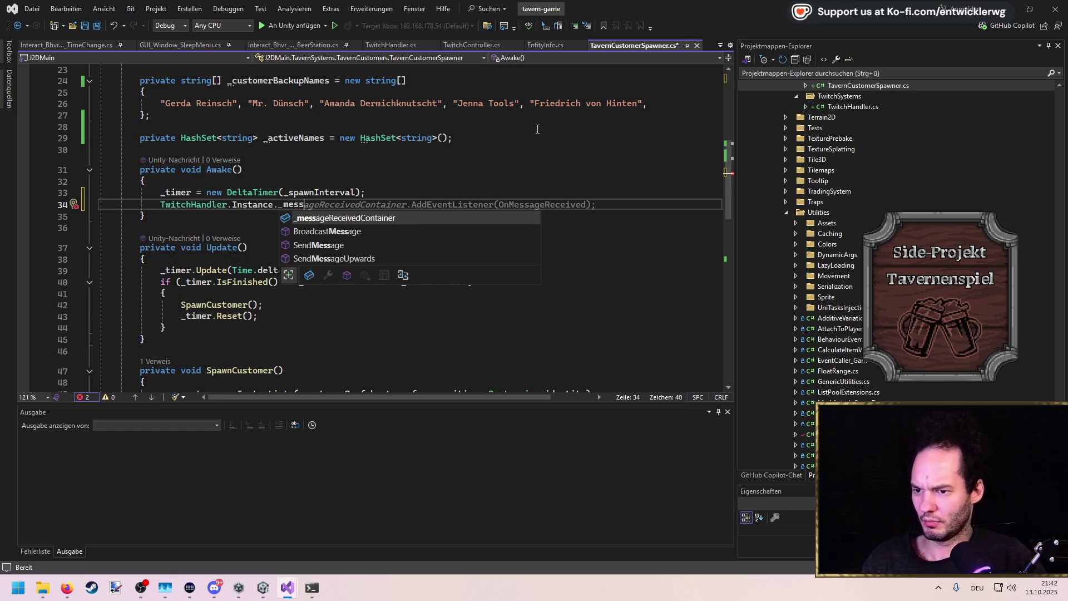
scroll(515, 117, "up", 4)
scroll(515, 118, "down", 3)
scroll(515, 117, "up", 3)
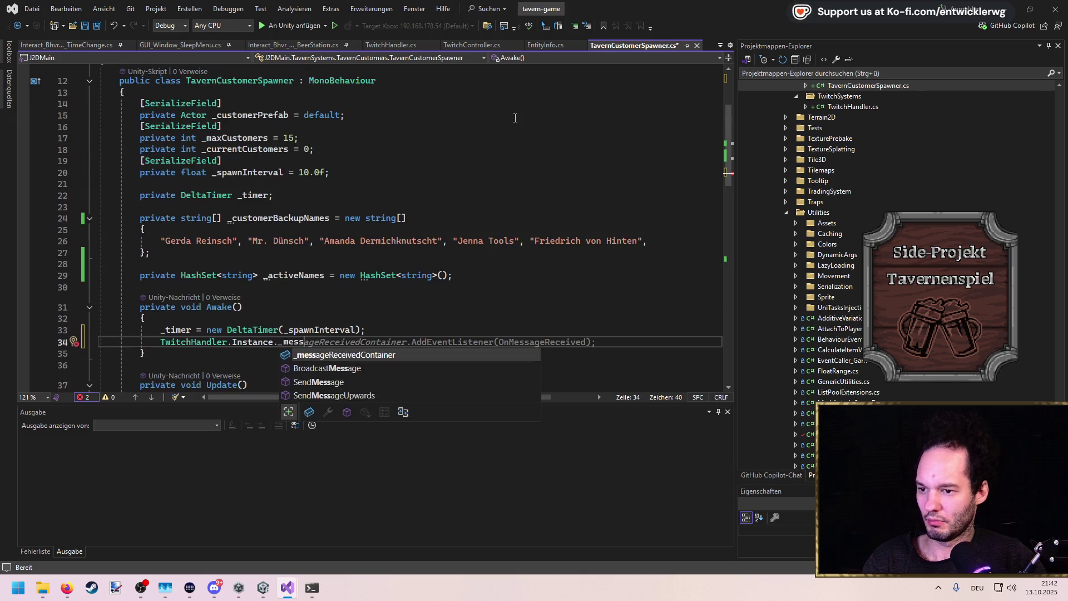
scroll(277, 257, "down", 2)
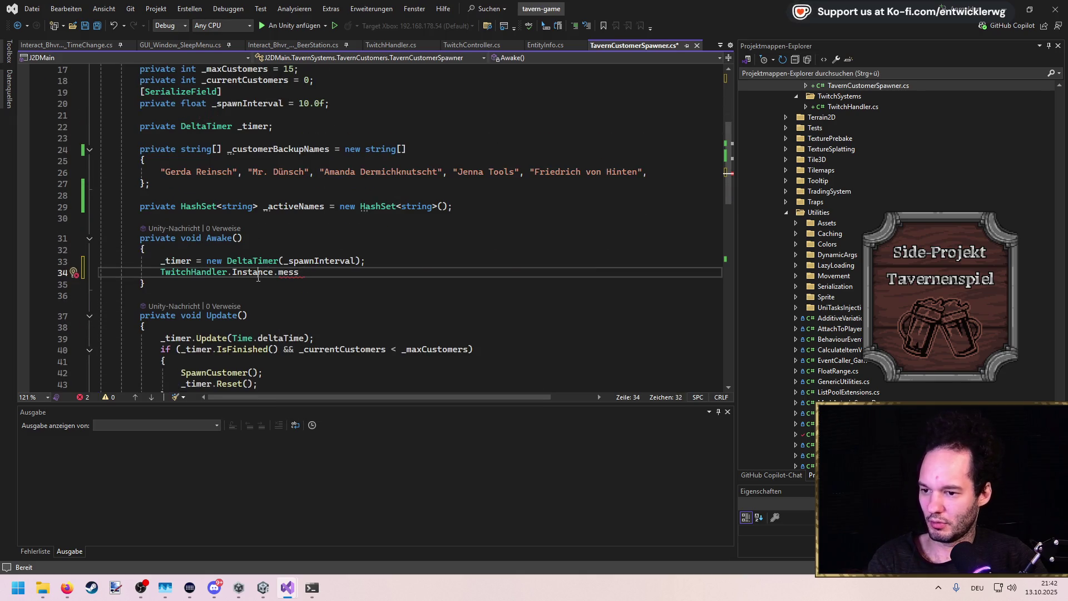
left_click(270, 272, "ctrl")
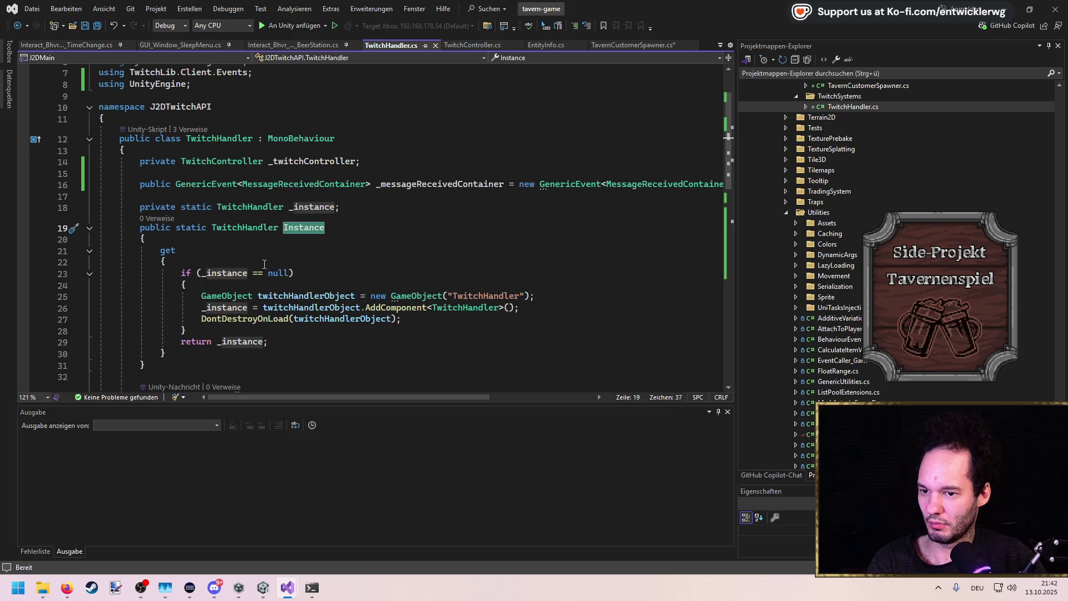
Rename the _messageReceivedContainer field to MessageReceivedEvent everywhere and return to the spawner
left_click(445, 184)
double_click(445, 184)
key("ctrl+r")
key("ctrl+r")
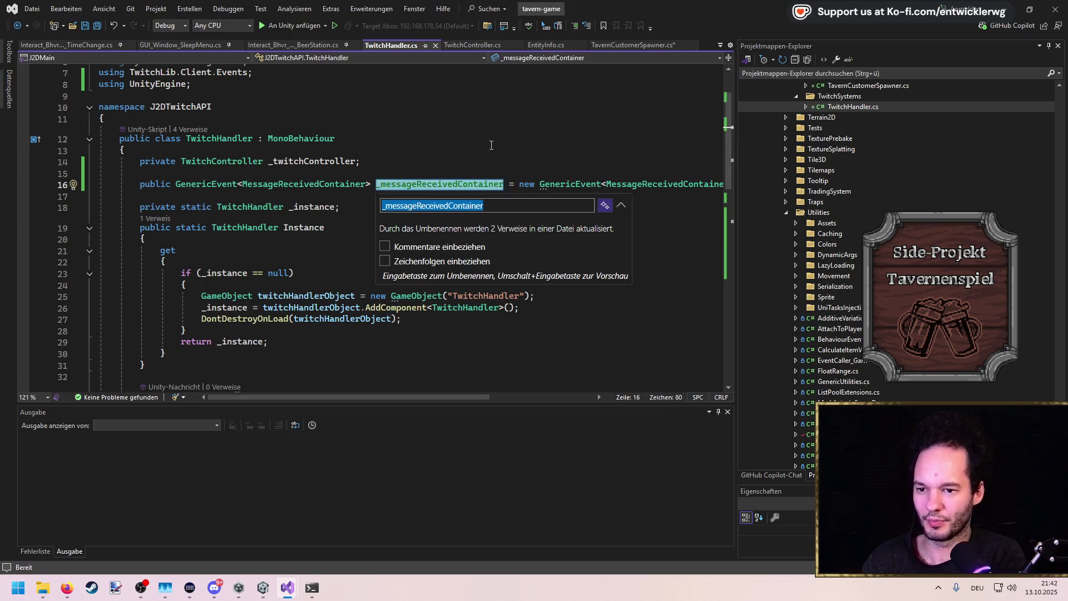
type("MessageReceivedEvent")
key("Return")
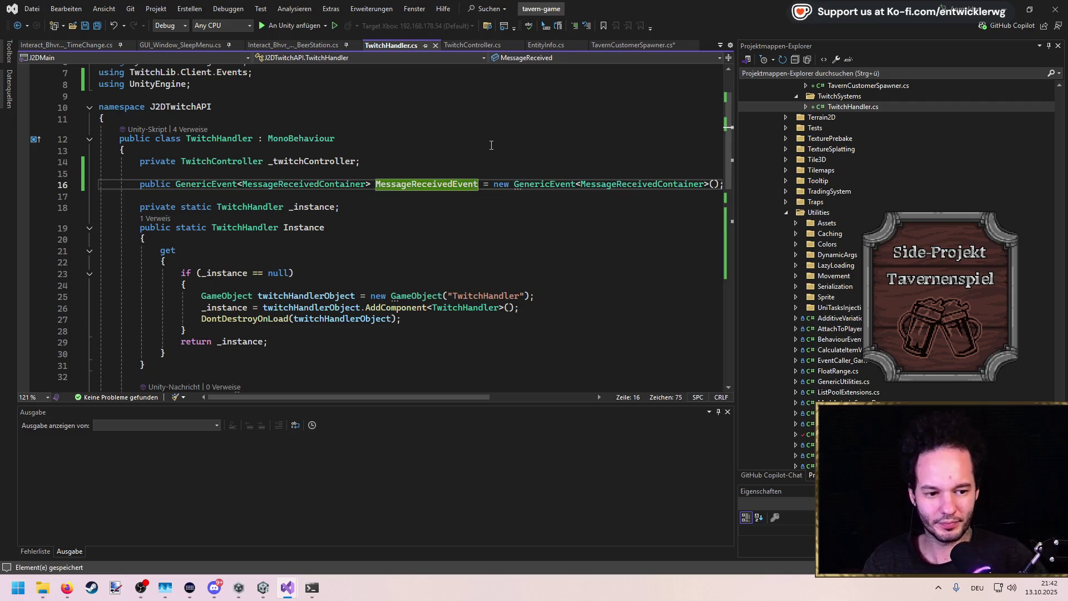
key("ctrl+Tab")
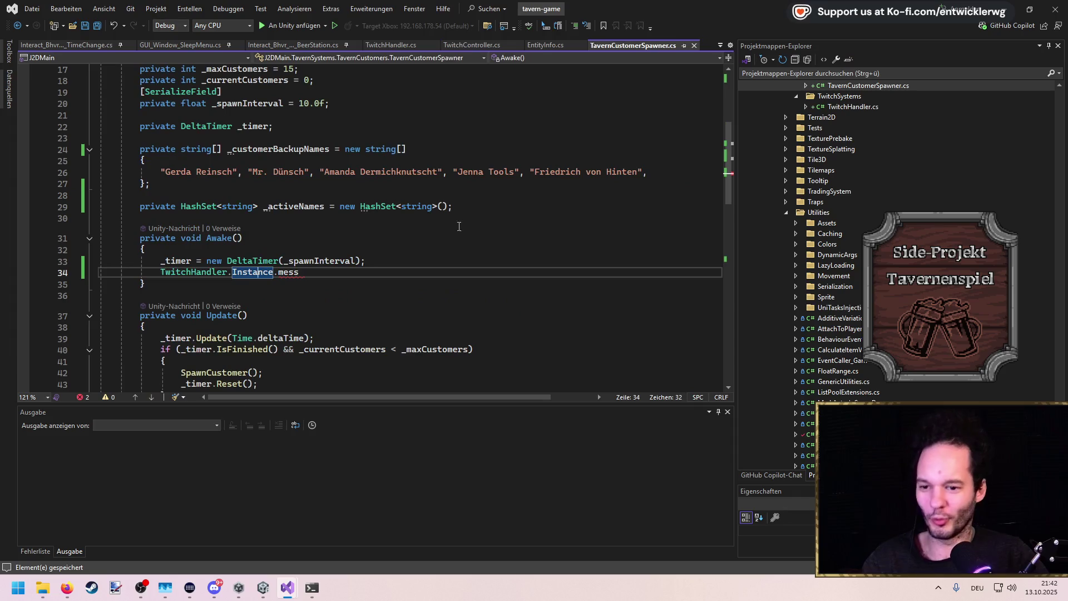
In Awake, subscribe OnMessageReceived to e.MessageReceivedEvent via AddEventListener and save
left_click(300, 273)
left_click(319, 261)
double_click(287, 274)
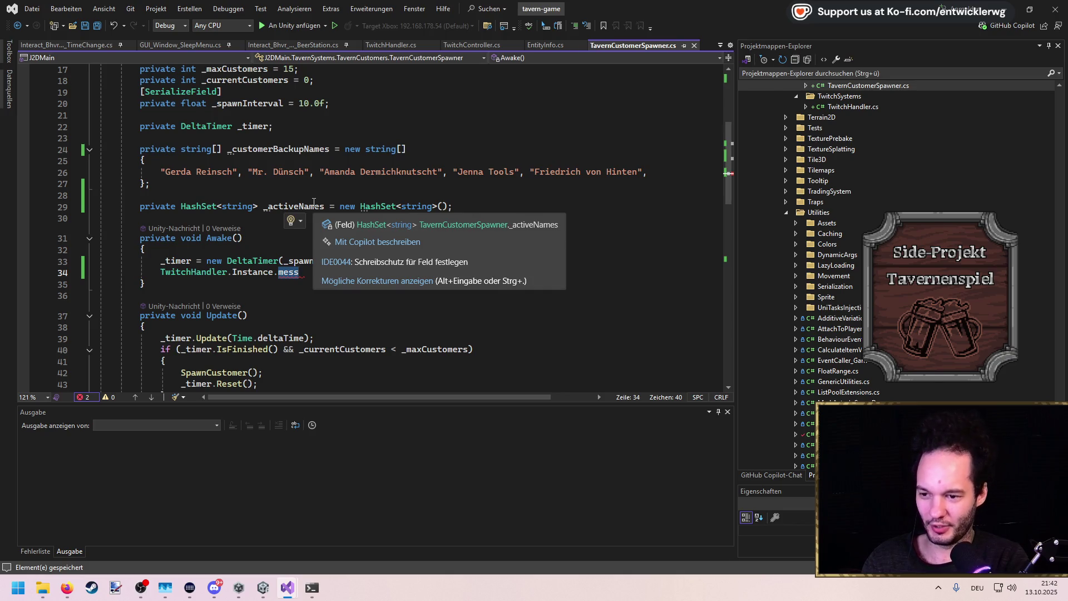
key("BackSpace")
key("BackSpace")
key("BackSpace")
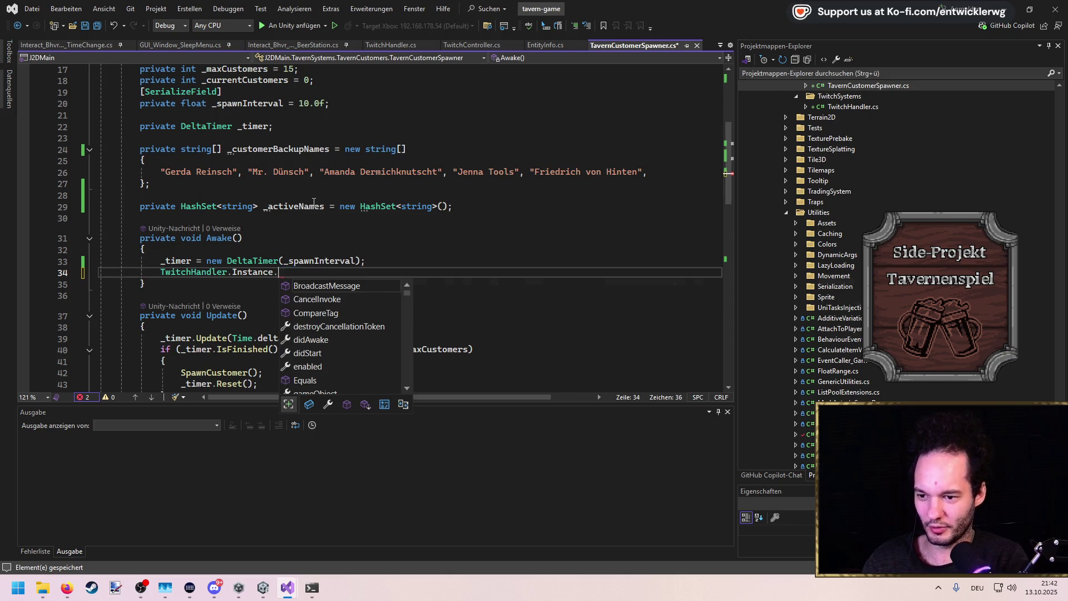
type("e.Mes")
key("Tab")
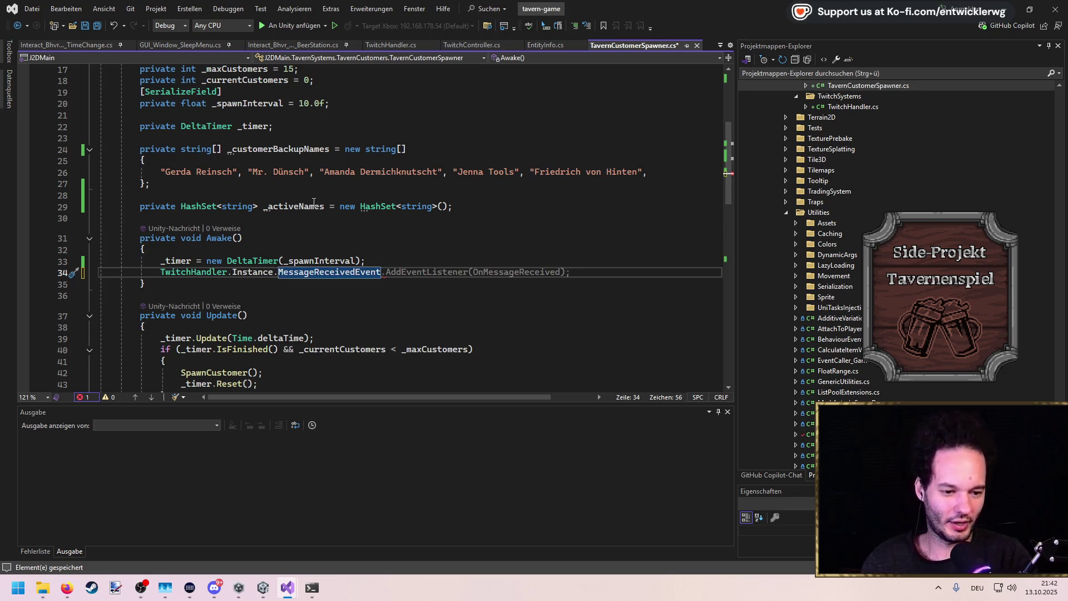
key("Tab")
key("ctrl+s")
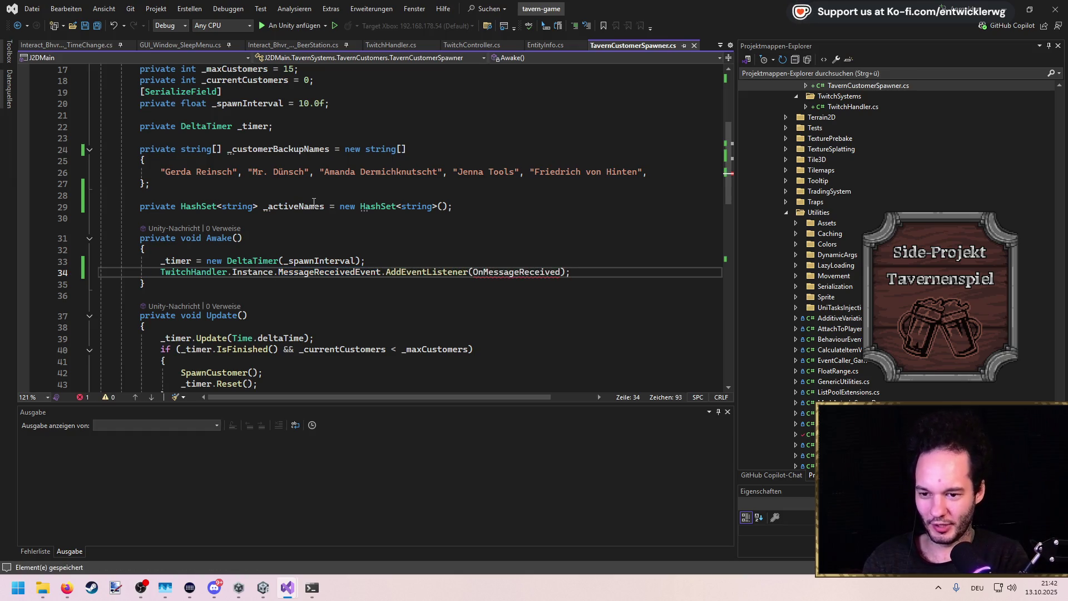
Generate the OnMessageReceived method and replace its placeholder exception with an _activeNames new-chatter condition
key("ctrl+period")
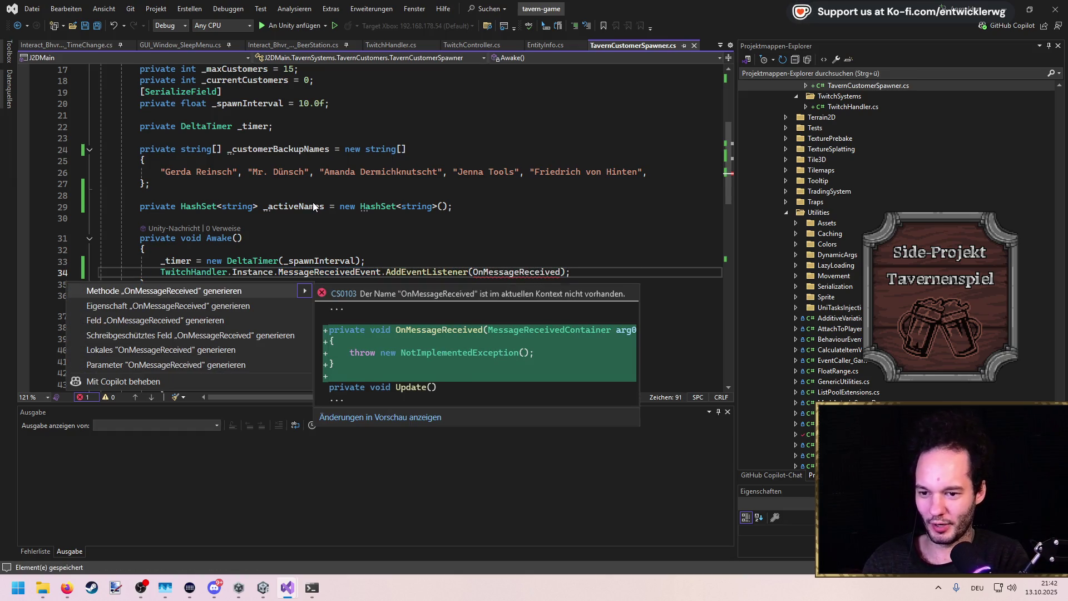
key("Return")
left_click(351, 338)
key("shift+Home")
key("BackSpace")
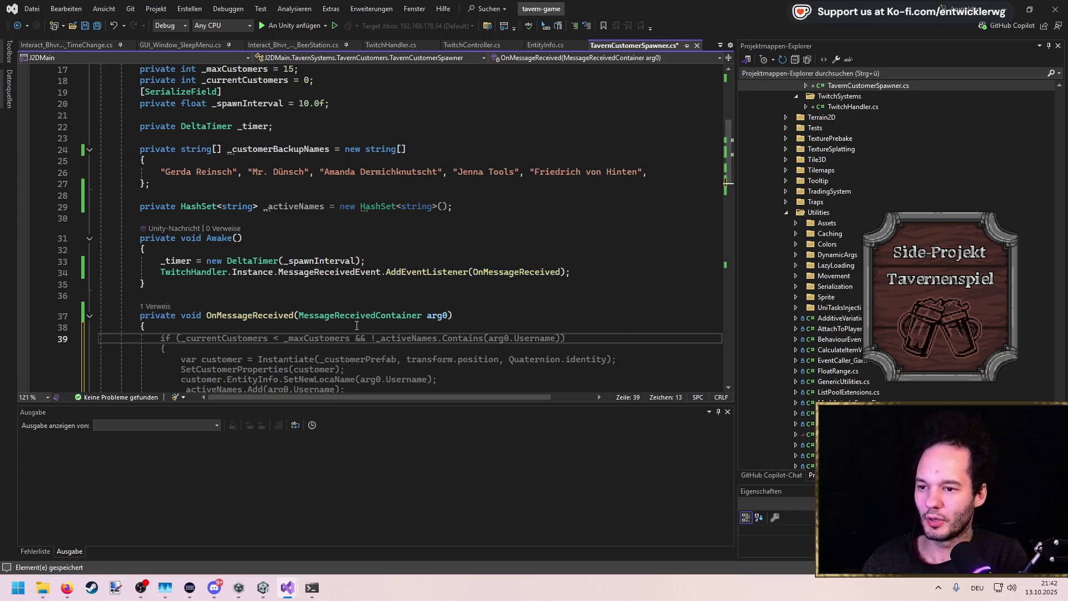
type("if(_activeNames.")
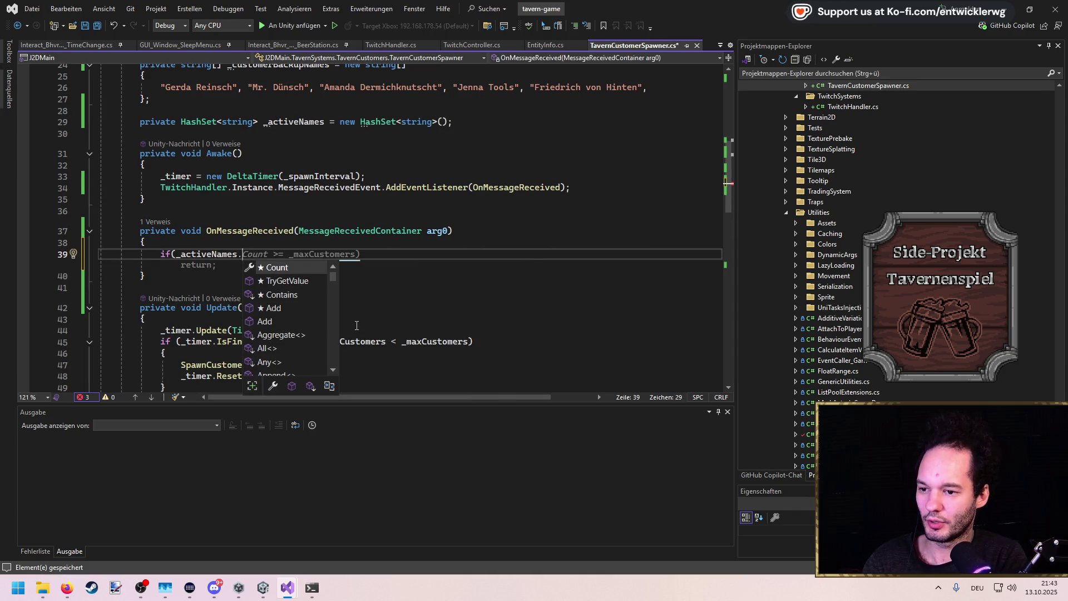
key("Escape")
key("Tab")
Add a private List<Actor> _activeCustomers field initialized to a new list
scroll(308, 311, "up", 4)
left_click(474, 260)
key("Return")
type("private")
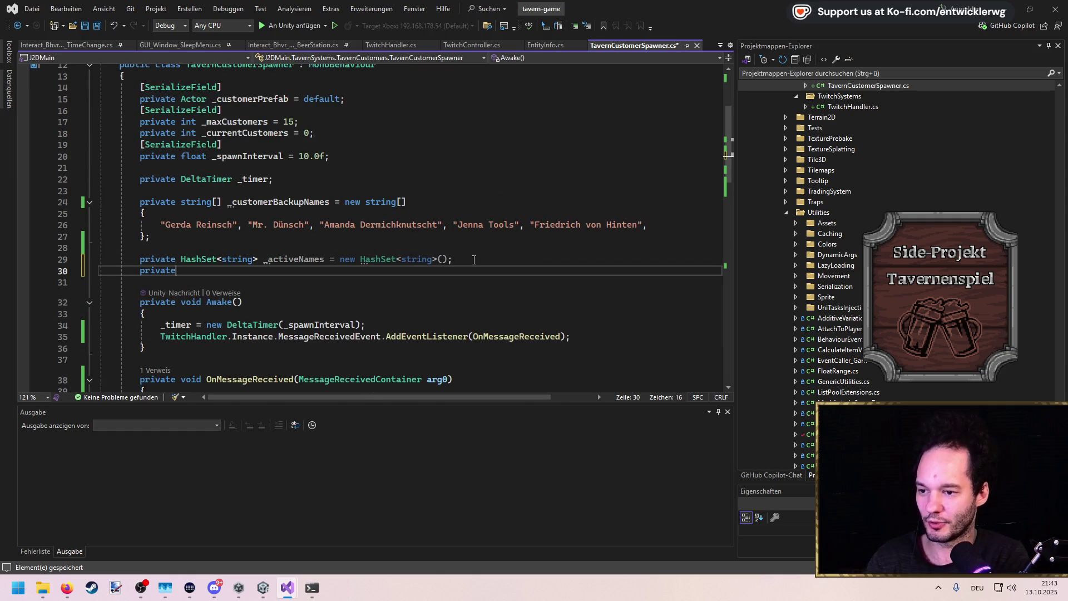
type(" List<Actor>")
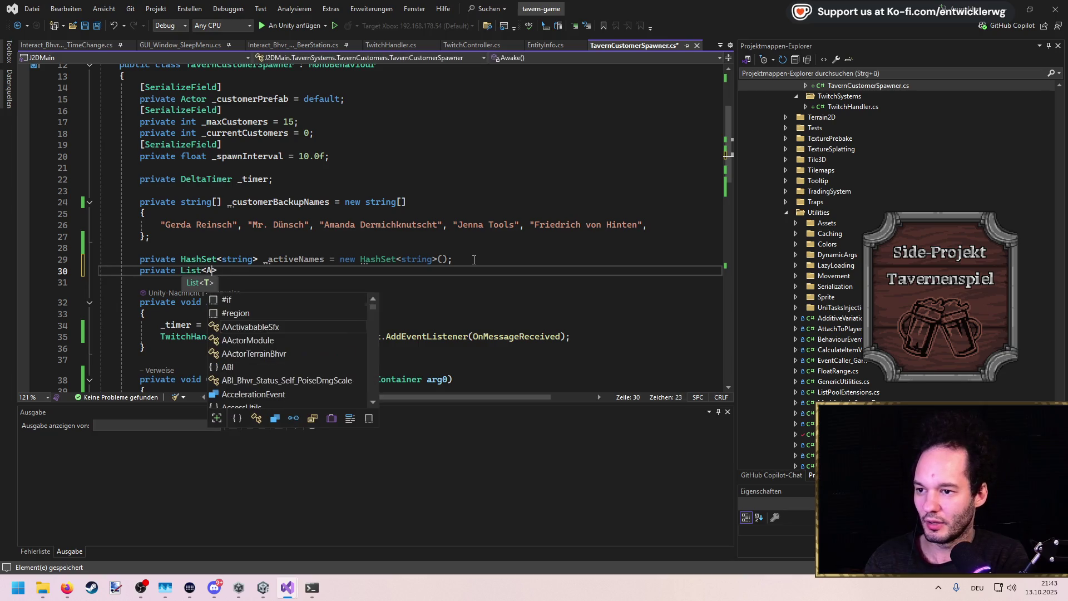
type(" _acti")
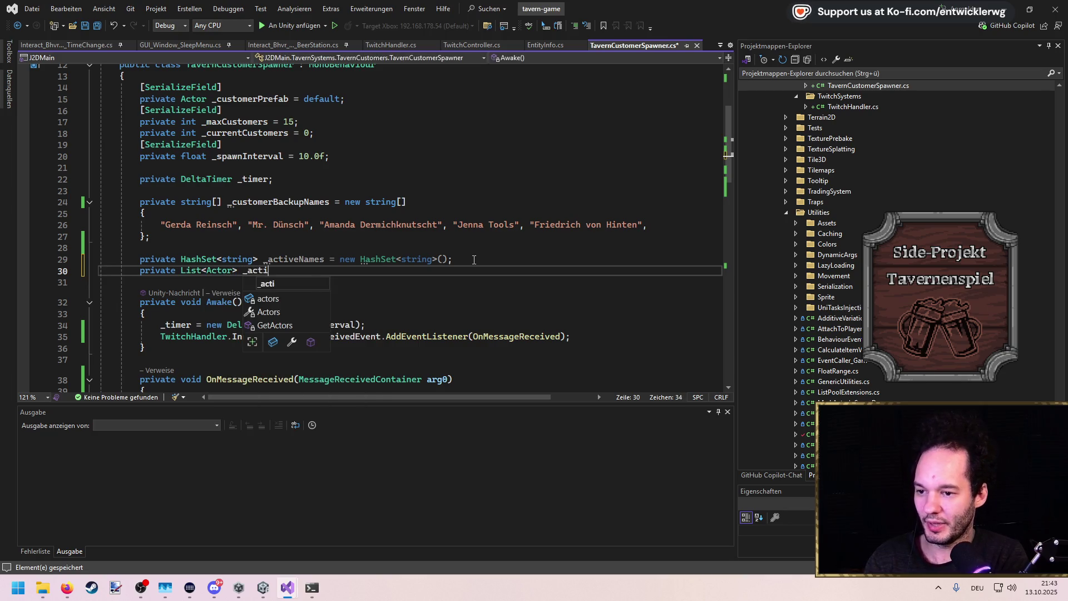
type("veCustomes")
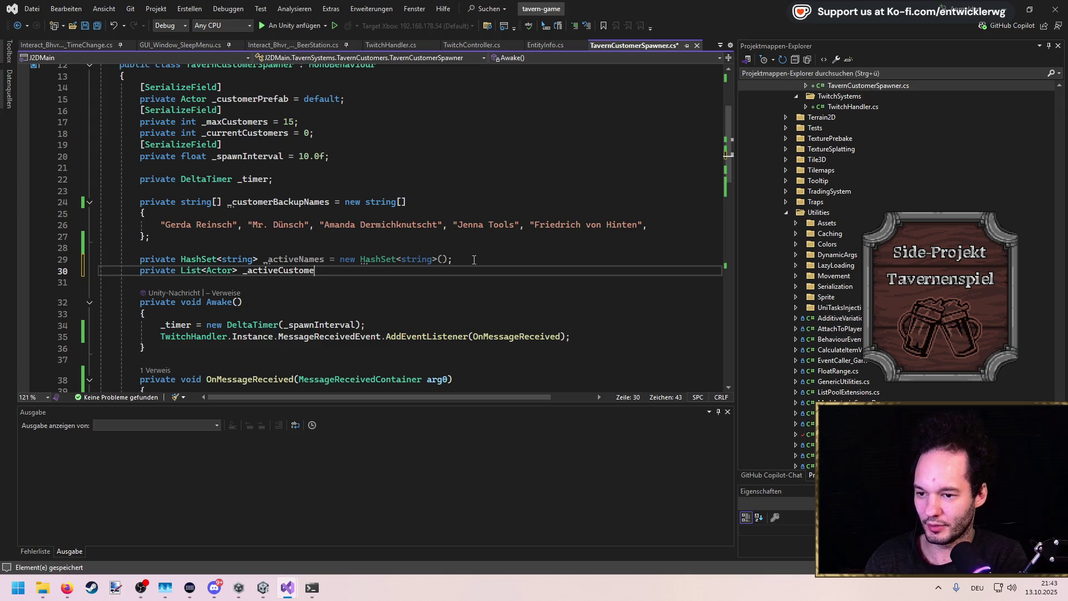
key("Tab")
key("ctrl+s")
In OnMessageReceived, loop over _activeCustomers.Count, taking each customer = _activeCustomers[i]
scroll(217, 269, "down", 4)
left_click(217, 266)
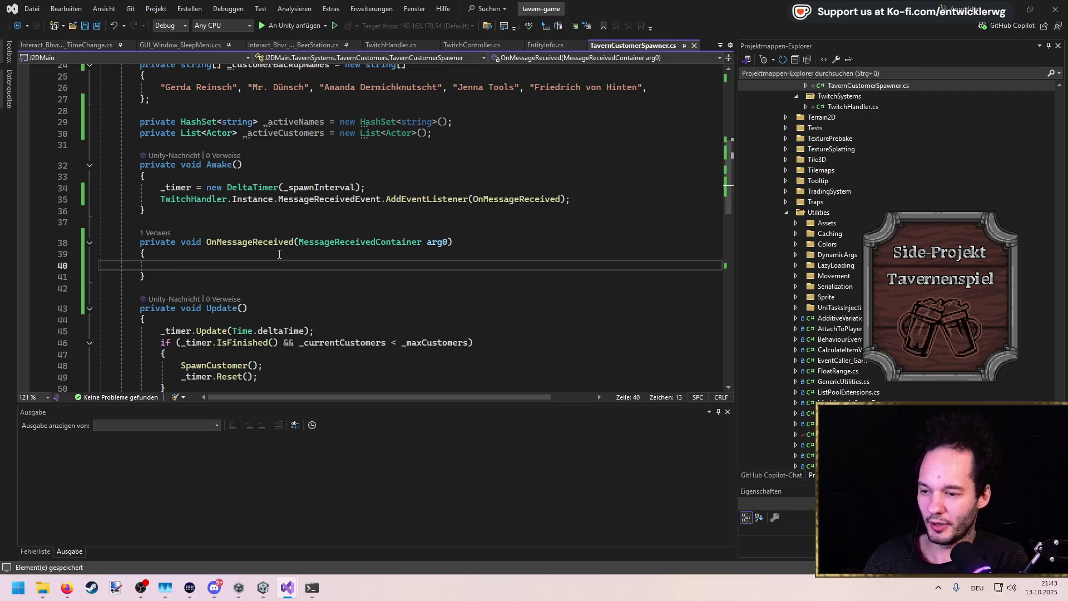
type("for")
key("Tab")
key("Tab")
type("_activeNames")
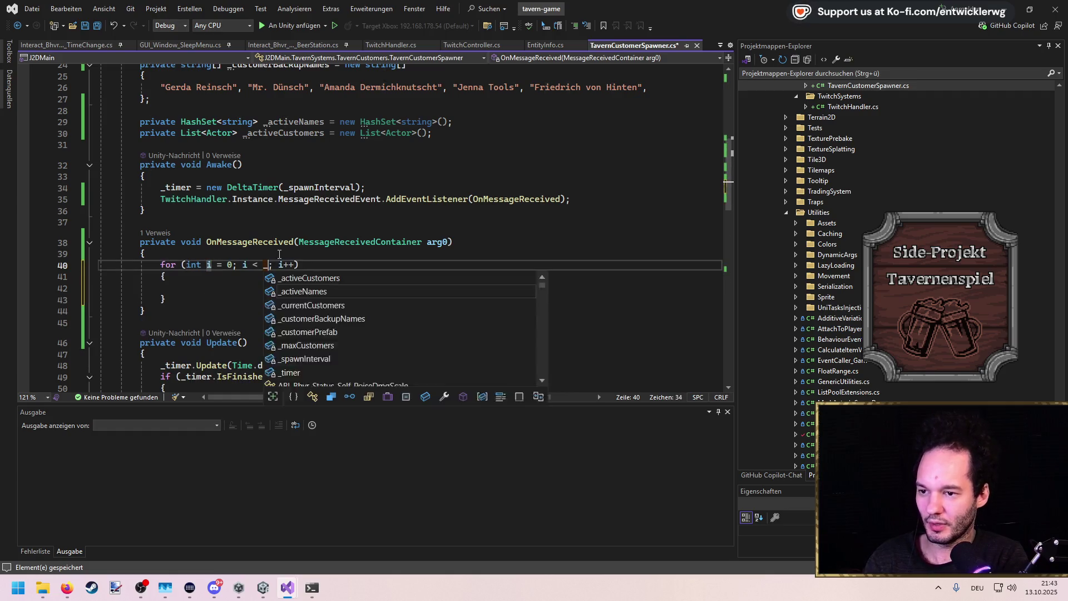
key("BackSpace")
key("BackSpace")
key("BackSpace")
type("Cu")
key("Tab")
type(".")
key("Tab")
key("Return")
key("ctrl+s")
type("var custom")
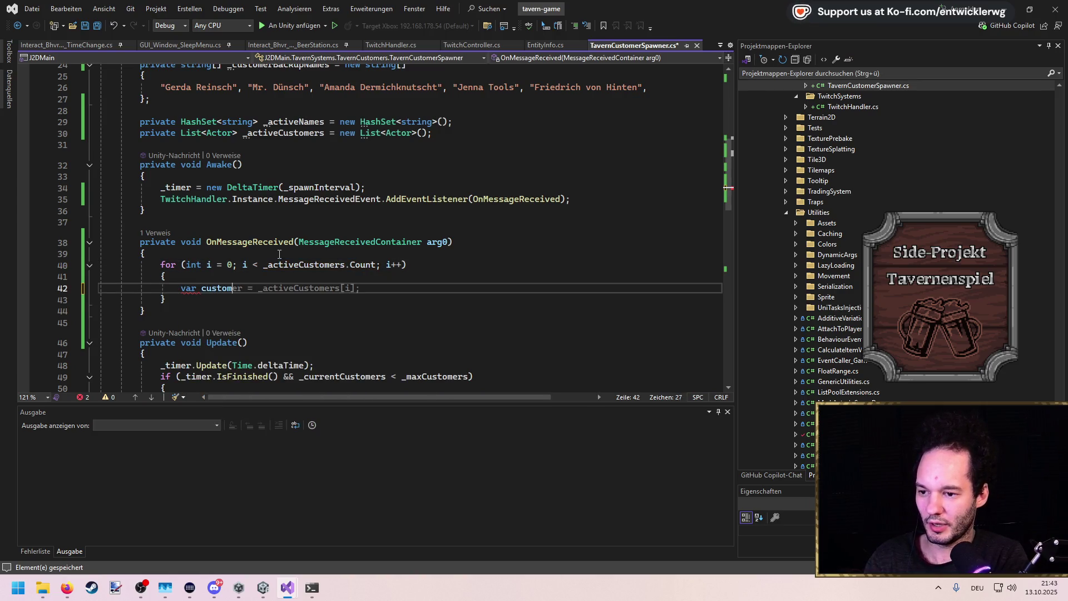
key("Tab")
key("ctrl+s")
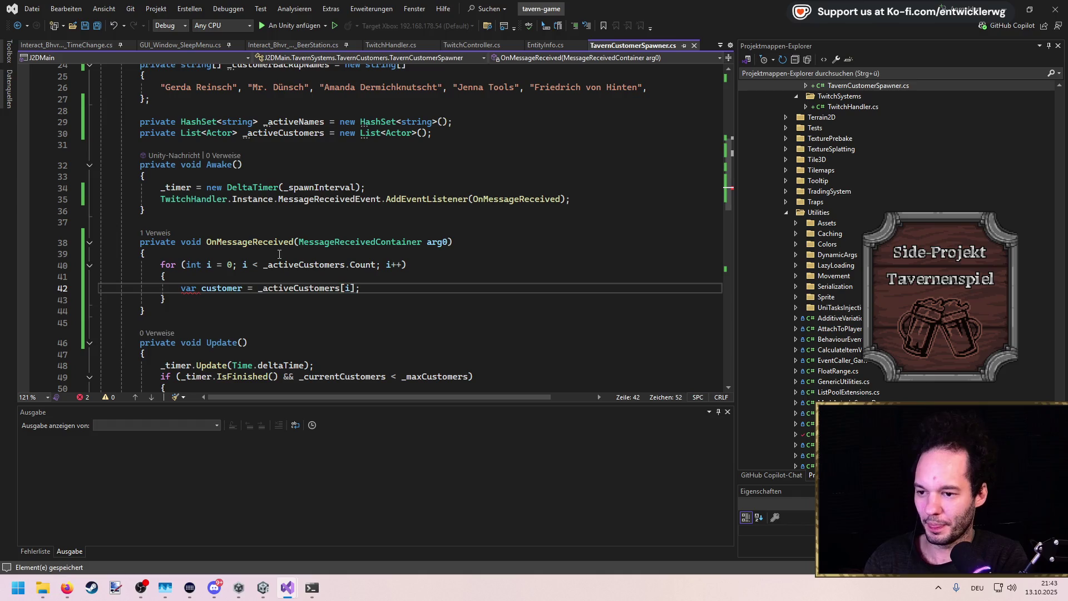
Declare var foundCustomer = false; before the loop
key("Up")
key("Up")
key("Up")
key("Return")
type("var found")
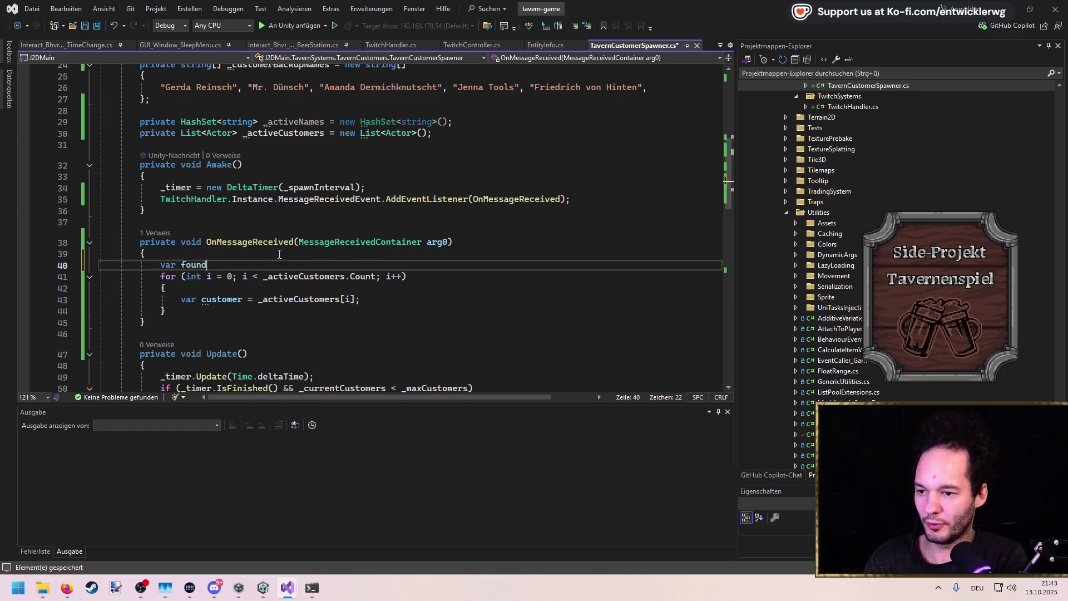
type("Customer = false,")
key("ctrl+s")
key("BackSpace")
type(";")
key("ctrl+s")
Inside the loop, compare customer.GetEntityInfo().GetLocalizedName() with the chatter's username
key("Down")
key("Down")
key("Down")
key("End")
key("Return")
type("customer.Inf")
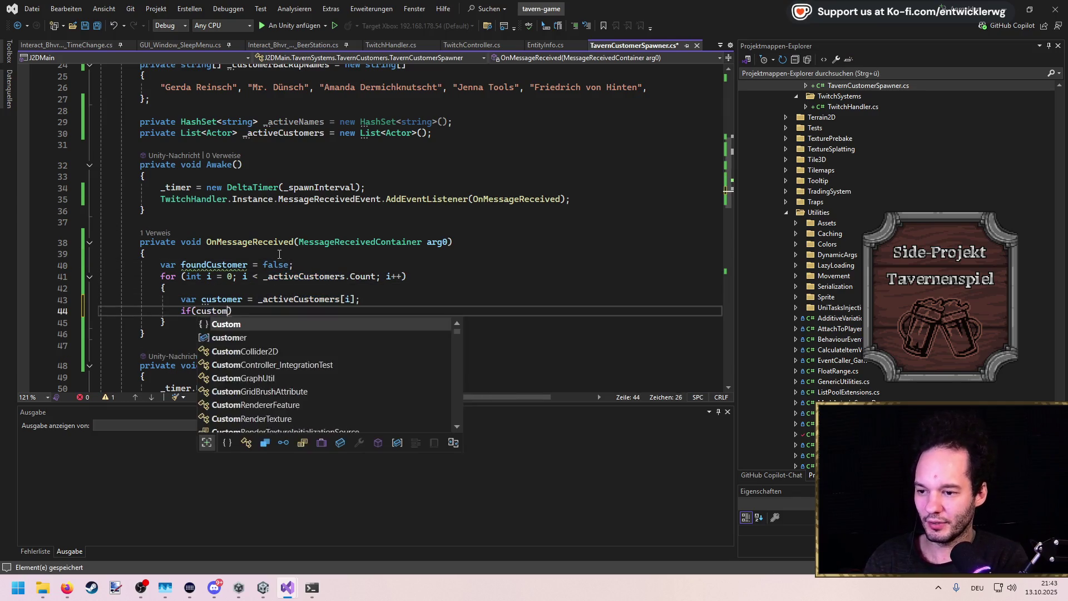
key("Up")
key("Tab")
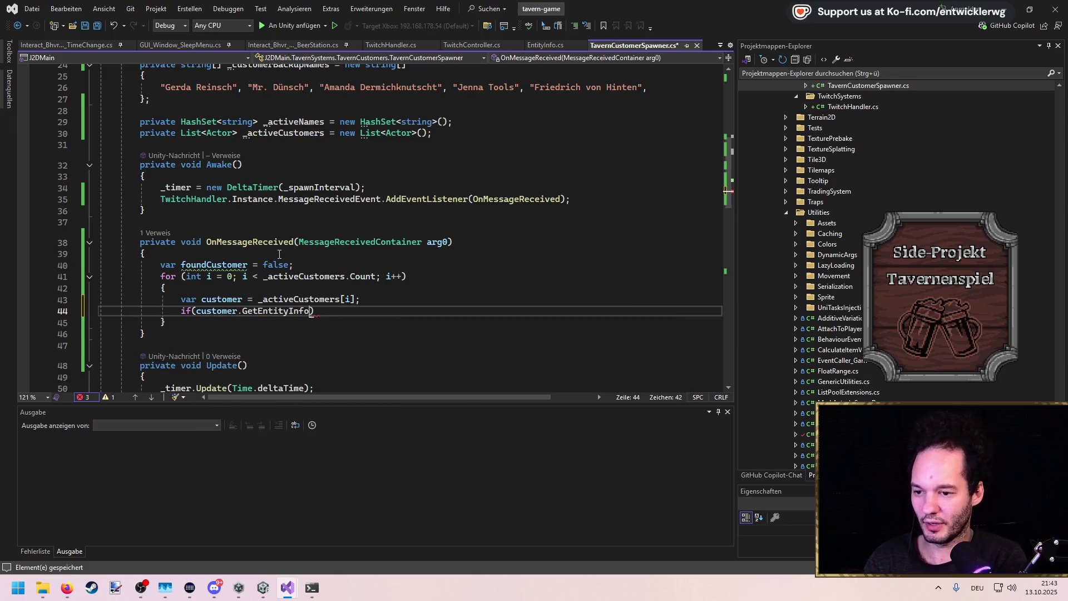
type("getloca)")
key("Tab")
type("()")
type(" == arg0")
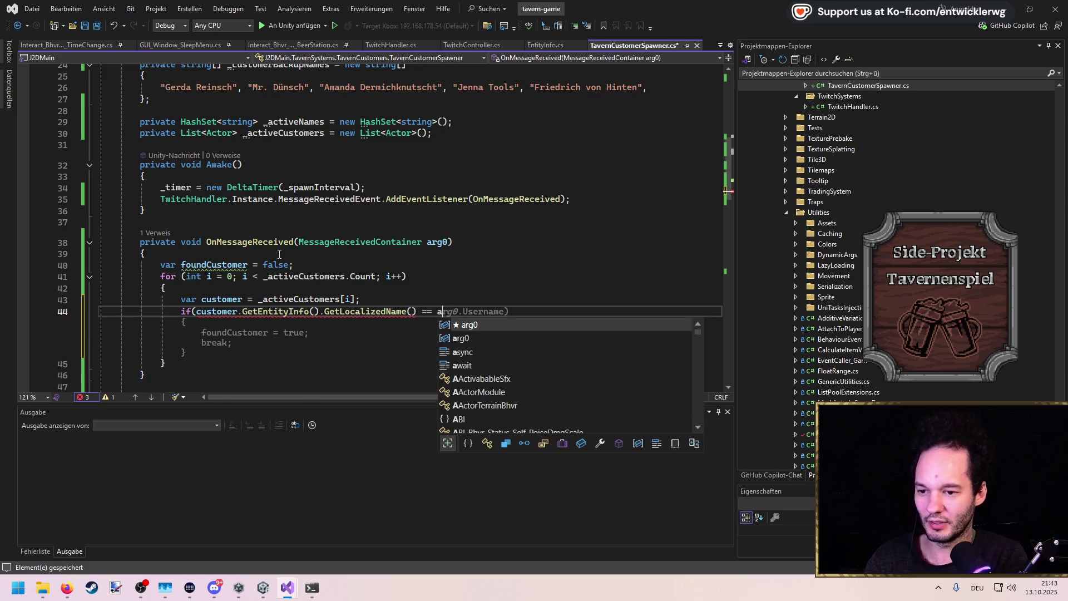
key("Tab")
key("Return")
key("Return")
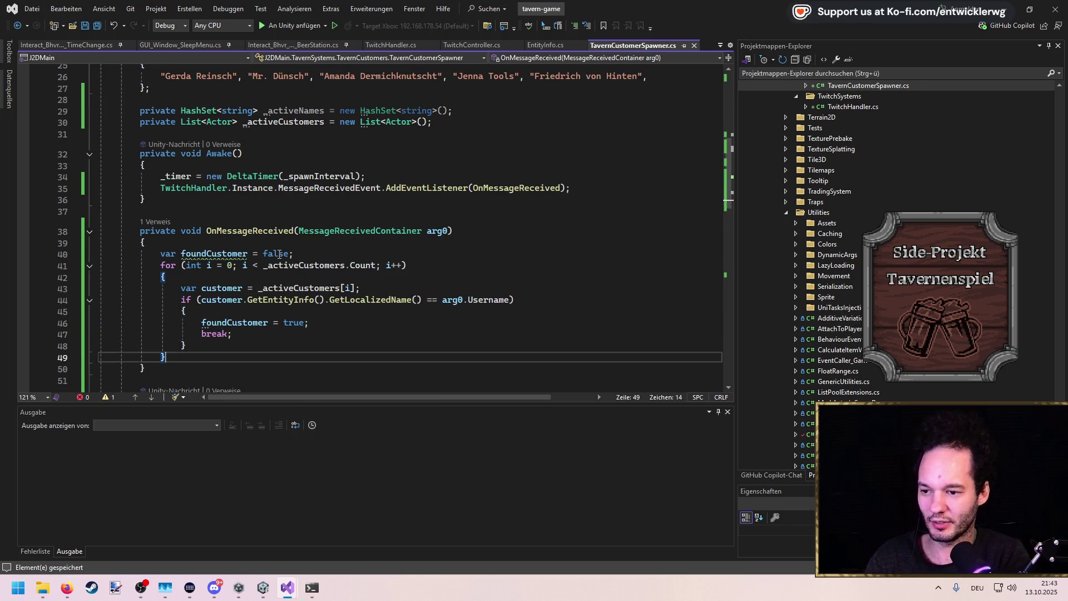
After the loop, open an if (!foundCustomer) block for the new-chatter case
scroll(416, 261, "down", 2)
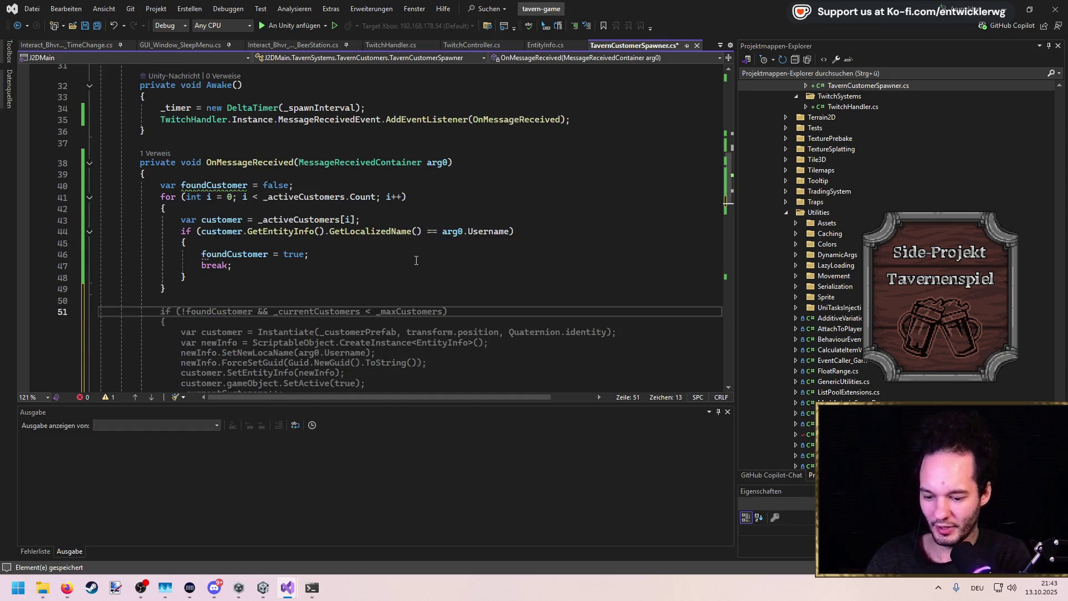
scroll(416, 260, "down", 1)
type("if(!fo")
key("Tab")
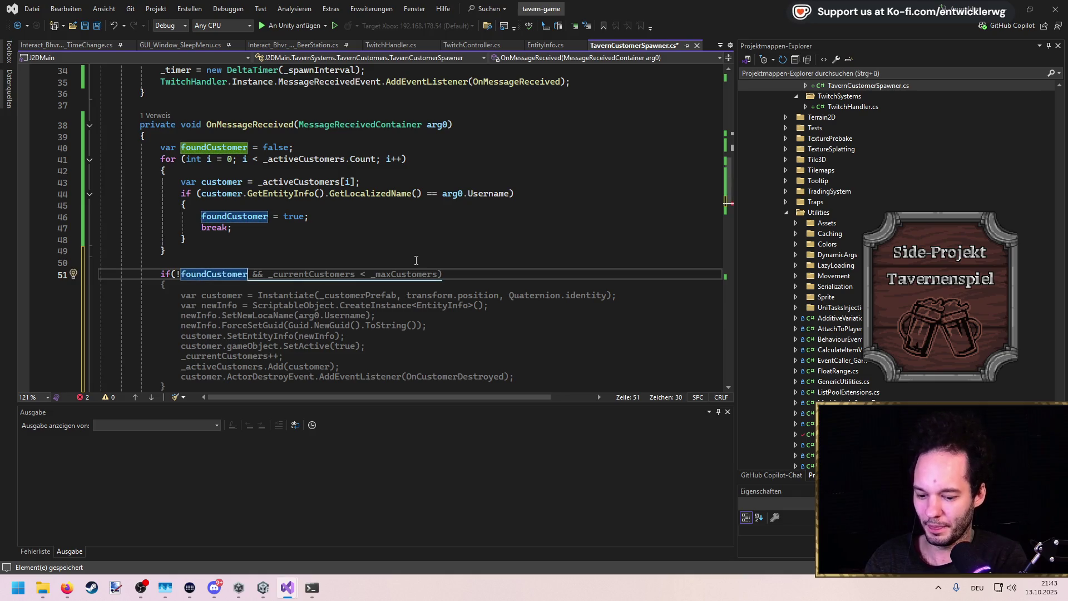
type(")")
key("Return")
type("{")
key("Return")
scroll(389, 250, "down", 7)
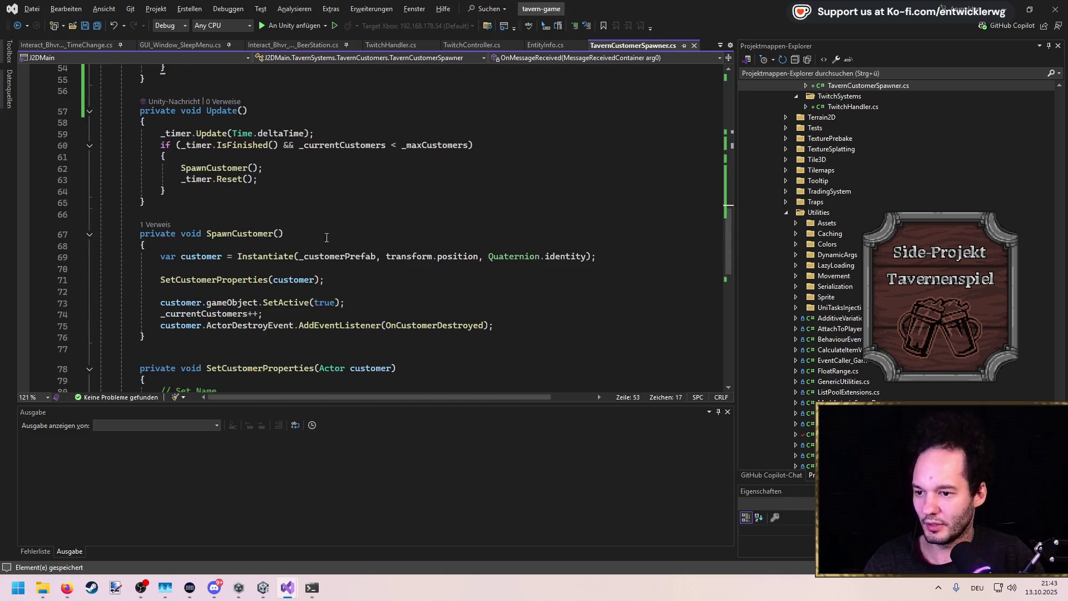
Call SpawnCustomer() in the new-chatter block and inspect SpawnCustomer's references and definition
type("SpawnCustomer();")
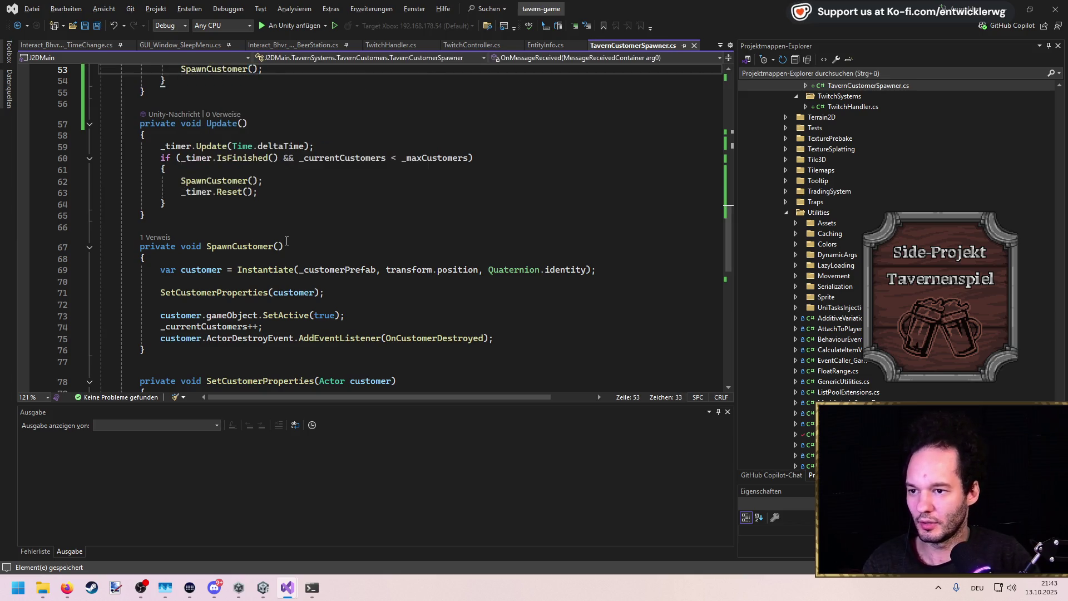
scroll(283, 240, "up", 3)
scroll(267, 228, "down", 6)
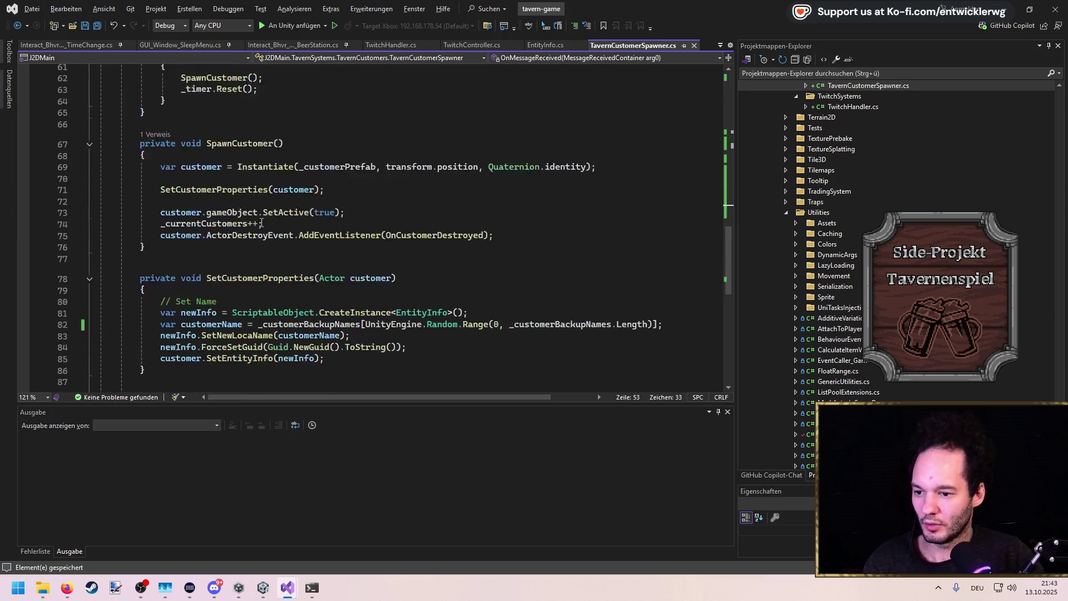
scroll(256, 217, "up", 8)
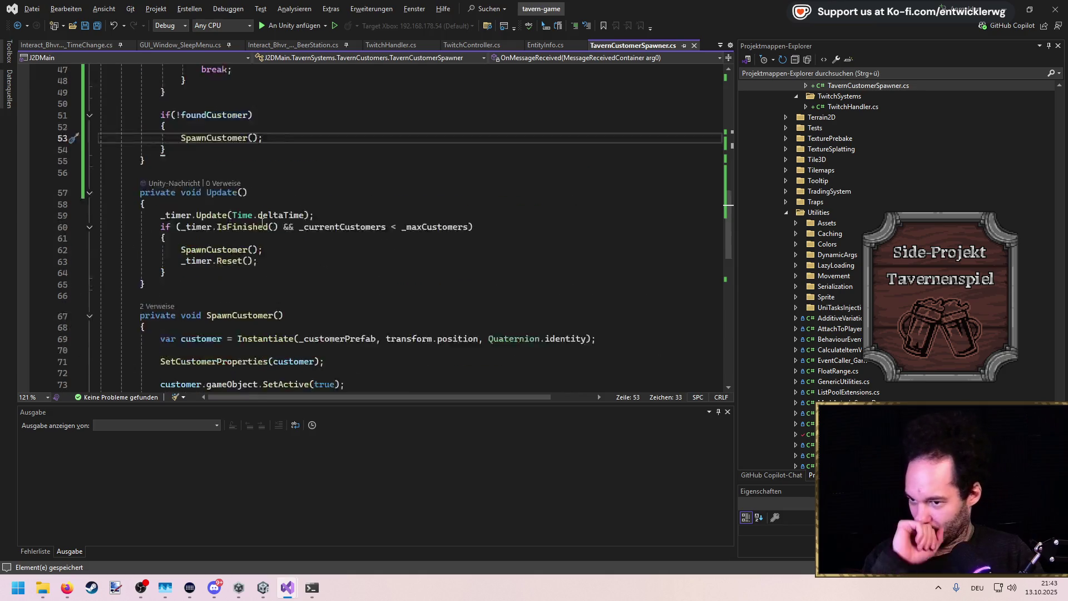
left_click(248, 206)
scroll(278, 234, "down", 5)
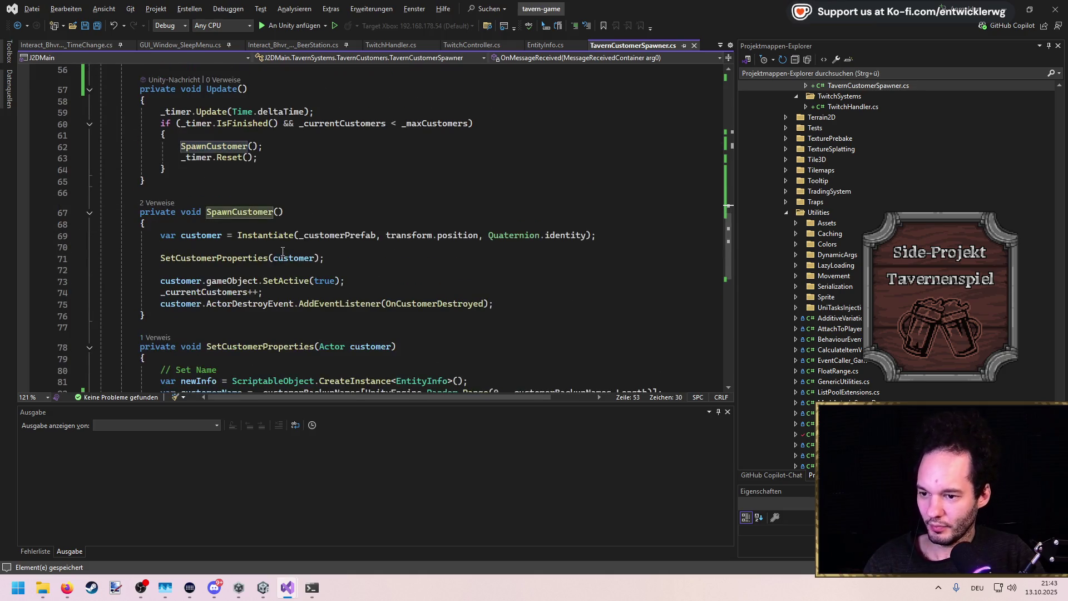
left_click(277, 212)
scroll(328, 168, "down", 7)
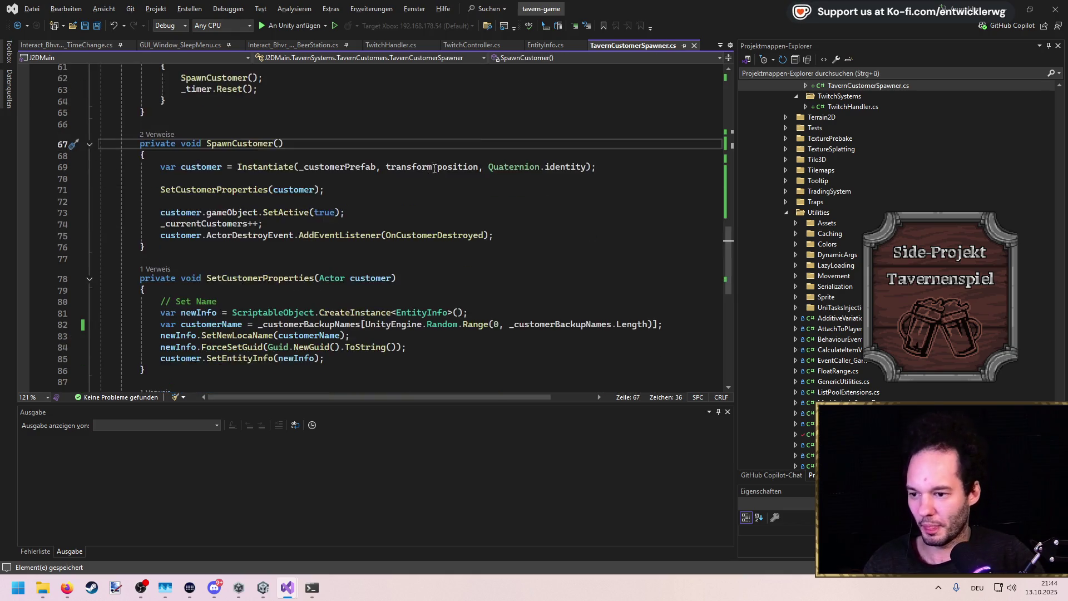
Below OnCustomerDestroyed, add private class ActorCreationData { public string Name; } and save
left_click(215, 240)
key("Return")
key("Return")
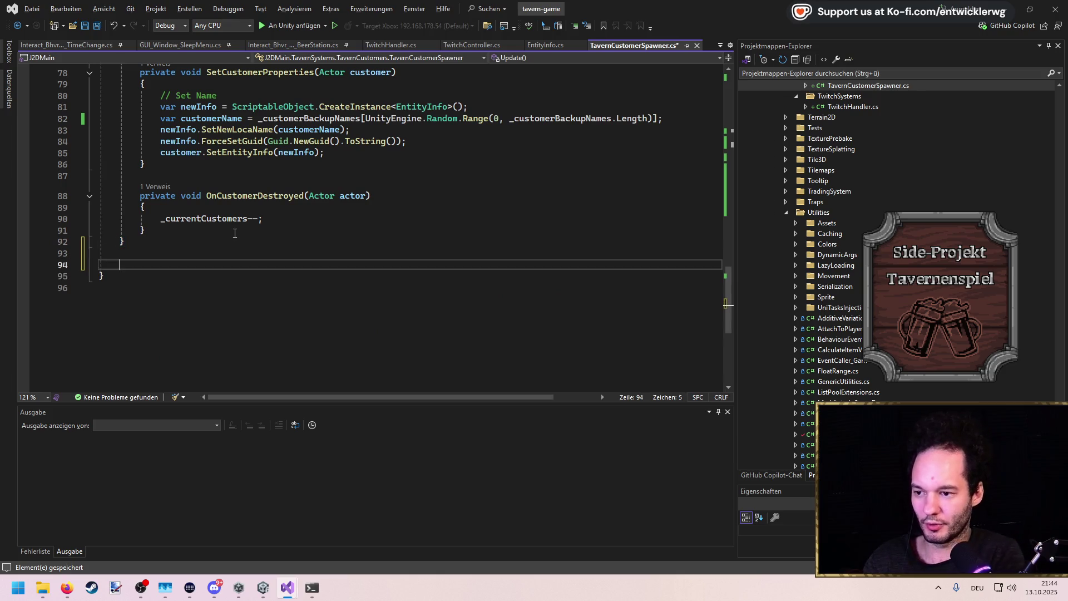
key("ctrl+z")
left_click(235, 233)
key("Return")
key("Return")
type("pri")
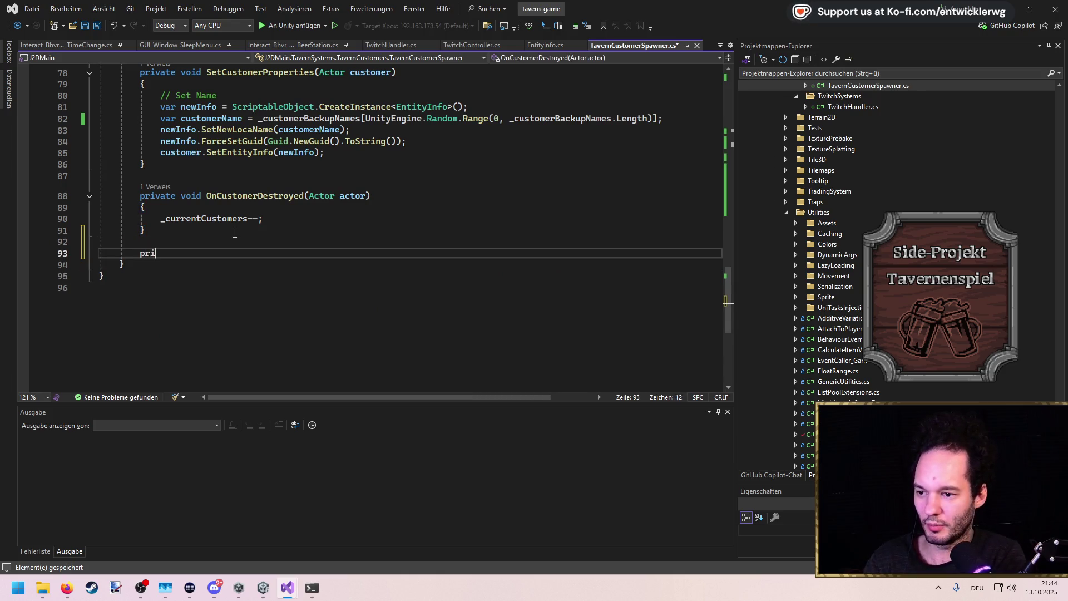
type("vate class AC")
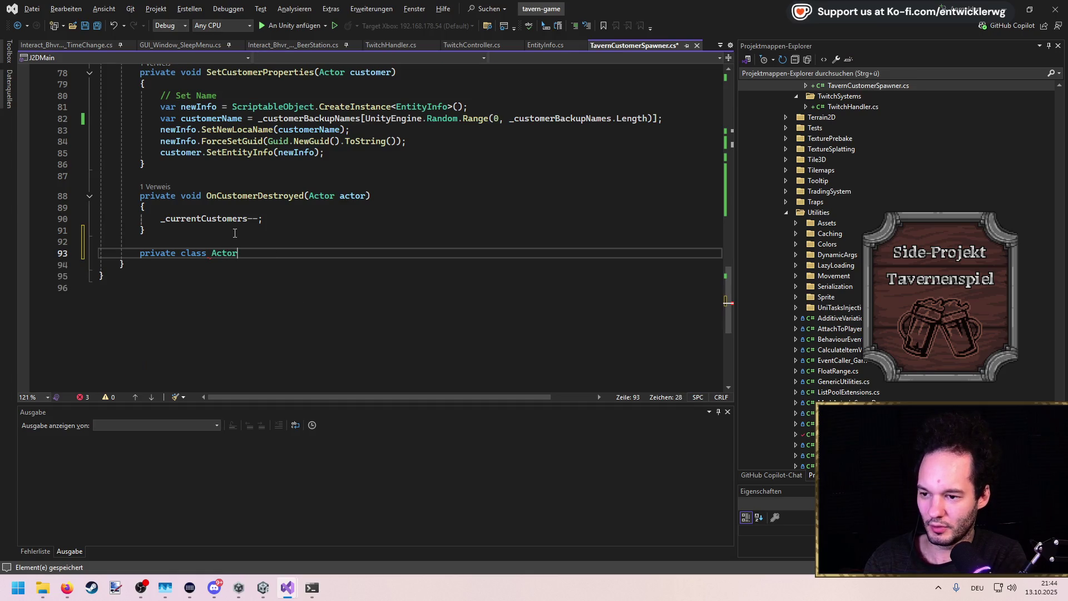
key("Return")
type("{")
key("Return")
type("public string Name;")
key("ctrl+s")
Use ActorCreationData as the parameter type of SpawnCustomer
double_click(245, 259)
key("ctrl+c")
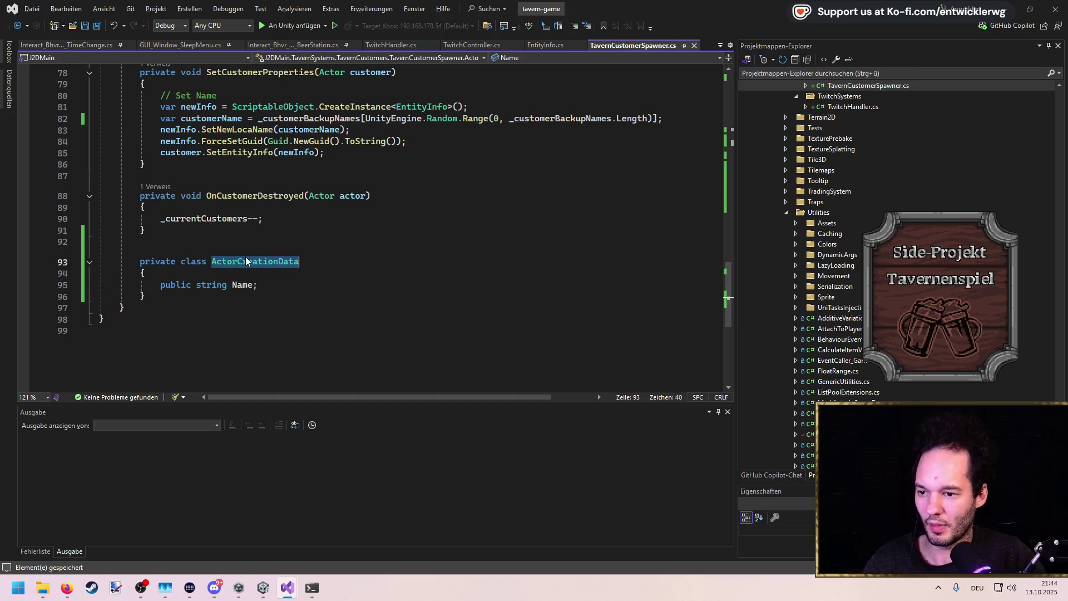
scroll(252, 243, "up", 7)
left_click(279, 179)
key("ctrl+v")
Name SpawnCustomer's parameter data and pass it through to SetCustomerProperties as a new parameter
type("data")
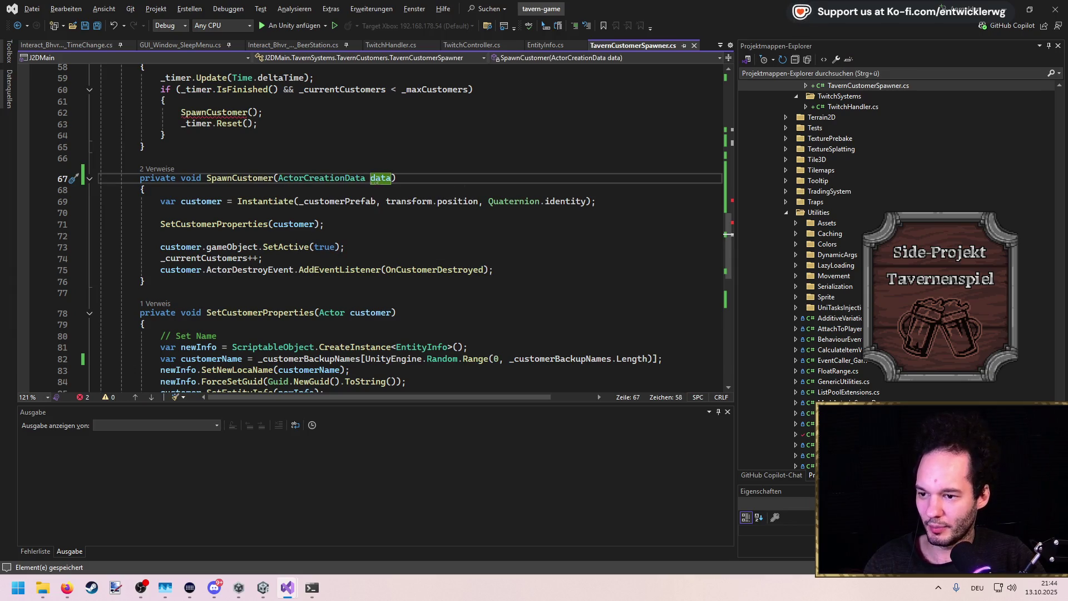
left_click(320, 224)
type(",")
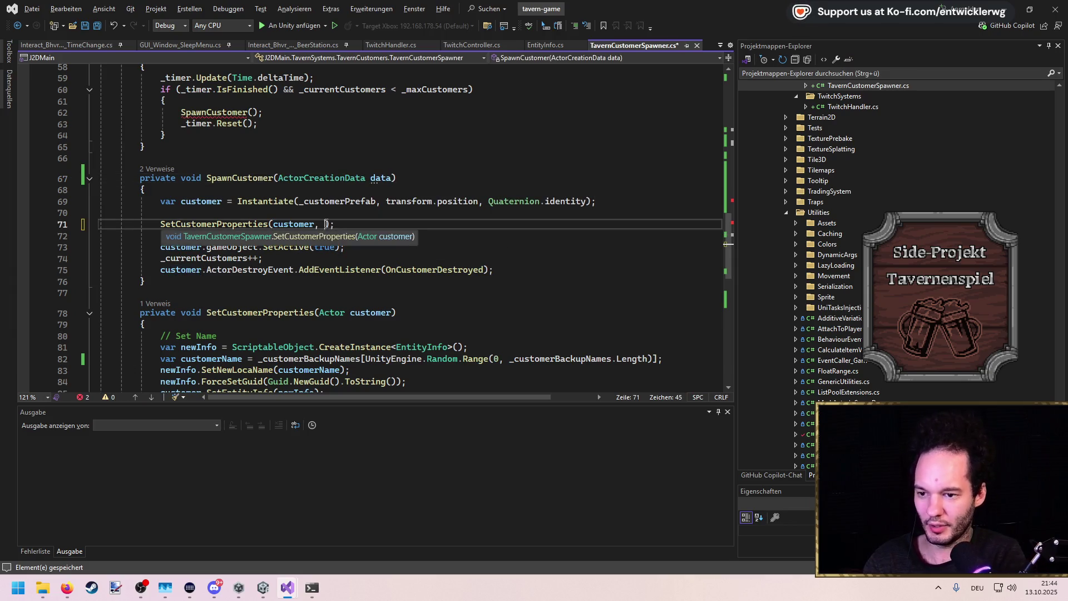
key("ctrl+Left")
key("ctrl+Left")
key("ctrl+Left")
key("ctrl+period")
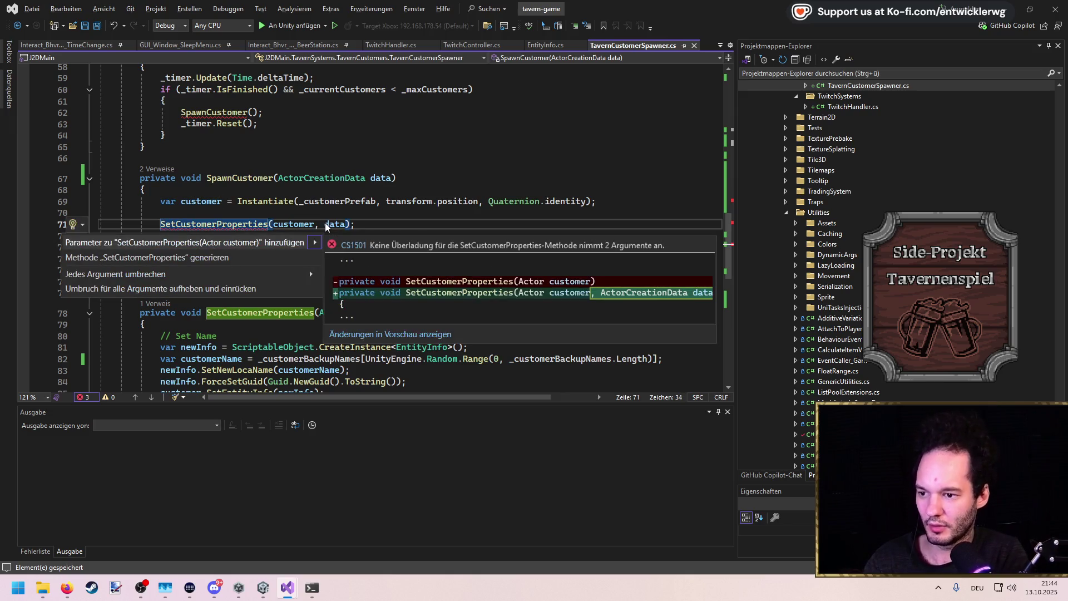
key("Return")
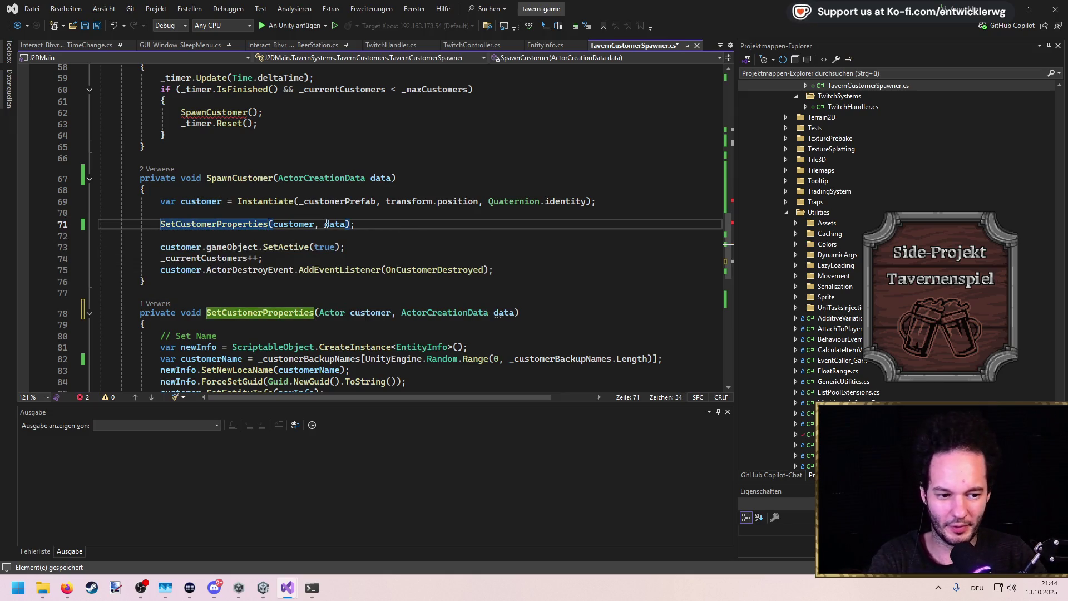
key("F12")
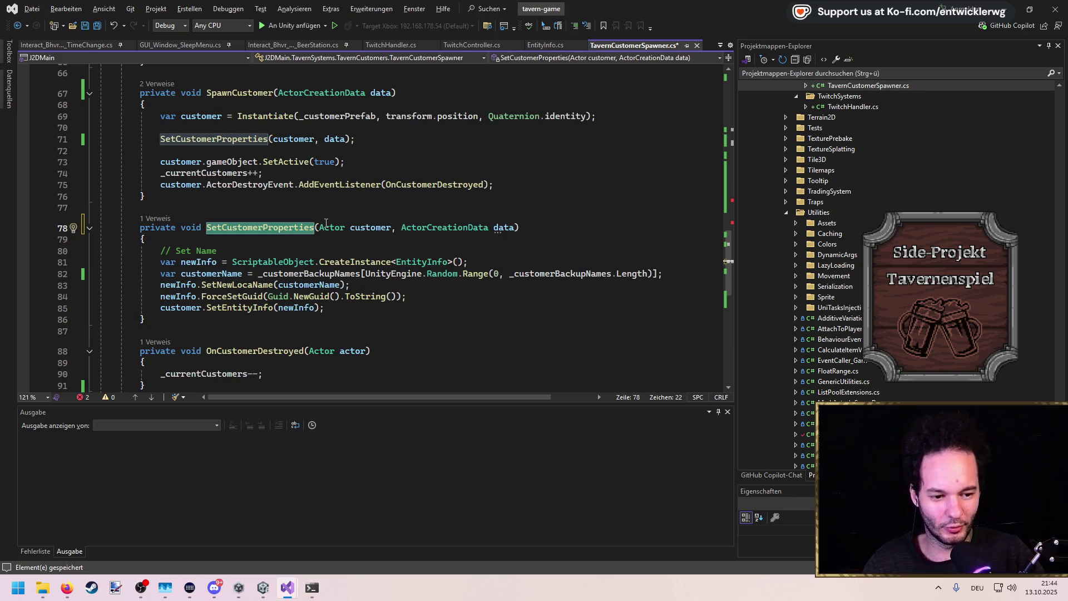
In SetCustomerProperties, pass data.Name to SetNewLocaName and delete the random customerName line
left_click(257, 238)
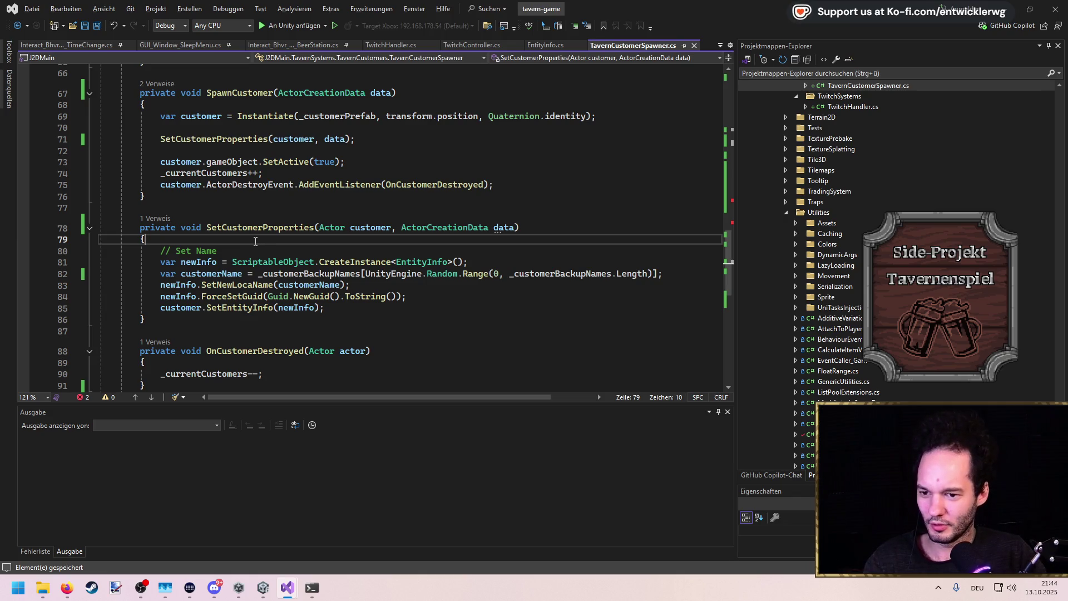
left_click(494, 227)
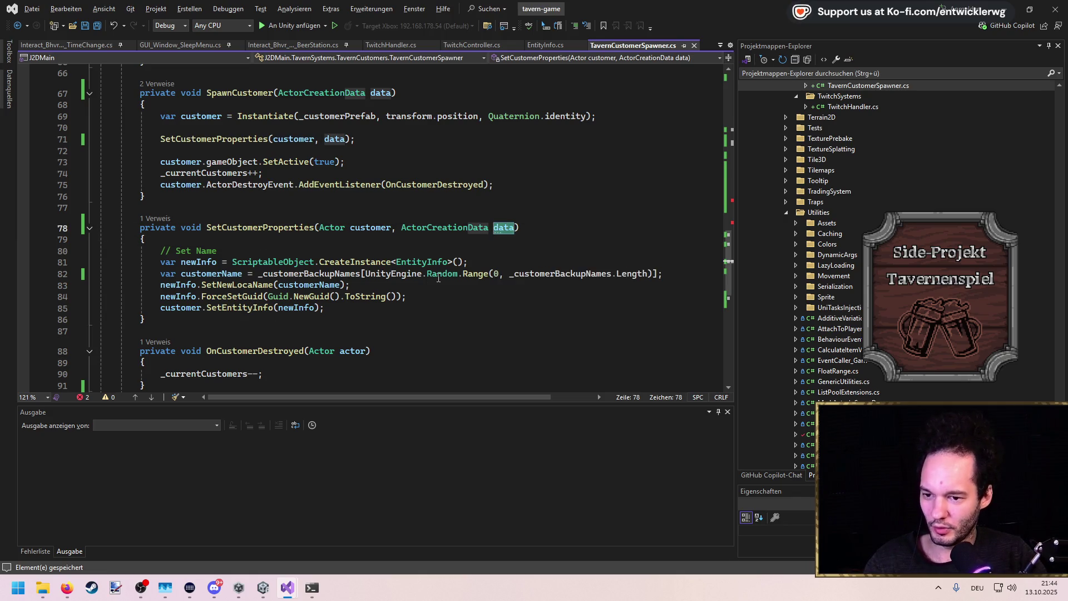
left_click(339, 285)
key("ctrl+BackSpace")
type("data.")
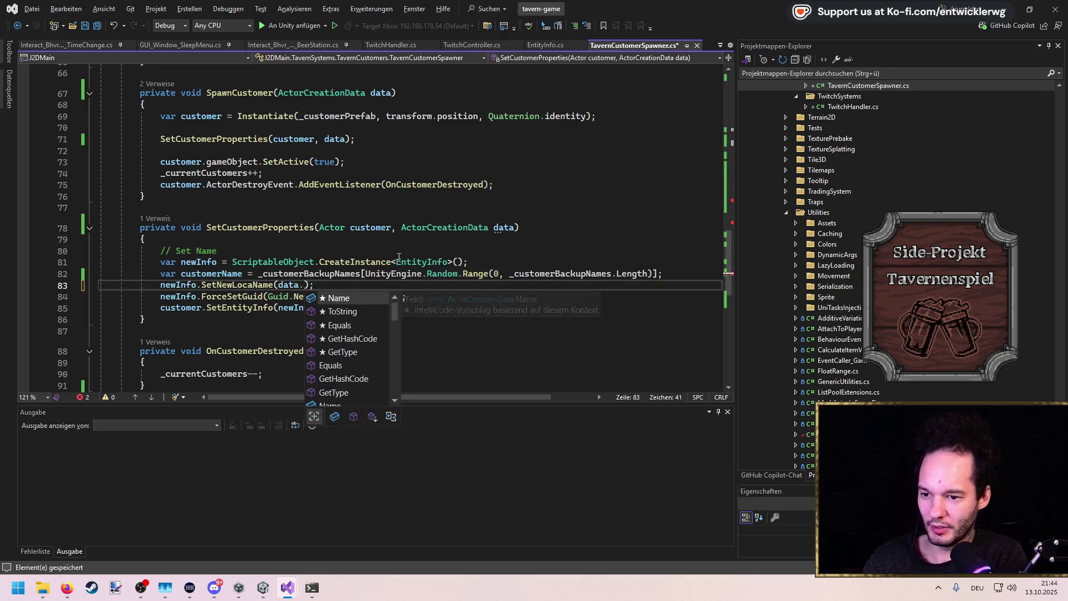
key("Tab")
key("Up")
key("End")
key("shift+Home")
key("BackSpace")
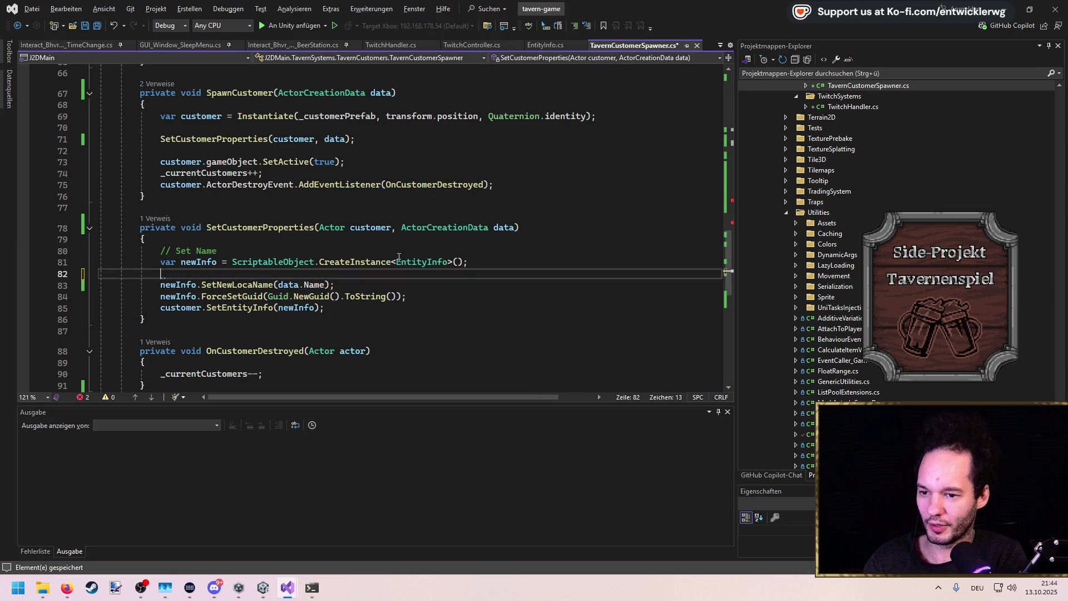
key("BackSpace")
scroll(399, 257, "up", 7)
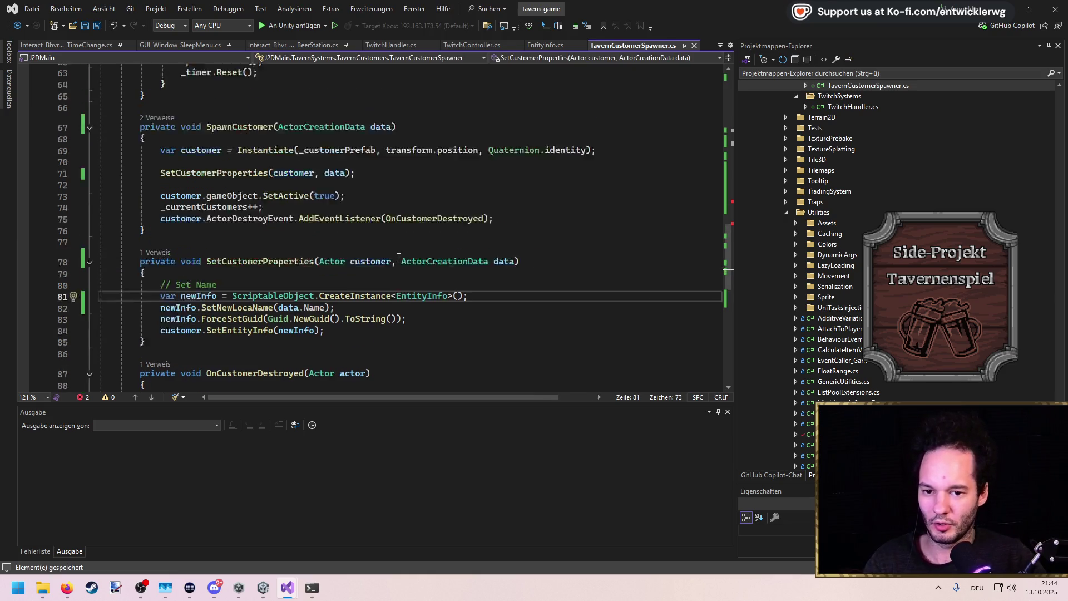
left_click(254, 267)
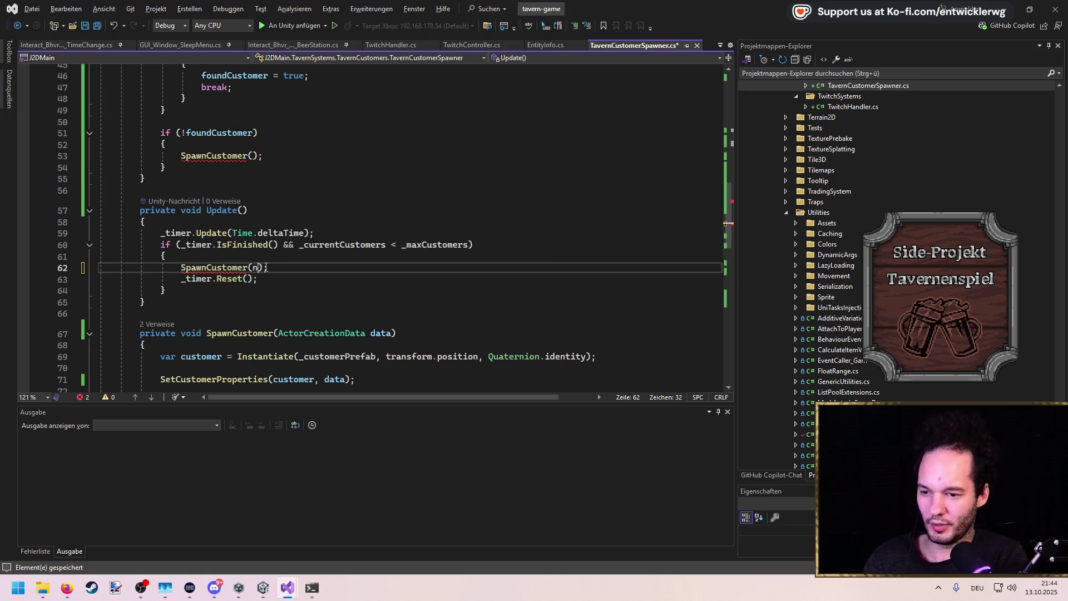
Comment out the timer-based spawning block in Update with Ctrl+K, C
type("new")
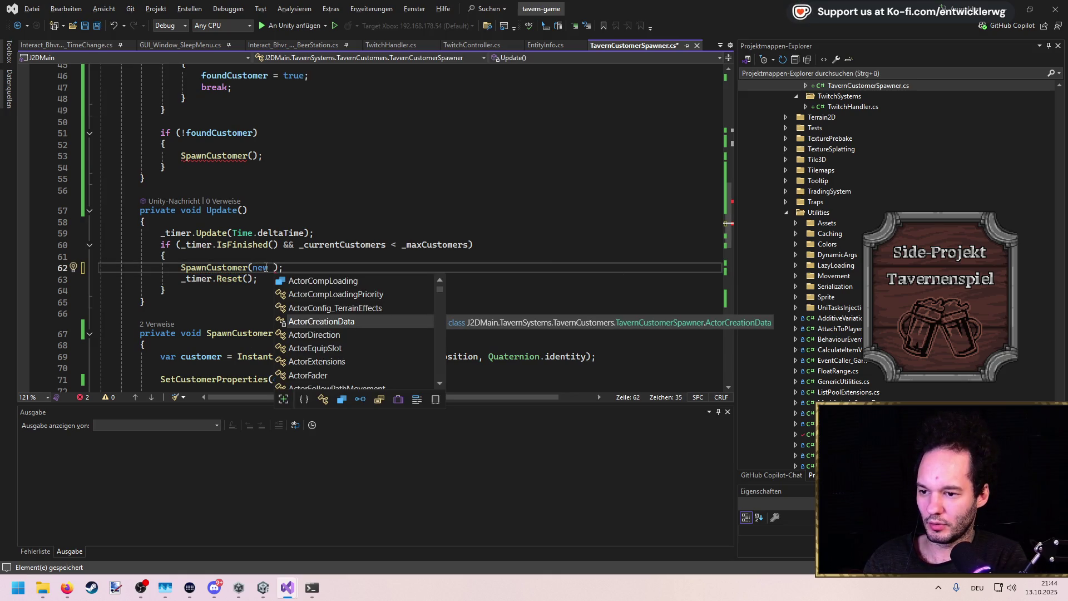
key("Escape")
key("Up")
key("Up")
key("Up")
key("ctrl+x")
key("ctrl+x")
key("ctrl+x")
key("ctrl+z")
key("ctrl+z")
key("ctrl+z")
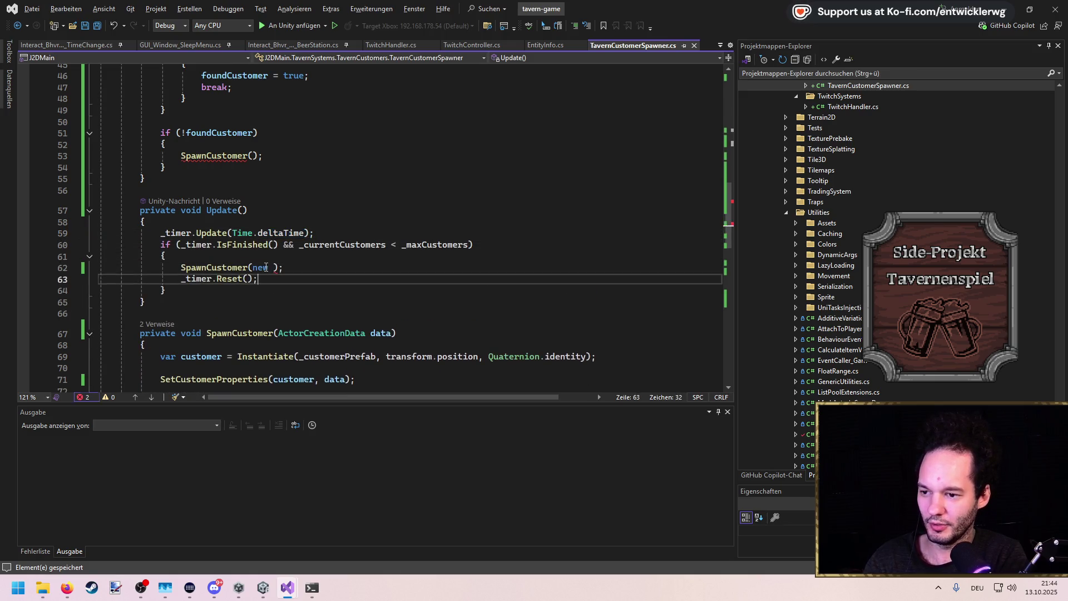
key("Down")
key("shift+Up")
key("shift+Up")
key("shift+Up")
key("shift+Home")
key("ctrl+k")
key("ctrl+c")
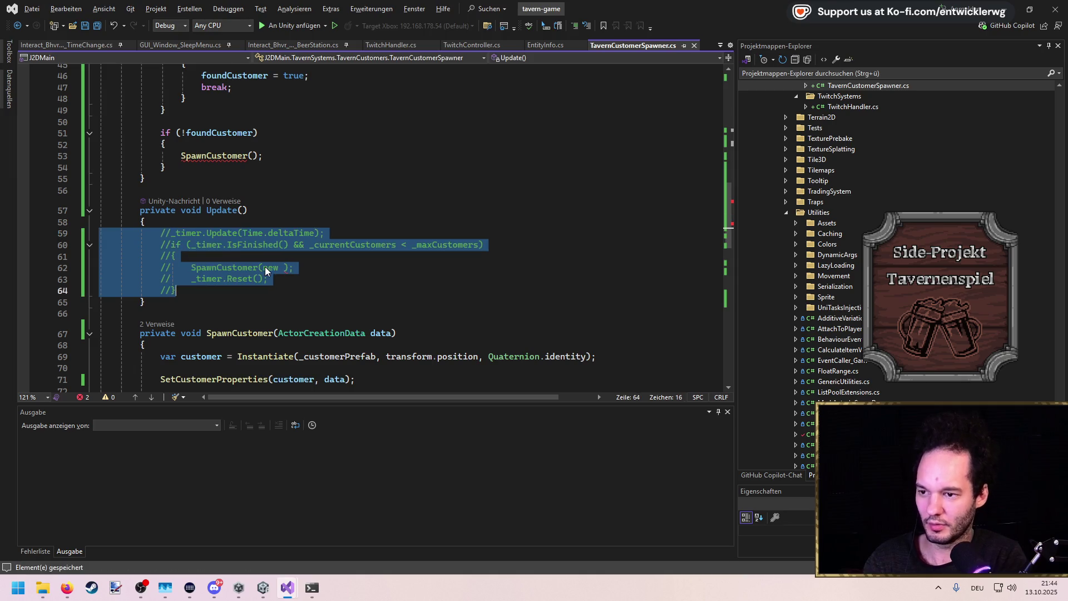
scroll(206, 277, "up", 5)
In OnMessageReceived, call SpawnCustomer(new ActorCreationData { Name = arg0.Username }) and save
left_click(289, 327)
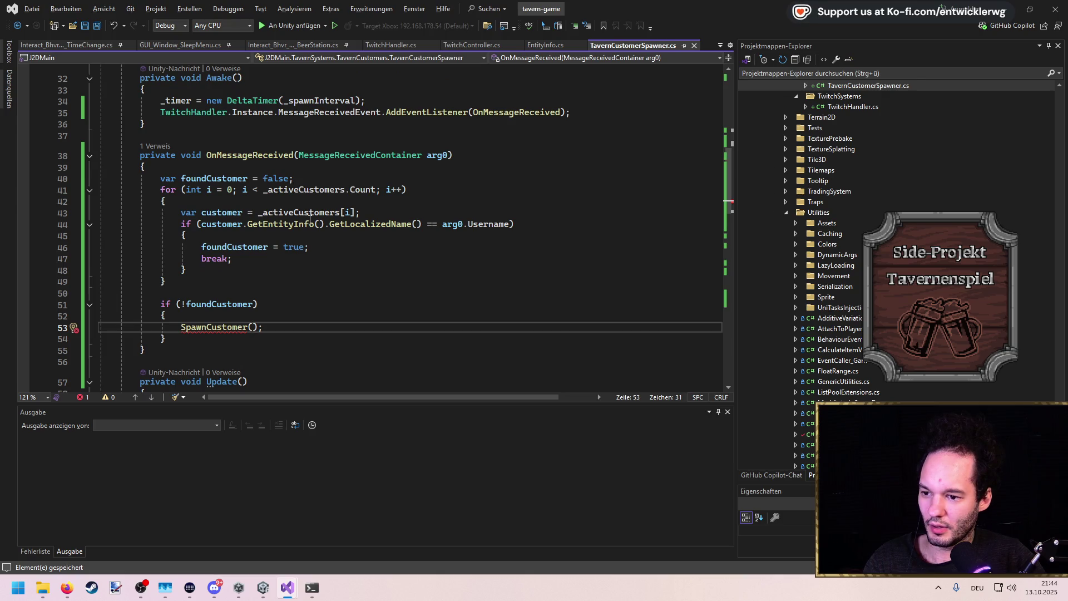
type("arg0.Usernamek")
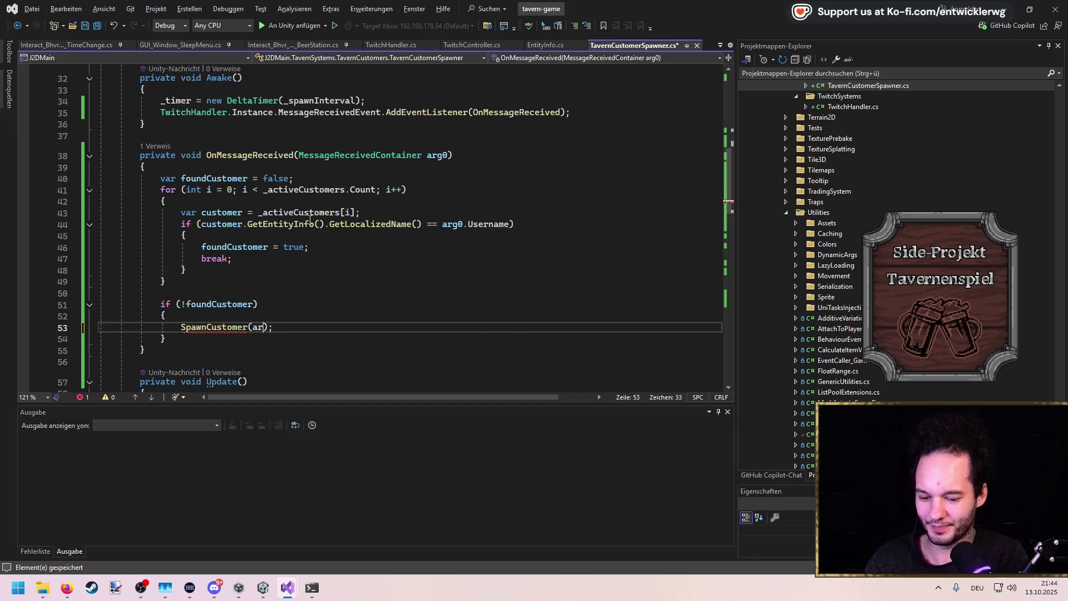
key("BackSpace")
key("ctrl+shift+Left")
key("ctrl+shift+Left")
key("ctrl+shift+Left")
key("ctrl+s")
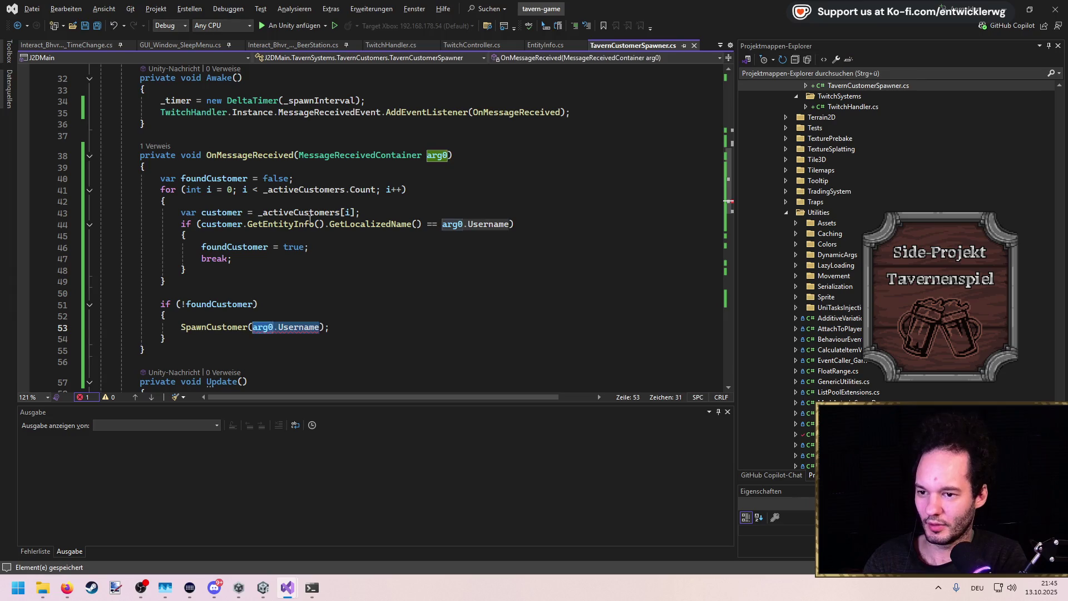
type("new ActorCreationData")
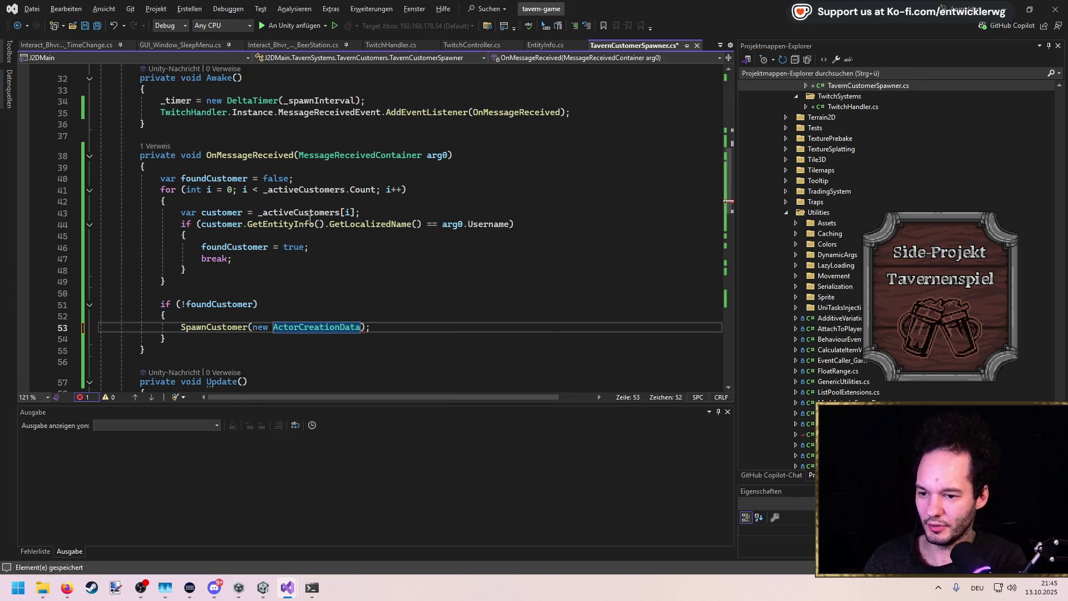
key("Return")
type("{")
key("Return")
type("Name = arg0.Username")
key("ctrl+s")
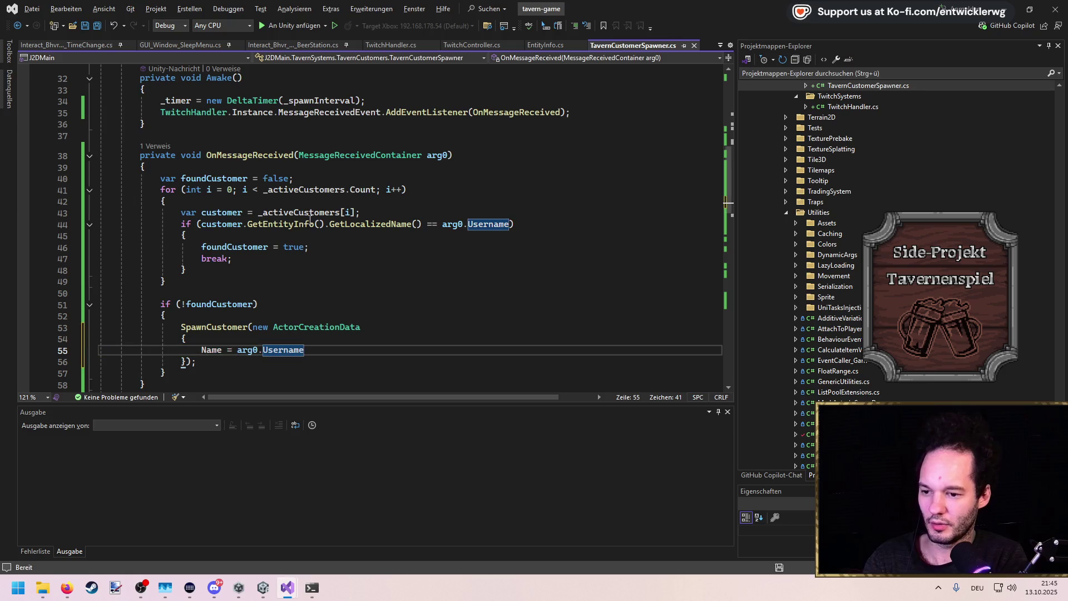
Review the _activeNames declaration, then switch to the Unity editor
key("ctrl+minus")
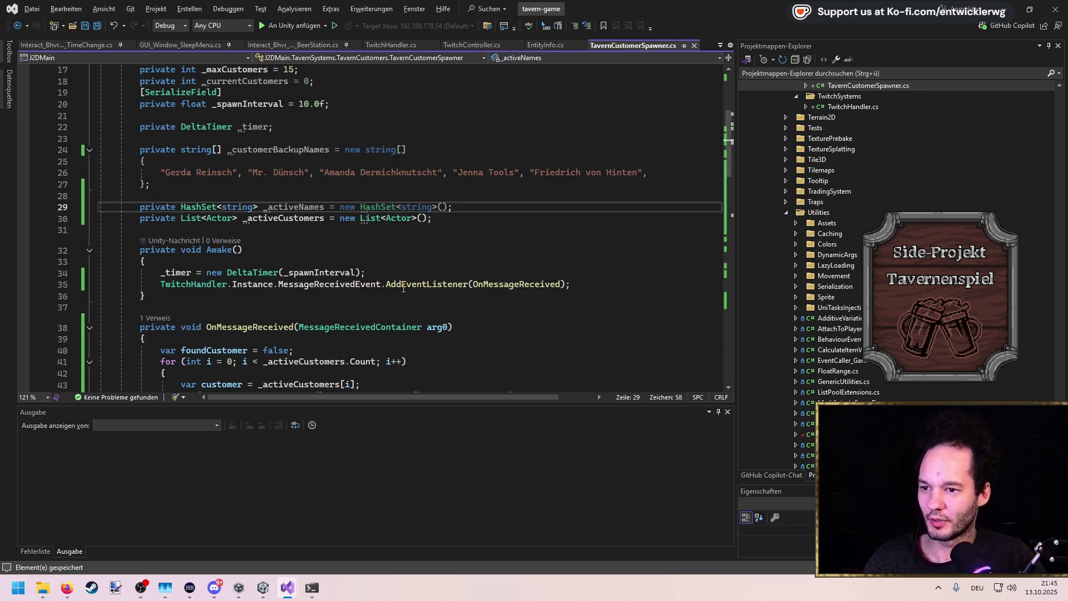
scroll(415, 266, "down", 8)
scroll(367, 244, "up", 3)
scroll(356, 239, "down", 1)
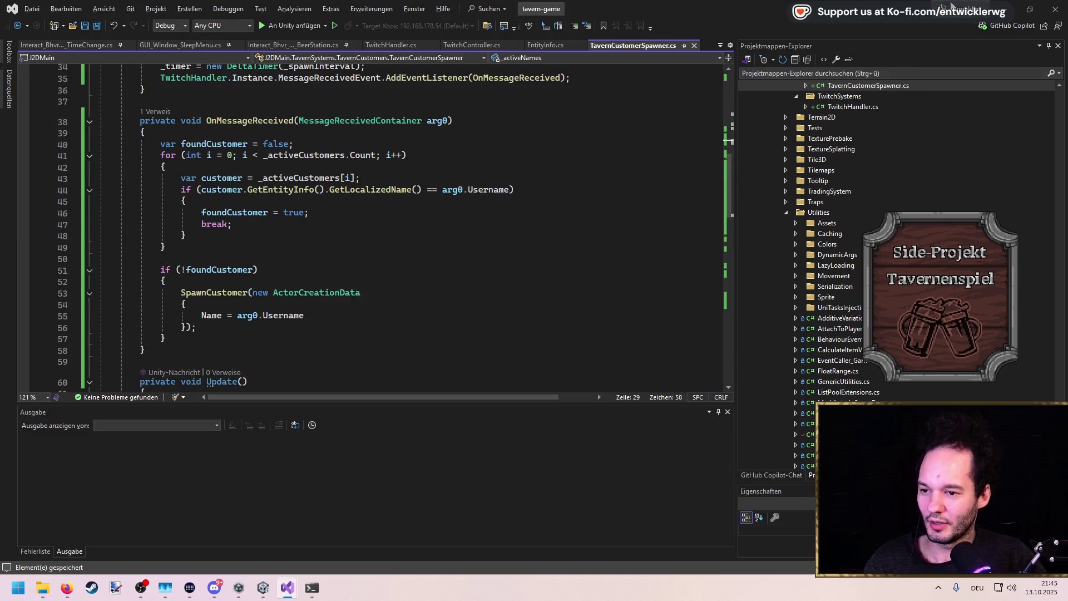
key("alt+Tab")
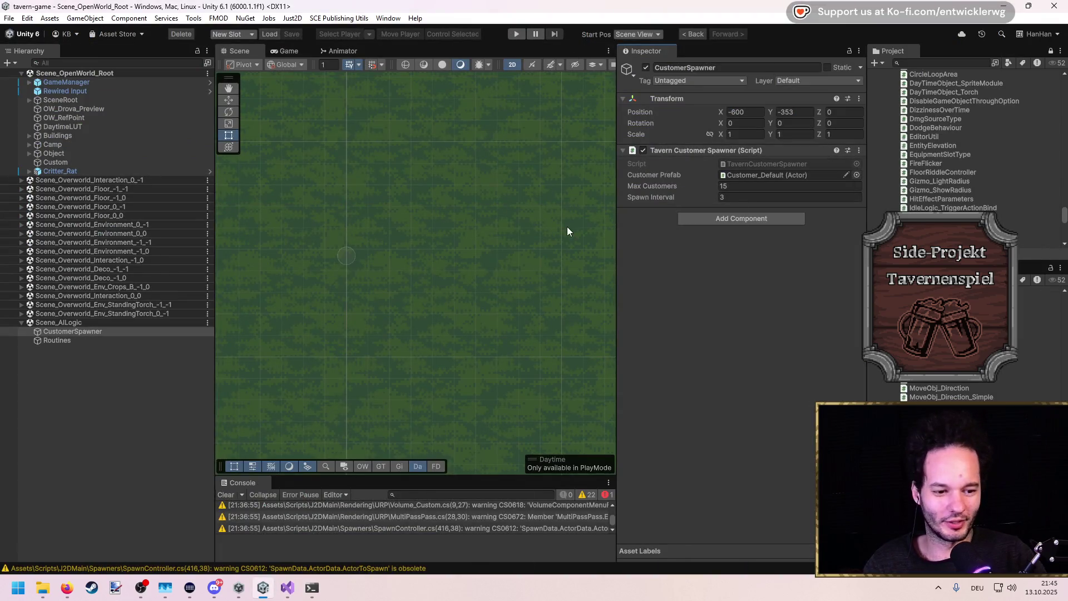
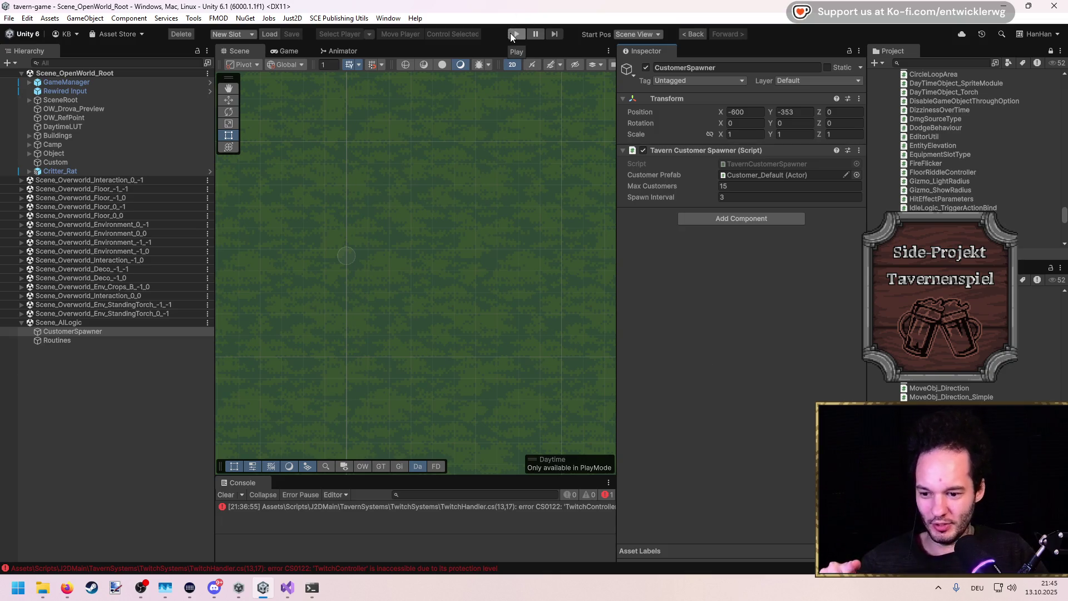
Read the TwitchHandler compile error, review TwitchHandler.cs's MessageReceivedContainer class, then return to Unity
left_click(473, 506)
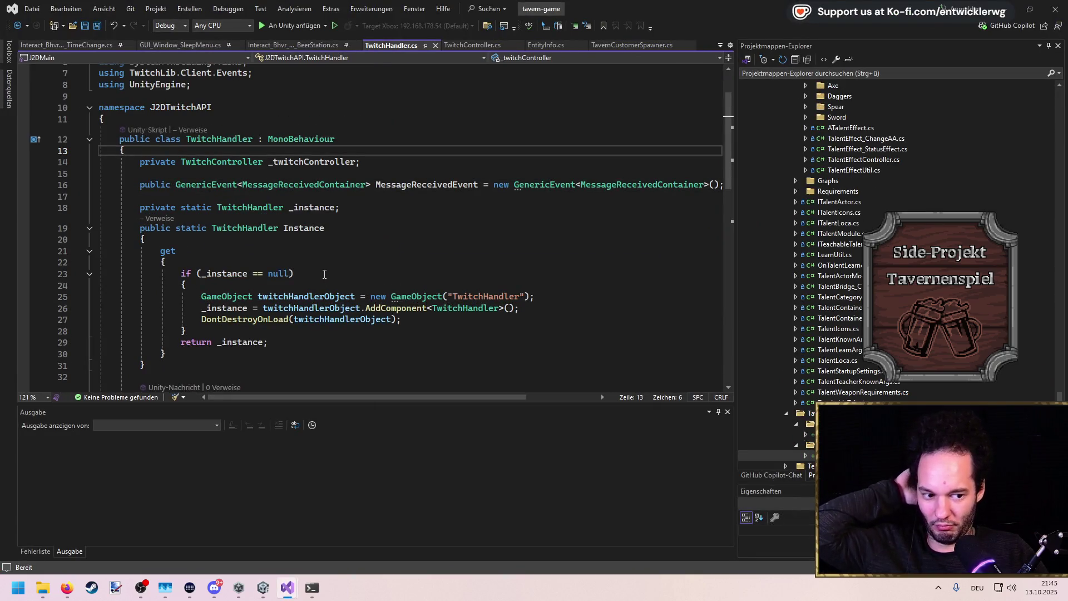
scroll(324, 274, "down", 3)
left_click(322, 276)
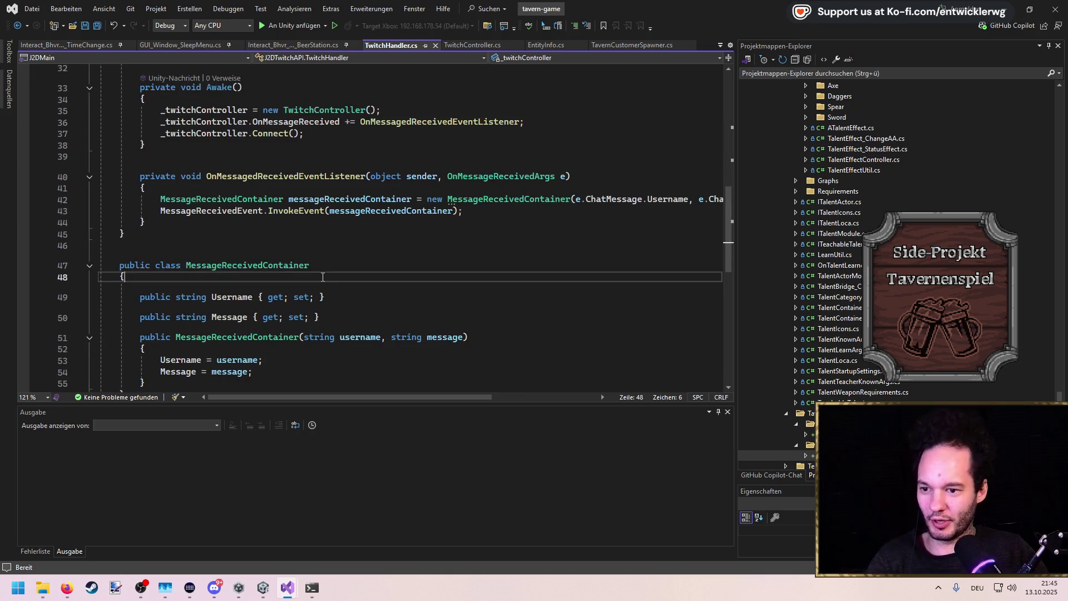
scroll(322, 277, "down", 6)
key("alt+Tab")
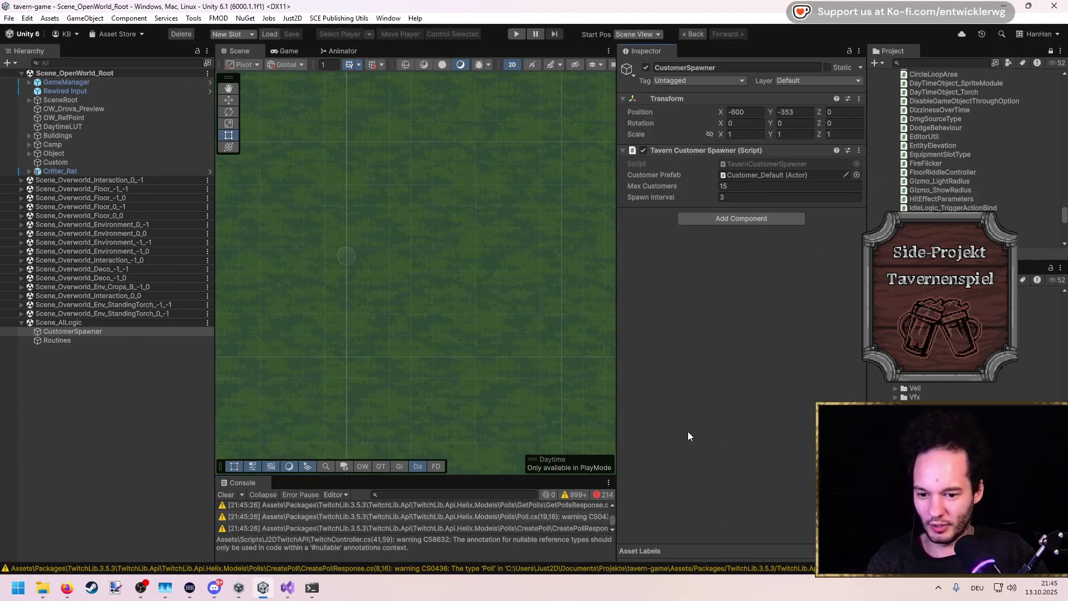
Enlarge the Console and widen the Inspector and Project panels to read the duplicate attribute errors
left_click_drag(452, 476, 452, 210)
mouse_move(616, 371)
left_mouse_down()
mouse_move(755, 408)
mouse_move(837, 409)
mouse_move(836, 239)
left_mouse_up()
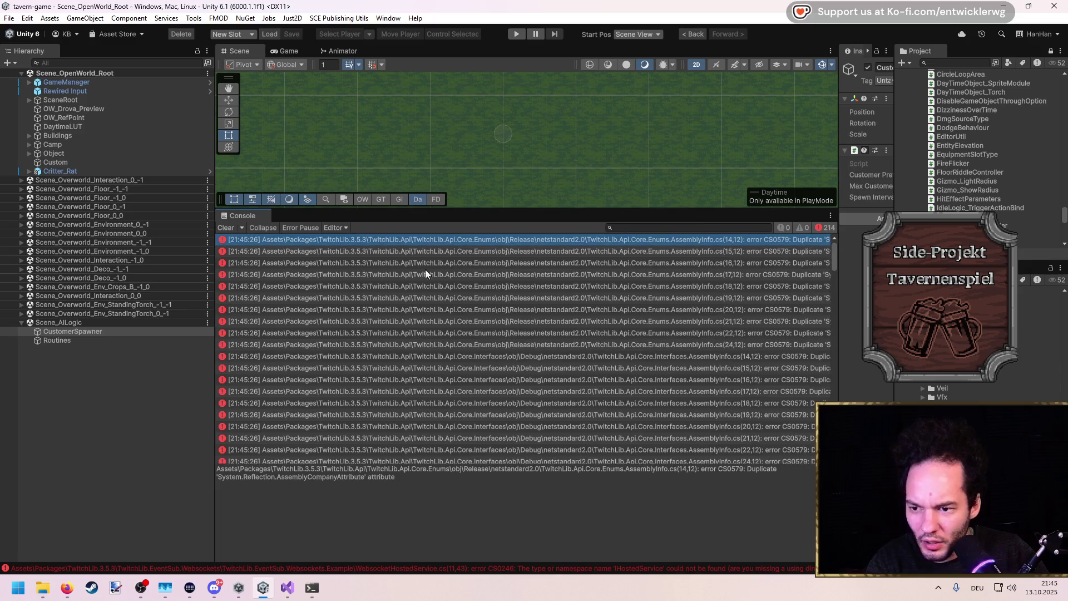
left_click(323, 274)
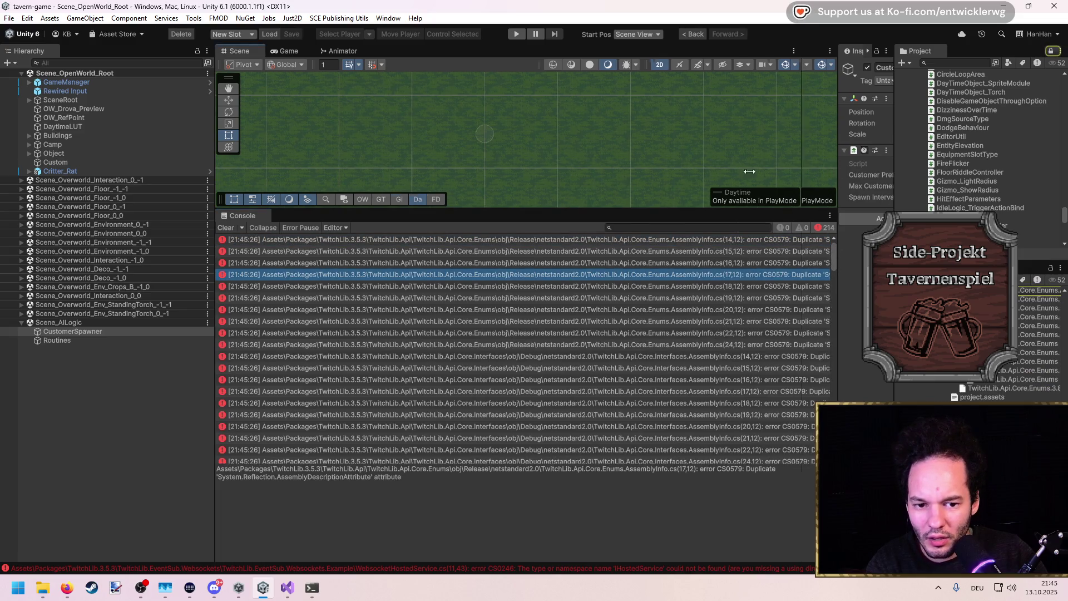
left_click_drag(838, 167, 617, 166)
left_click_drag(892, 173, 742, 173)
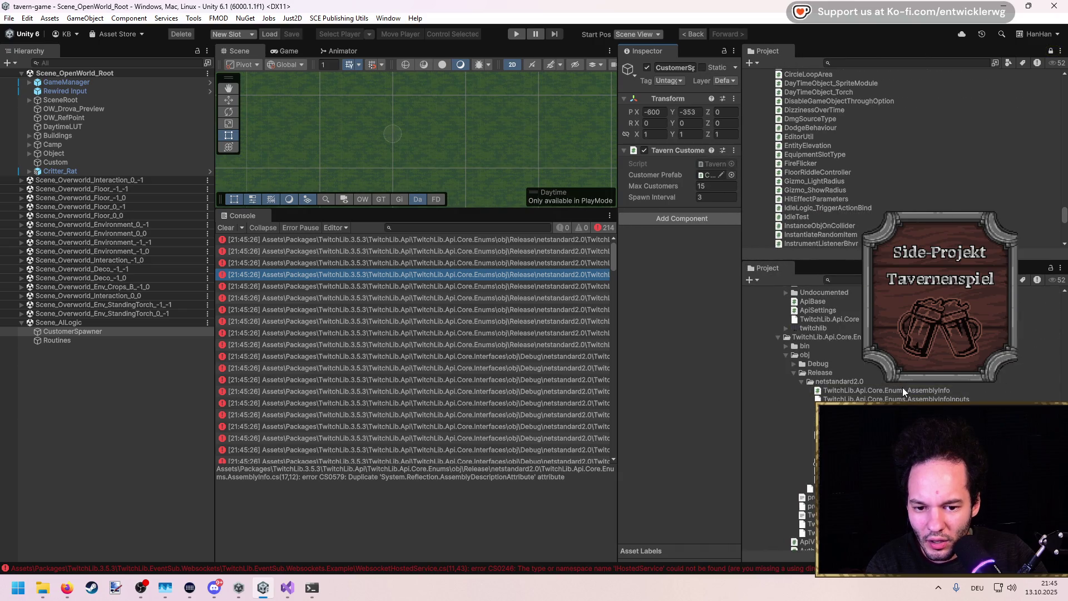
Inspect the Enums, Interfaces and PubSub AssemblyInfo errors and open one in Visual Studio
left_click(902, 389)
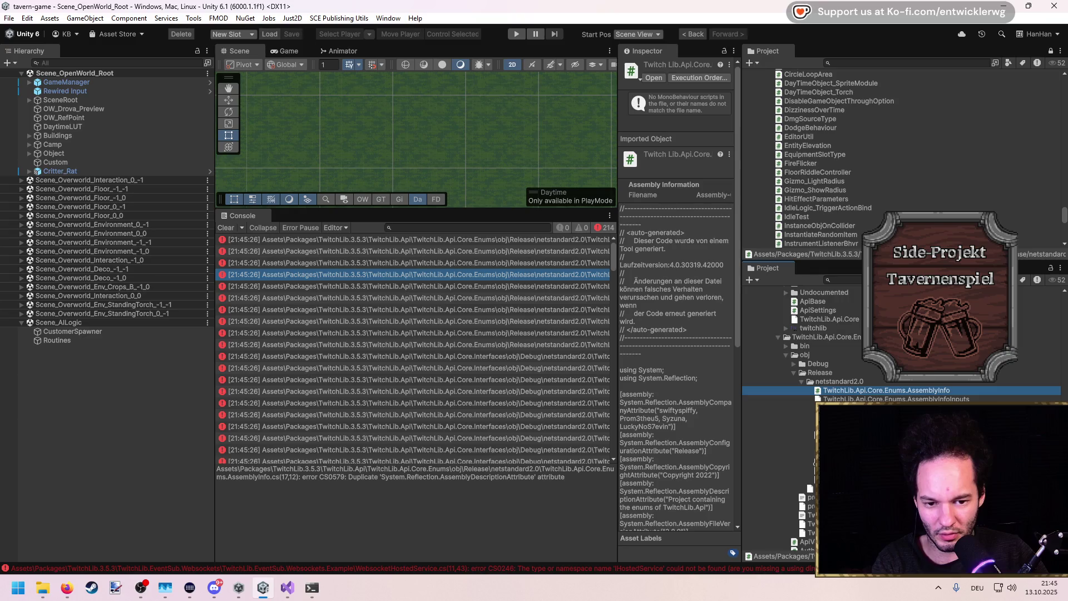
left_click(499, 352)
scroll(511, 356, "down", 10)
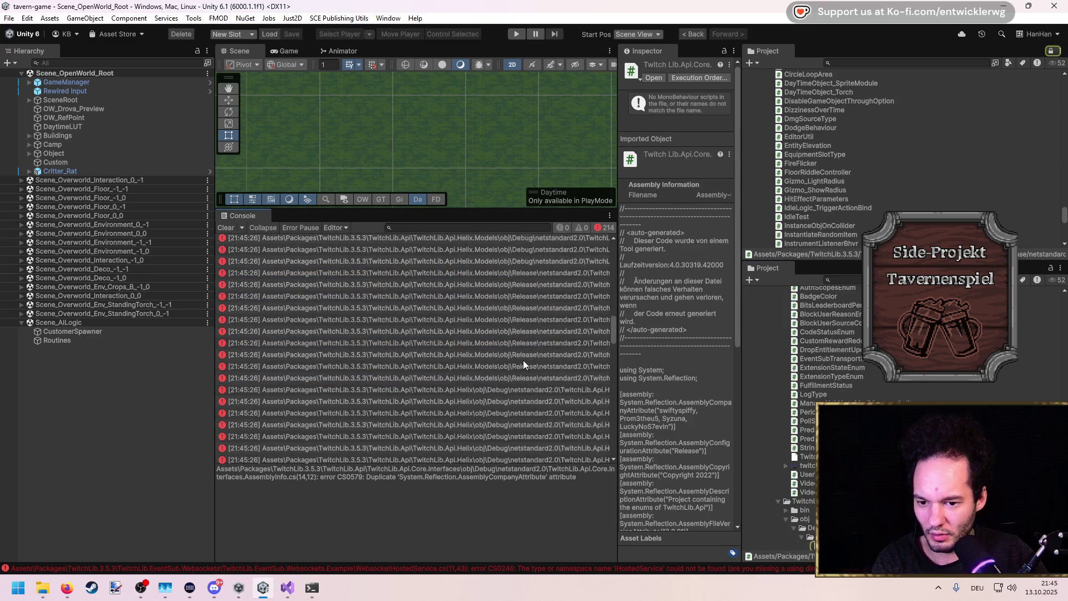
scroll(527, 367, "down", 5)
left_click(500, 341)
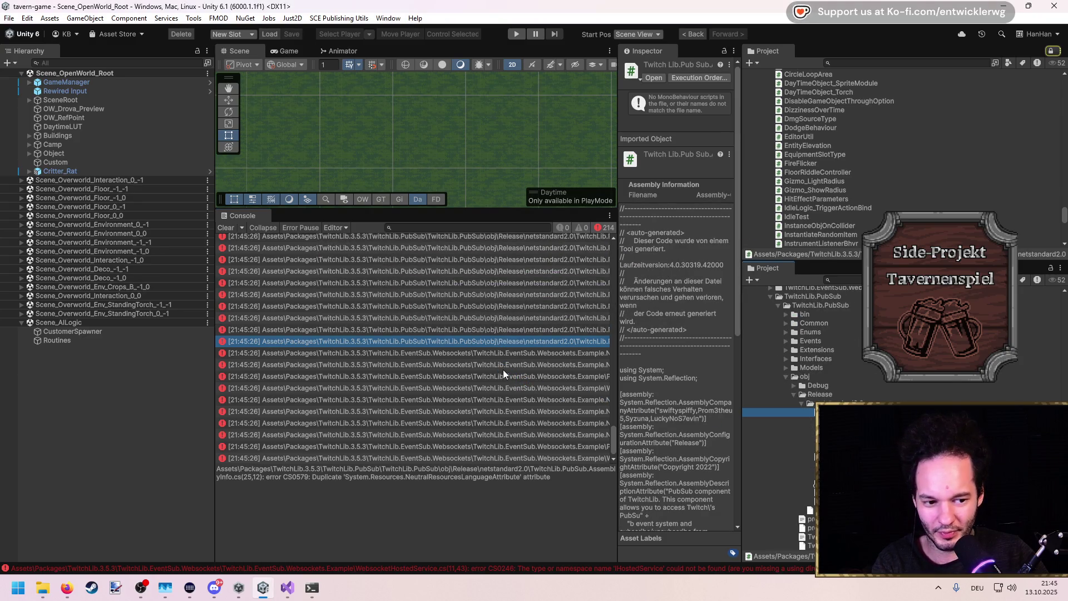
double_click(501, 373)
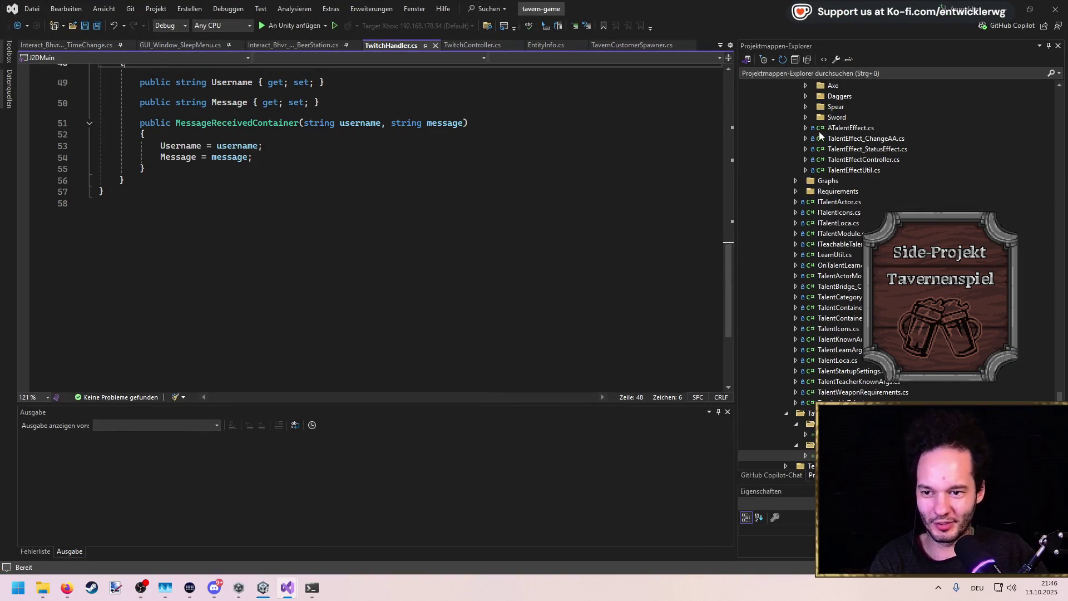
Back in Unity, trace the EventSub and PubSub duplicate attribute errors to their files
left_click(1015, 12)
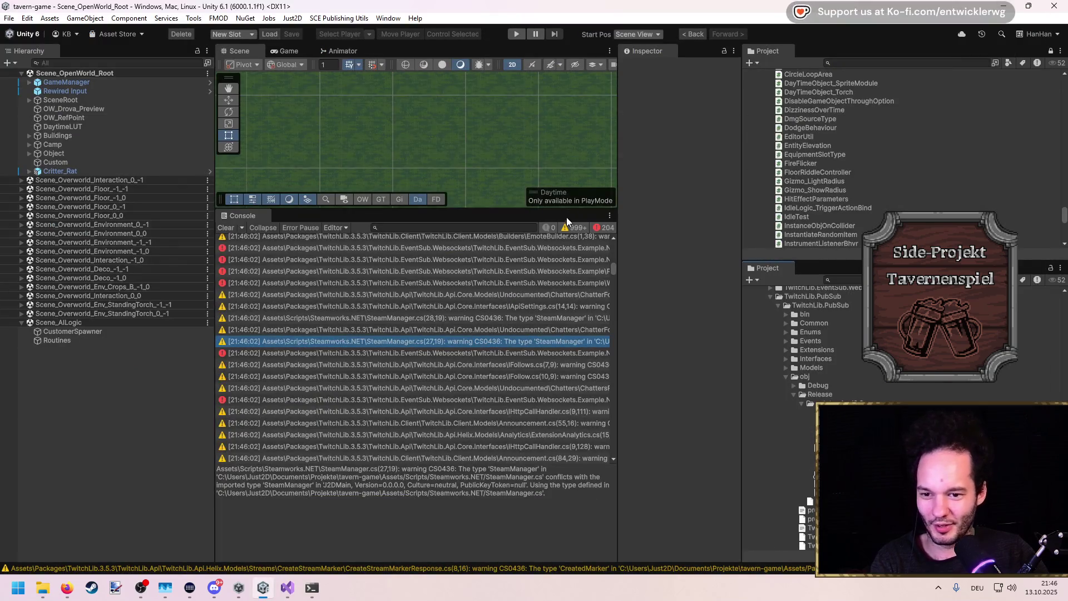
left_click(445, 398)
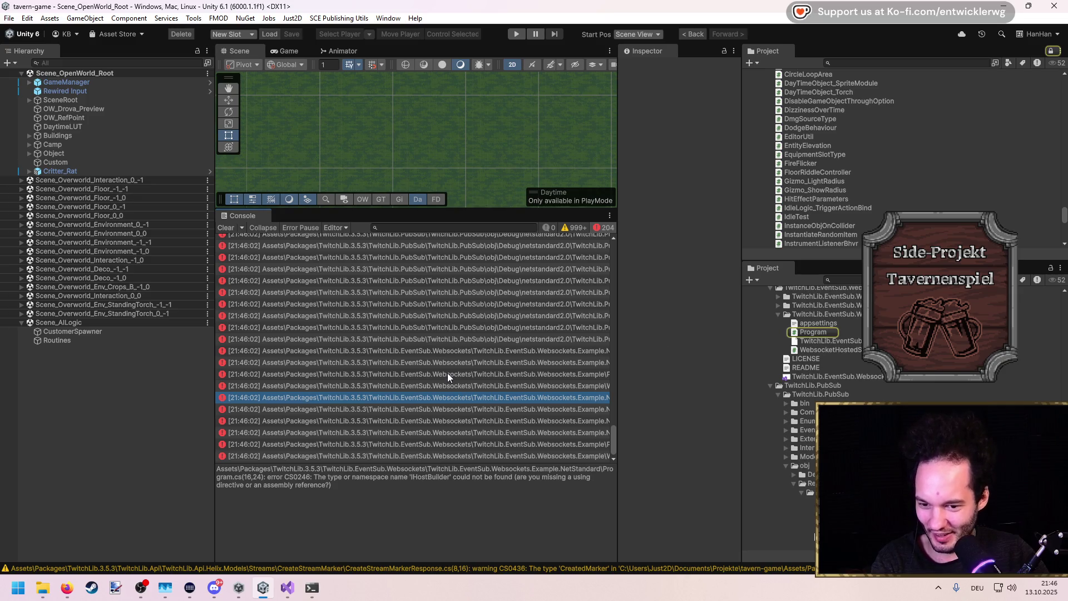
scroll(447, 373, "up", 1)
left_click(448, 325)
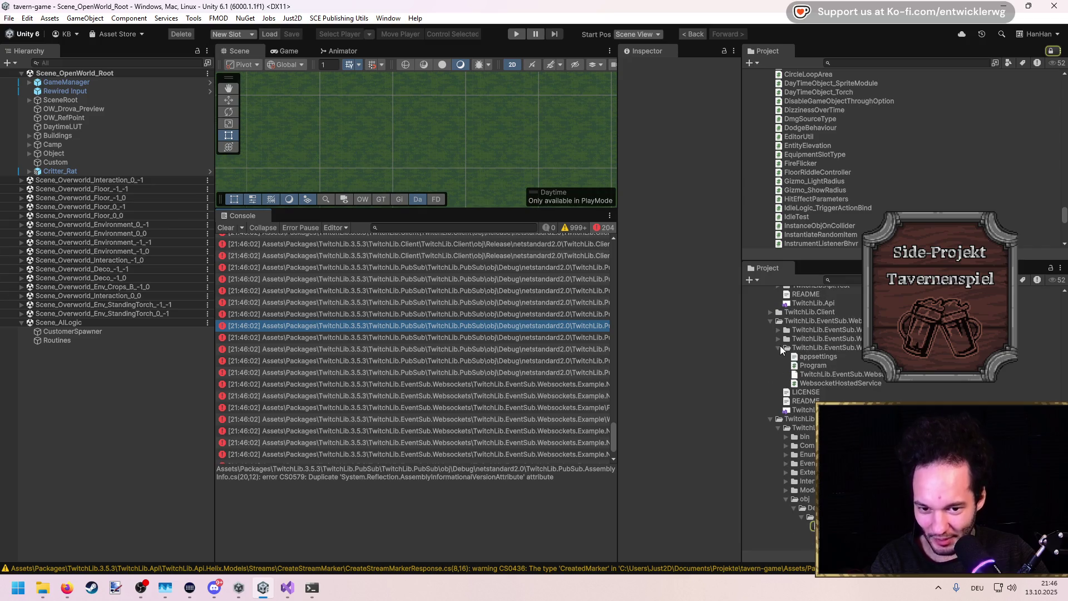
scroll(790, 361, "down", 5)
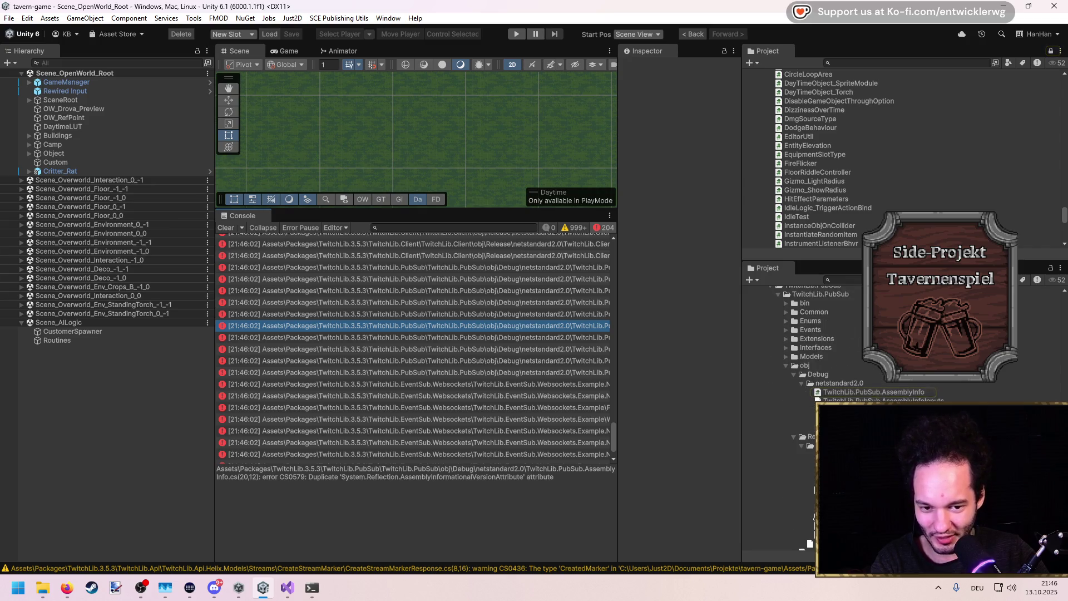
Delete the TwitchLib.PubSub obj/Debug folder and let Unity recompile
left_click(838, 411)
left_click(838, 428)
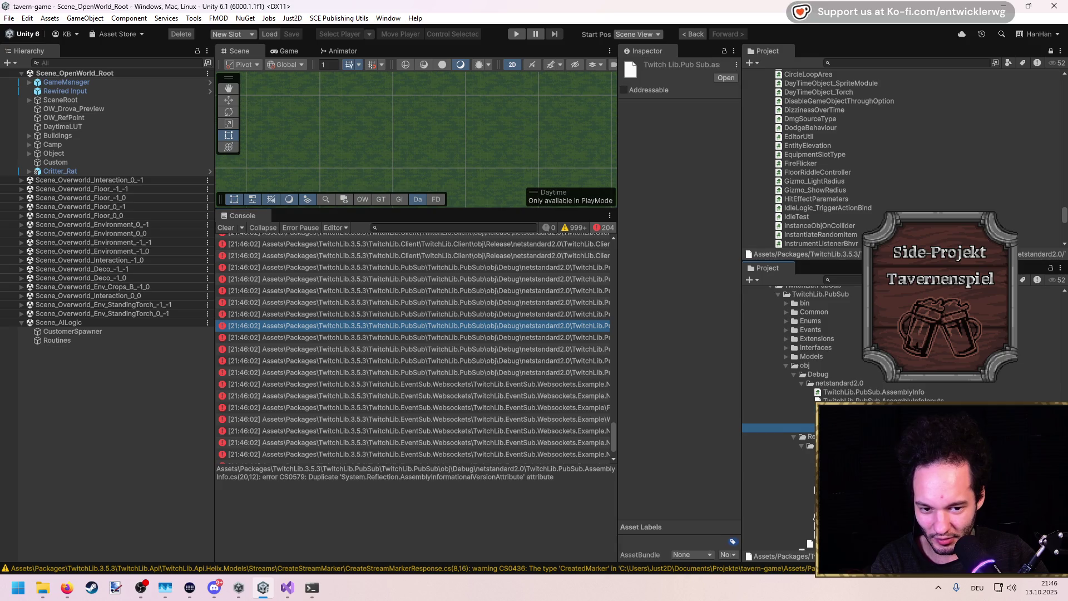
left_click(830, 386)
left_click(823, 379)
key("Delete")
key("Return")
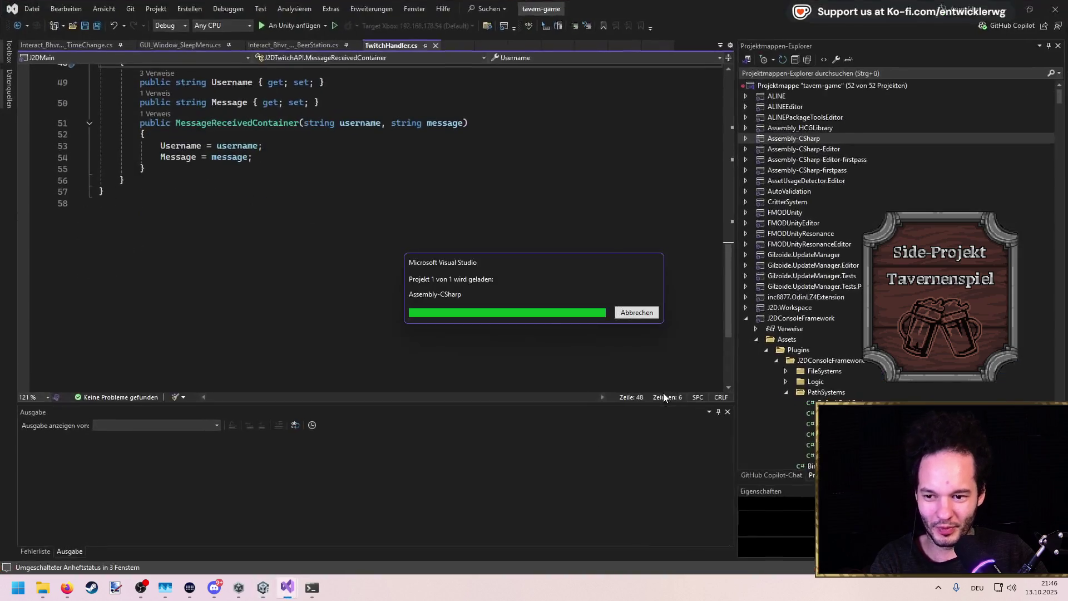
left_click(1014, 9)
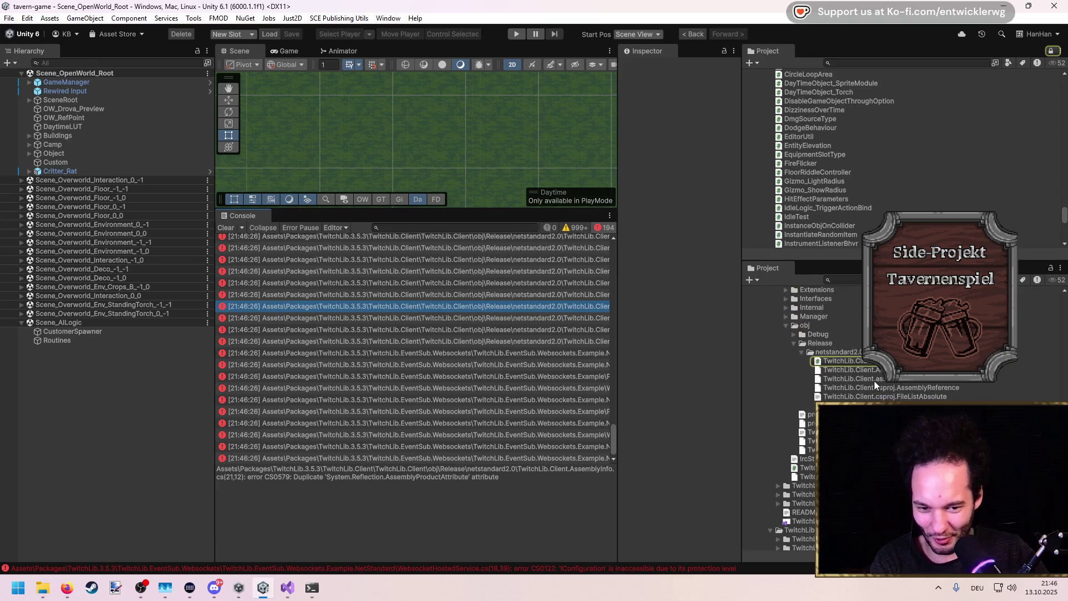
Check the TwitchLib.Client Release AssemblyInfo in Visual Studio and select the Client obj/Debug folder
left_click(851, 361)
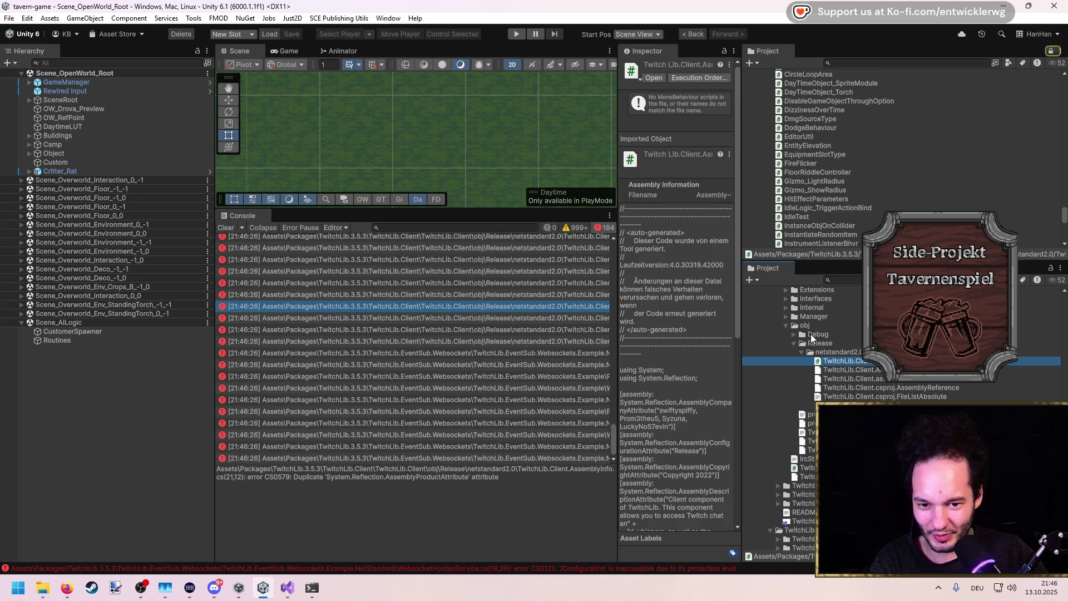
double_click(810, 334)
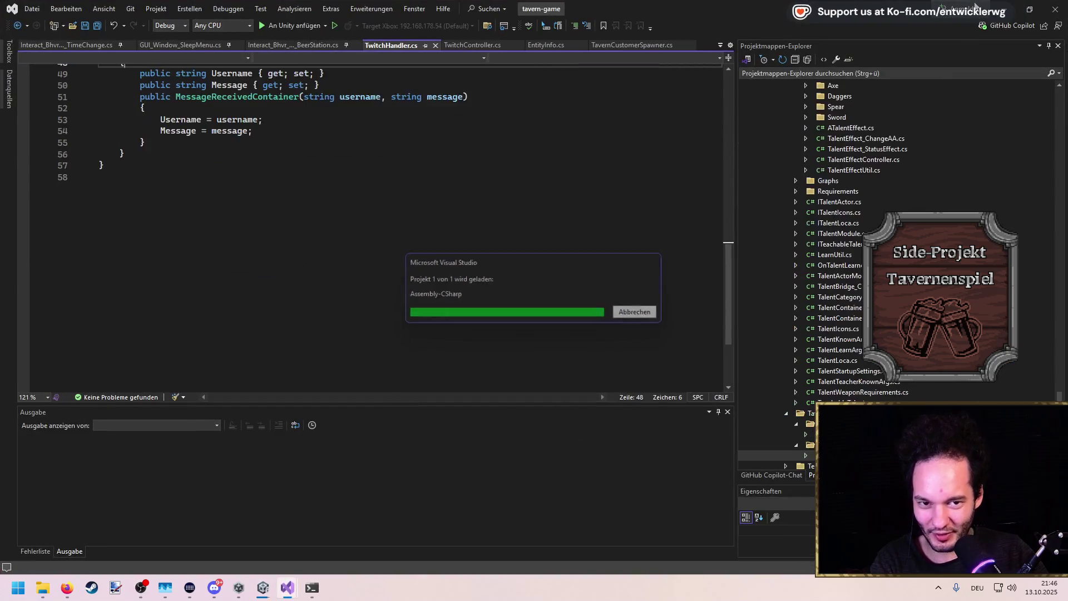
key("alt+Tab")
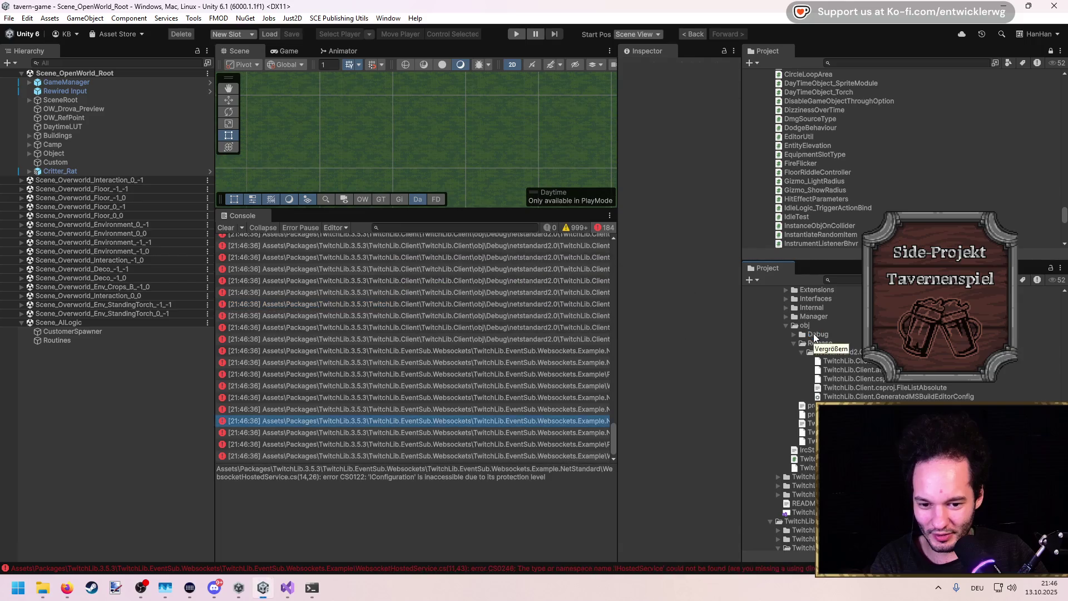
left_click(813, 334)
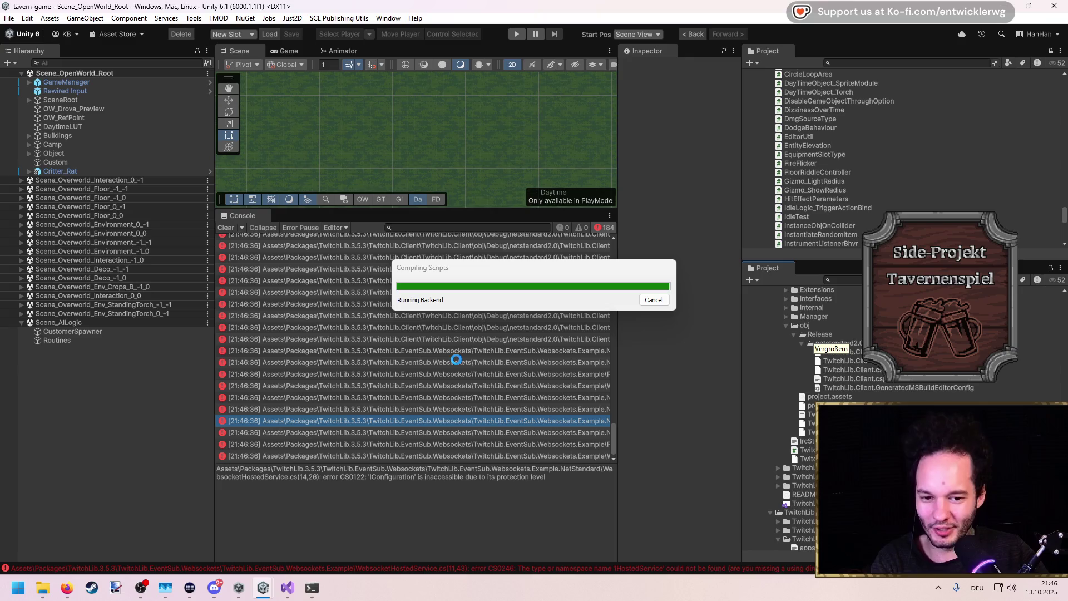
Trace the websockets and Api errors and delete the Client.Models and Client.Enums obj/Debug folders
left_click(452, 355)
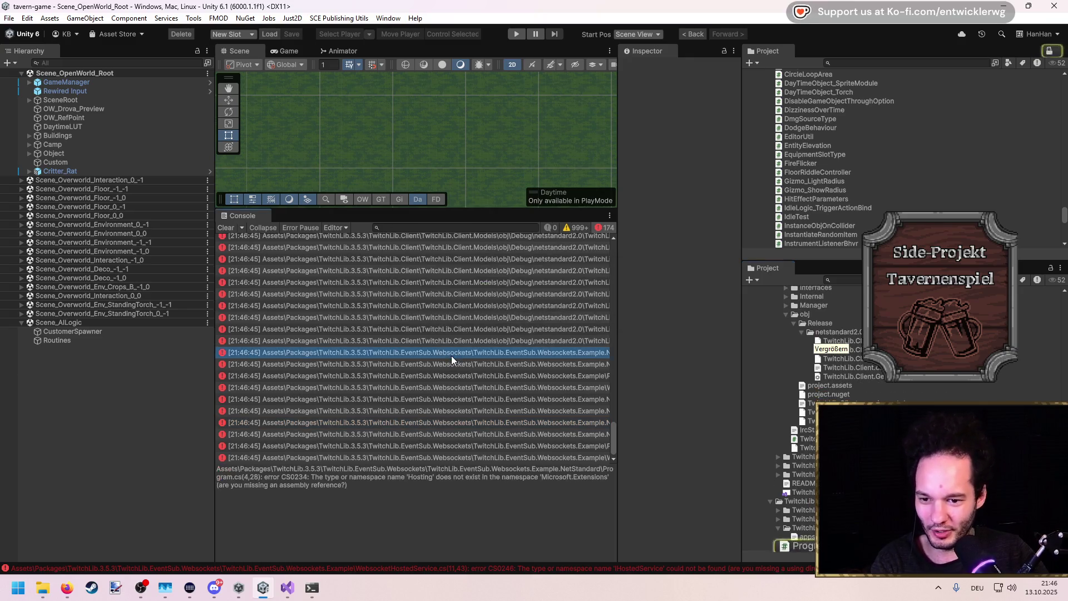
left_click(515, 401)
left_click(445, 283)
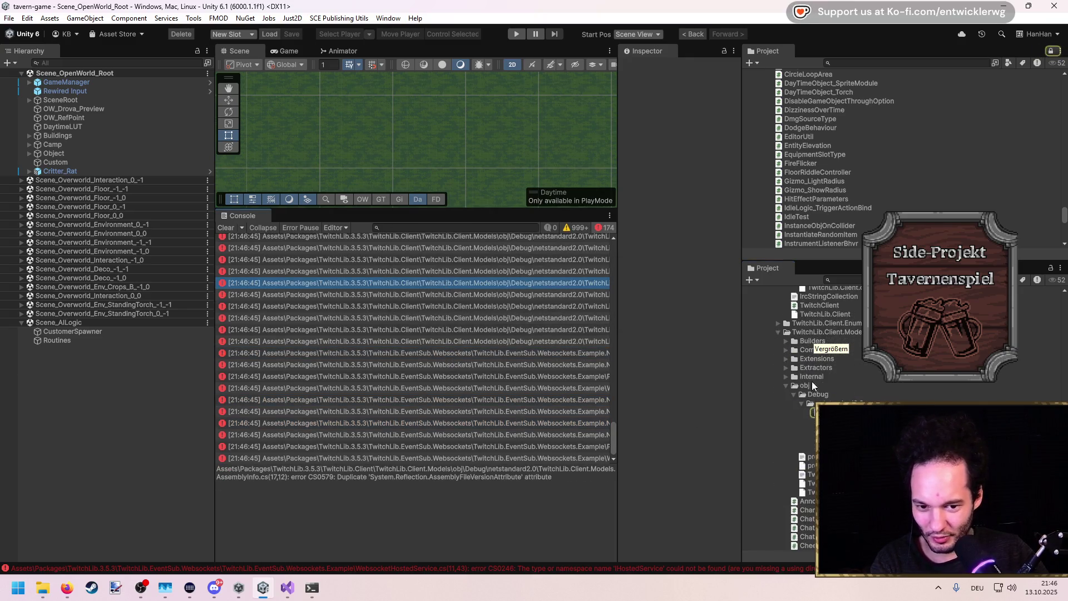
left_click(817, 394)
key("Delete")
key("Return")
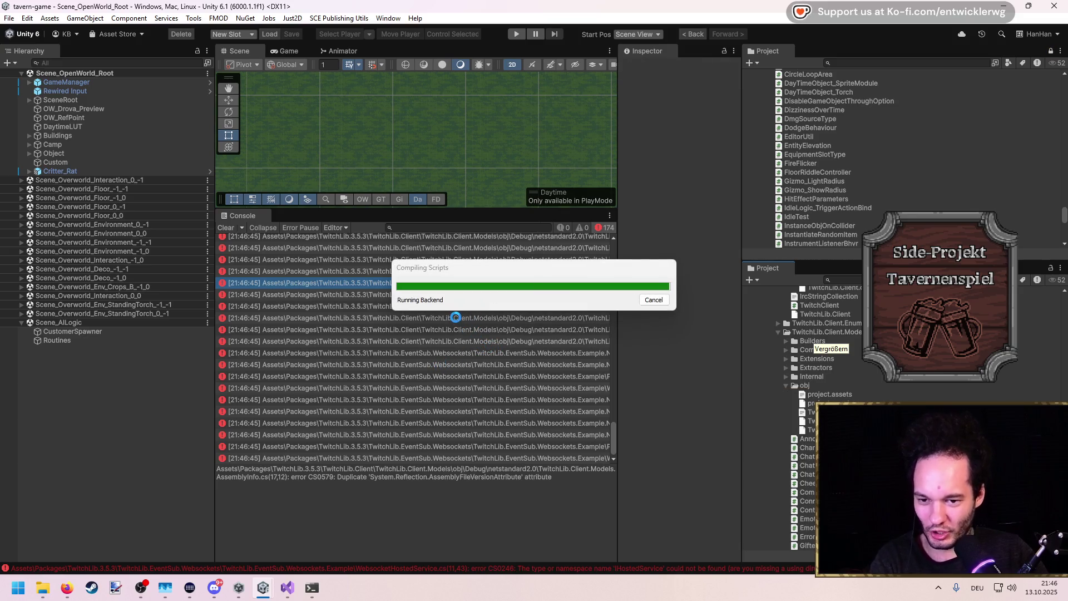
left_click(452, 310)
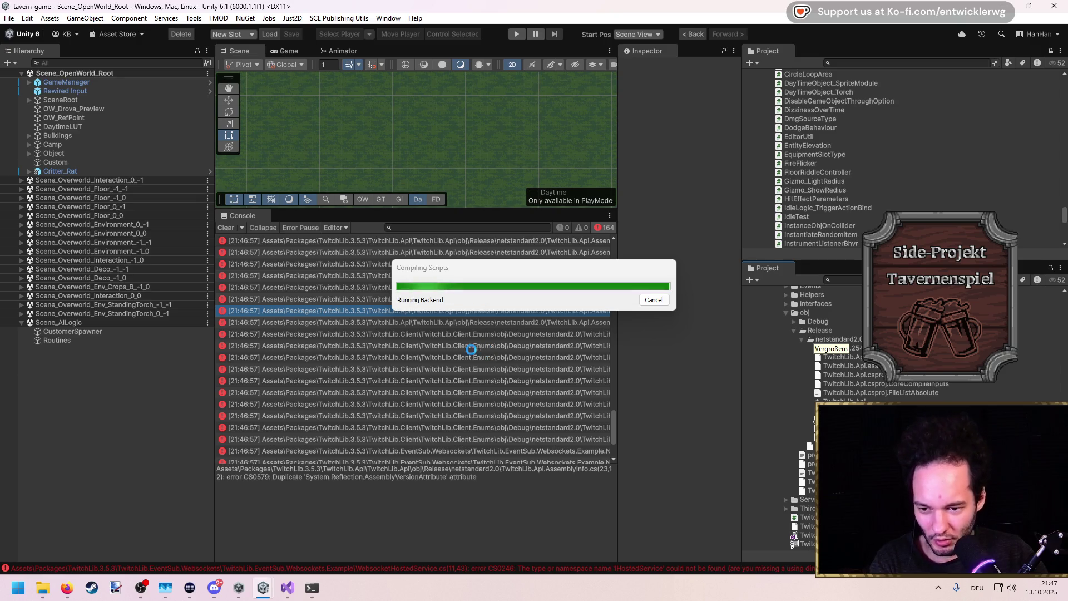
left_click(801, 427)
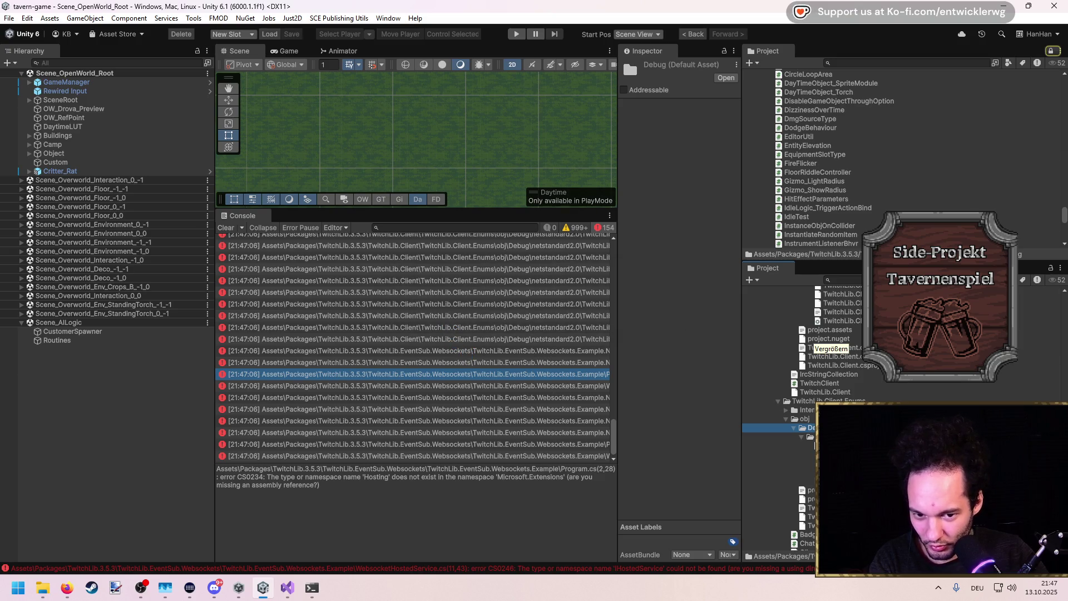
key("Delete")
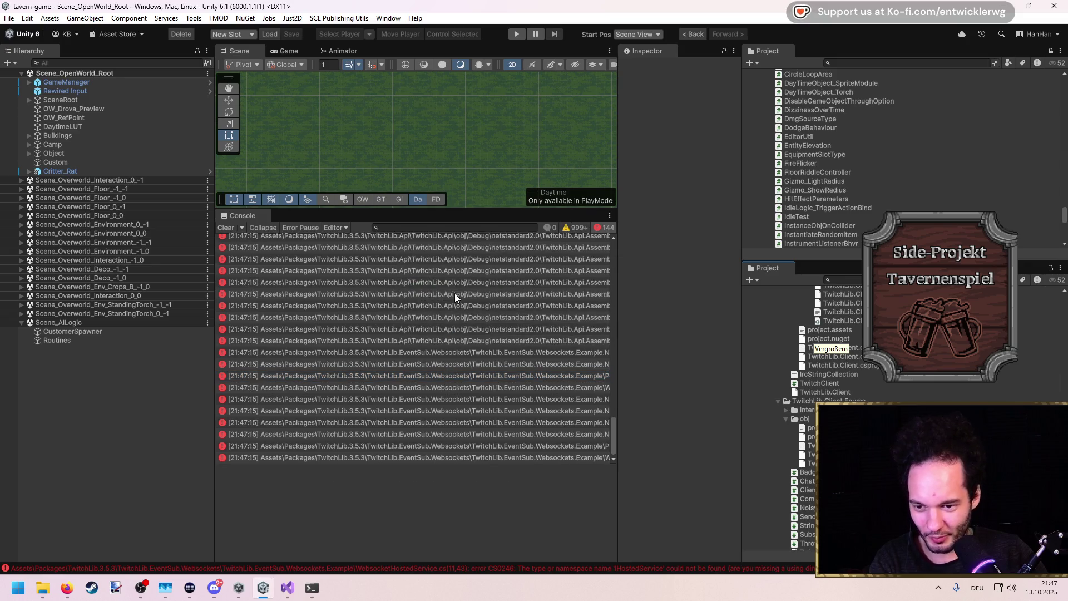
Delete the TwitchLib.Api Debug AssemblyInfo file
left_click(866, 360)
key("Delete")
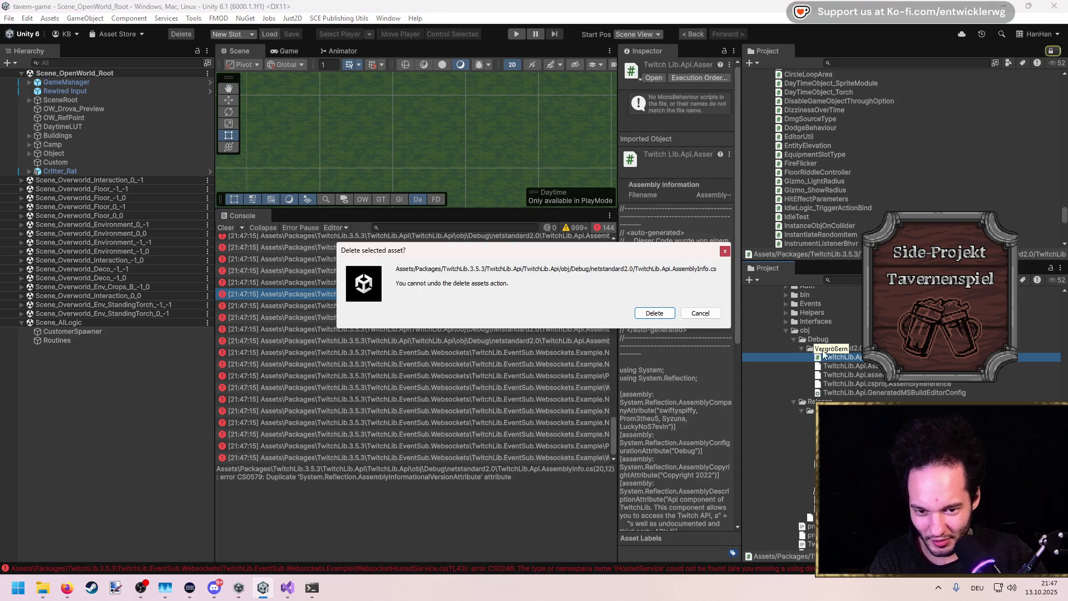
key("Return")
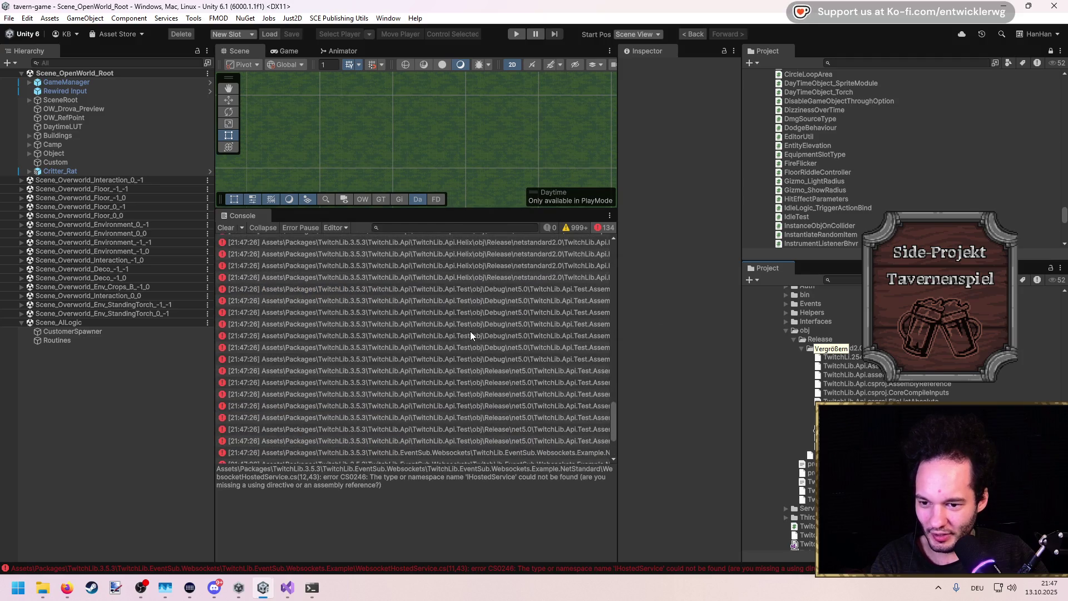
Trace the Api.Test error to its obj/Debug folder, then locate the Helix duplicate-attribute error's file
left_click(492, 335)
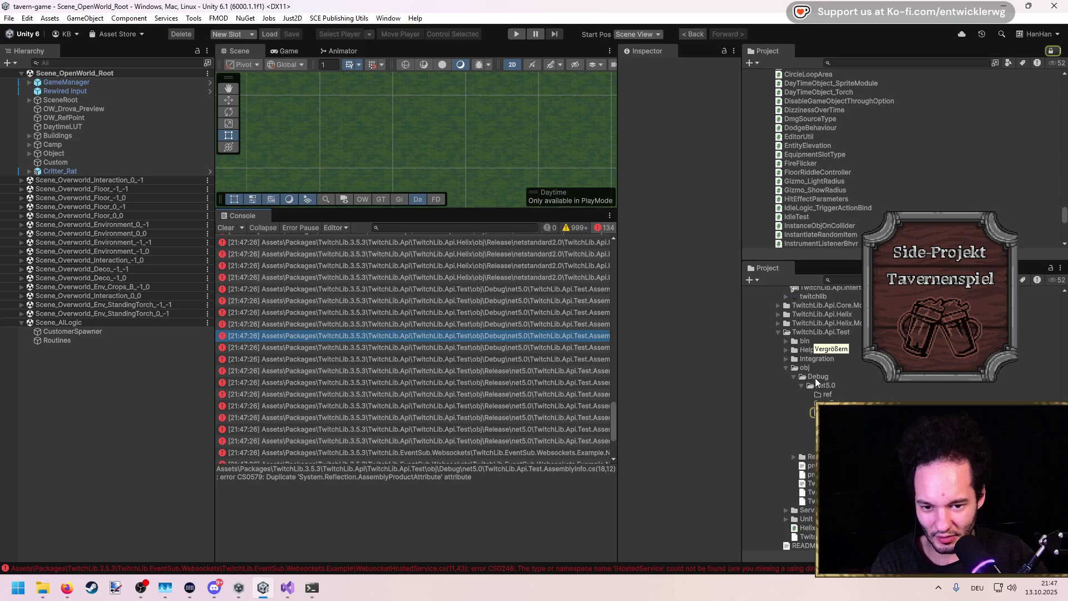
left_click(787, 368)
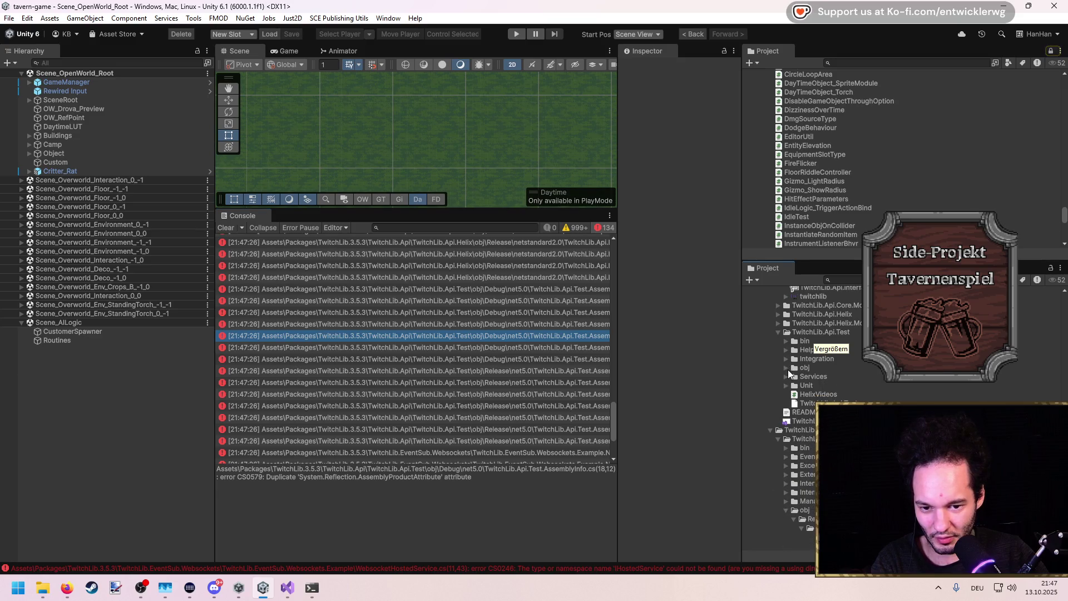
left_click(786, 368)
left_click(813, 376)
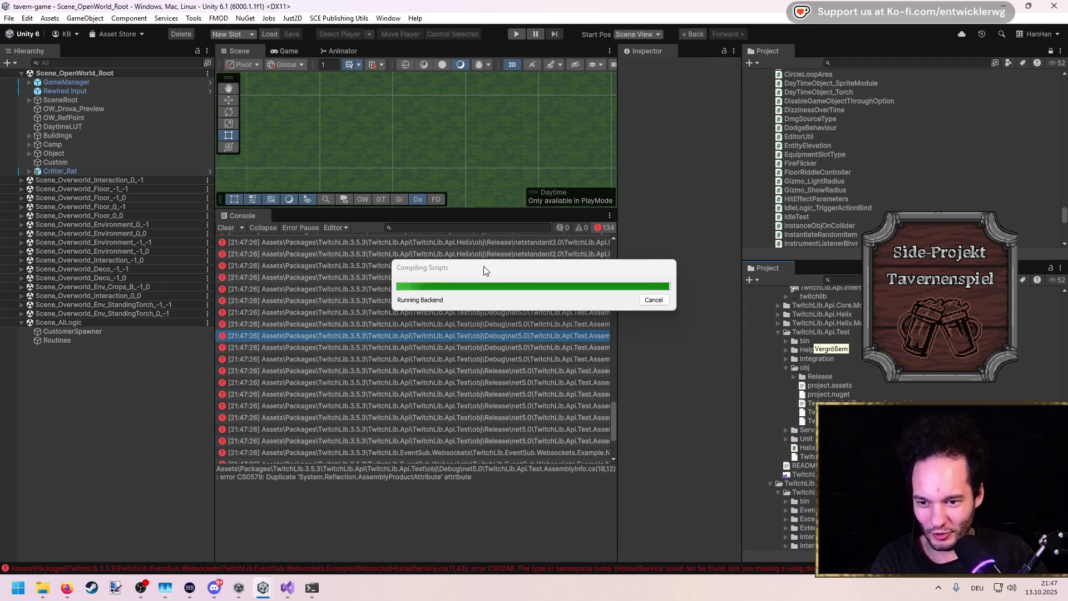
left_click(481, 265)
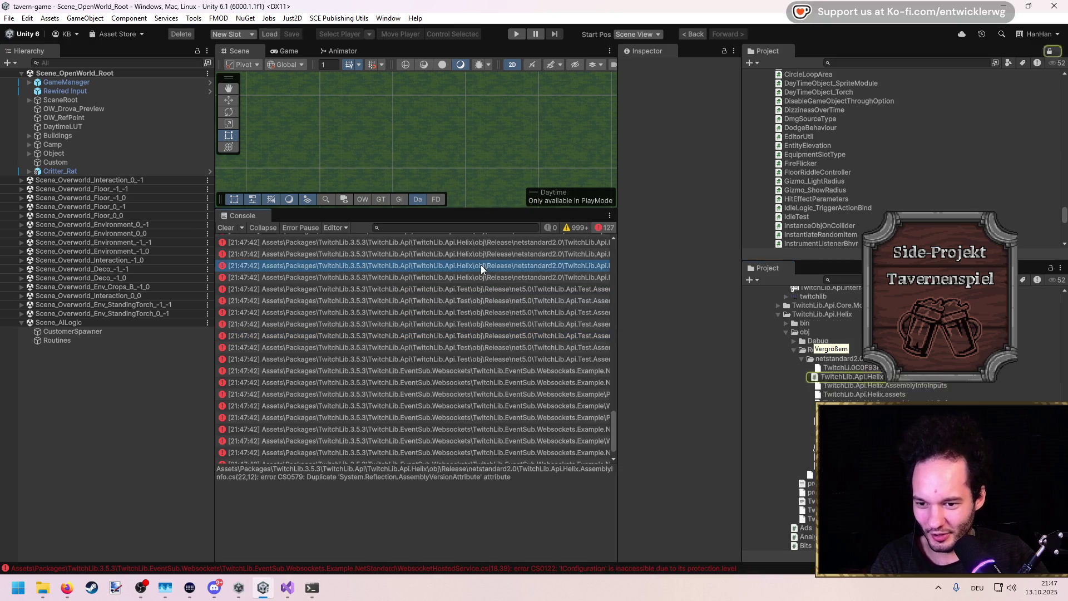
Delete the Core.Models obj/Debug folder together with its duplicated AssemblyInfo file
left_click(838, 376)
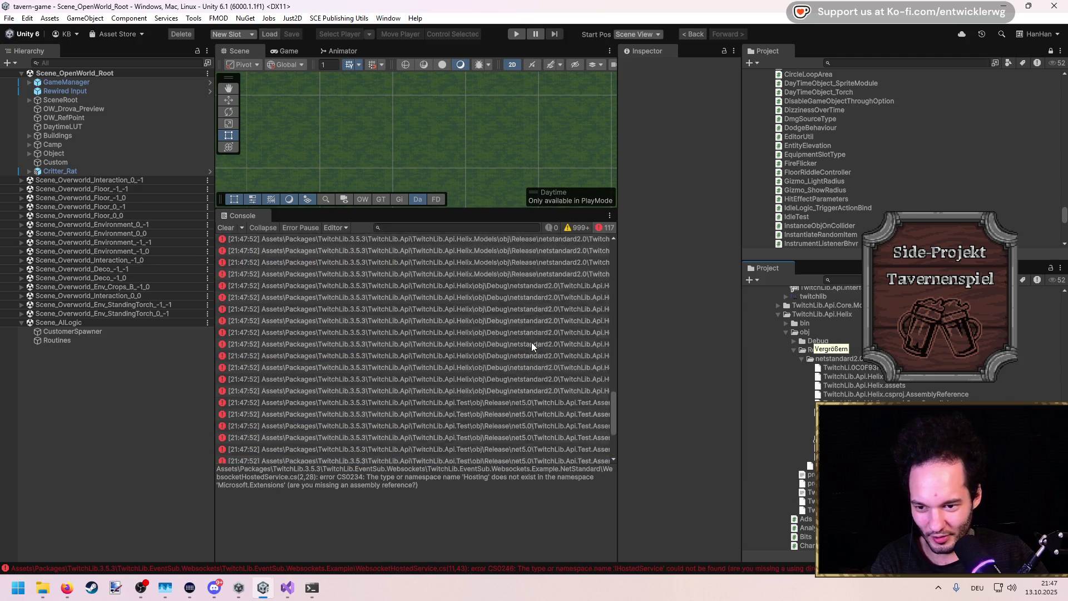
left_click(519, 324)
double_click(519, 326)
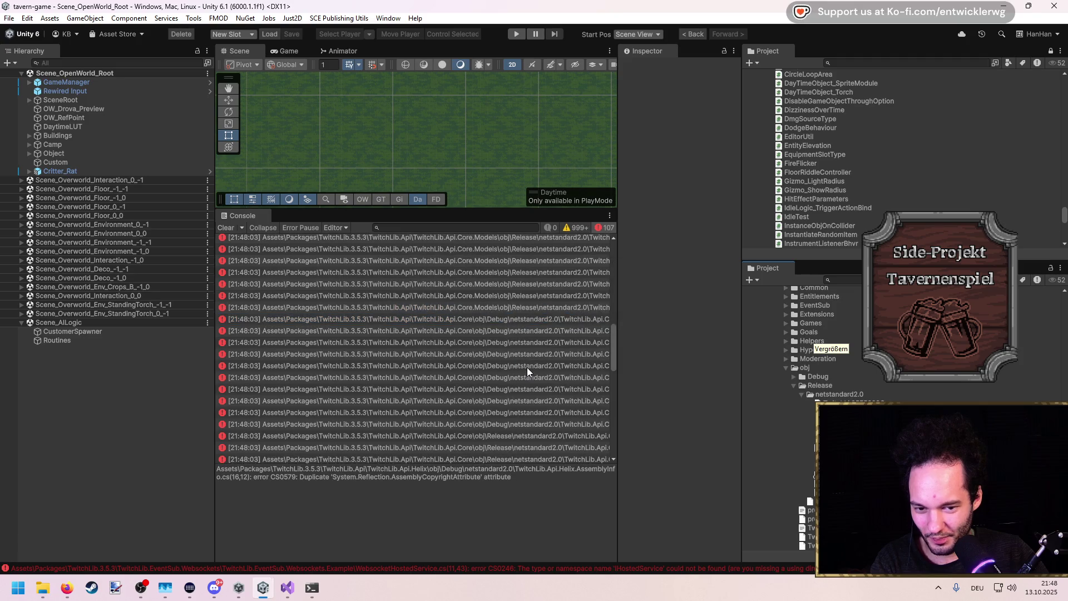
left_click(513, 313)
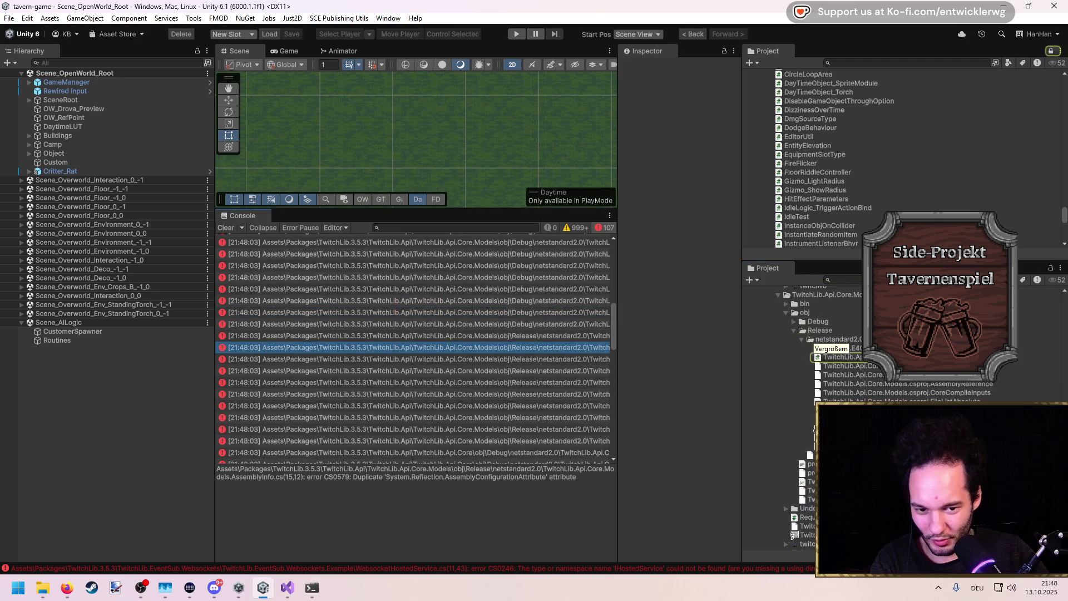
left_click(841, 323)
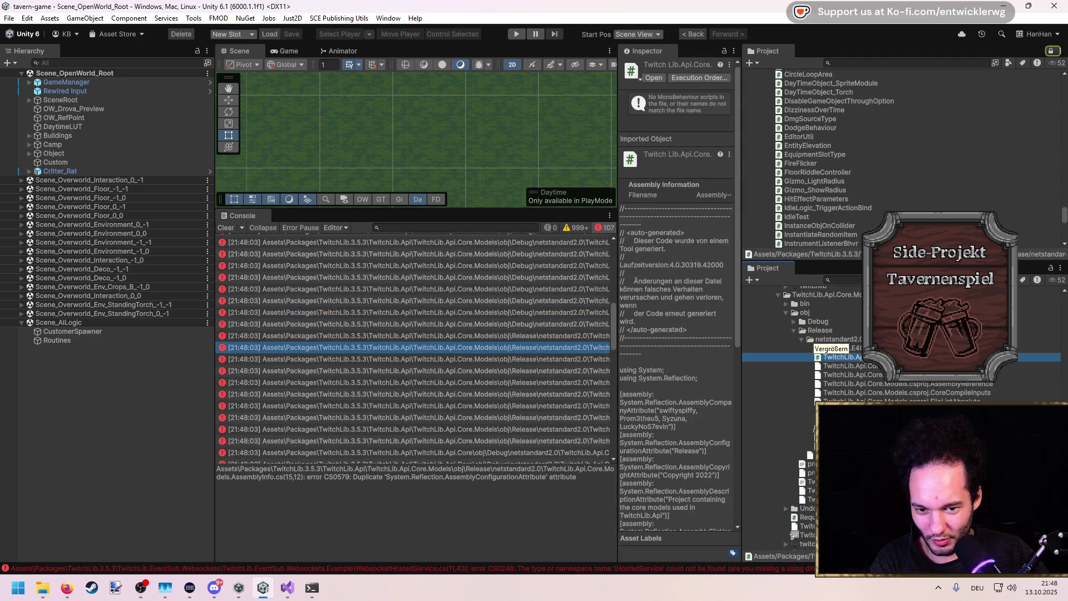
left_click(818, 321)
key("Delete")
key("Escape")
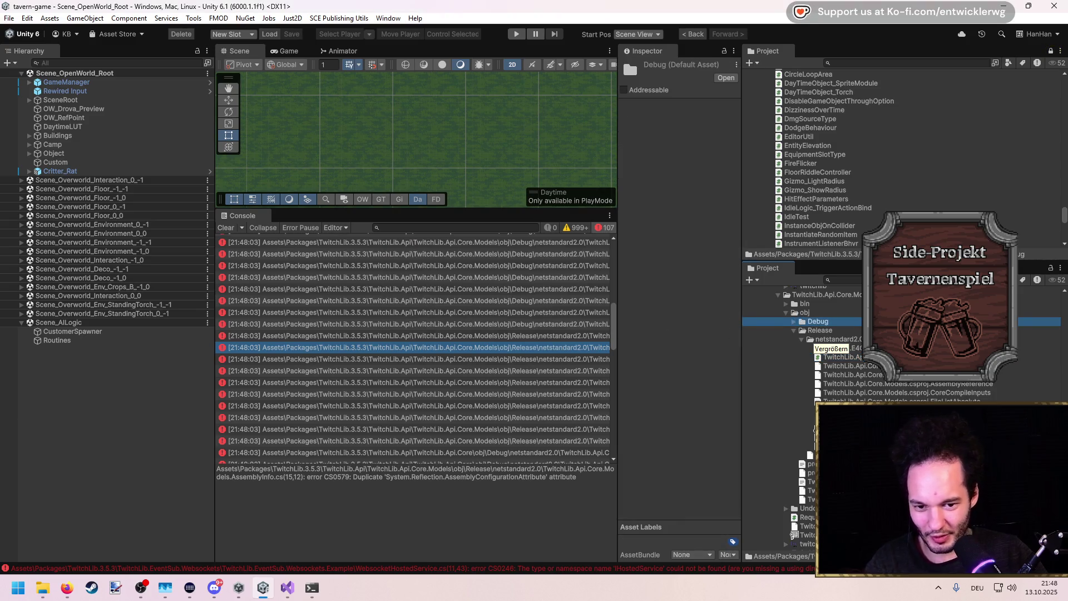
left_click(840, 357, "ctrl")
key("Delete")
key("Return")
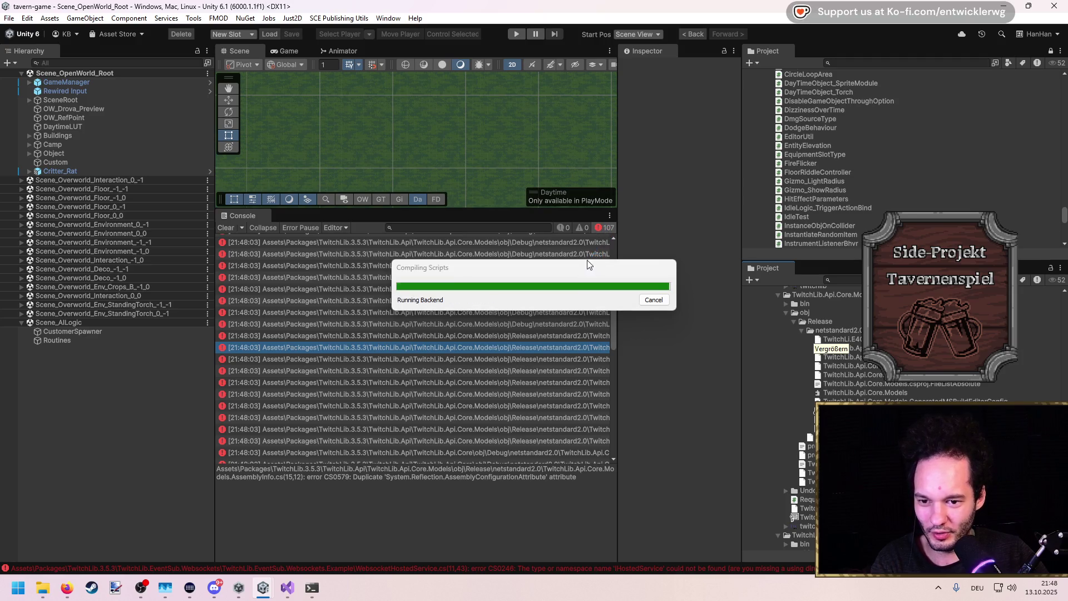
Delete the Core obj/Debug folder and its AssemblyInfo script
left_click(515, 359)
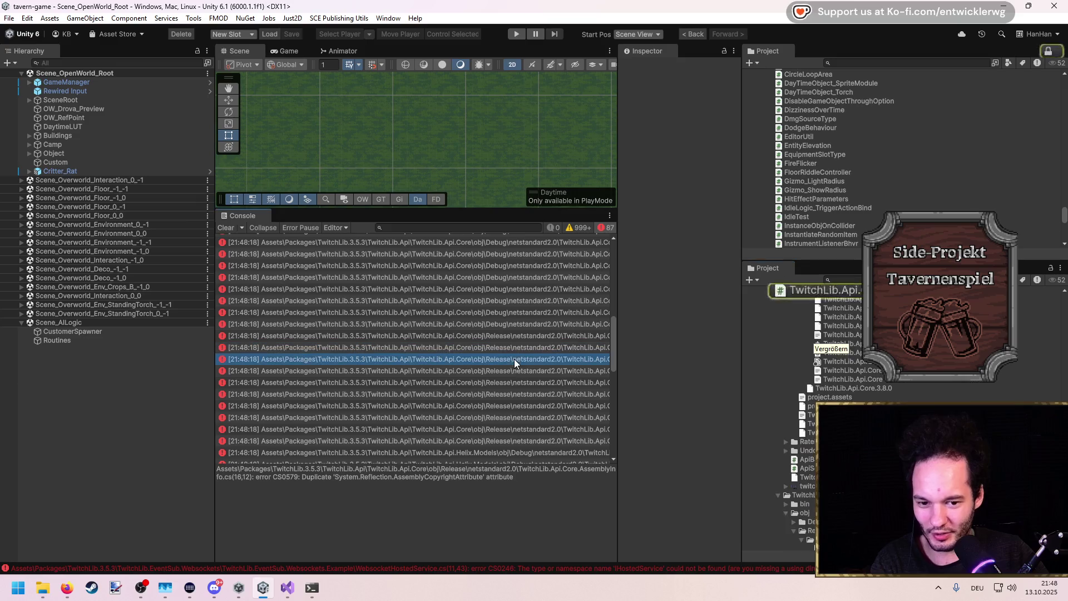
left_click(892, 391)
left_click(817, 356, "ctrl")
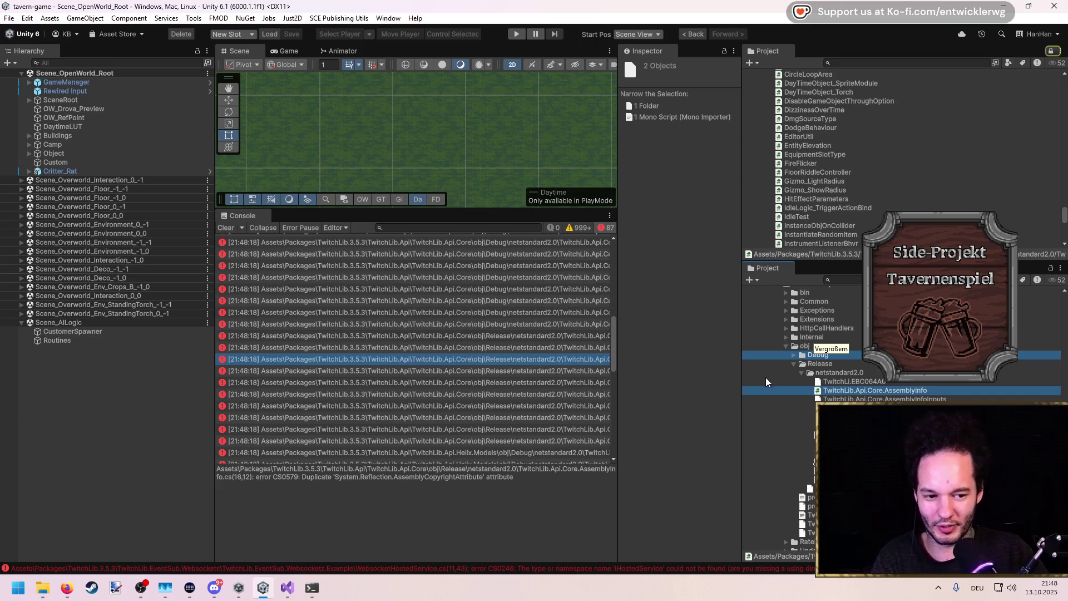
key("Delete")
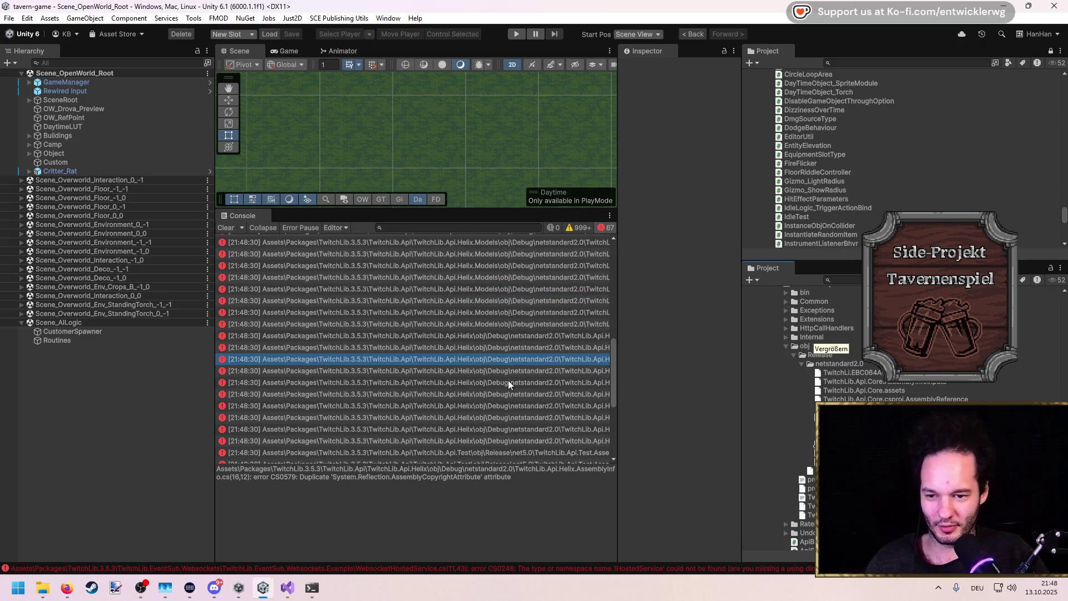
Trace the Helix.Models error to its Debug folder and attempt deleting it
scroll(501, 356, "up", 2)
left_click(500, 344)
scroll(793, 352, "down", 3)
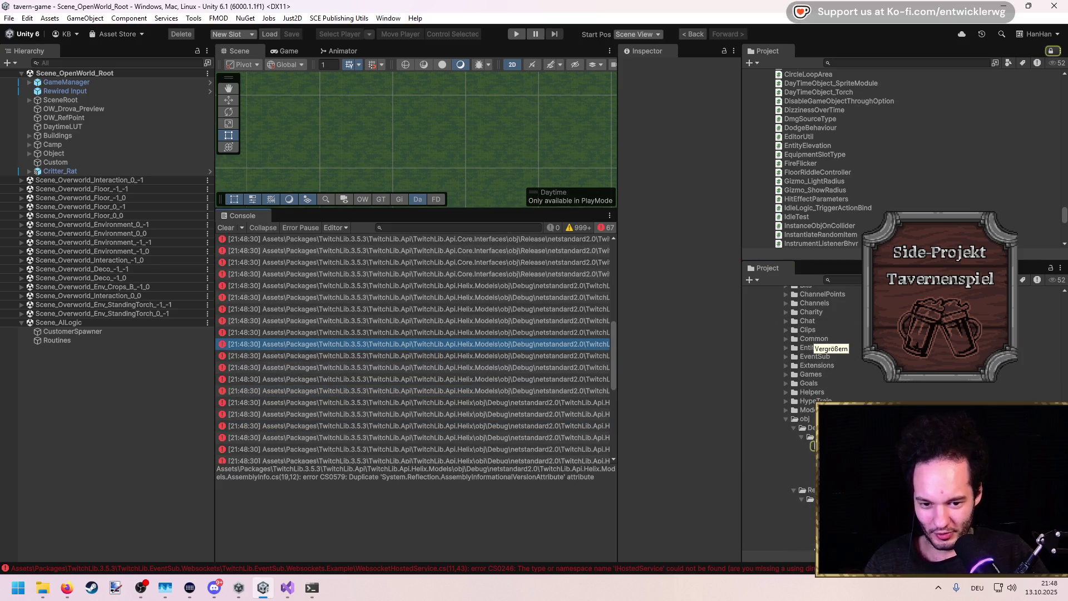
left_click(806, 427)
key("Delete")
key("Escape")
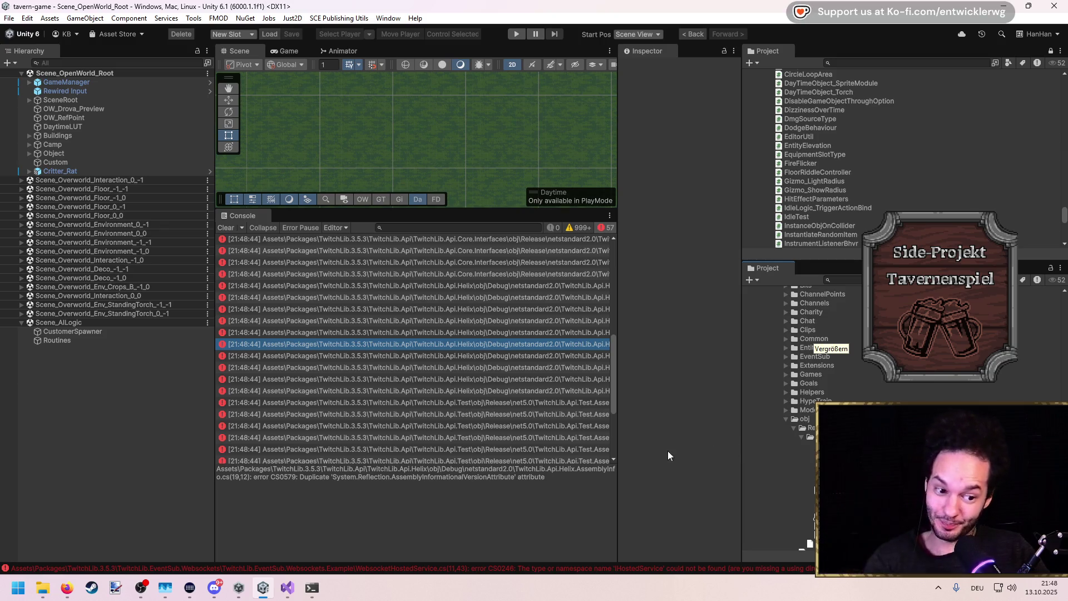
Delete the Helix obj/Debug folder, then locate the Core.Interfaces error's file
scroll(412, 342, "up", 1)
scroll(823, 345, "up", 3)
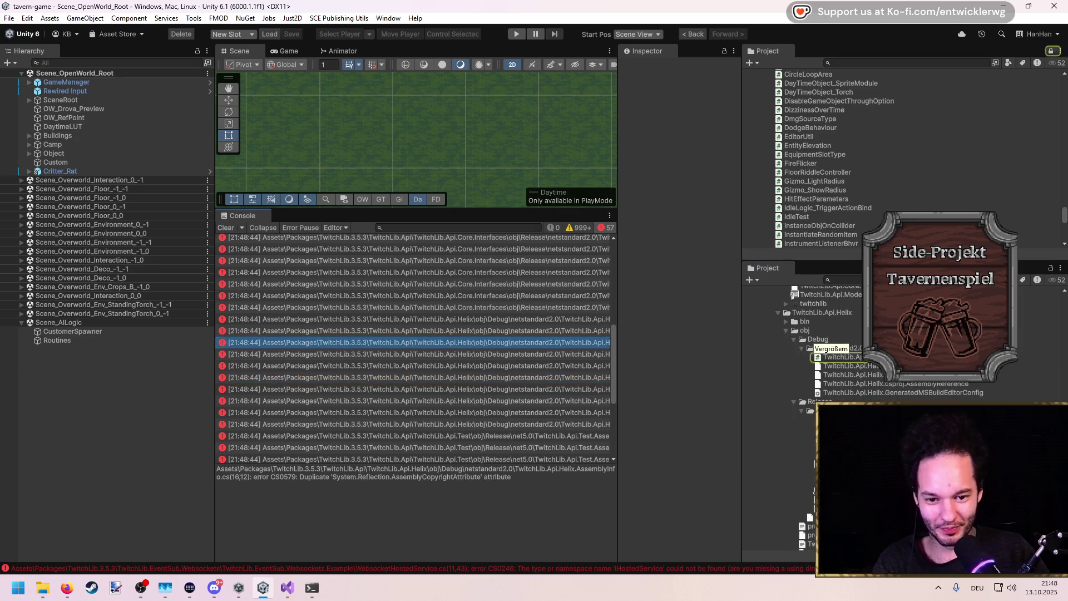
left_click(818, 340)
key("Delete")
key("Return")
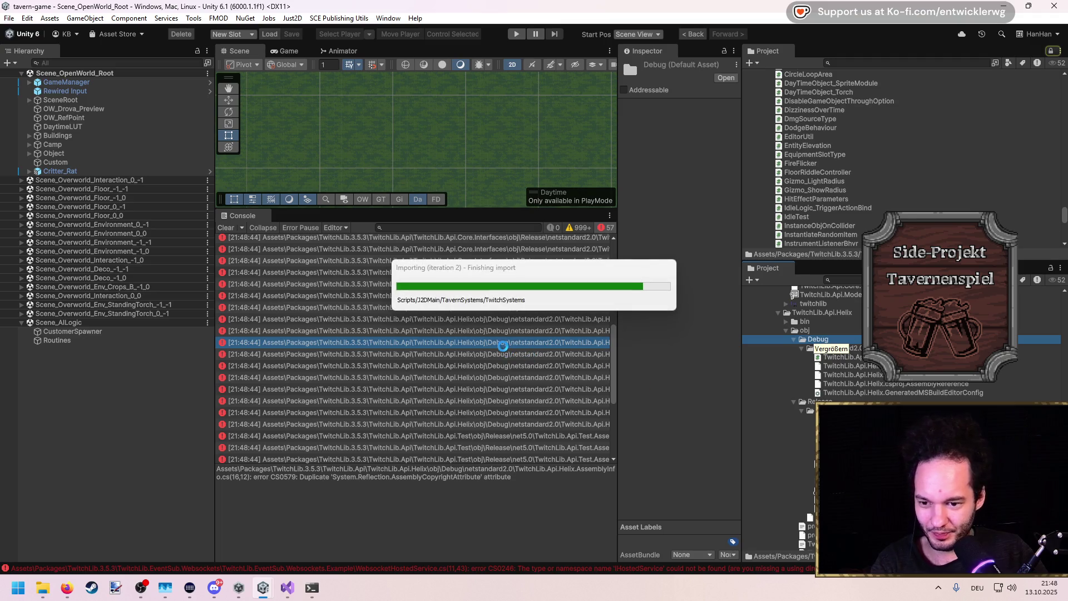
left_click(475, 295)
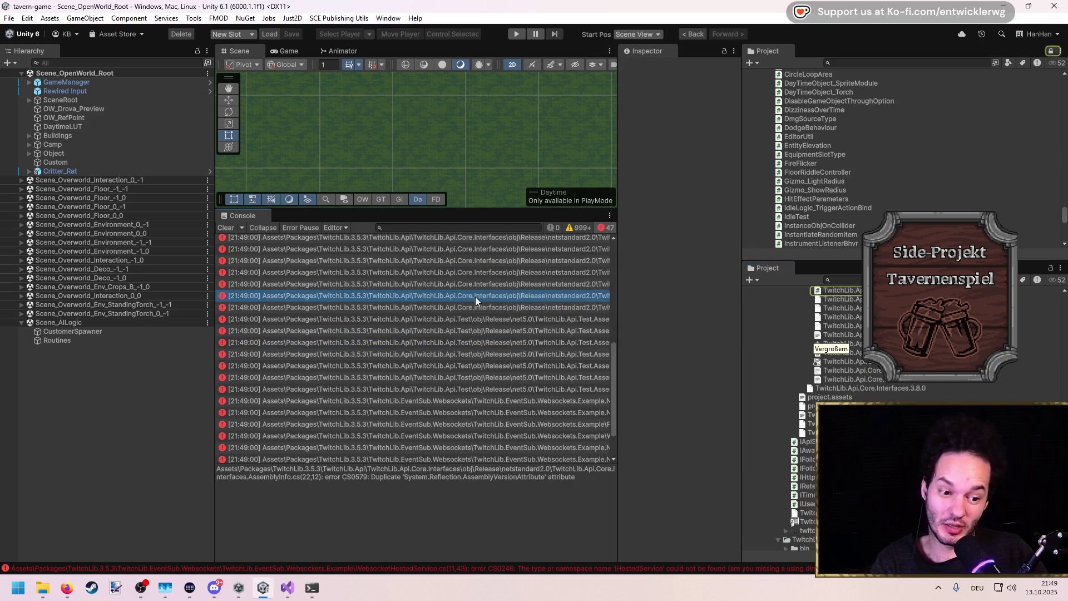
Delete the Core.Interfaces obj/Debug folder and its related build file
scroll(473, 296, "up", 1)
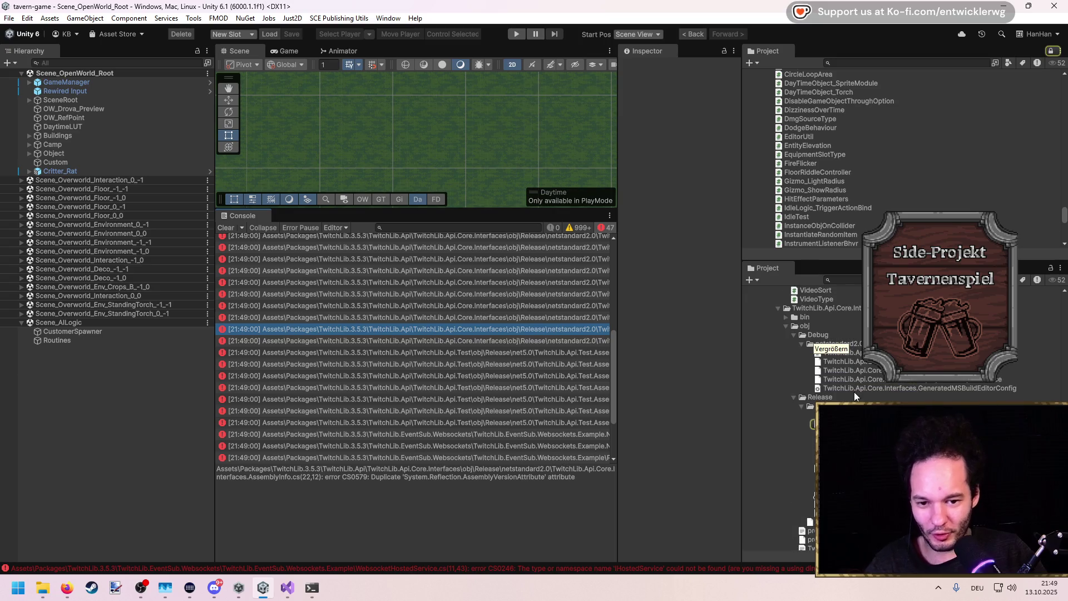
left_click(818, 369)
left_click(834, 457, "ctrl")
key("Delete")
key("Return")
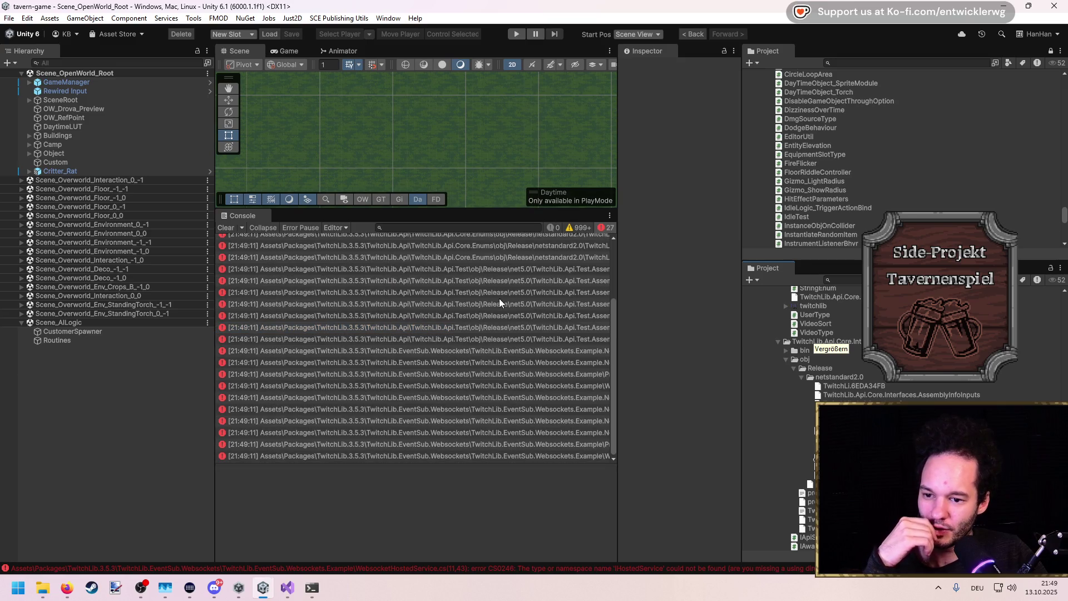
Delete the Api.Test build file behind the remaining Api.Test error
left_click(499, 294)
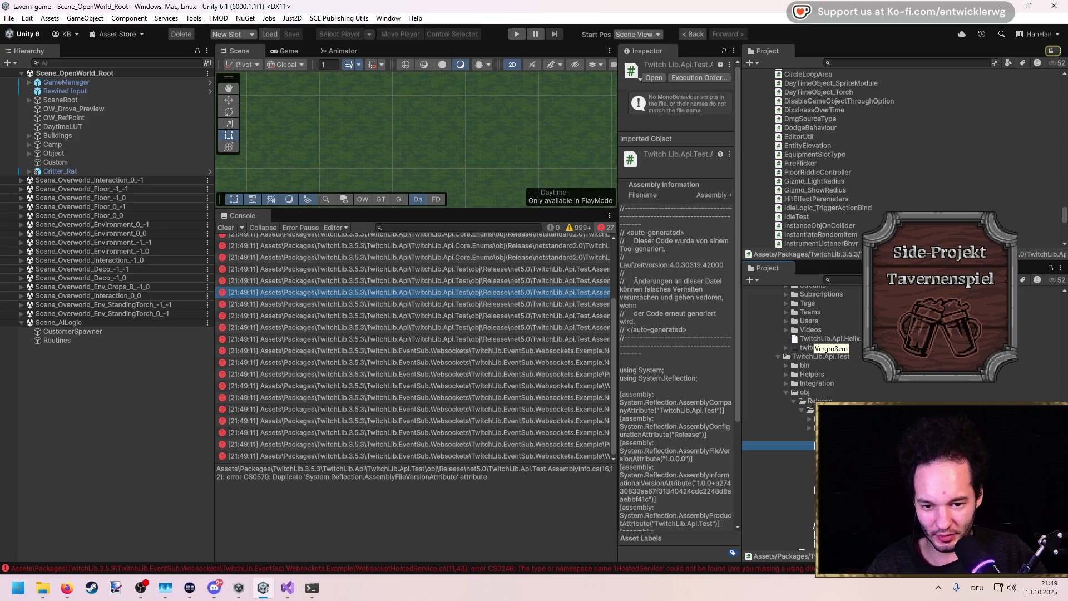
key("Delete")
key("Return")
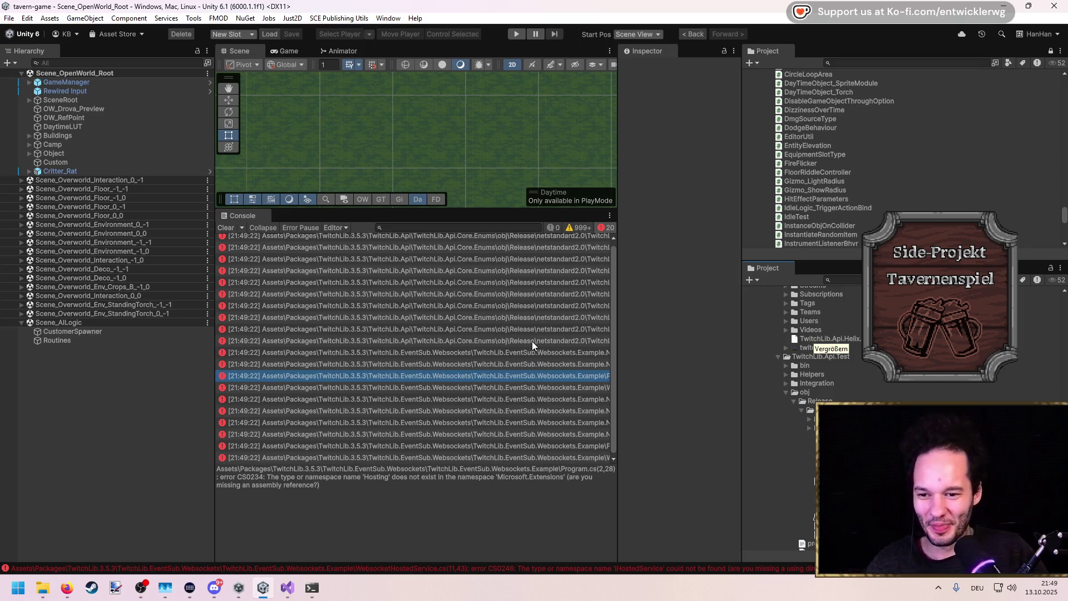
Delete the Core.Enums obj/Debug folder and its build file
left_click(506, 308)
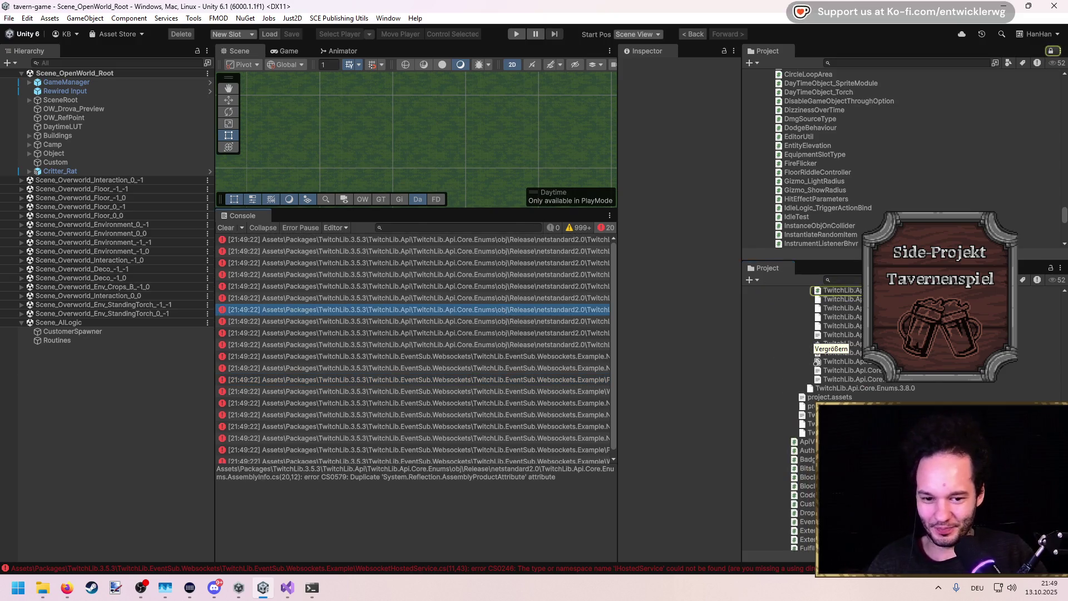
scroll(817, 361, "up", 3)
left_click(840, 357)
left_click(804, 330, "ctrl")
key("Delete")
key("Return")
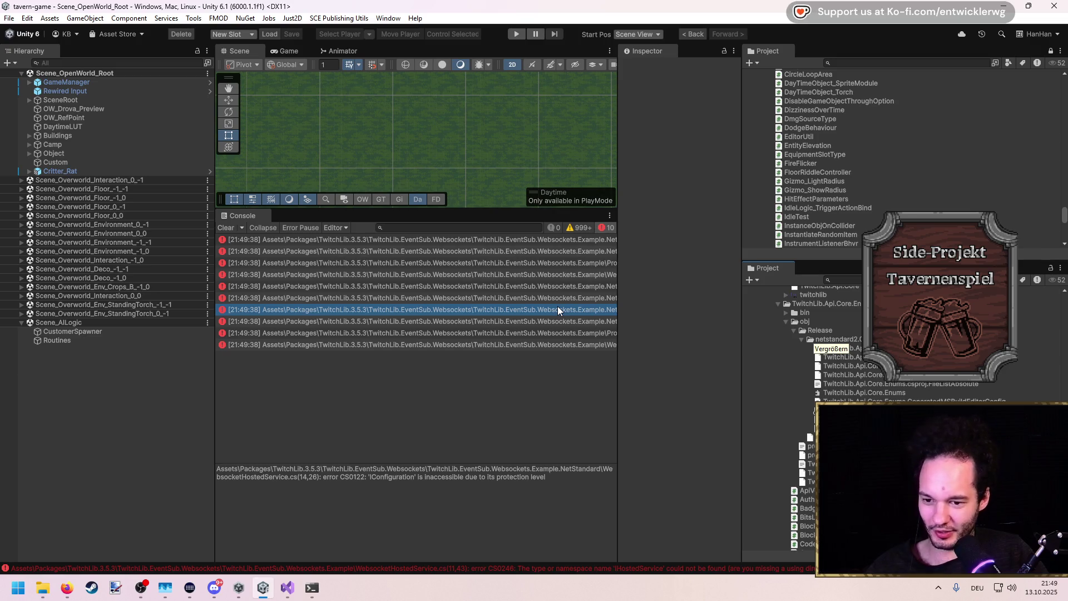
Delete the Websockets and NetStandard example folders behind the Program.cs errors
left_click(525, 286)
left_click(546, 344)
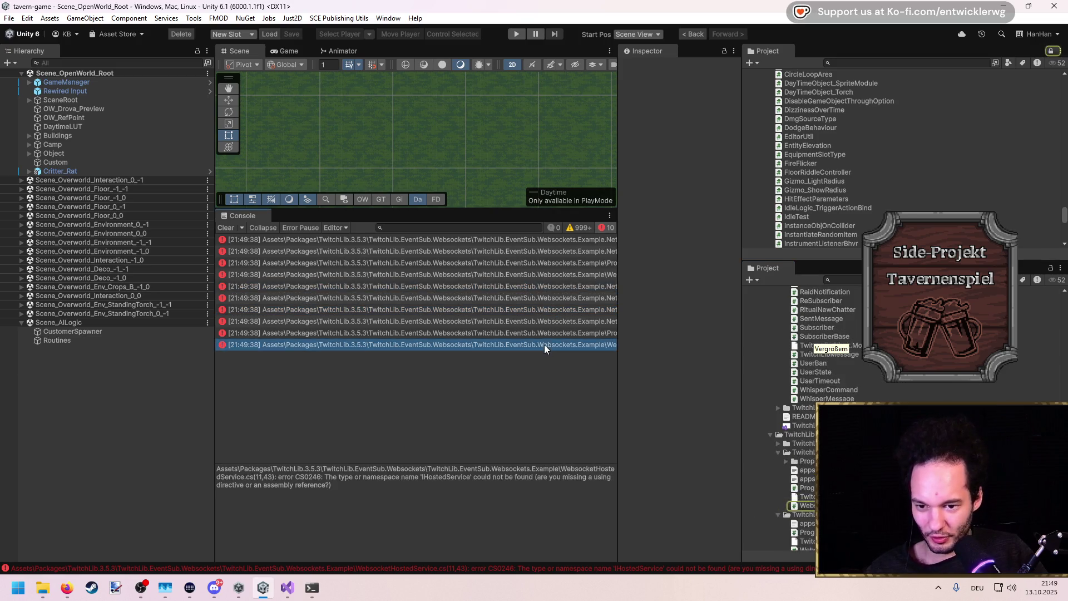
left_click(534, 333)
left_click(526, 298)
left_click(523, 286)
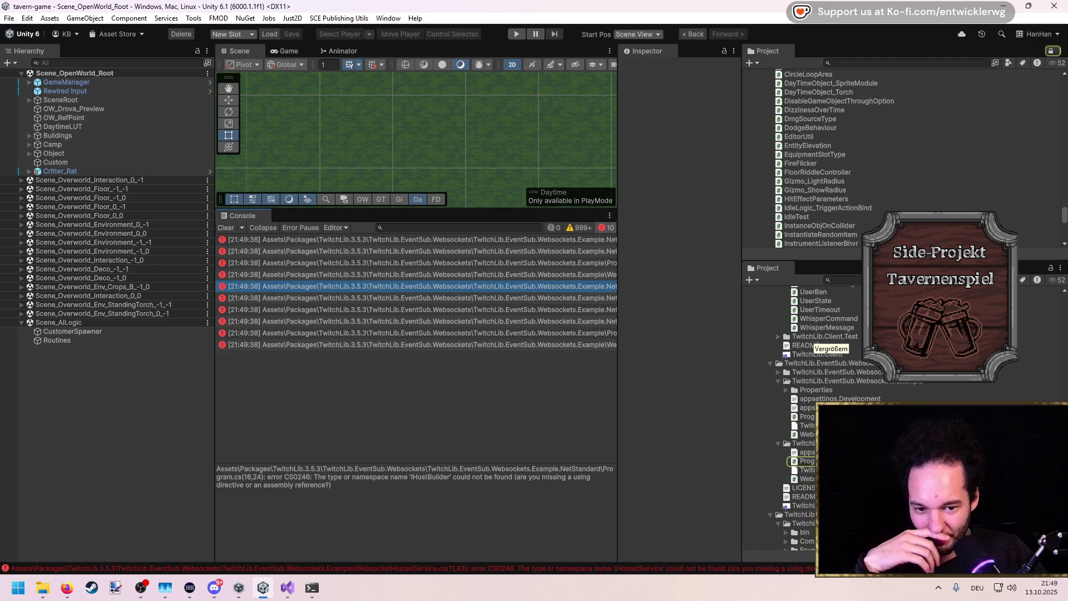
left_click(777, 381)
left_click(801, 381)
left_click(812, 390, "shift")
key("Delete")
key("Return")
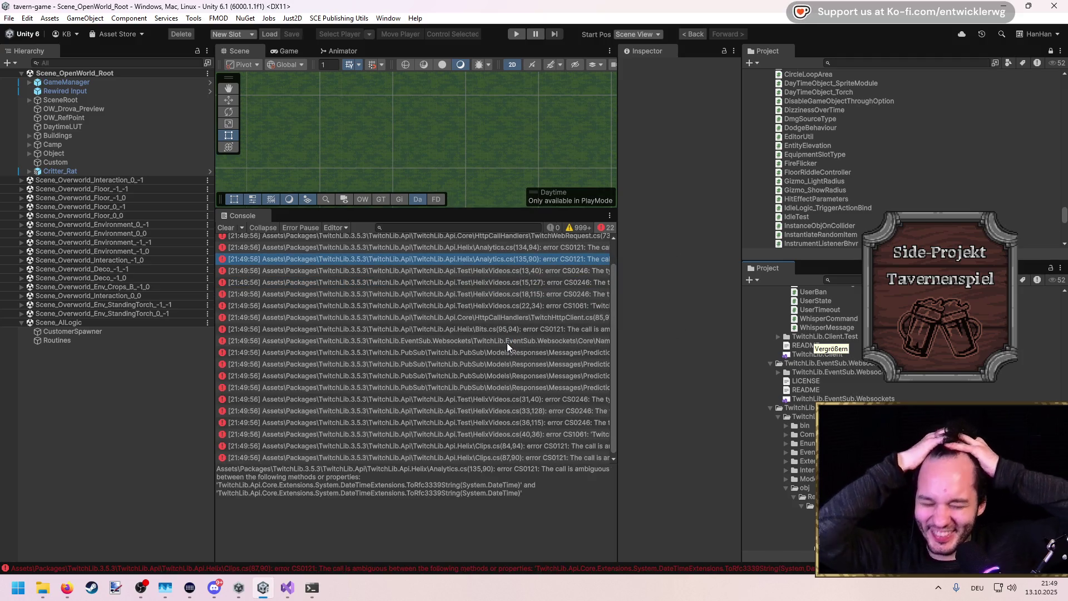
Inspect the HelixVideos, HttpClient and Bits.cs errors and a plugin DLL's import settings
left_click(499, 294)
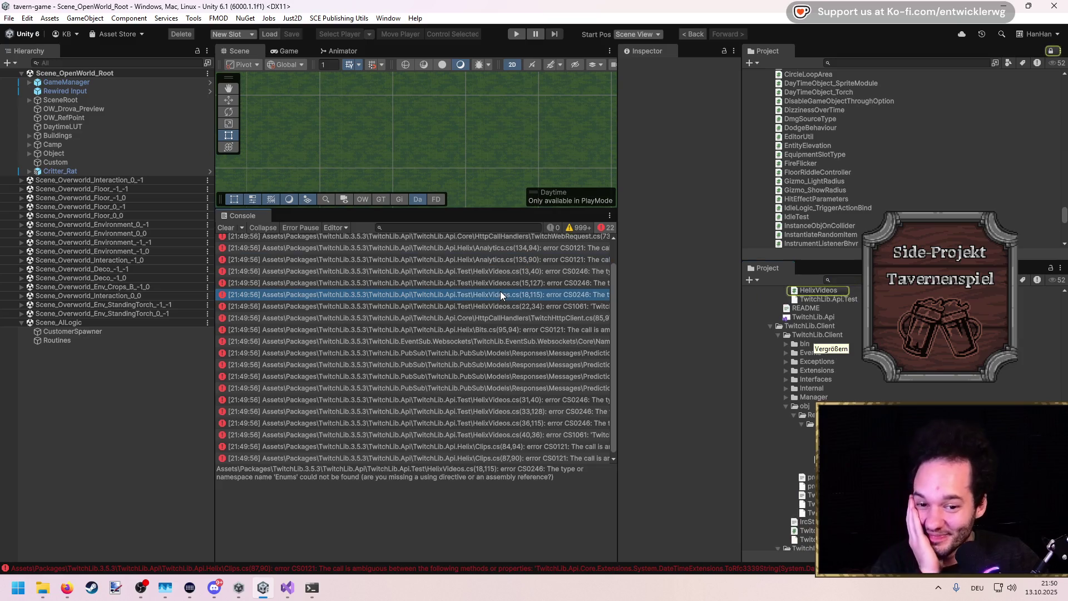
scroll(845, 354, "up", 4)
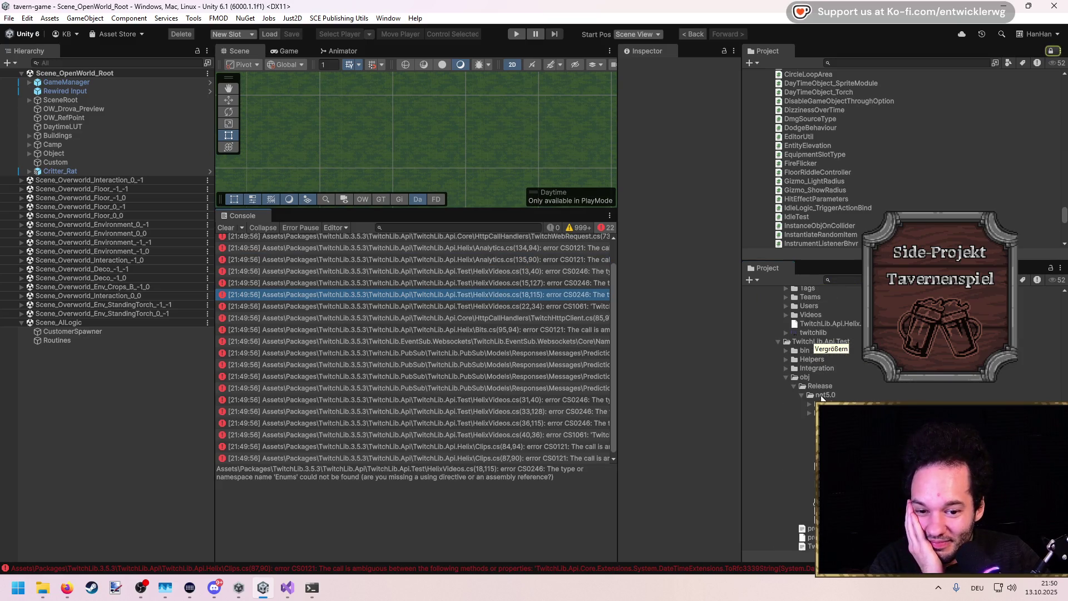
scroll(806, 383, "down", 5)
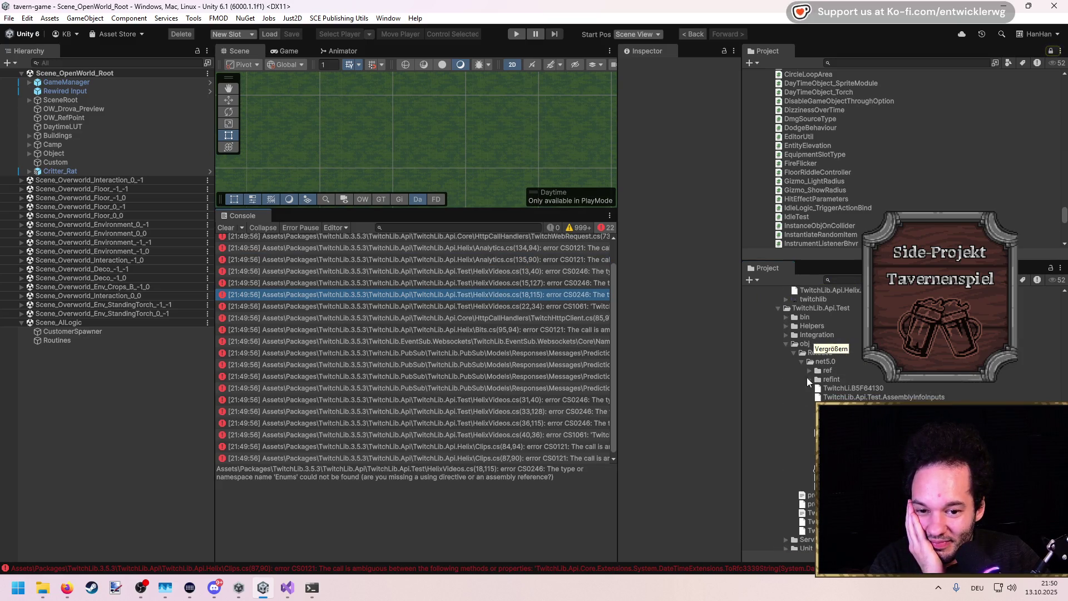
left_click(784, 344)
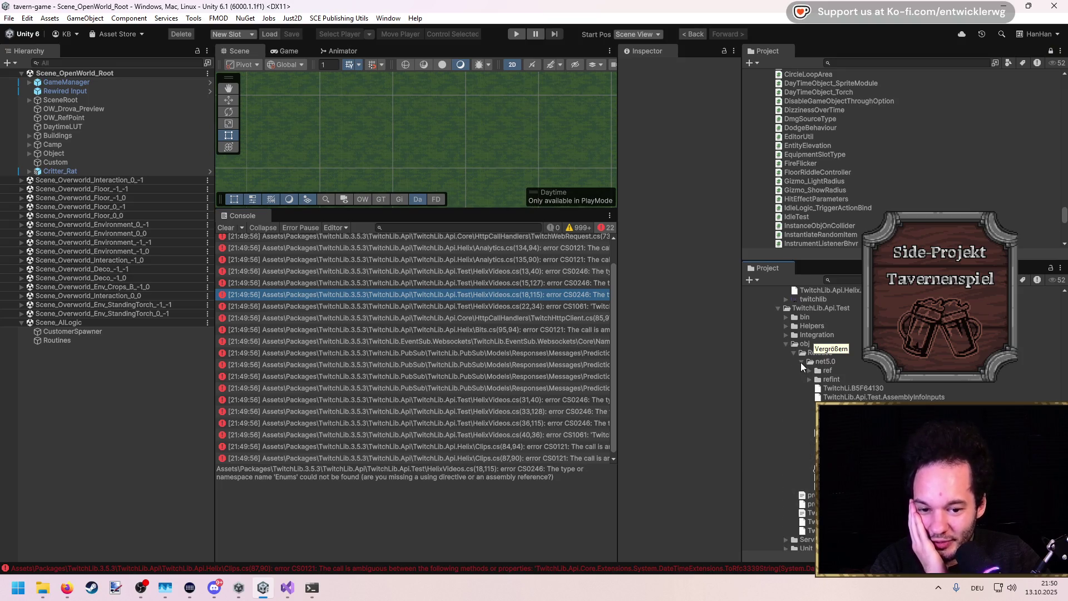
left_click(795, 441)
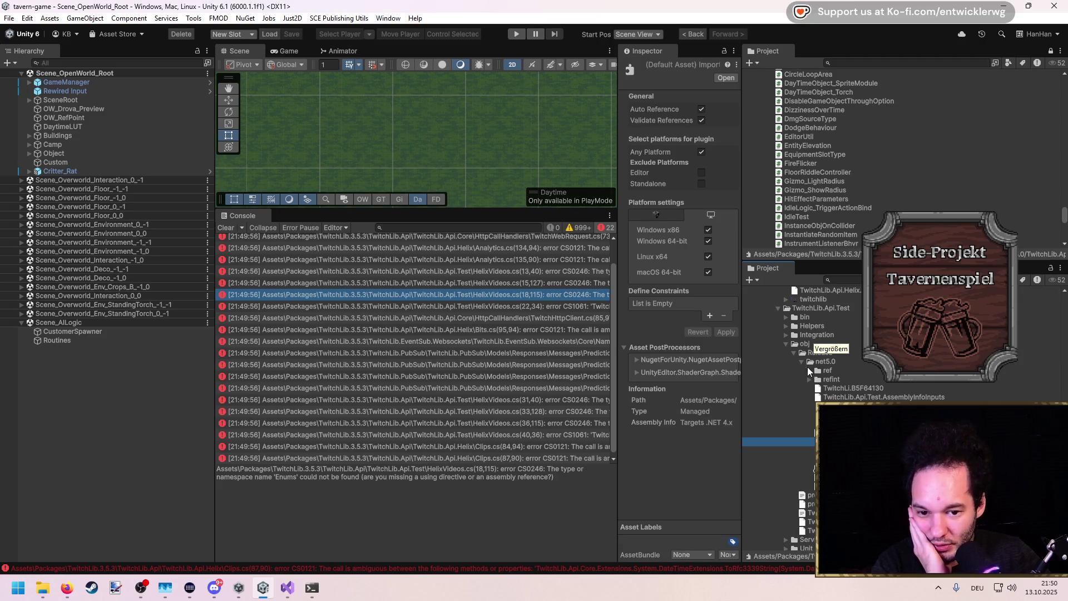
left_click(542, 317)
left_click(562, 329)
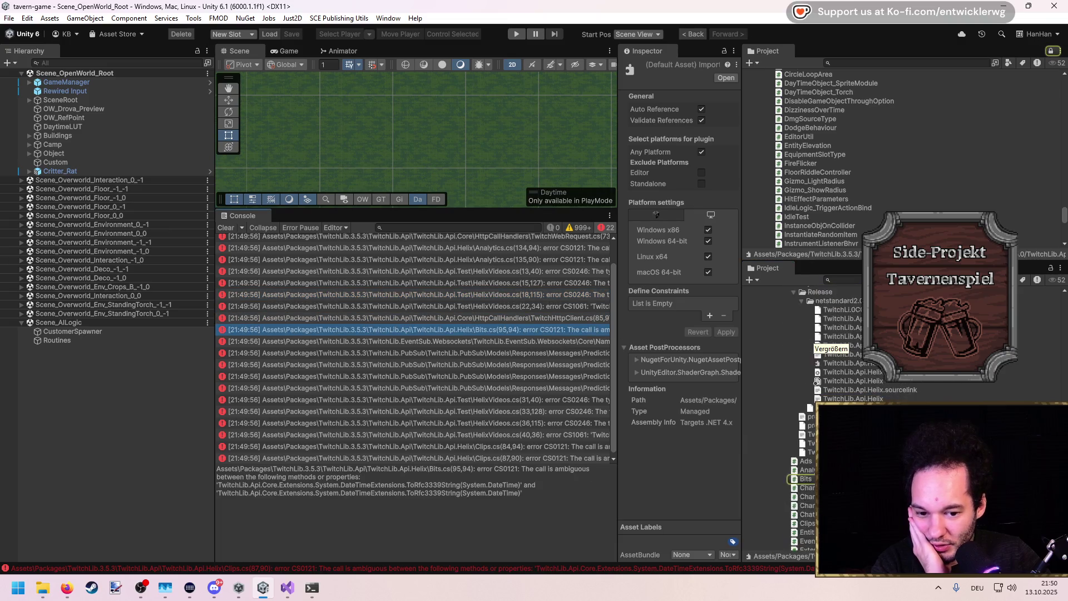
scroll(794, 348, "down", 1)
left_click(786, 384)
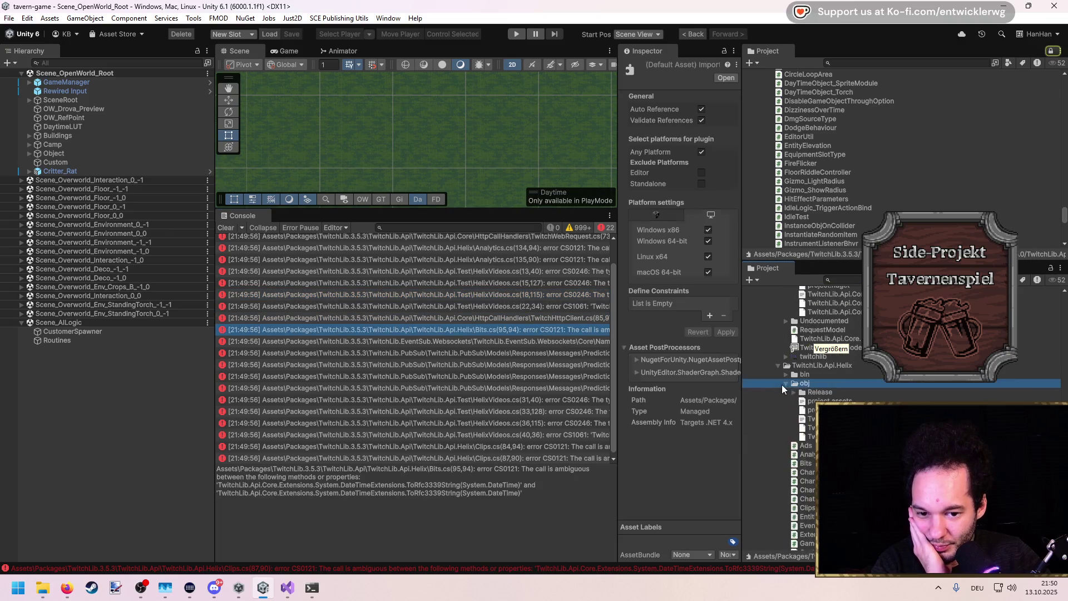
left_click(778, 366)
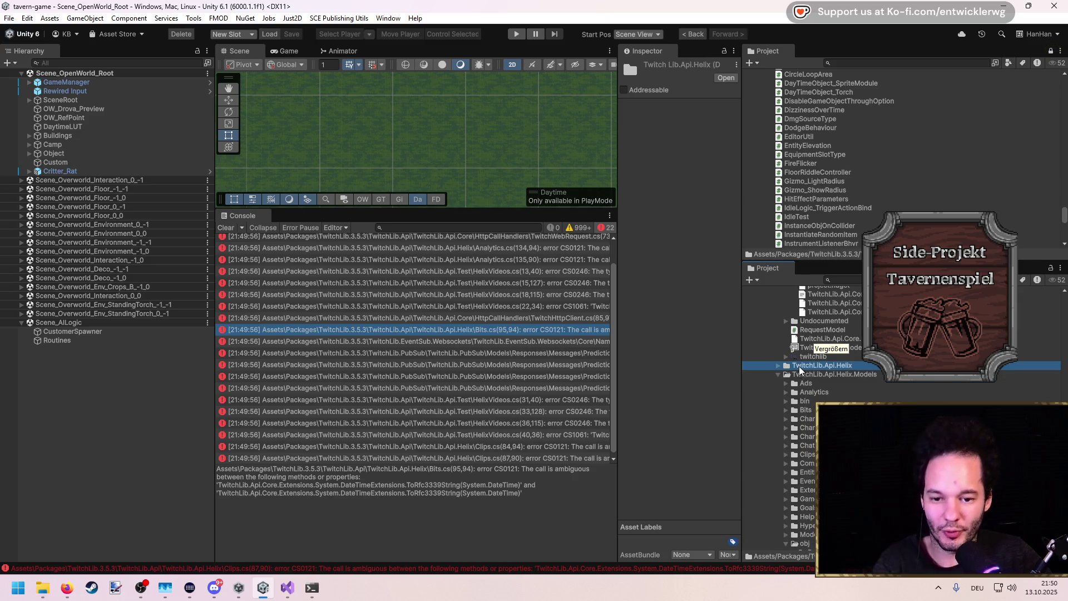
Reveal the TwitchLib.3.5.3 package folder in File Explorer via Show in Explorer
key("Left")
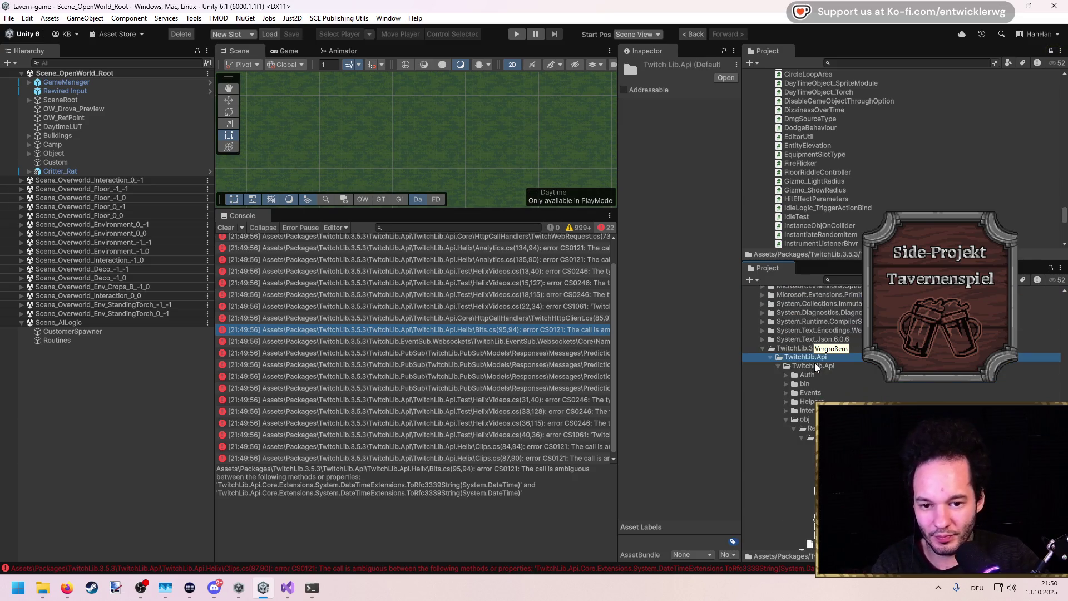
key("Down")
key("Left")
key("Down")
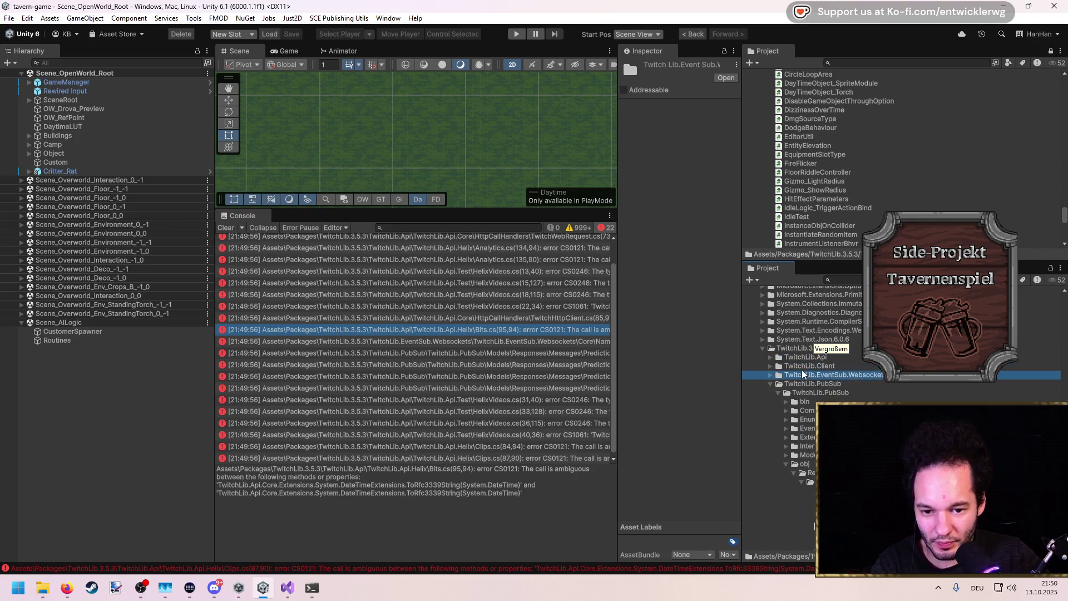
key("Down")
key("Down")
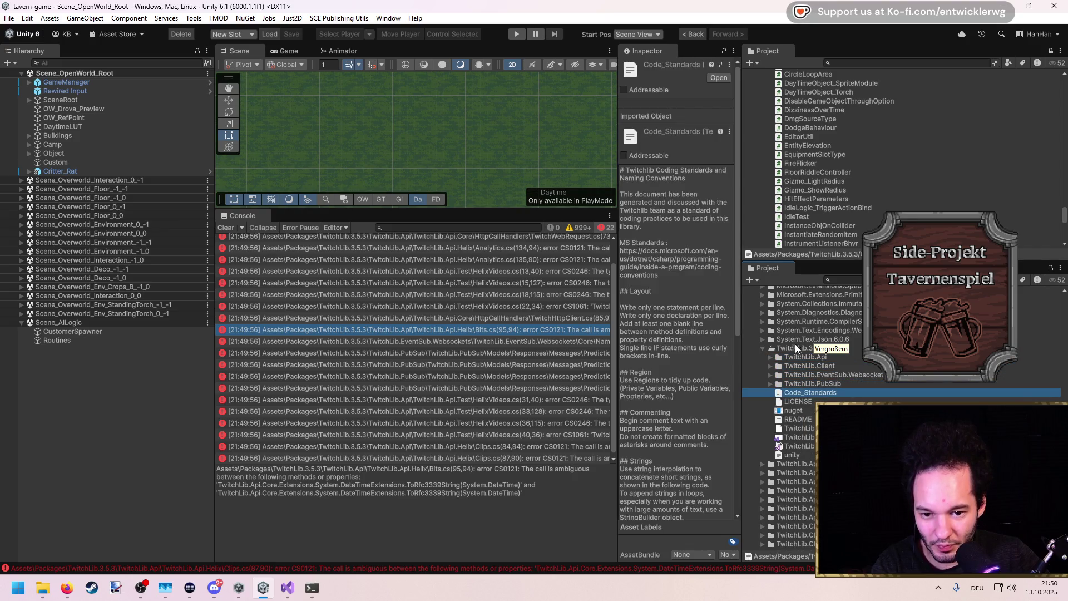
left_click(795, 346)
right_click(795, 346)
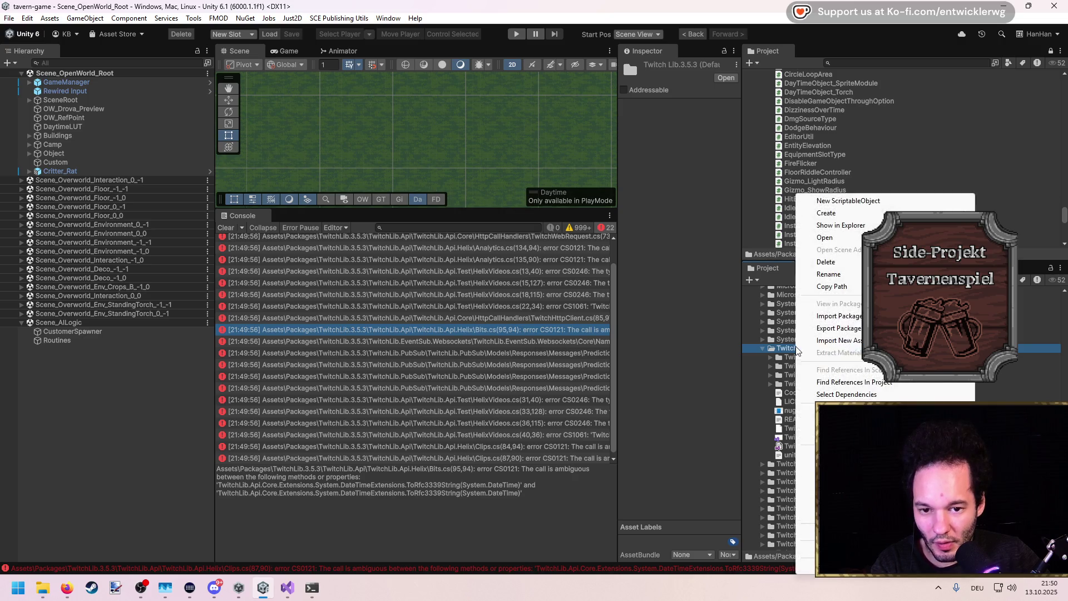
left_click(832, 229)
Select all 15 TwitchLib package folders in Assets/Packages
scroll(367, 363, "down", 4)
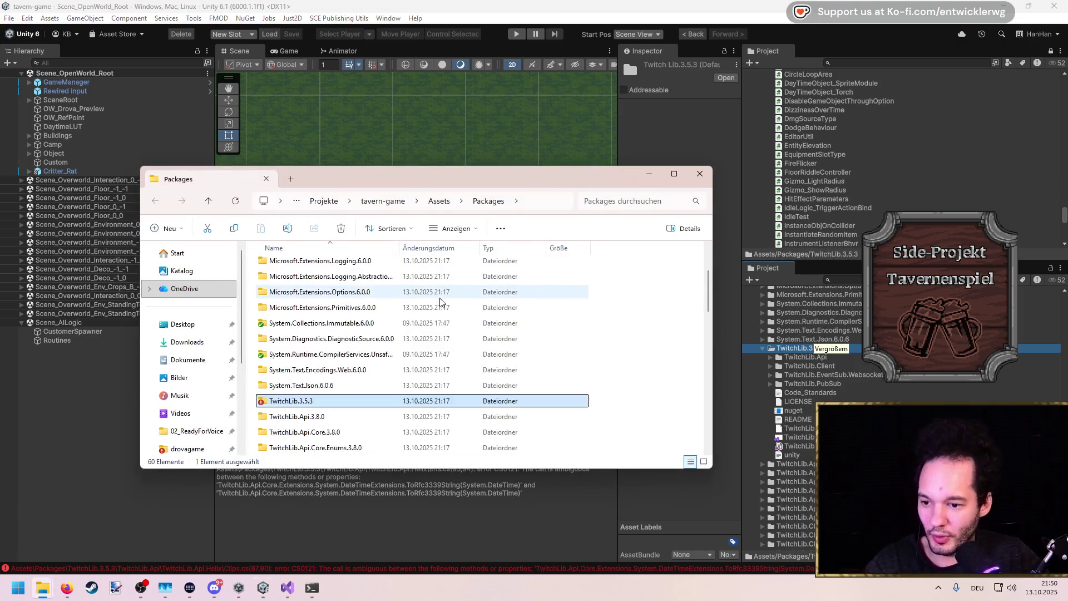
scroll(367, 362, "up", 1)
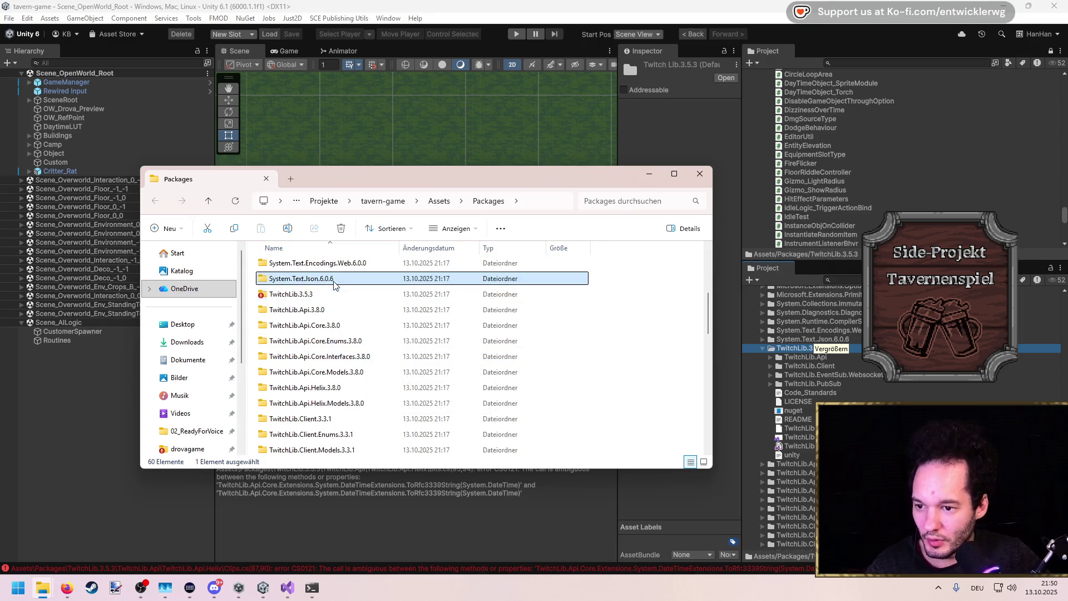
scroll(356, 384, "down", 3)
left_click(342, 385, "shift")
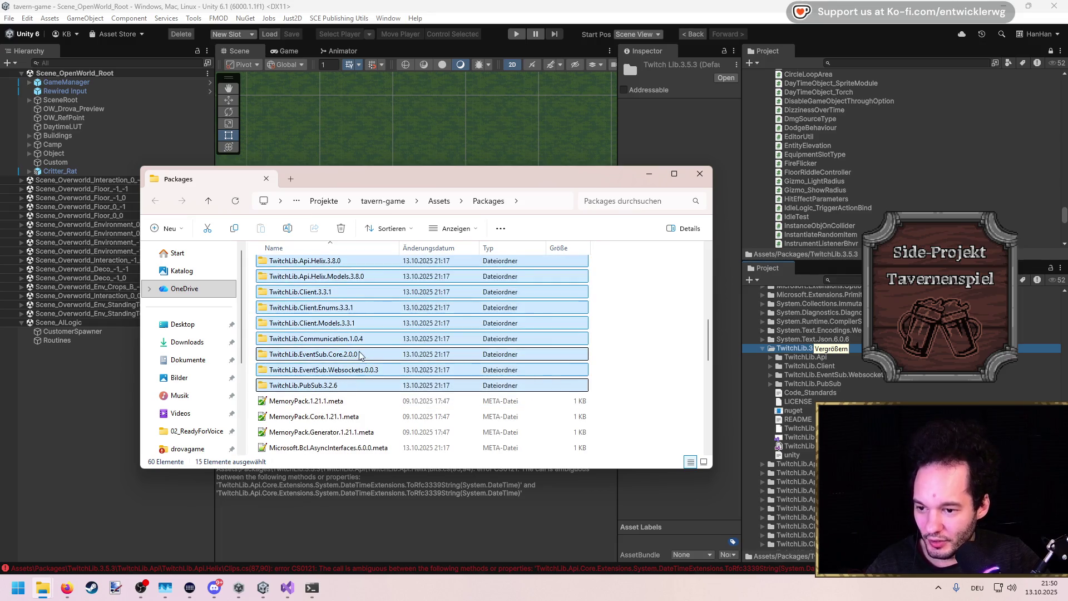
scroll(360, 356, "up", 3)
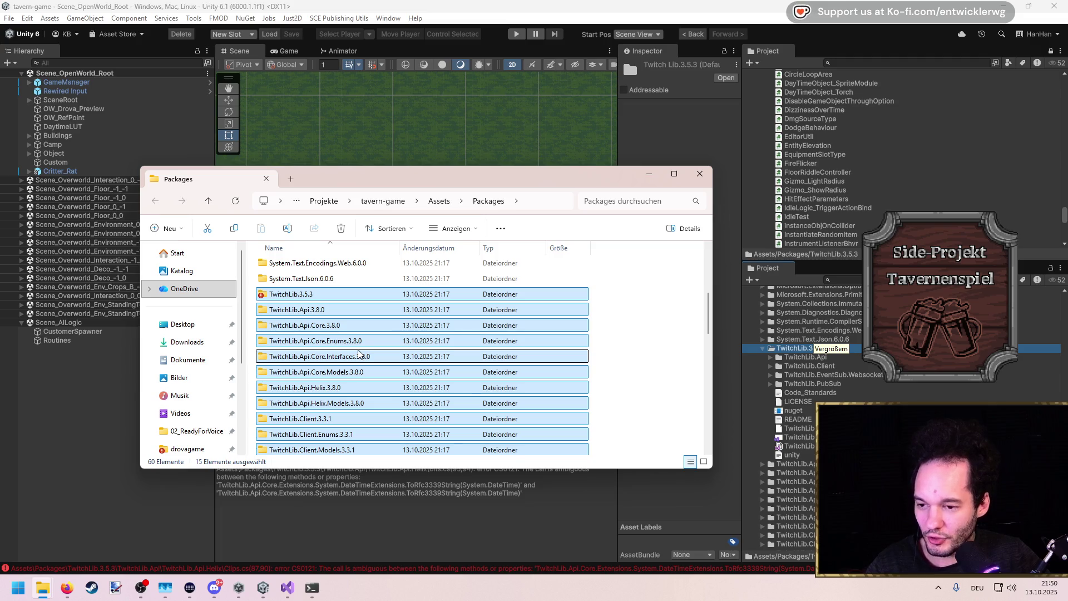
Create a new folder named TwitchLibProject in Downloads
left_click(178, 342)
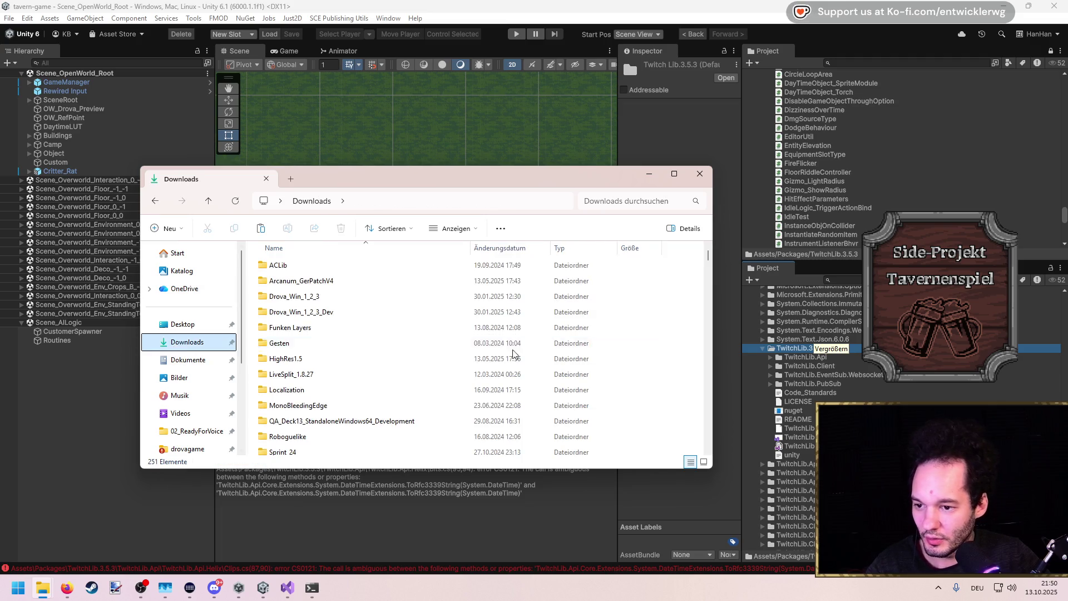
right_click(690, 330)
mouse_move(745, 445)
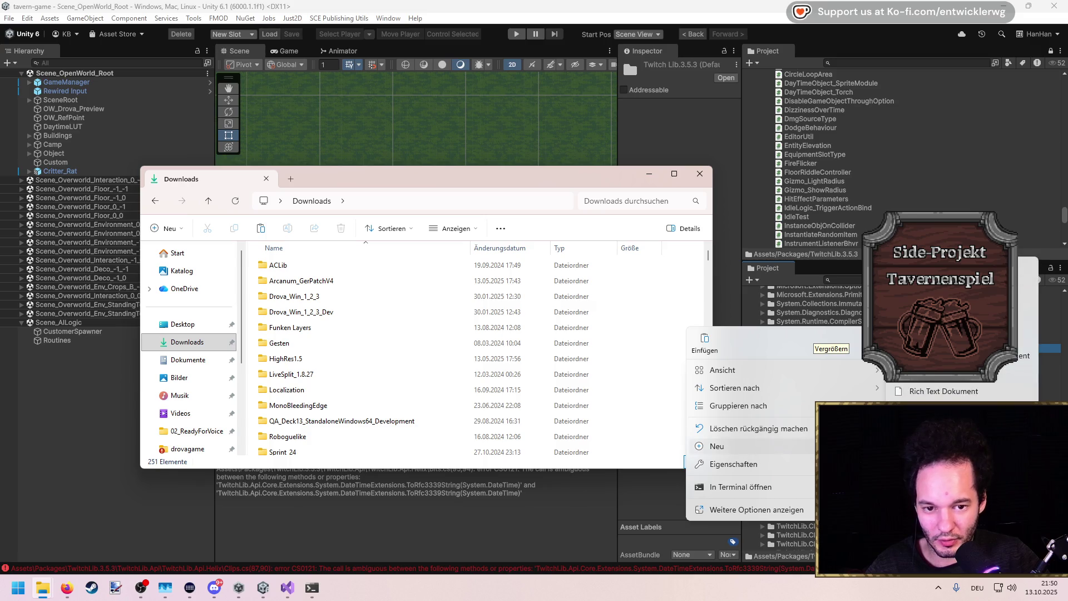
left_click(926, 266)
type("TwitchLibP")
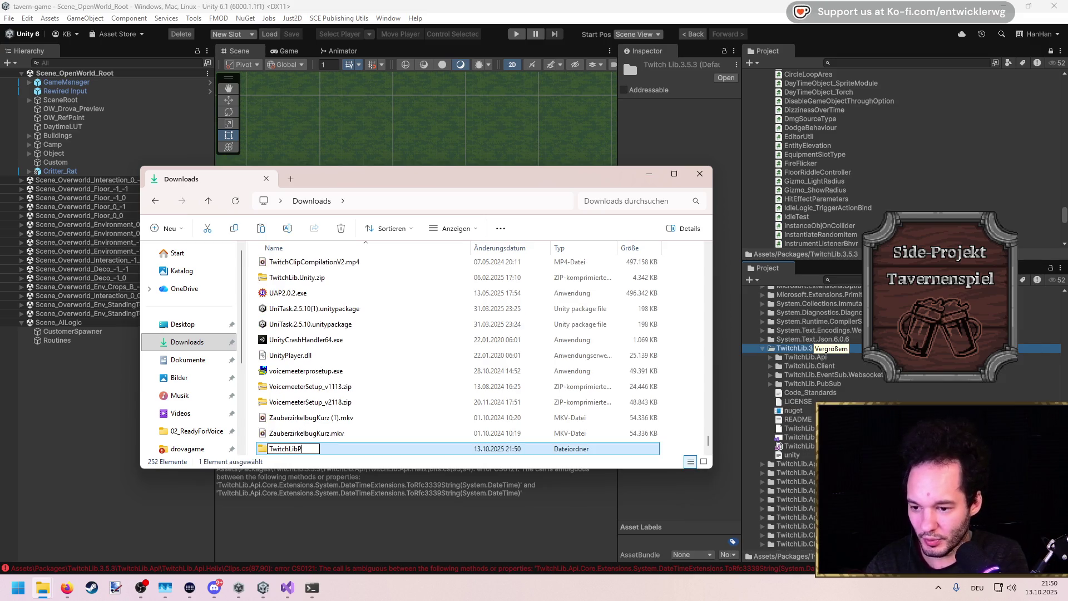
key("Return")
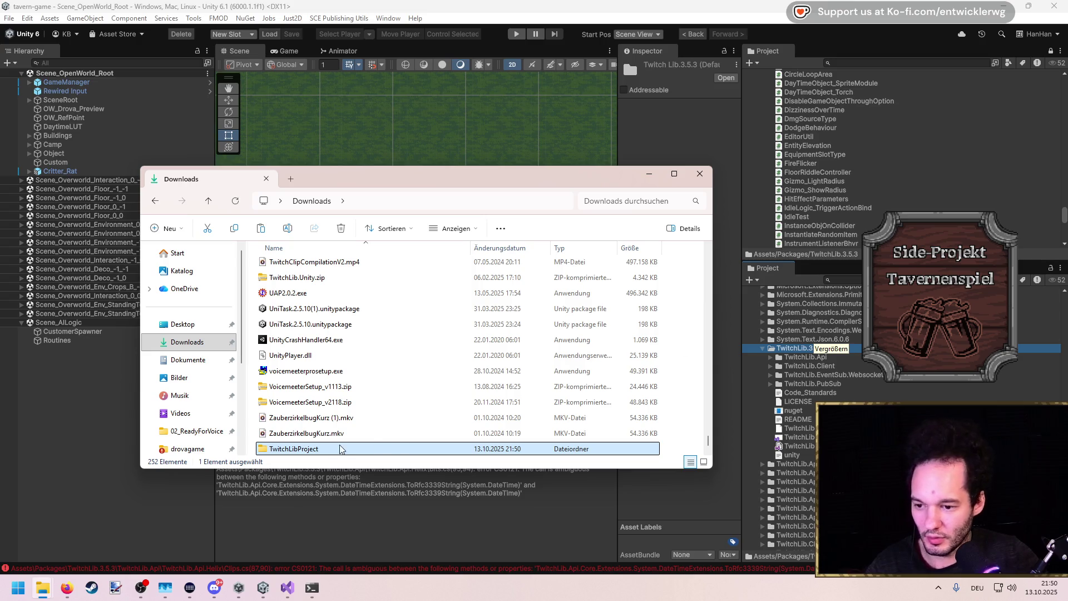
Paste the 15 TwitchLib folders into TwitchLibProject and verify it in Downloads
double_click(340, 449)
key("ctrl+v")
key("alt+Left")
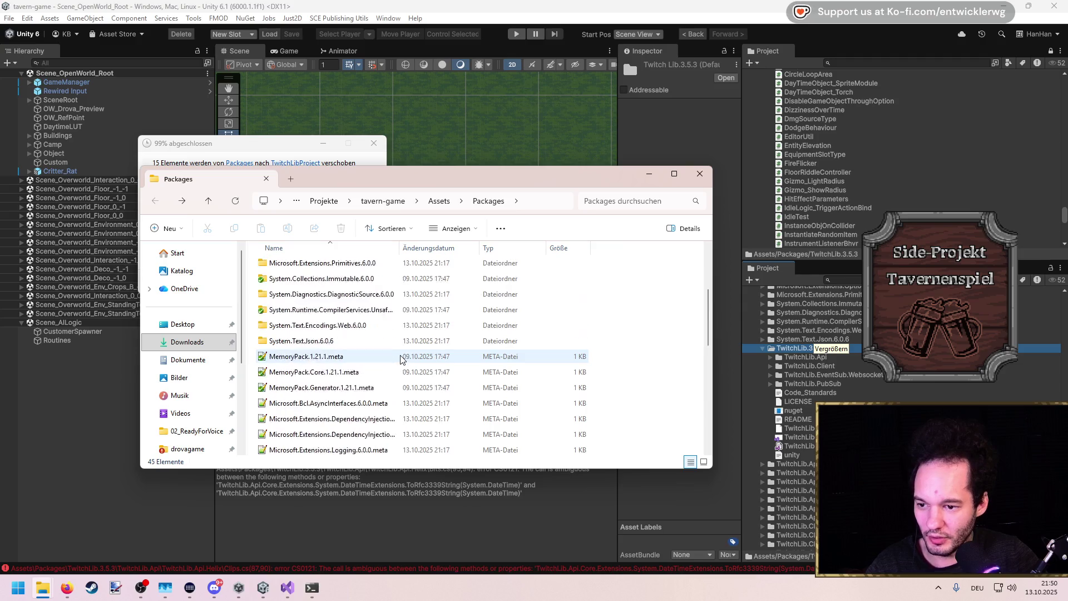
left_click_drag(414, 186, 398, 154)
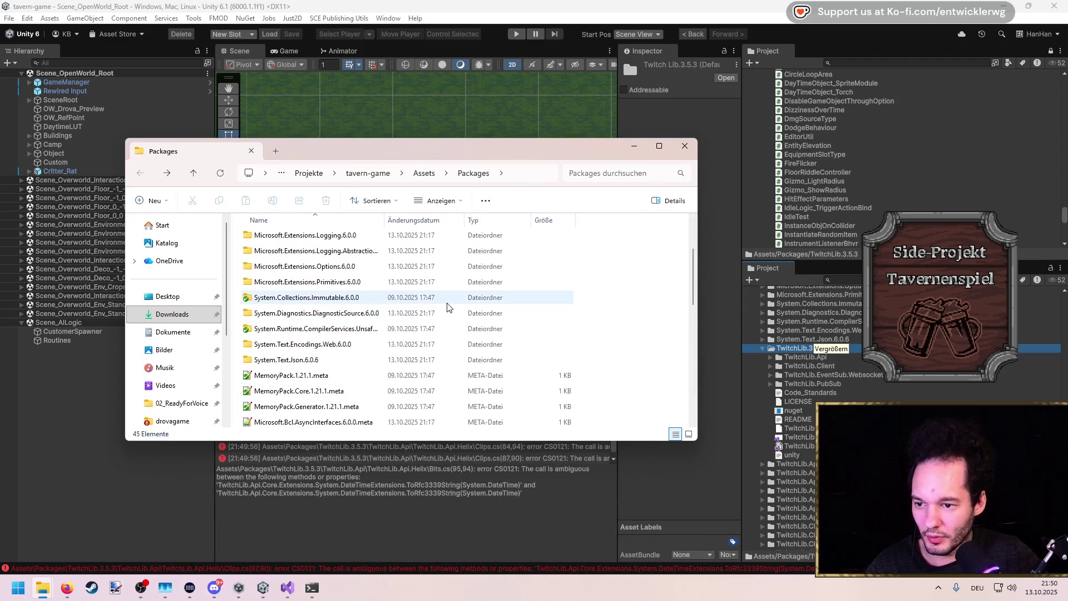
left_click(181, 315)
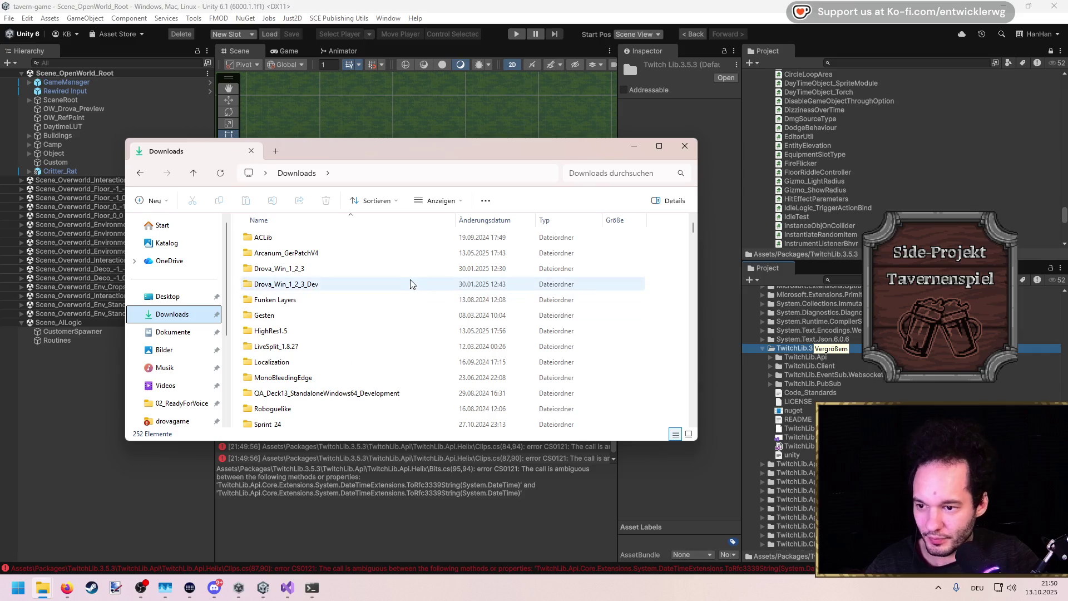
scroll(344, 333, "down", 4)
scroll(345, 333, "up", 2)
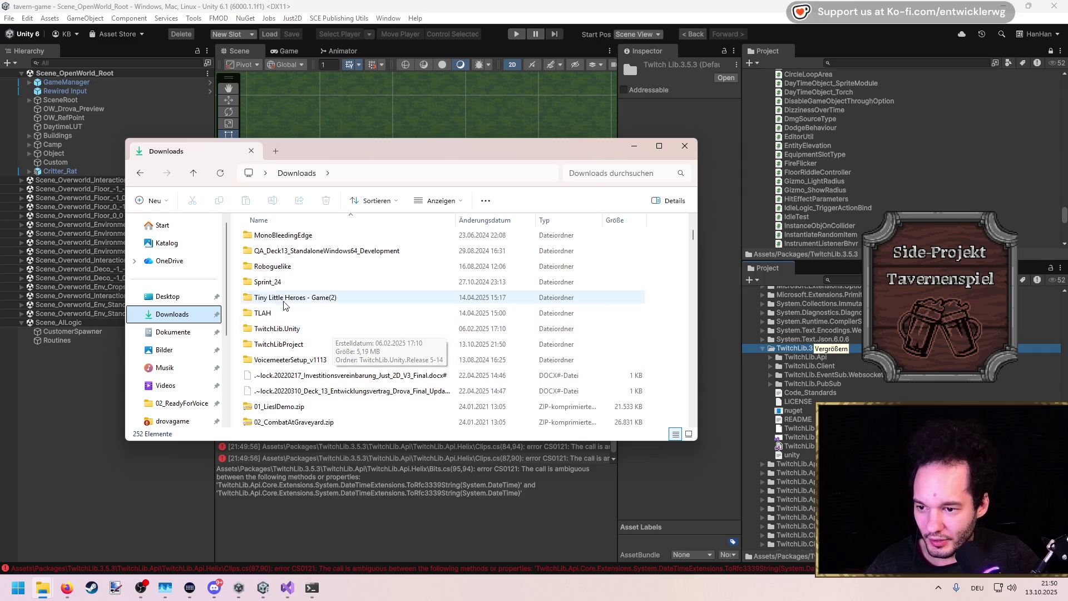
Search TwitchLibProject for '.dll' and copy all 21 found files
left_click(309, 328)
double_click(309, 345)
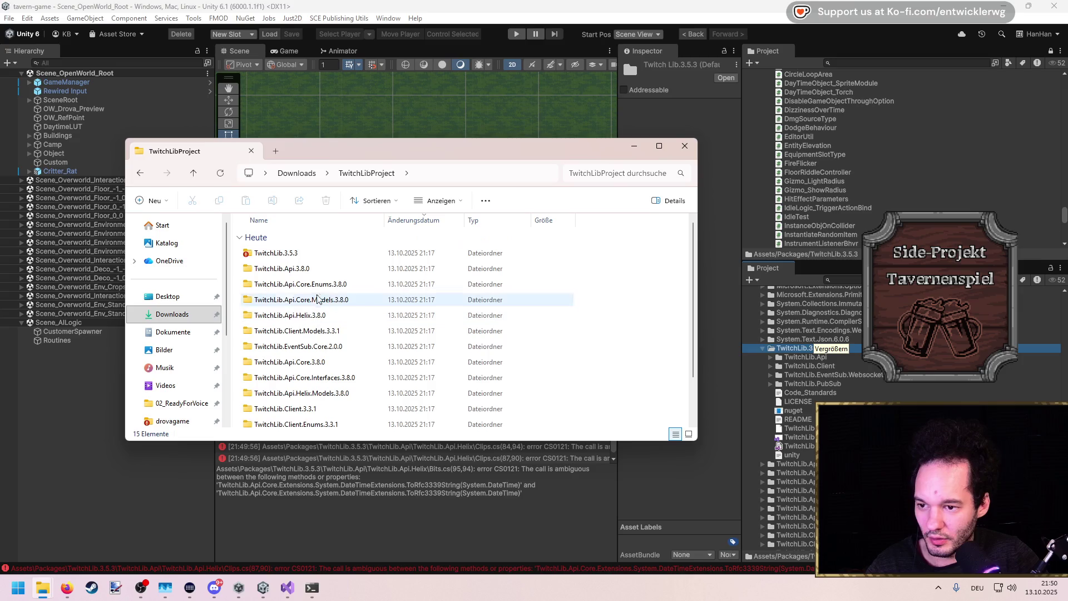
scroll(301, 260, "down", 1)
left_click(599, 173)
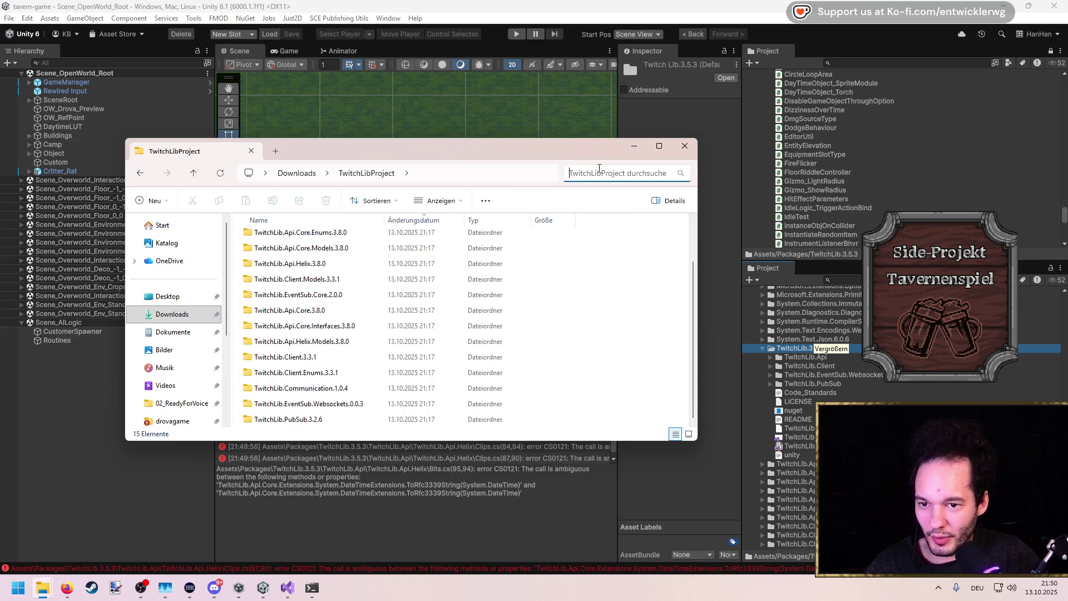
type(".dll")
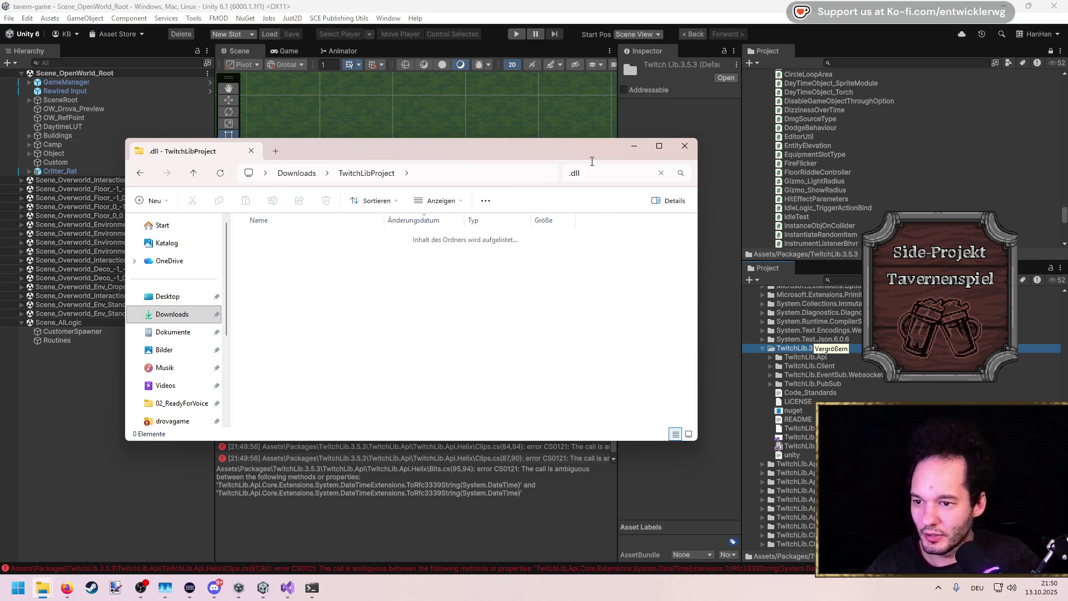
left_click(270, 327)
key("ctrl+a")
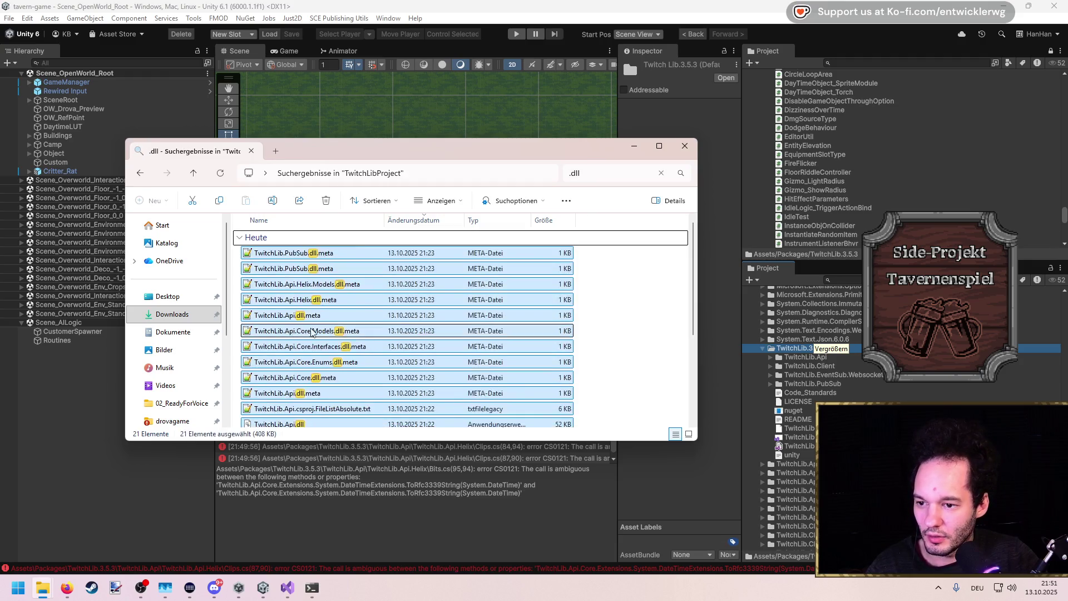
scroll(392, 329, "down", 3)
left_click(366, 316)
key("ctrl+a")
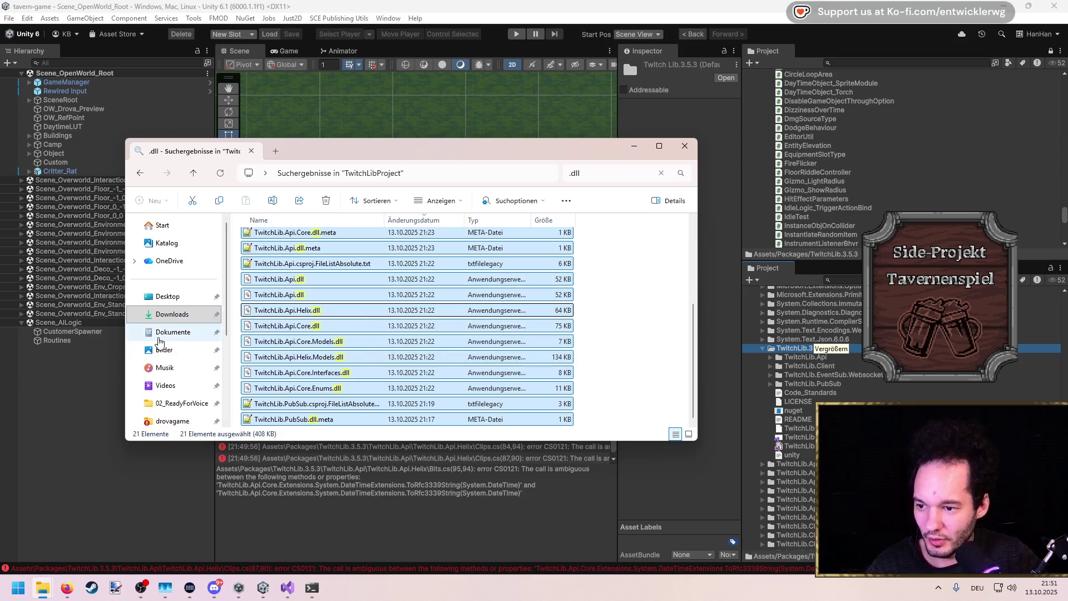
Open a second File Explorer window
key("super+e")
scroll(200, 412, "down", 5)
scroll(200, 411, "up", 3)
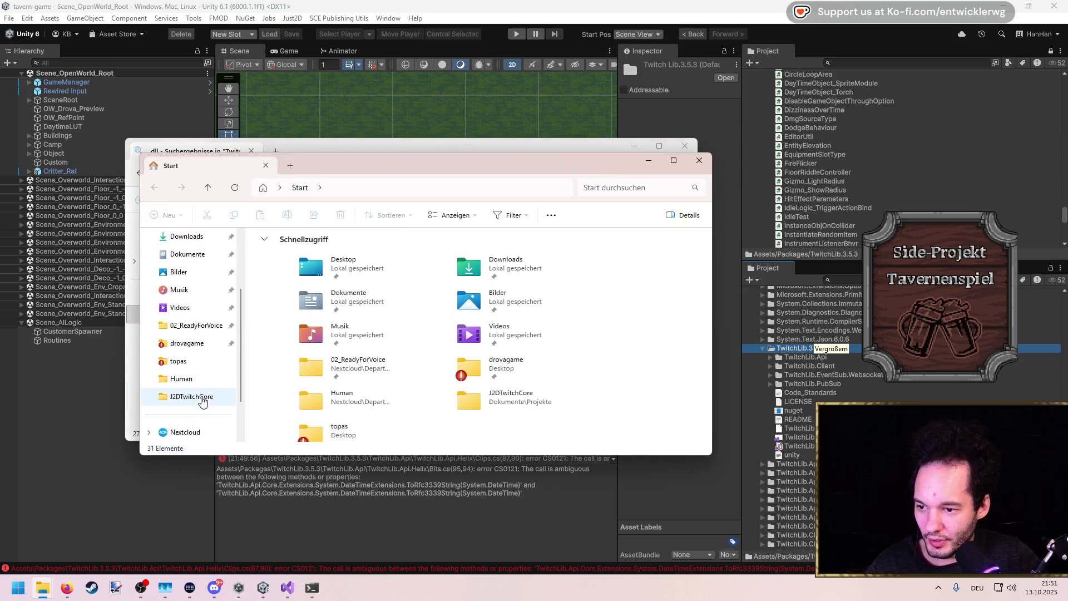
Reveal the TwitchLib package in File Explorer and navigate to tavern-game's Assets/Plugins folder
right_click(806, 344)
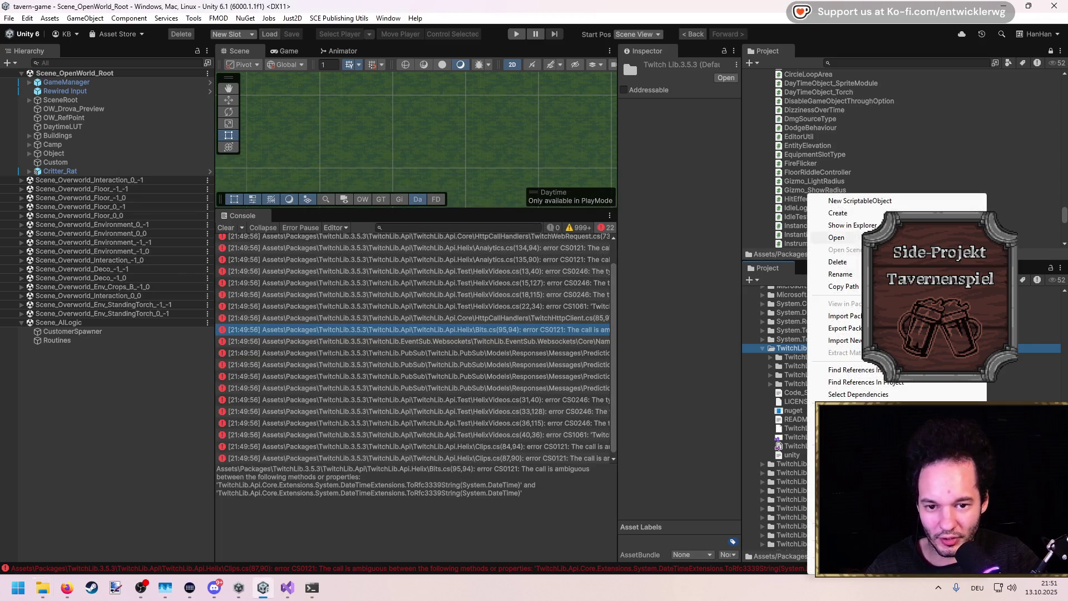
left_click(818, 223)
scroll(556, 305, "down", 5)
scroll(584, 307, "up", 3)
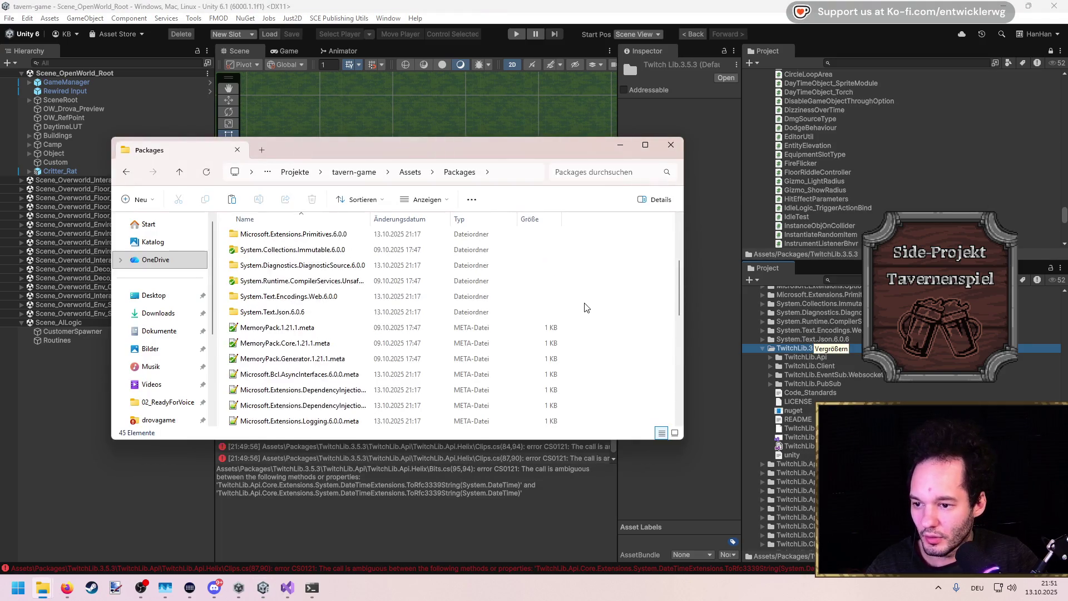
right_click(586, 307)
mouse_move(650, 422)
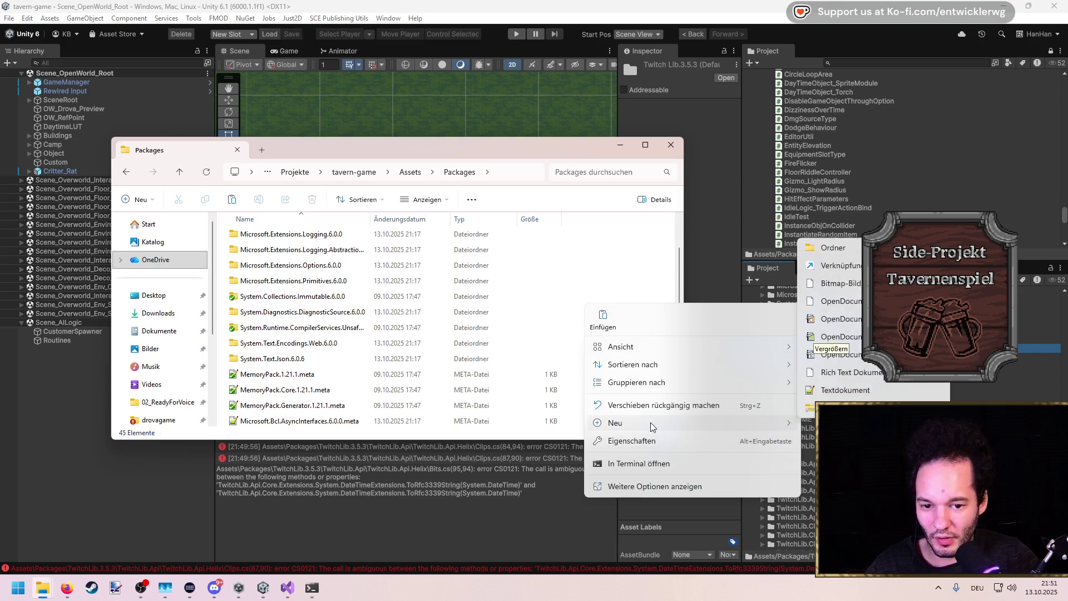
left_click(410, 172)
scroll(278, 350, "down", 1)
left_click(261, 359)
double_click(261, 358)
Create a TwitchLib folder in Plugins and paste the copied DLLs, replacing duplicates
right_click(582, 347)
mouse_move(652, 465)
left_click(834, 286)
type("Twitch")
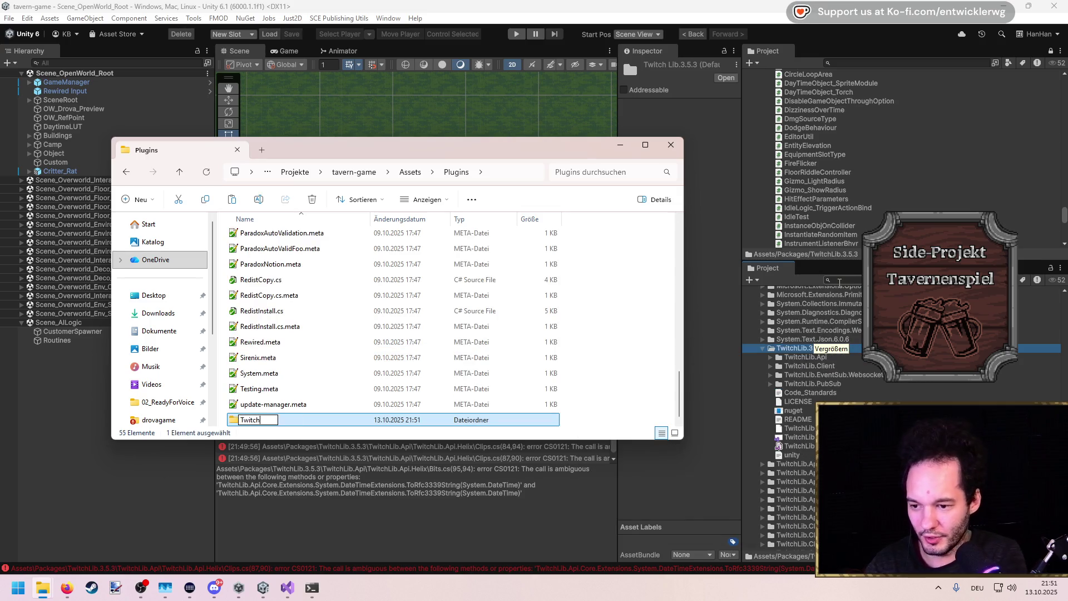
key("Return")
key("Return")
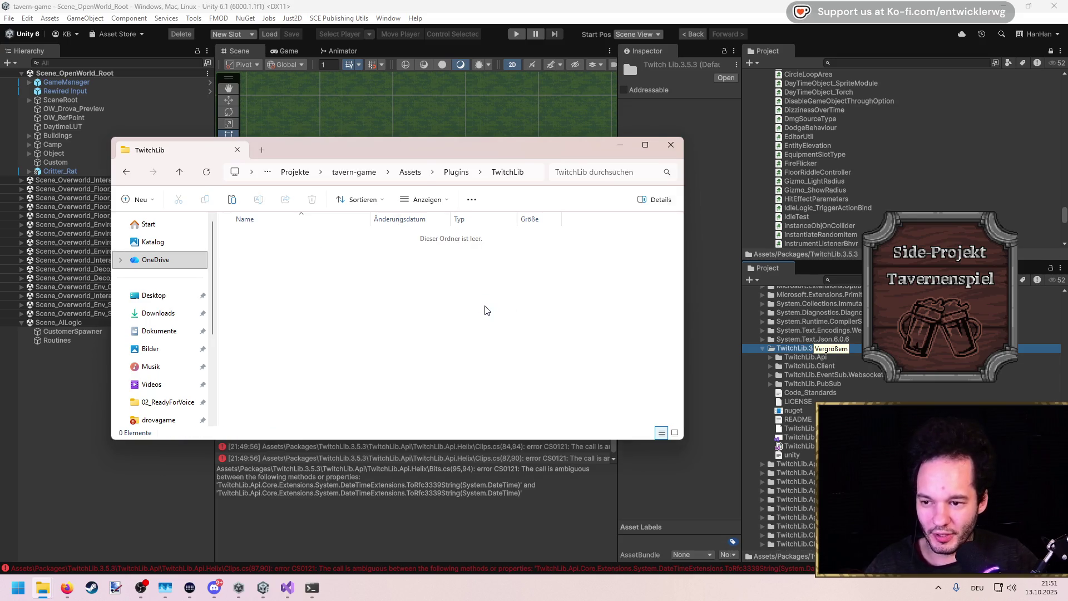
key("ctrl+v")
left_click(513, 218)
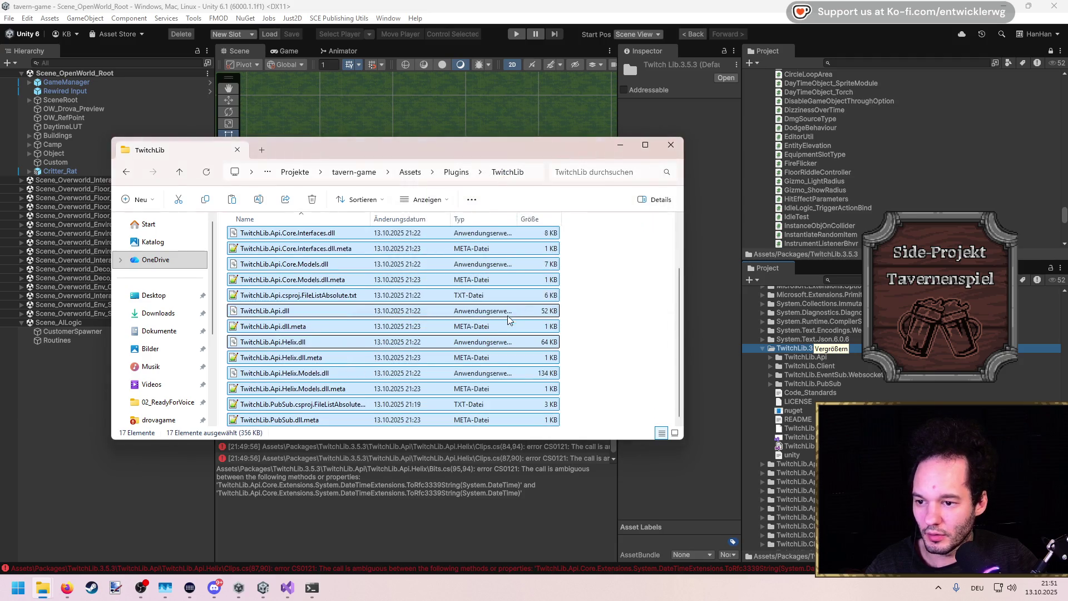
left_click(719, 166)
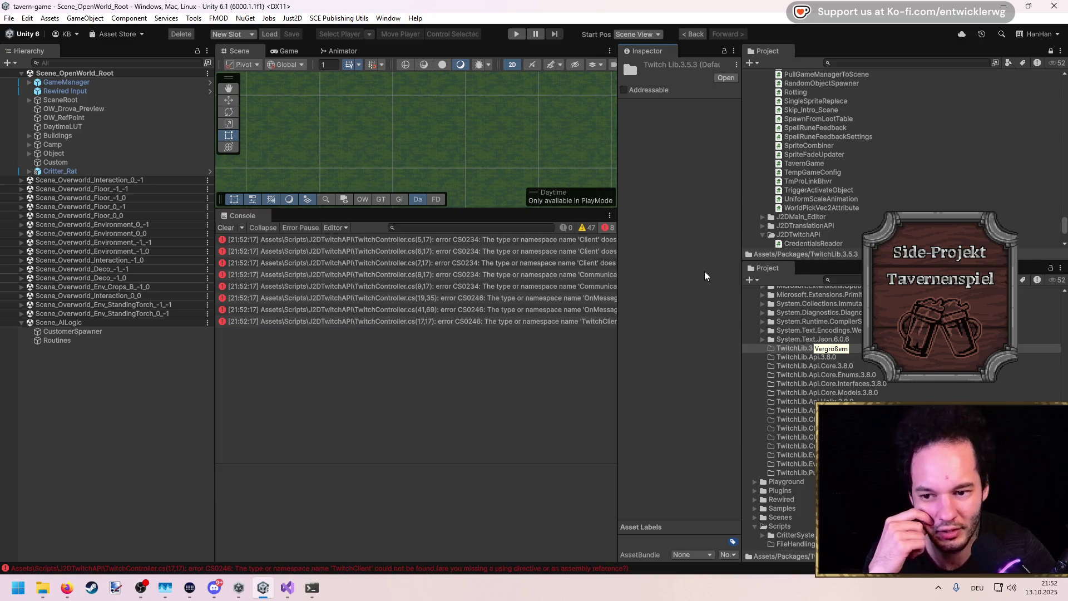
Read the TwitchController compile error, then widen the Inspector to review J2DTwitchAPI.asmdef's Platforms settings
left_click(467, 251)
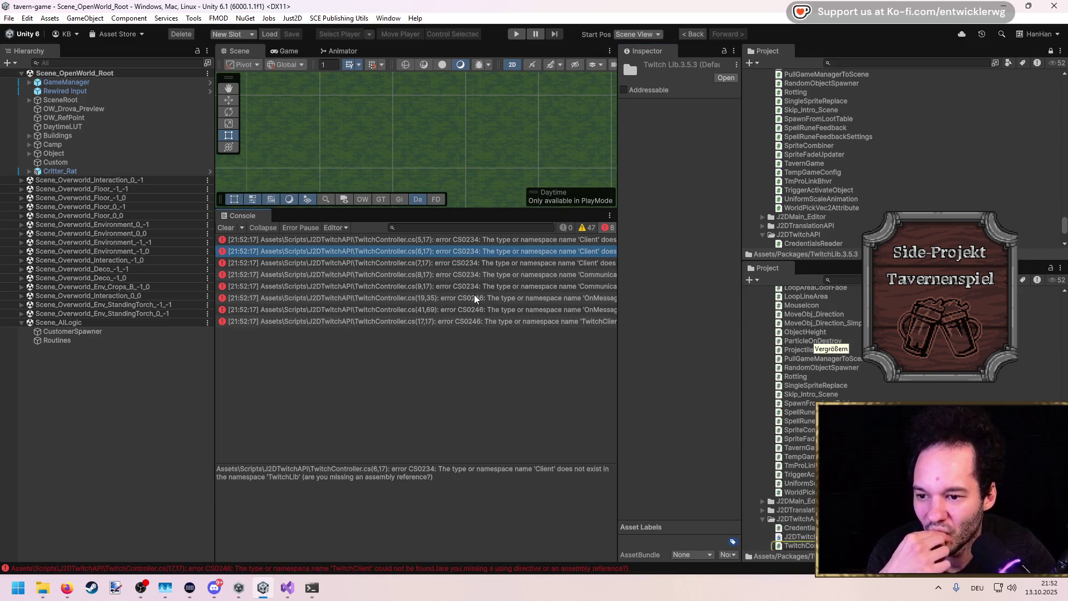
scroll(795, 473, "down", 3)
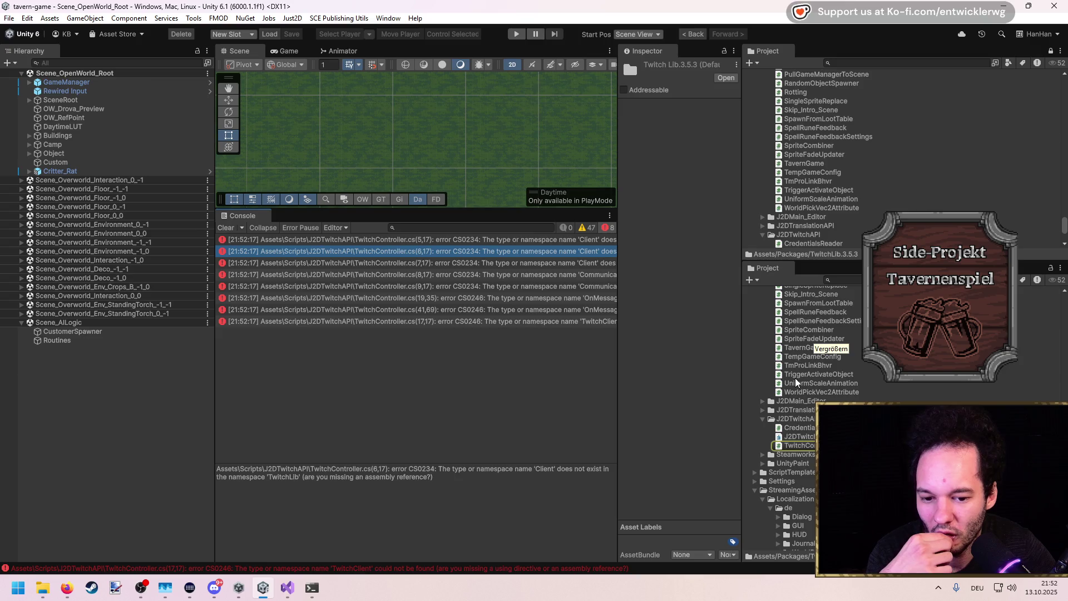
left_click(803, 437)
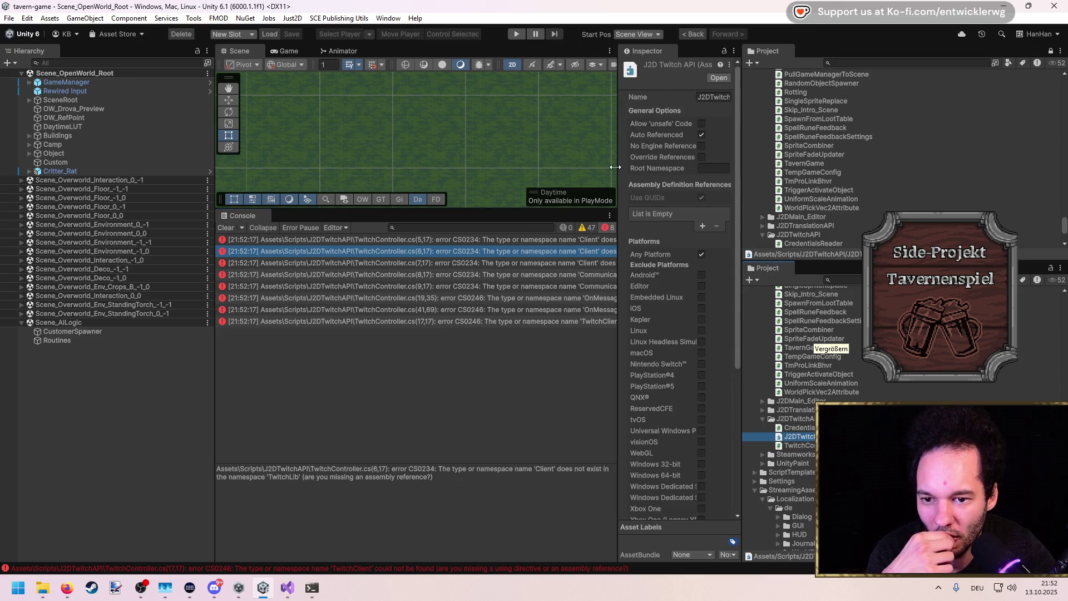
left_click_drag(617, 167, 473, 167)
scroll(584, 364, "down", 5)
scroll(584, 365, "up", 3)
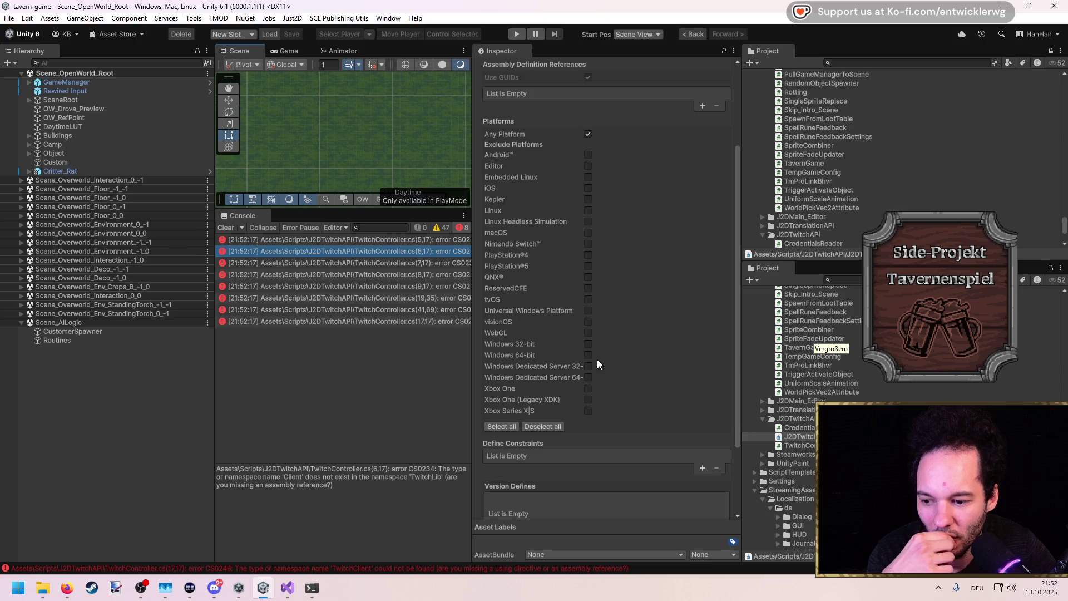
scroll(426, 340, "down", 5)
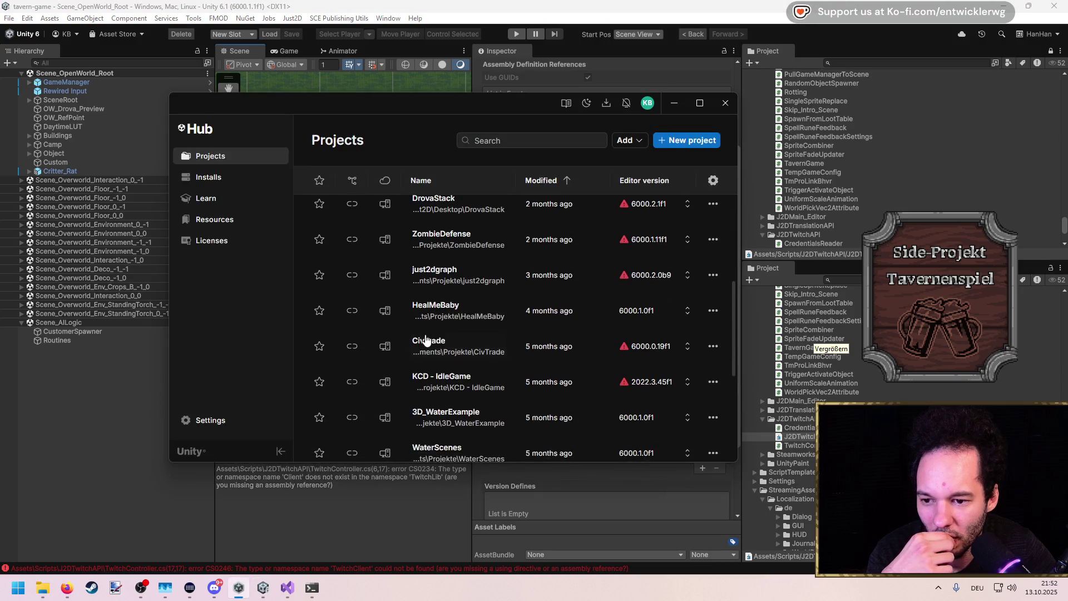
Launch KCD - IdleGame from Unity Hub's Projects list in Unity 2022.3
scroll(471, 278, "down", 3)
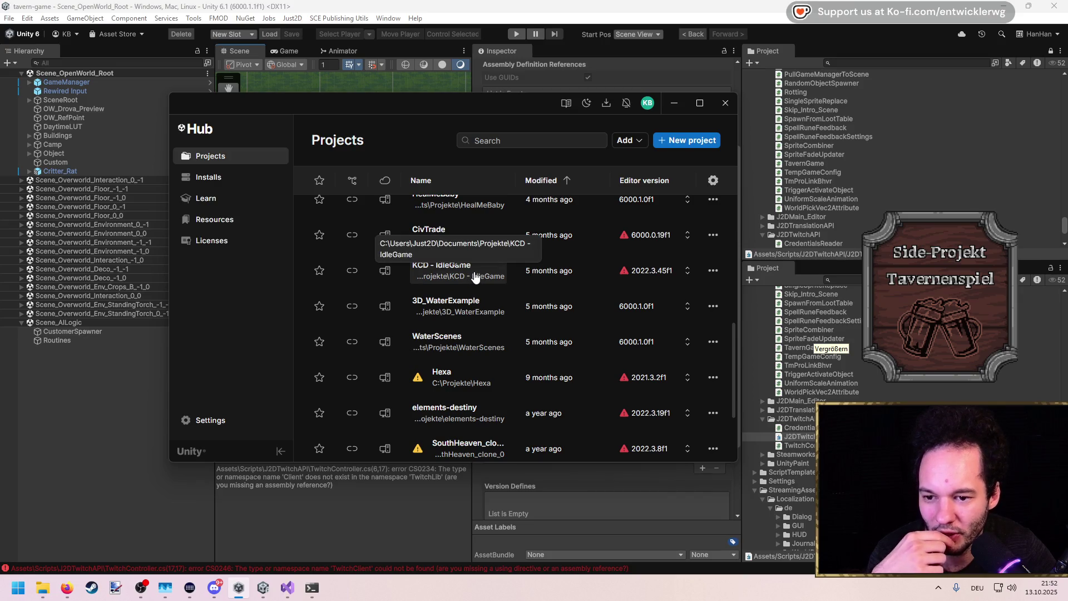
left_click(475, 277)
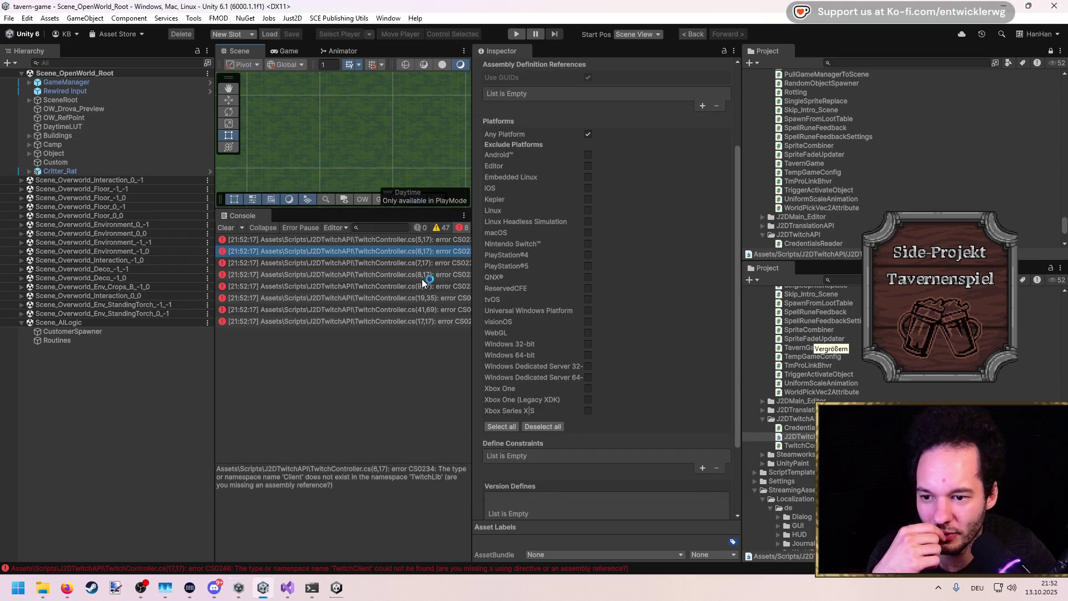
left_click(422, 275)
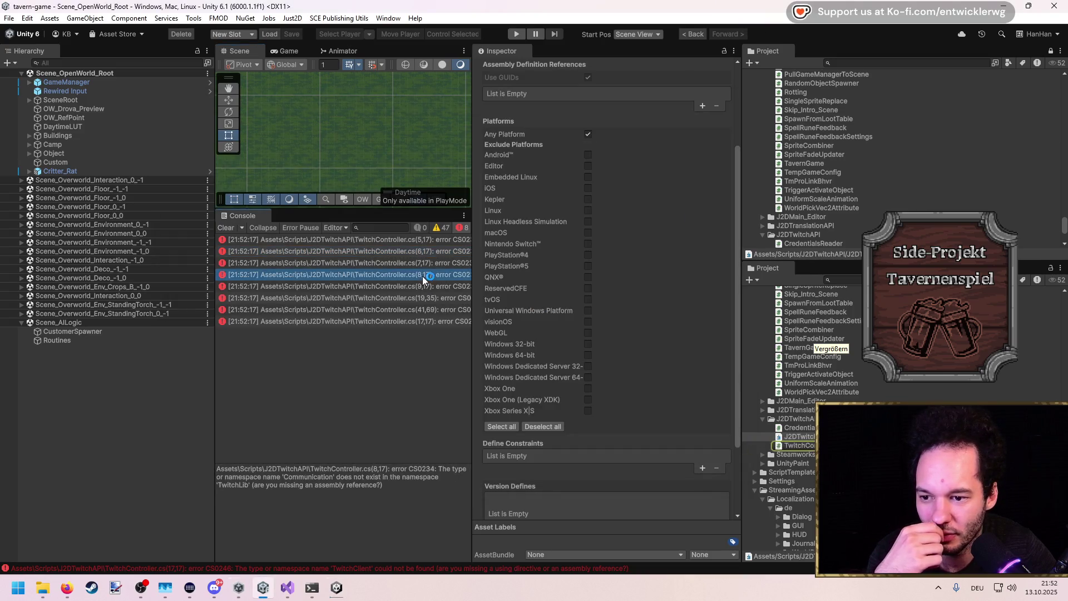
Review the line 7 and 9 errors, then check each DLL's import settings in Assets/Plugins/TwitchLib
left_click(421, 283)
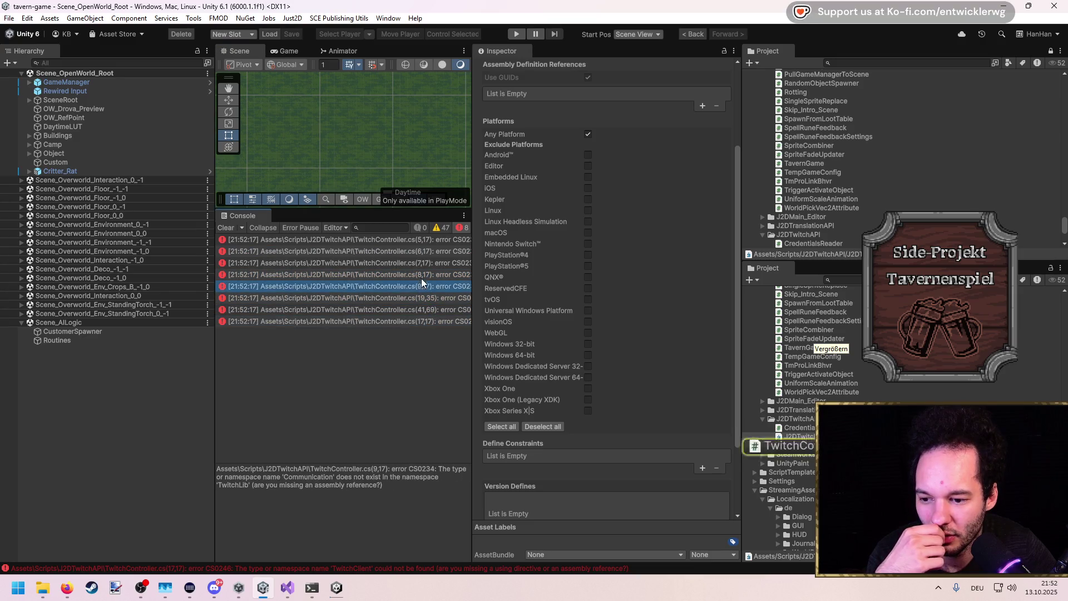
left_click(421, 262)
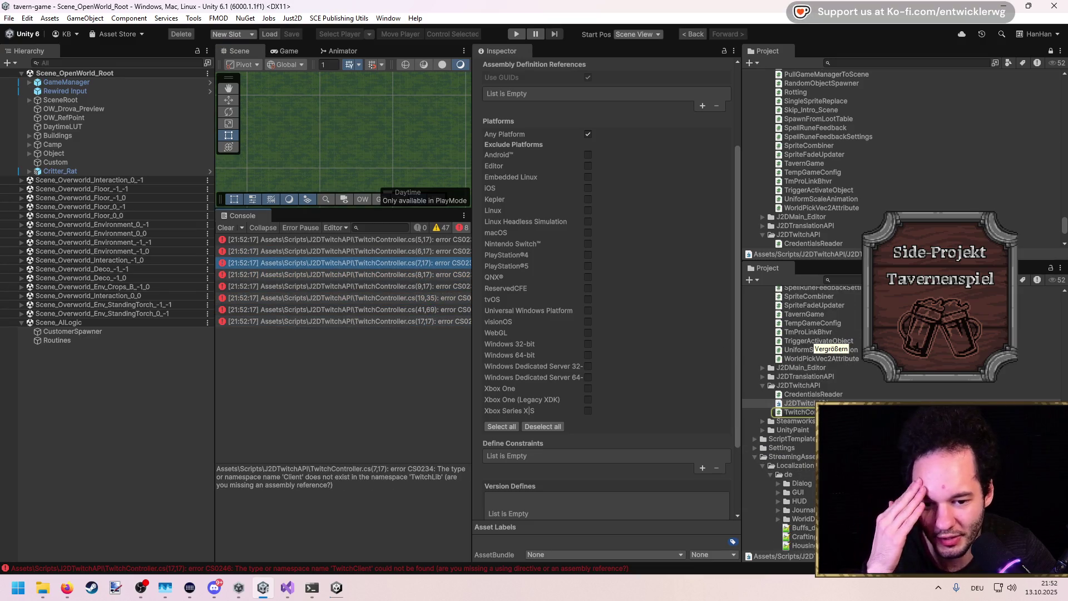
left_click(793, 457)
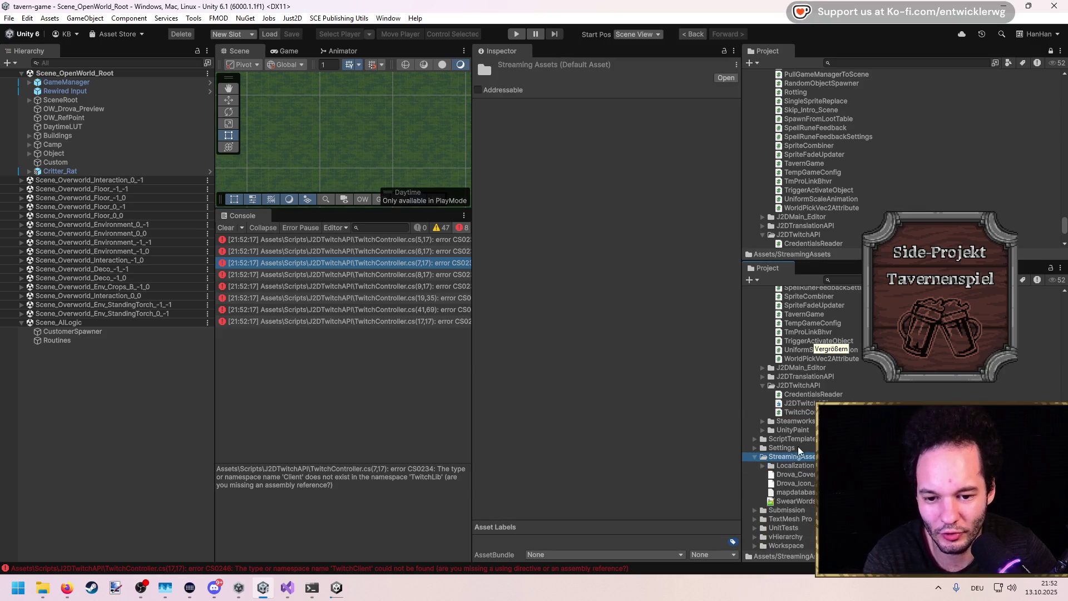
key("Left")
key("Left")
double_click(777, 354)
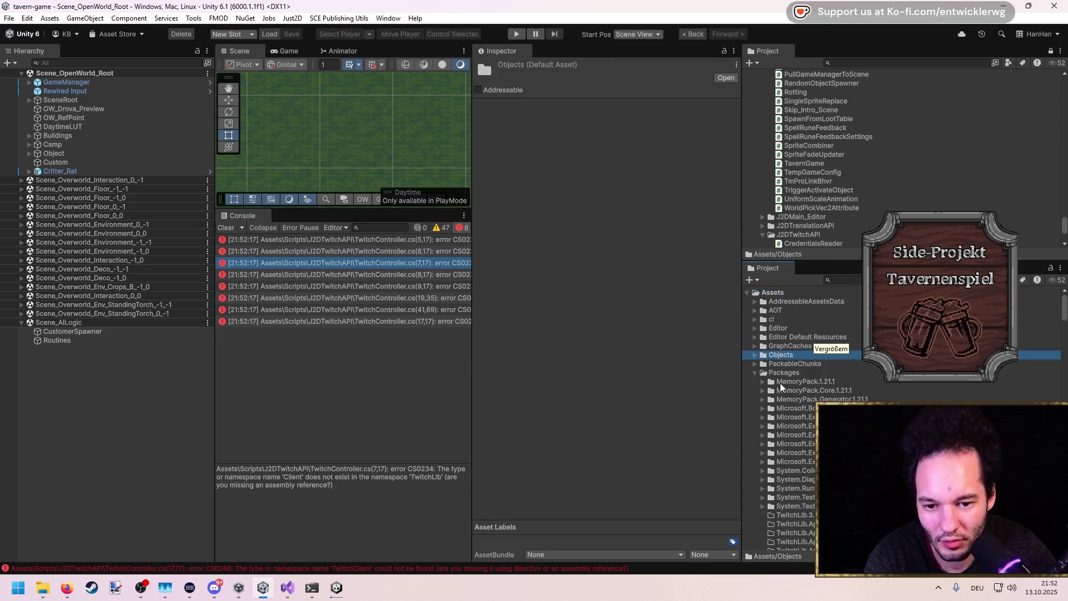
double_click(784, 381)
key("Left")
double_click(784, 390)
scroll(808, 444, "down", 3)
double_click(791, 428)
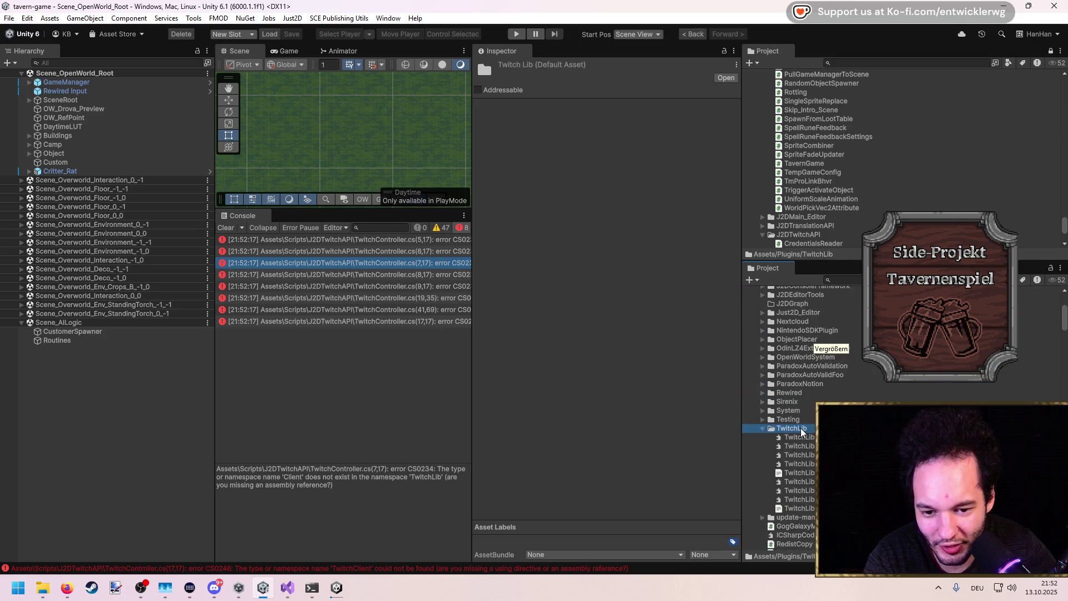
key("Down")
key("Down")
key("Down")
key("Down")
key("Down")
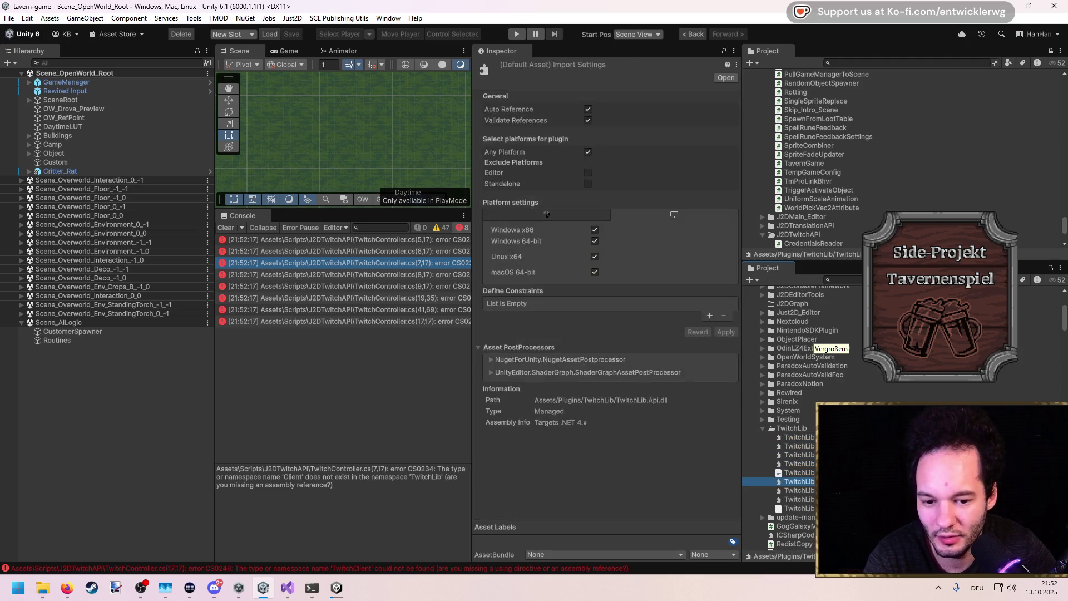
key("Down")
key("Down")
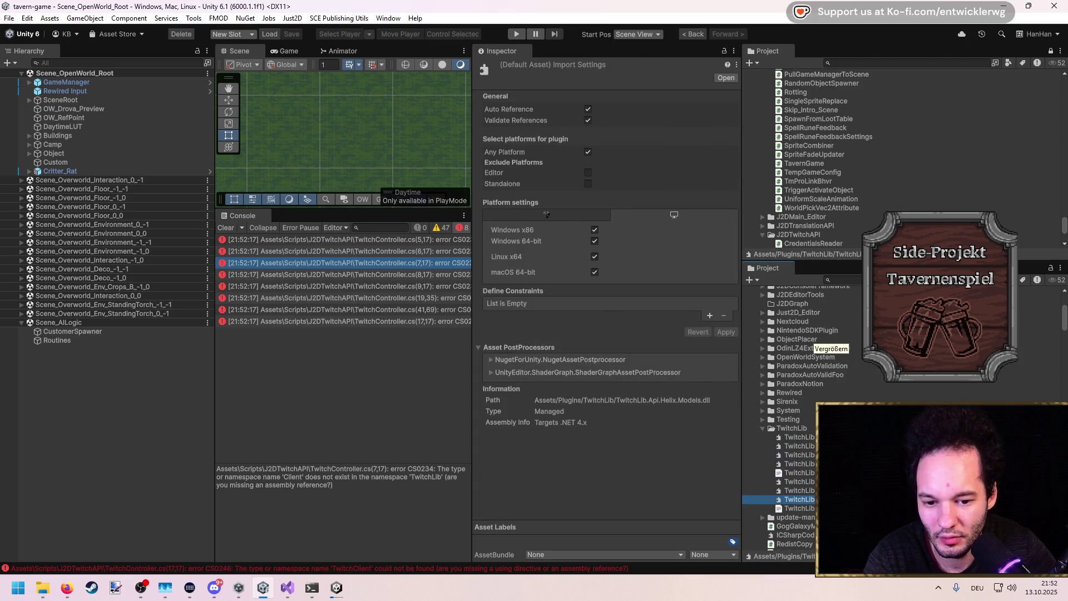
key("Up")
key("Up")
key("Up")
key("Up")
key("Up")
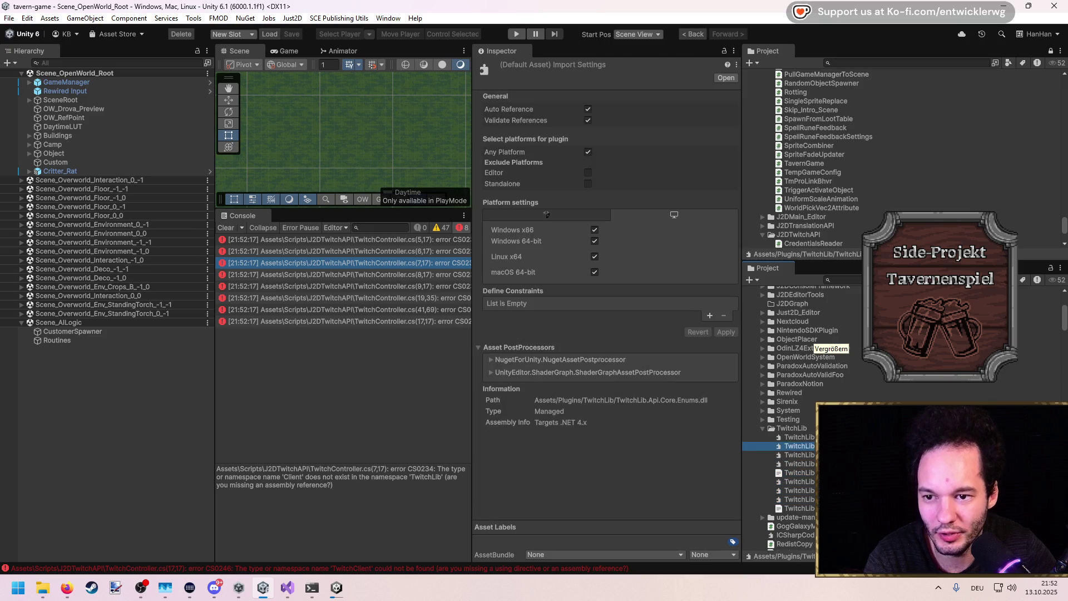
Open TwitchController.cs in Visual Studio from the line 8 console error
left_click(377, 275)
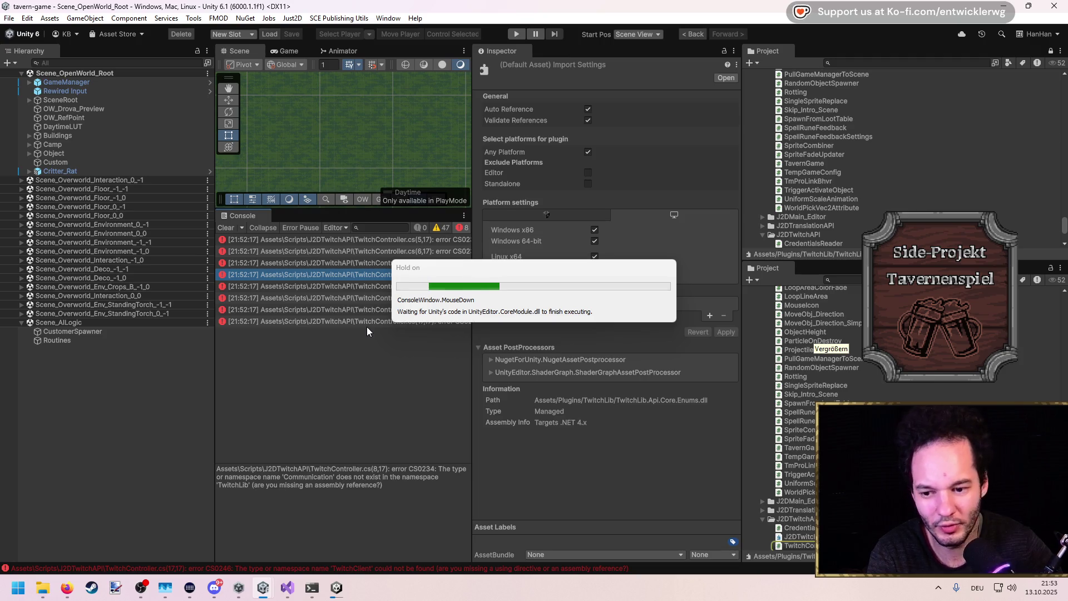
mouse_move(340, 596)
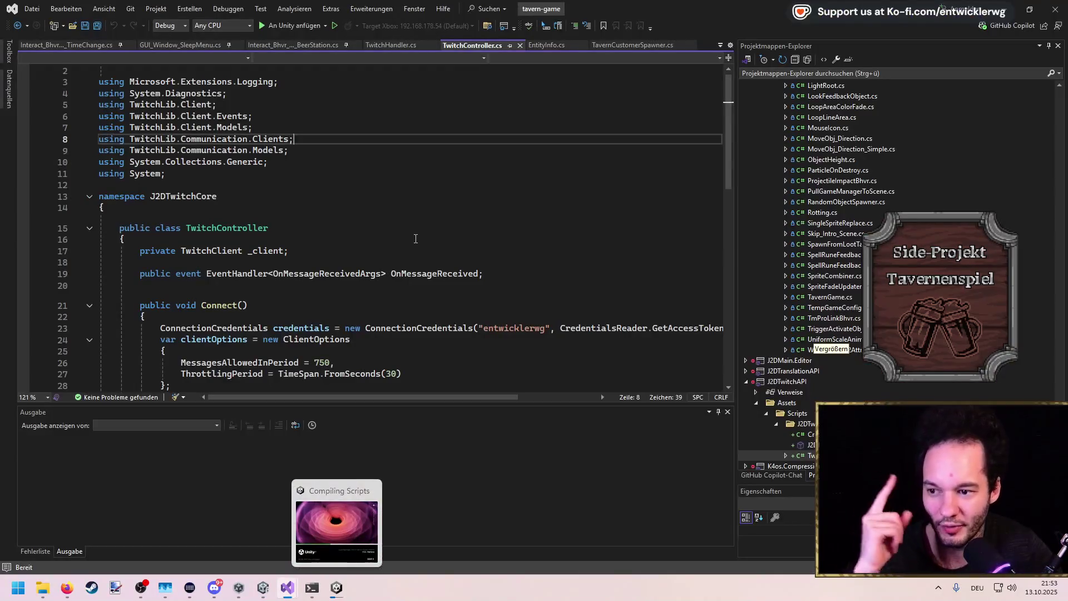
left_click(415, 238)
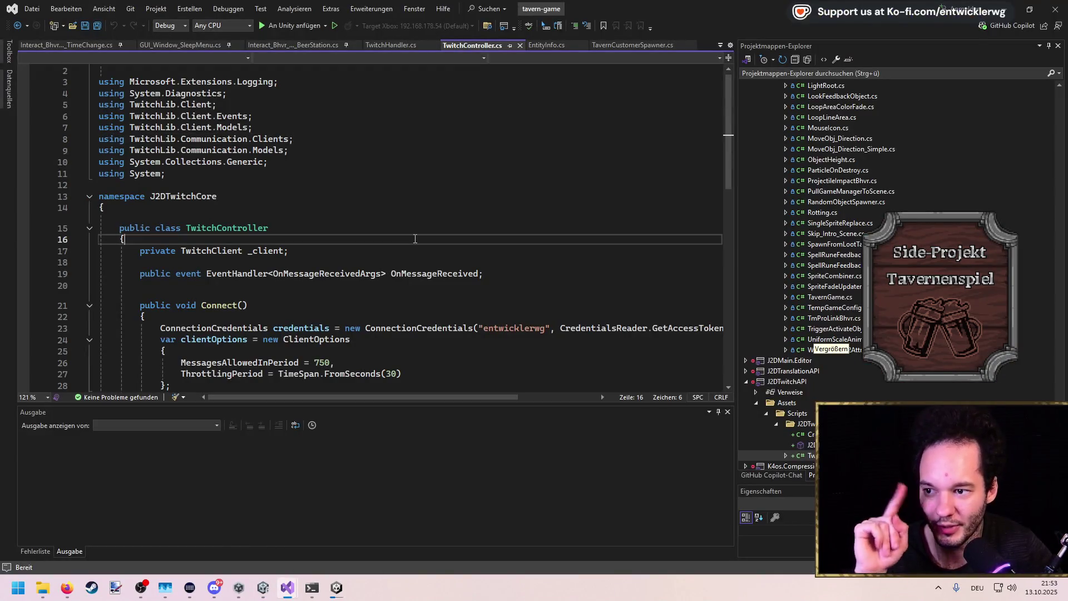
Check Quick Actions for the unresolved TwitchClient type on line 17 without applying any fix
left_click(307, 253)
scroll(307, 256, "down", 5)
scroll(307, 257, "up", 3)
scroll(307, 257, "up", 2)
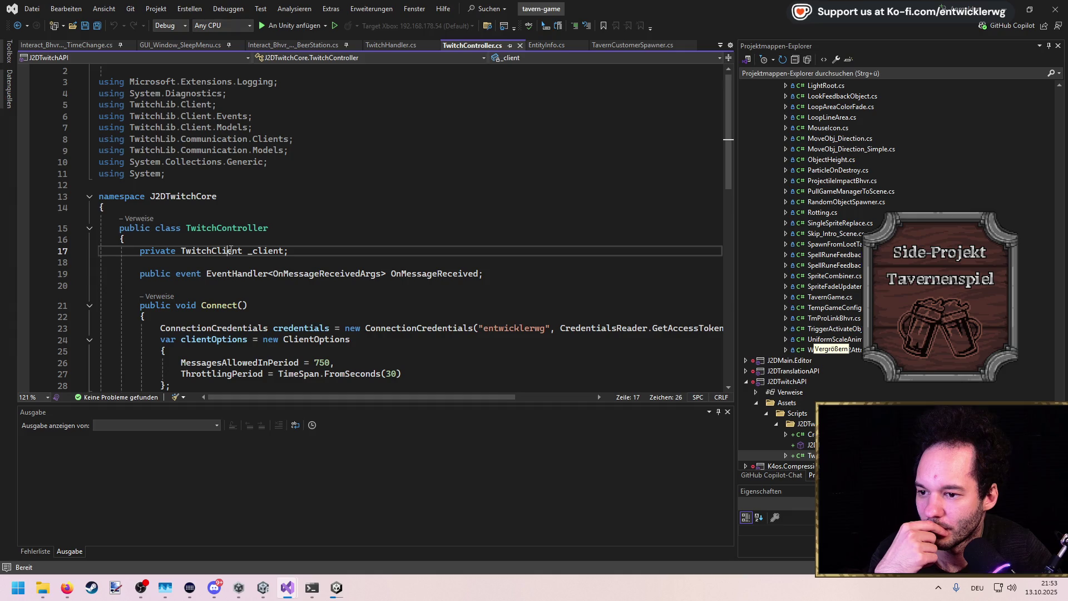
key("ctrl+period")
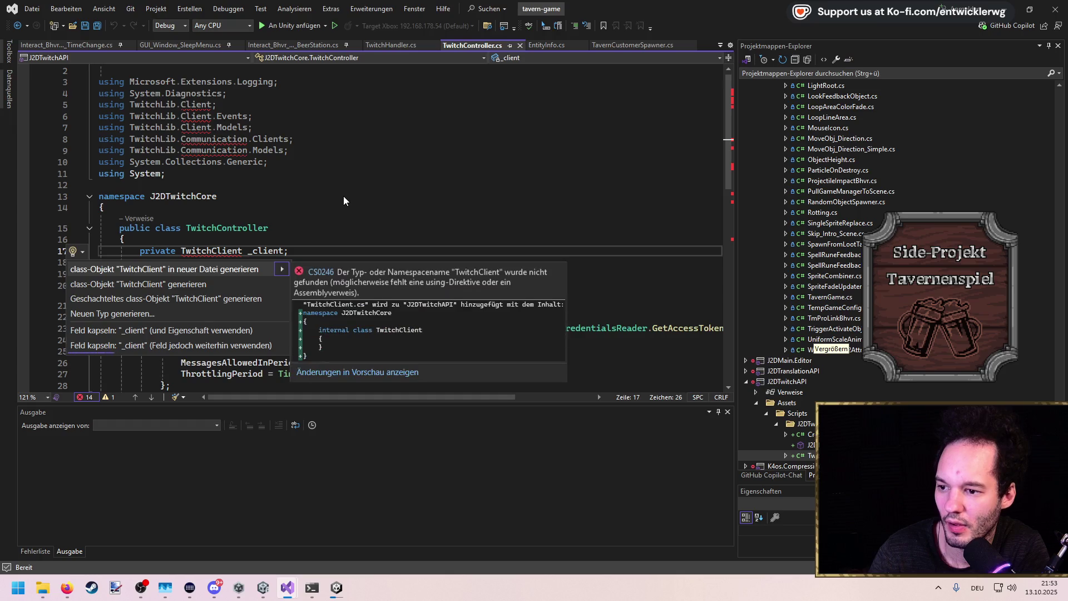
key("Escape")
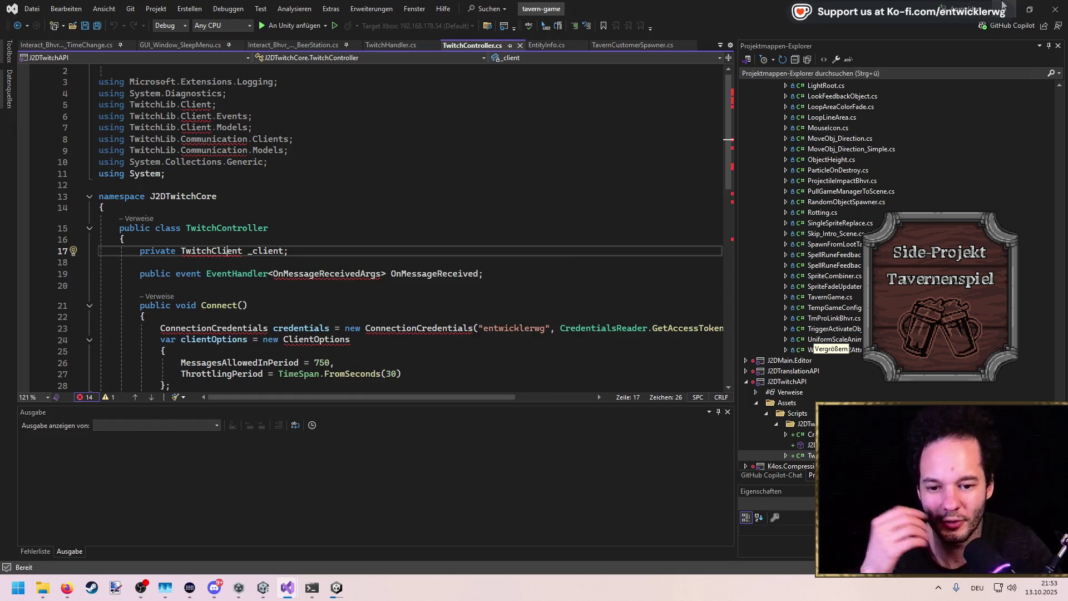
key("alt+Tab")
Add an assembly reference to J2DTwitchAPI.asmdef, search 'twi', then remove the empty entry
scroll(816, 183, "up", 15)
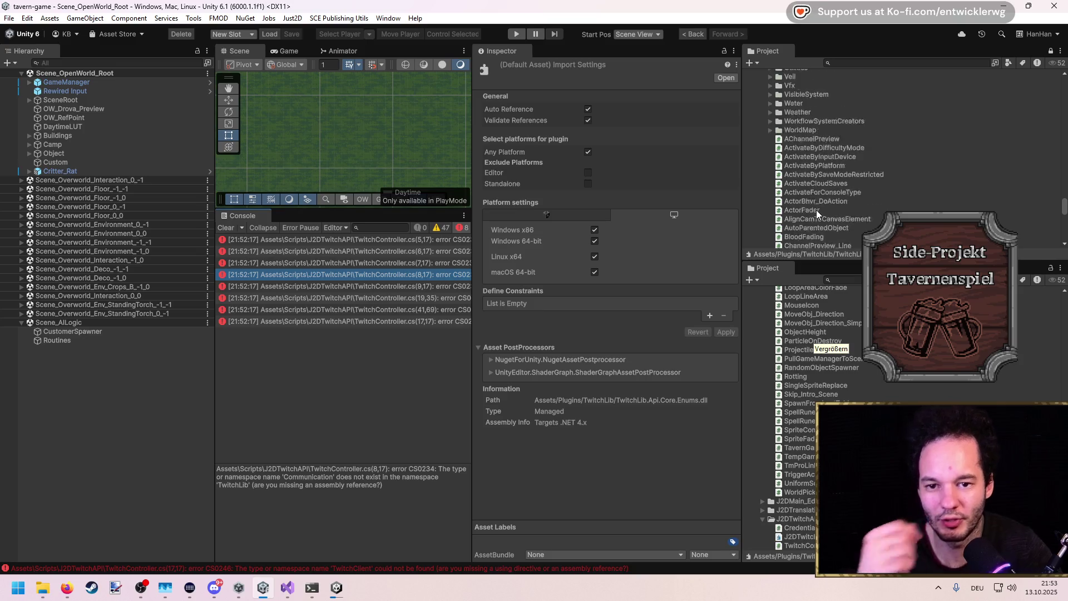
scroll(816, 182, "down", 20)
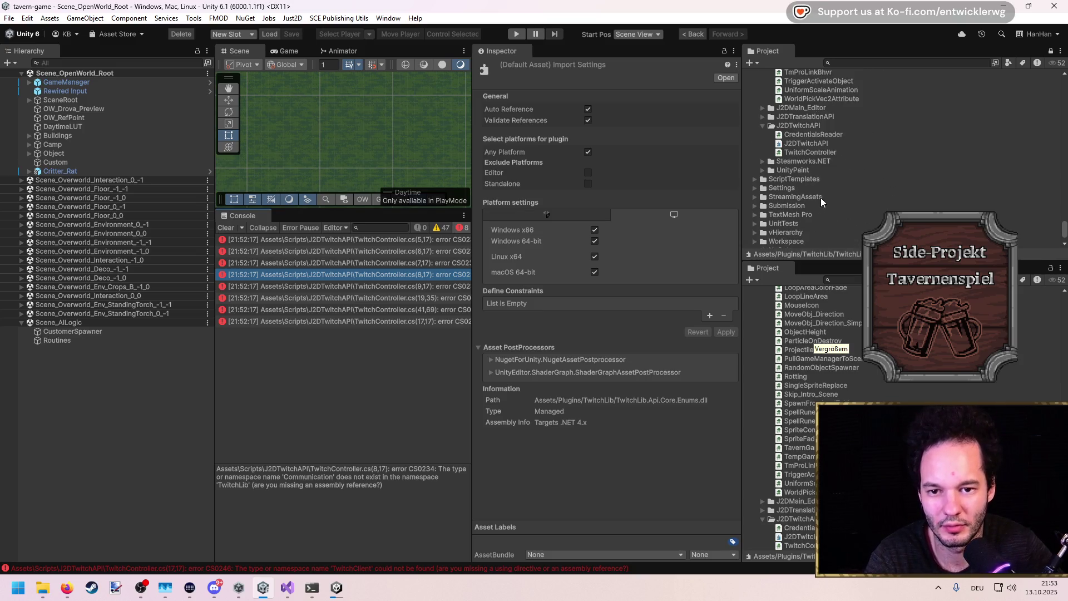
left_click(808, 144)
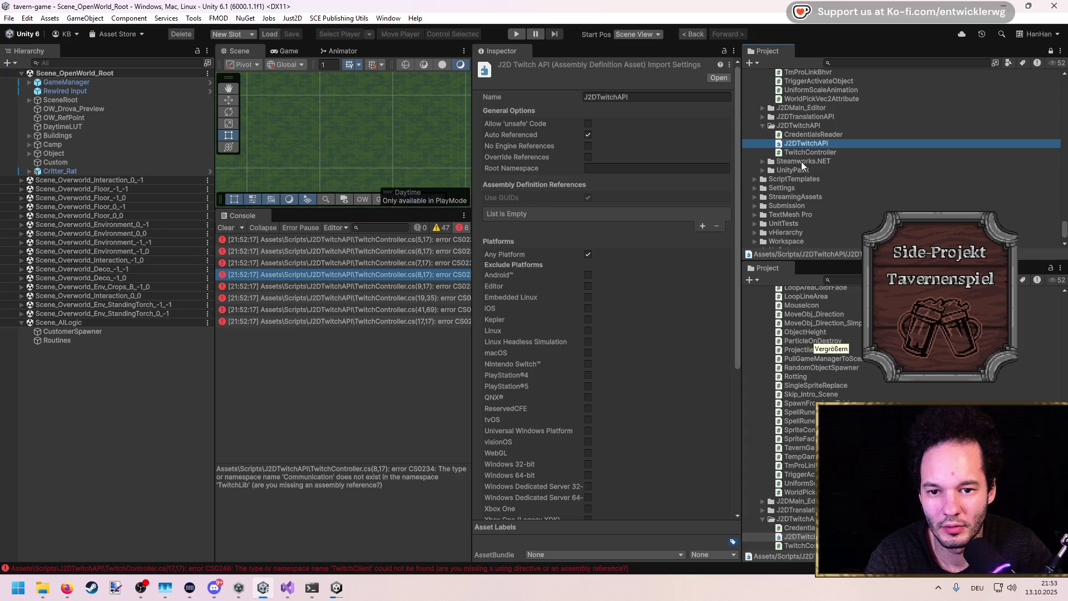
scroll(650, 305, "down", 5)
scroll(661, 369, "up", 4)
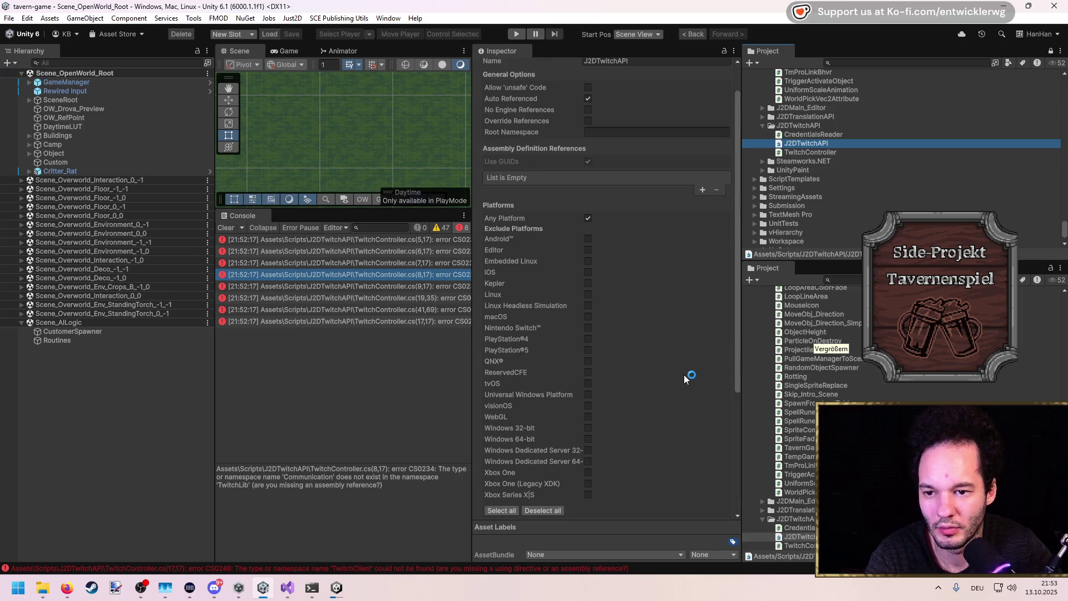
left_click(701, 190)
left_click(709, 177)
type("twi")
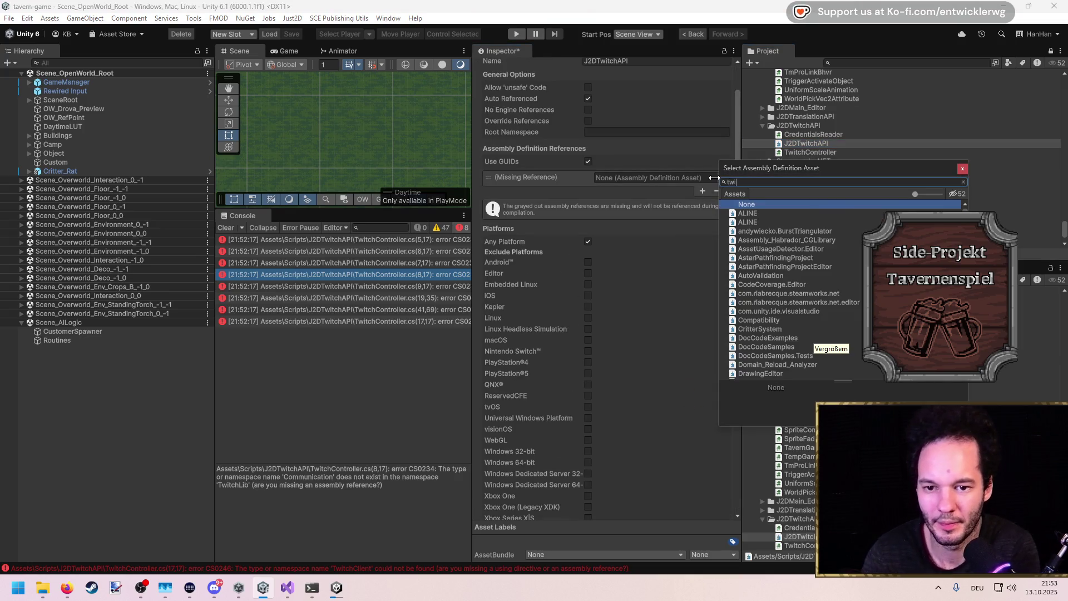
key("Escape")
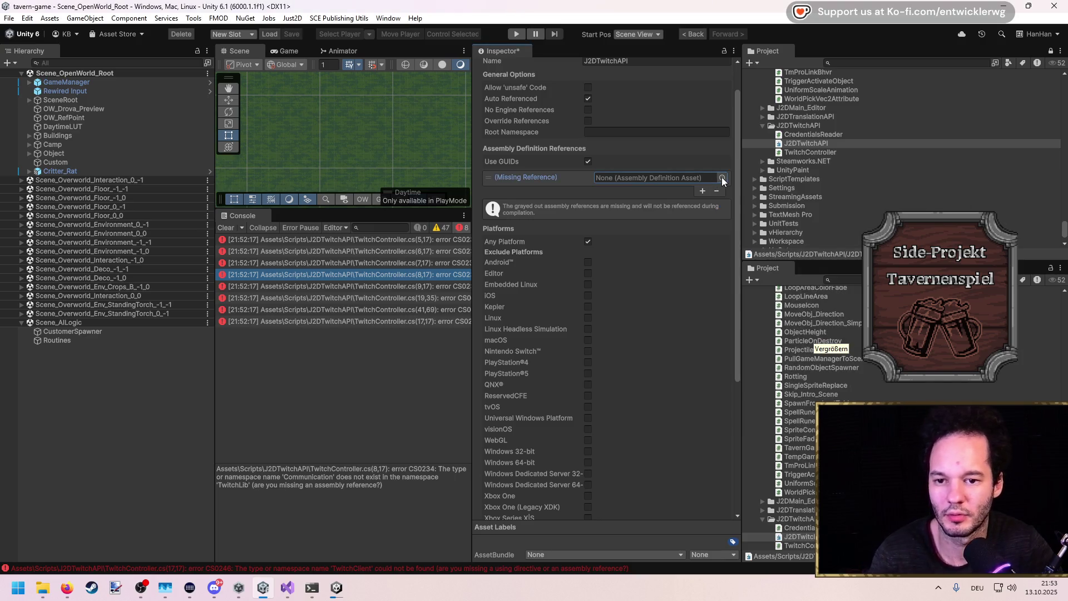
left_click(717, 191)
scroll(646, 244, "down", 4)
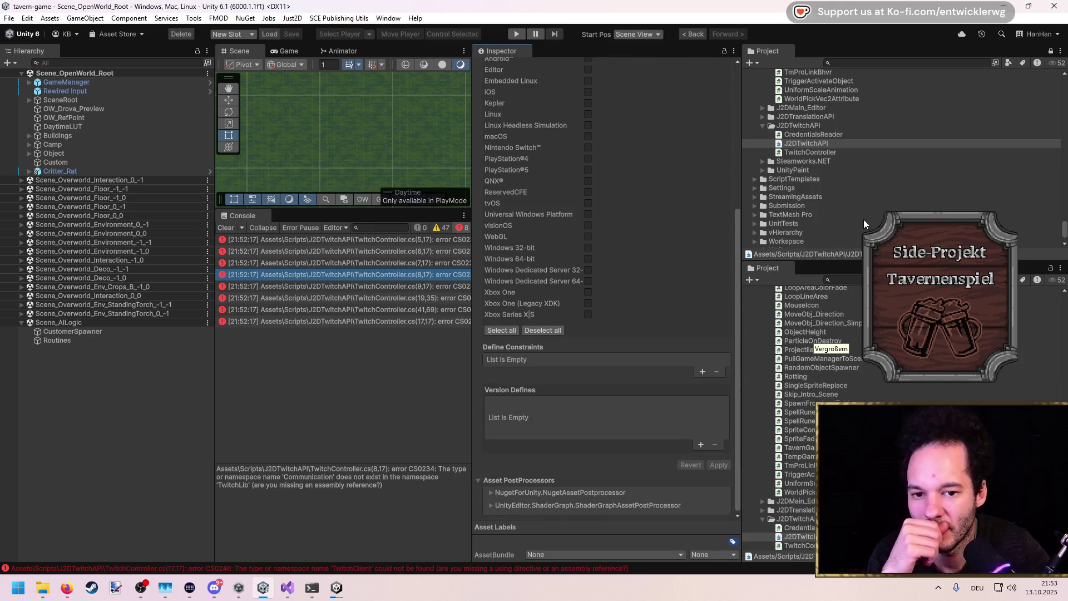
scroll(864, 224, "down", 3)
scroll(786, 189, "up", 5)
left_click(762, 225)
key("Left")
key("Left")
key("Left")
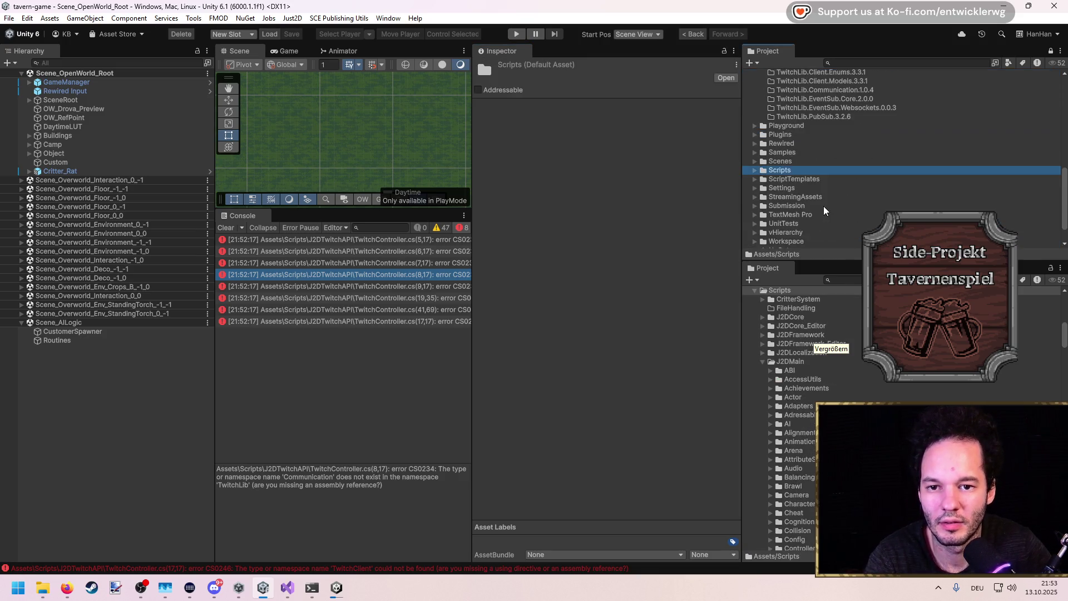
Step through the TwitchLib plugin DLLs to inspect TwitchLib.Api's import settings
left_click(781, 135)
key("Right")
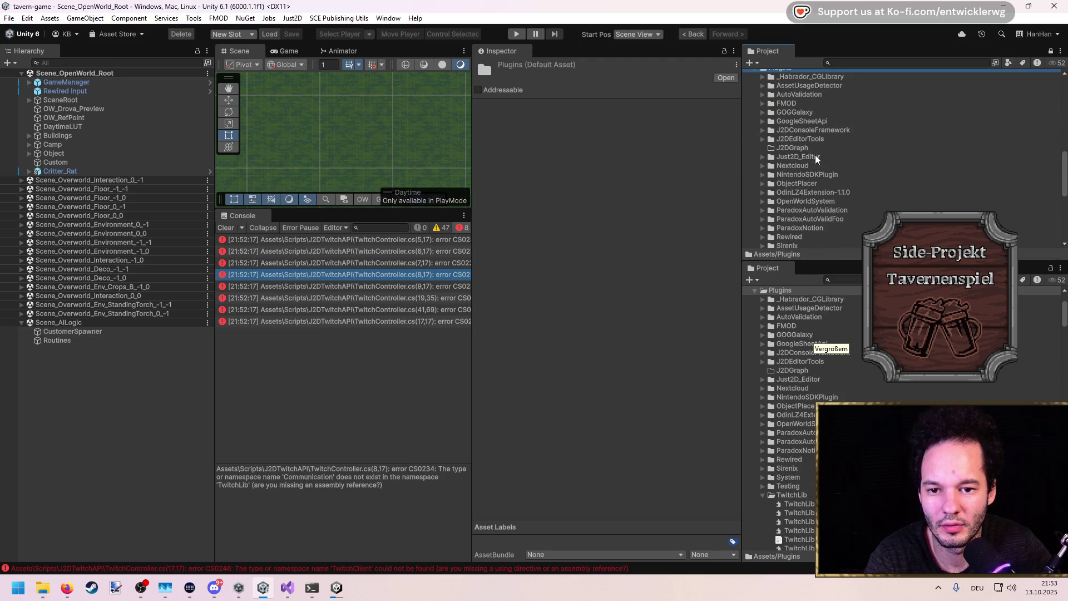
scroll(804, 167, "down", 2)
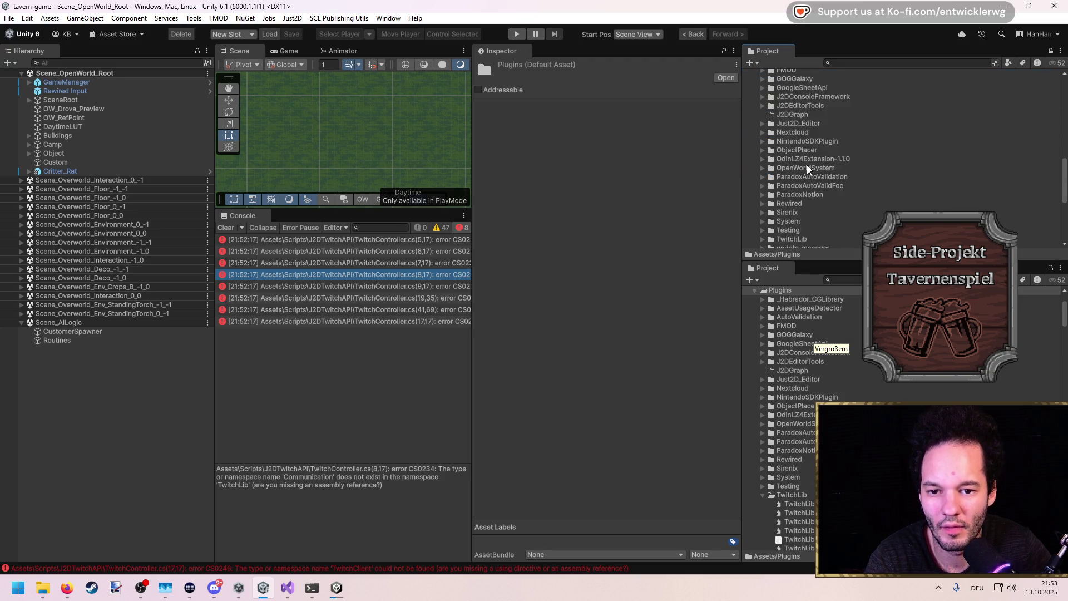
left_click(806, 209)
key("Right")
left_click(812, 218)
scroll(819, 204, "down", 3)
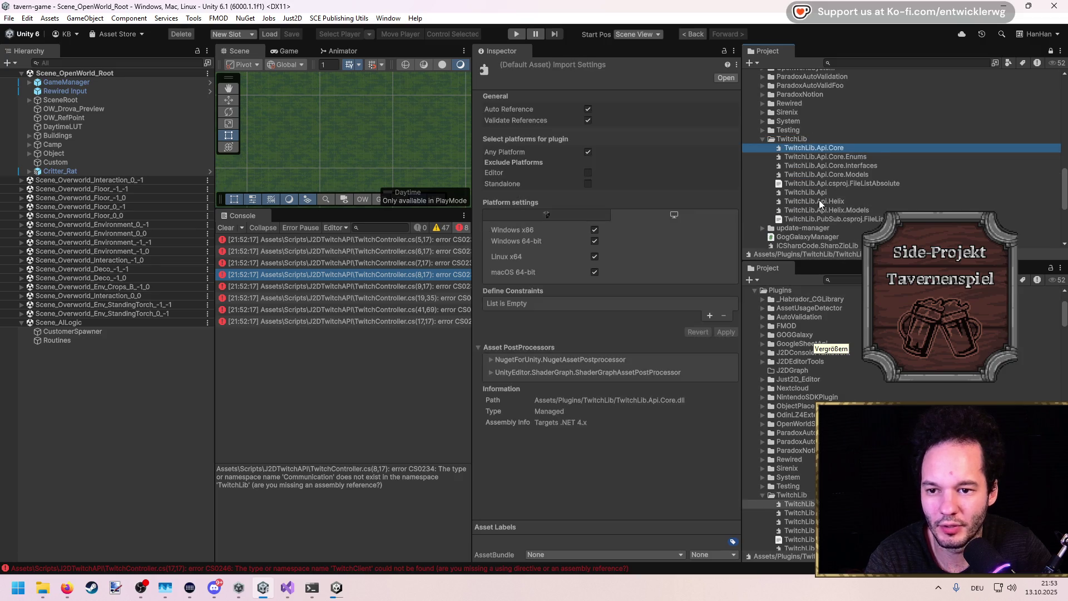
scroll(819, 201, "down", 2)
left_click(821, 160)
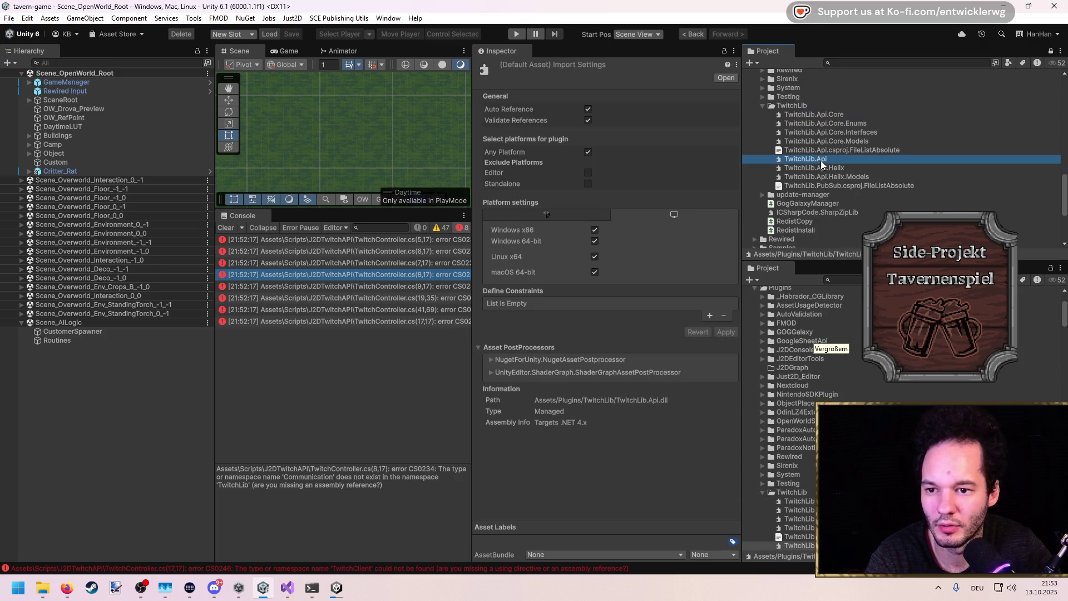
key("Down")
key("Down")
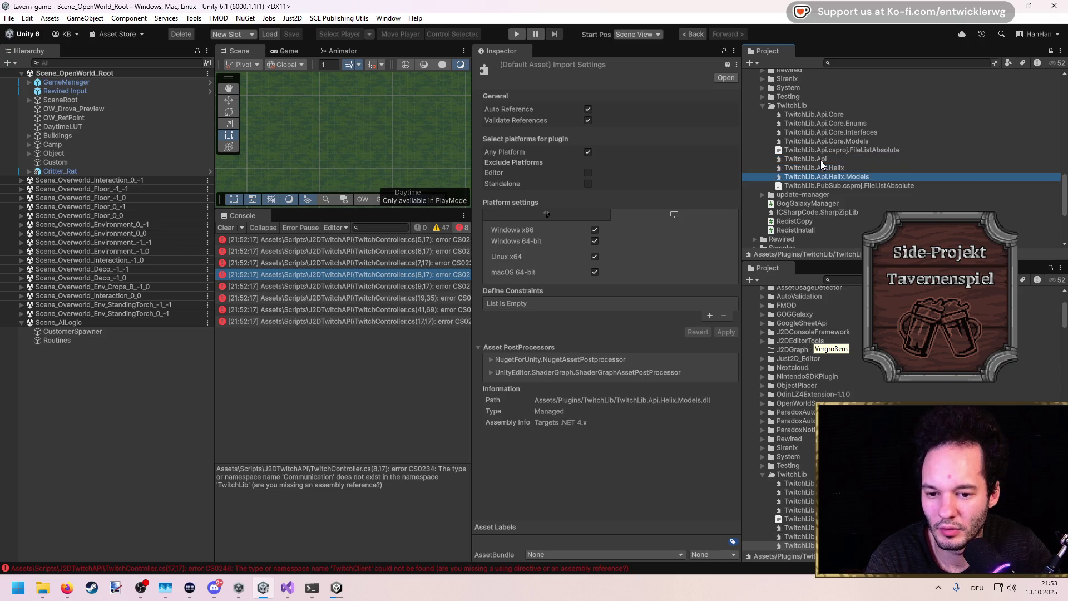
key("Up")
key("Up")
key("Up")
key("Down")
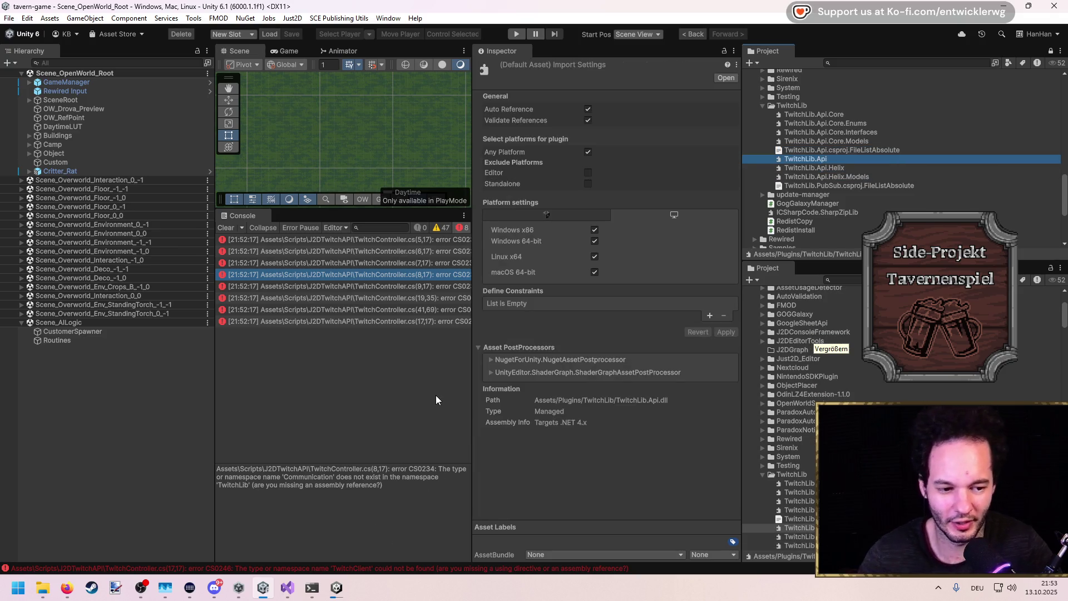
Search Windows for 'vis' to find Visual Studio 2022 and its recent solutions
key("super")
type("vis")
key("Tab")
key("Down")
key("Down")
key("Down")
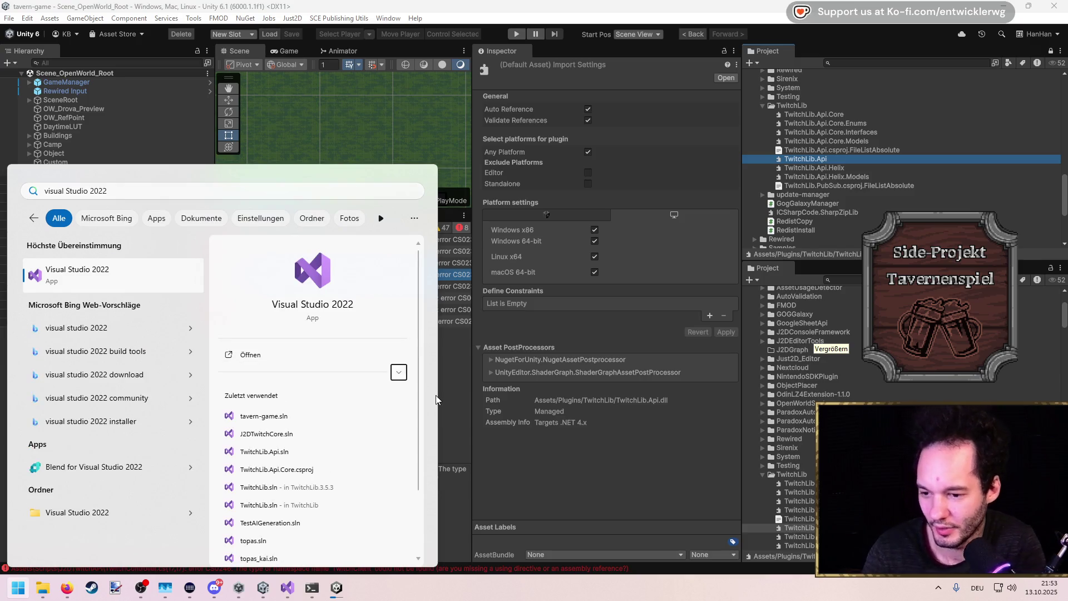
Open KCD - IdleGame.sln from the Projekte folder in Visual Studio 2022
key("Down")
key("Down")
key("Down")
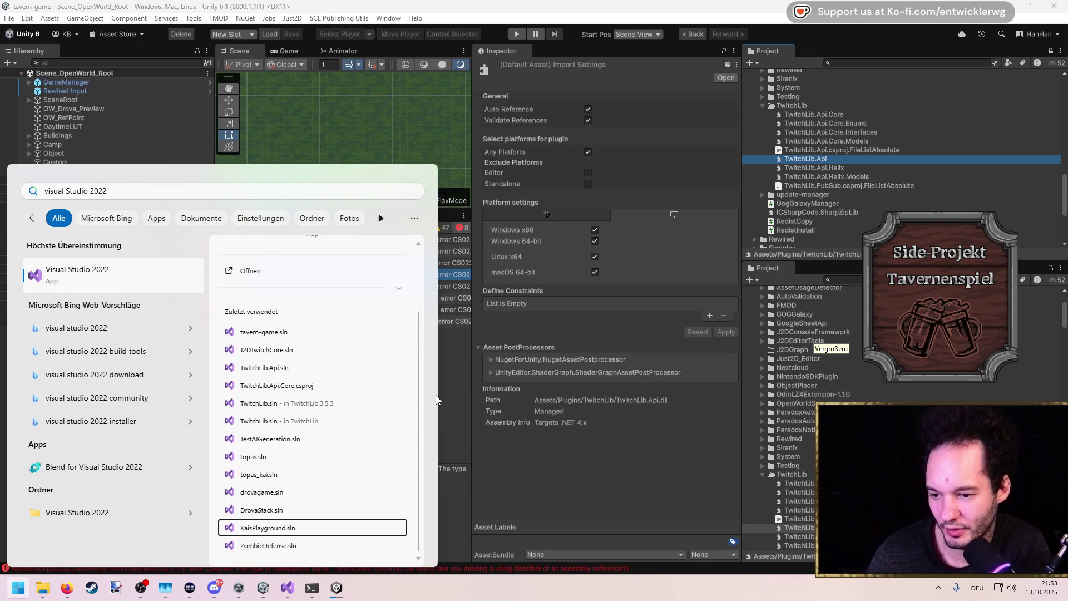
key("Escape")
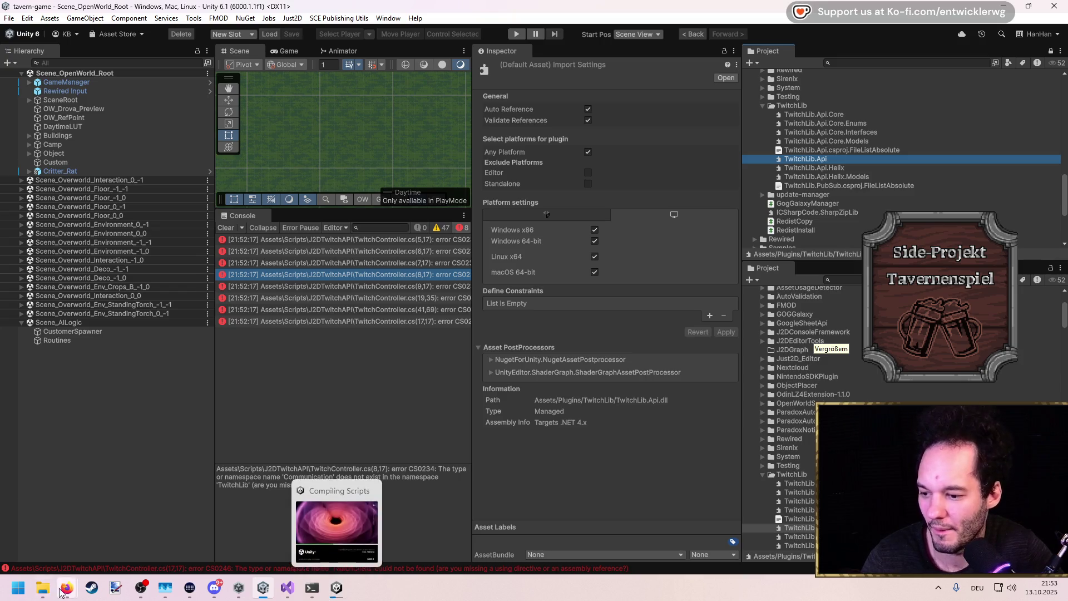
mouse_move(43, 588)
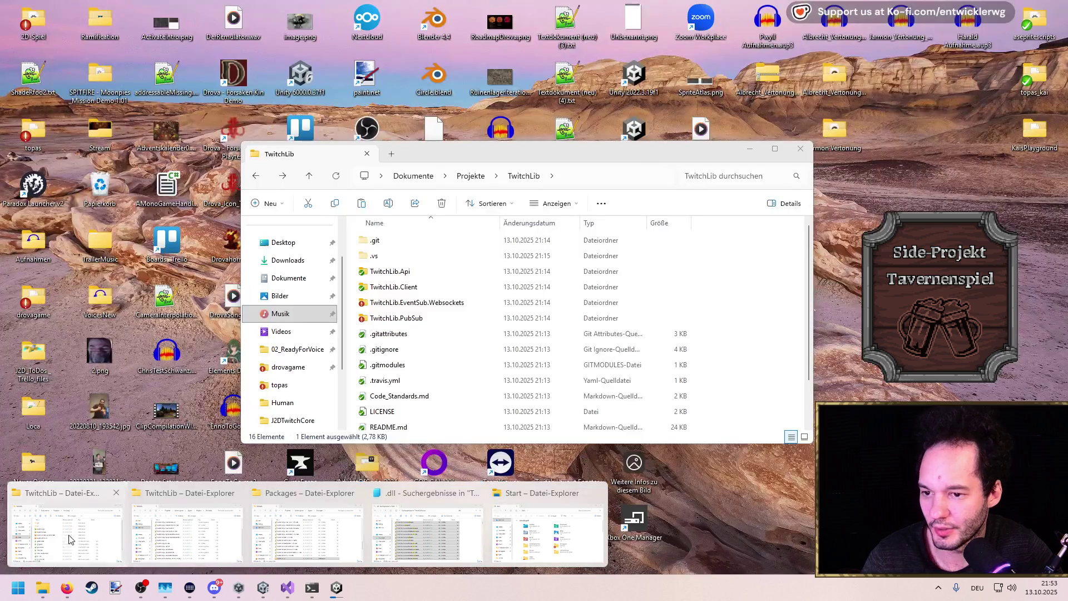
left_click(70, 539)
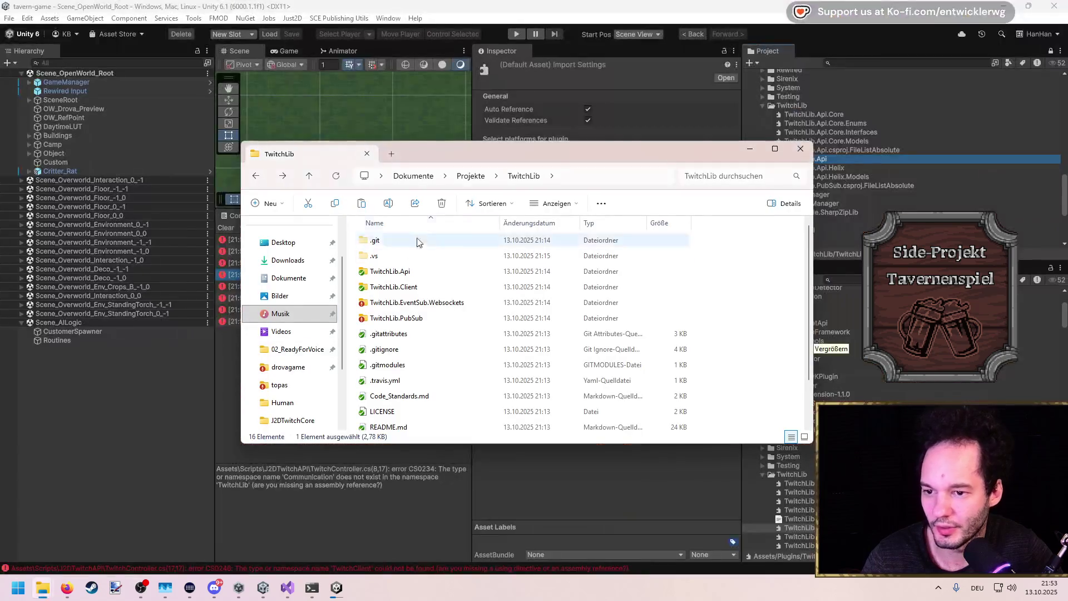
left_click(470, 176)
double_click(418, 317)
double_click(418, 410)
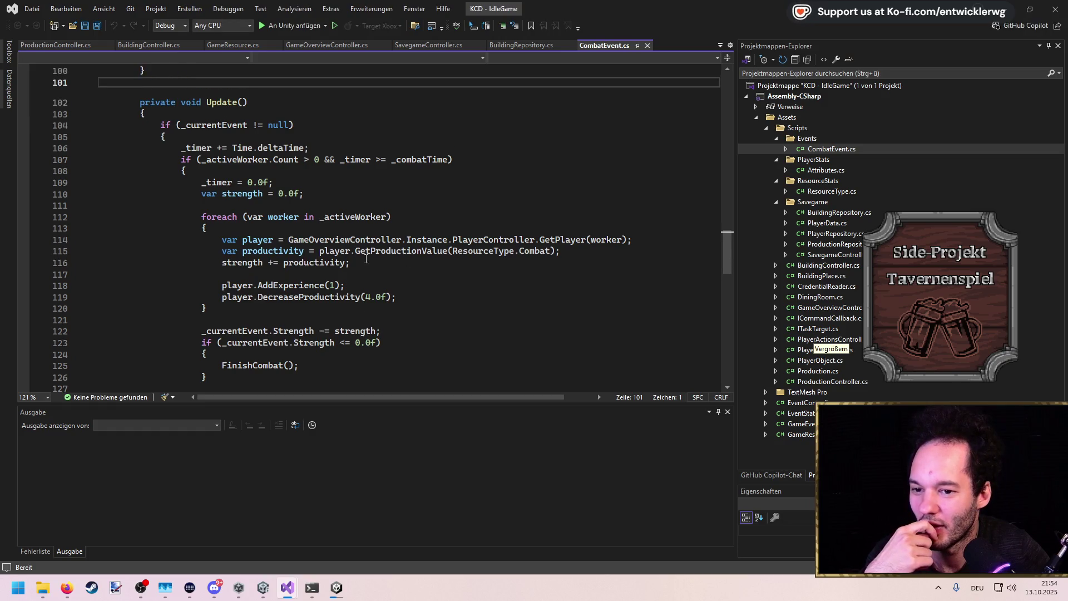
Open EventController.cs and ICommandCallback.cs, then jump to the BuildingController implementation
scroll(443, 244, "up", 12)
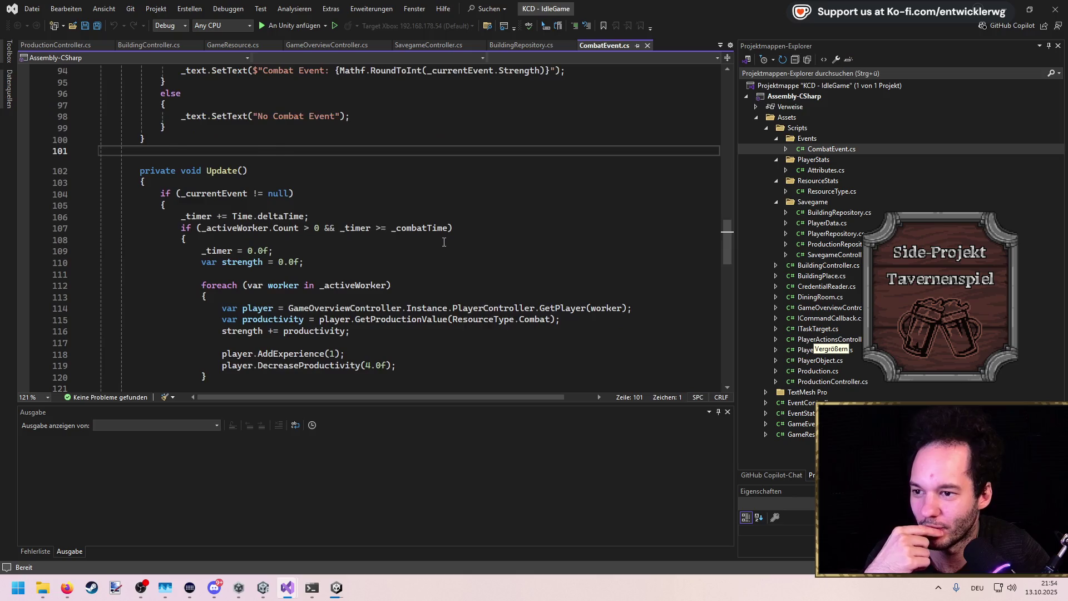
scroll(445, 240, "down", 7)
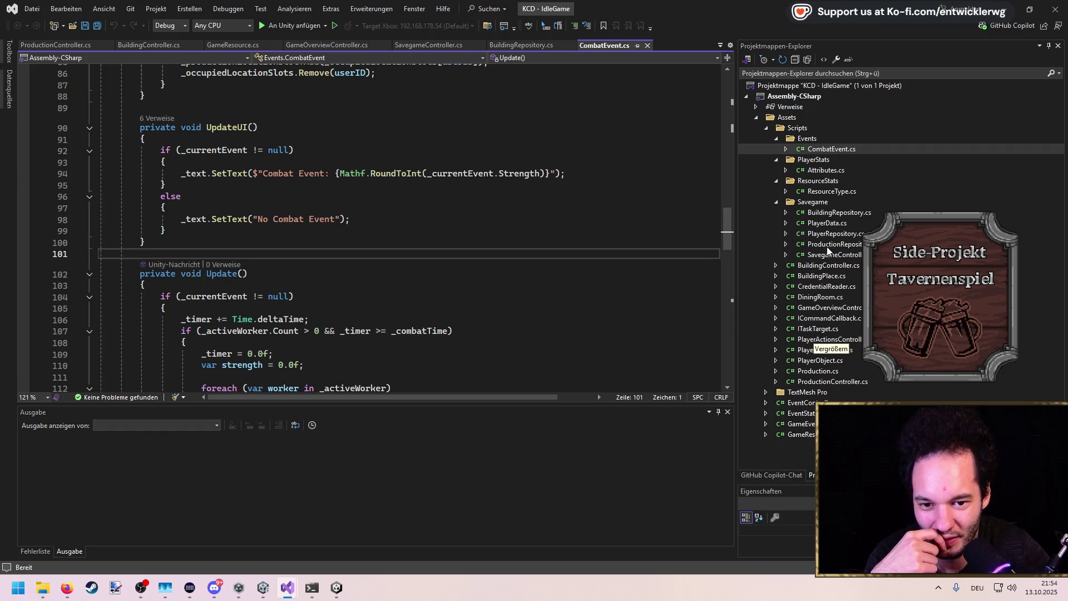
double_click(806, 402)
scroll(458, 246, "up", 12)
scroll(458, 246, "up", 3)
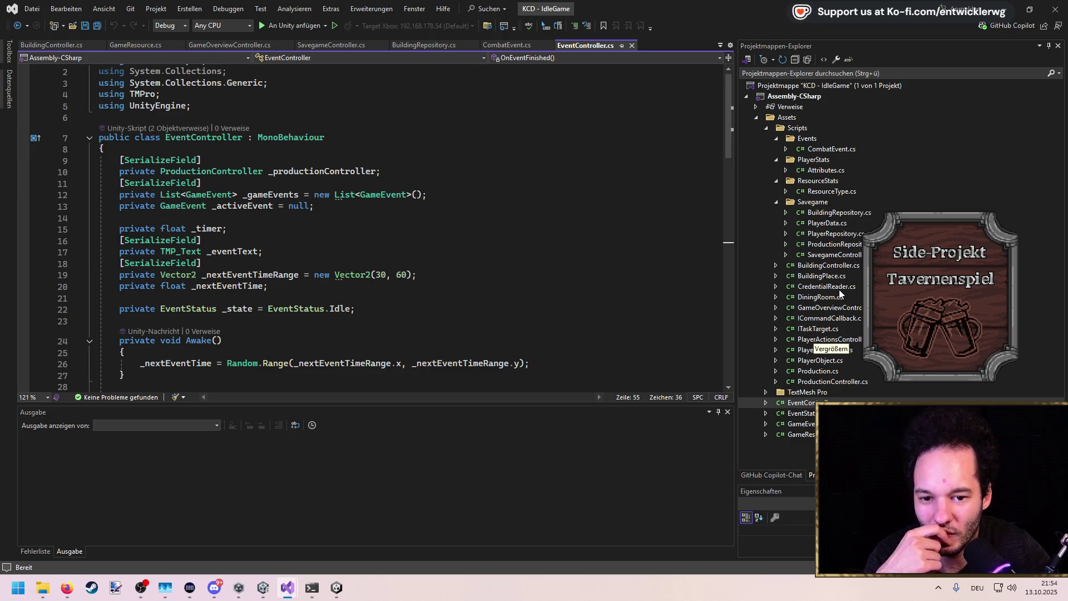
double_click(838, 317)
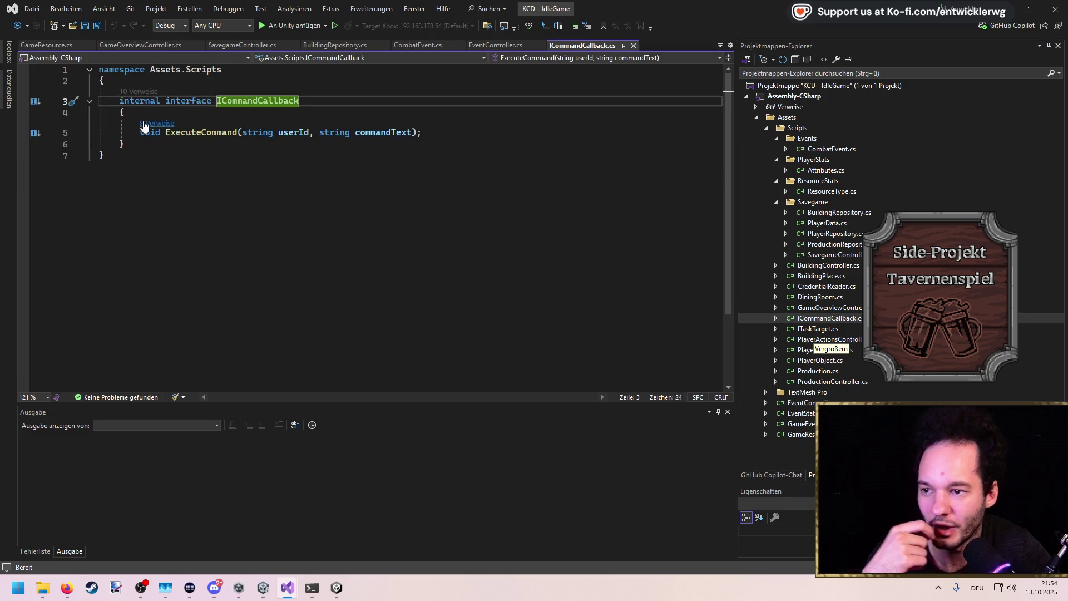
left_click(34, 101)
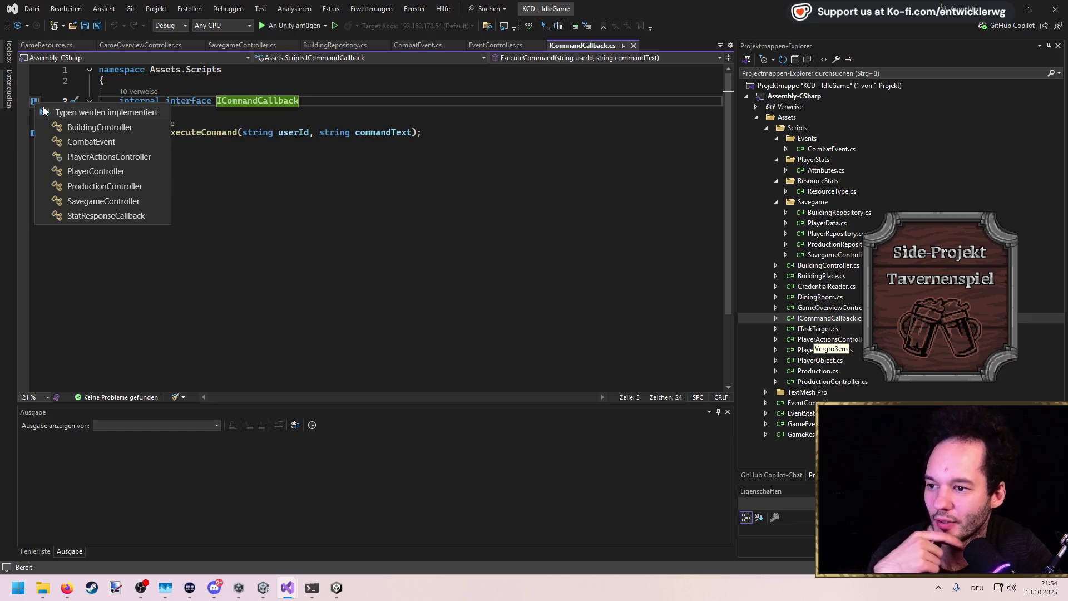
left_click(82, 131)
Find all references to ICommandCallback and open PlayerController.cs from the results
scroll(262, 224, "down", 1)
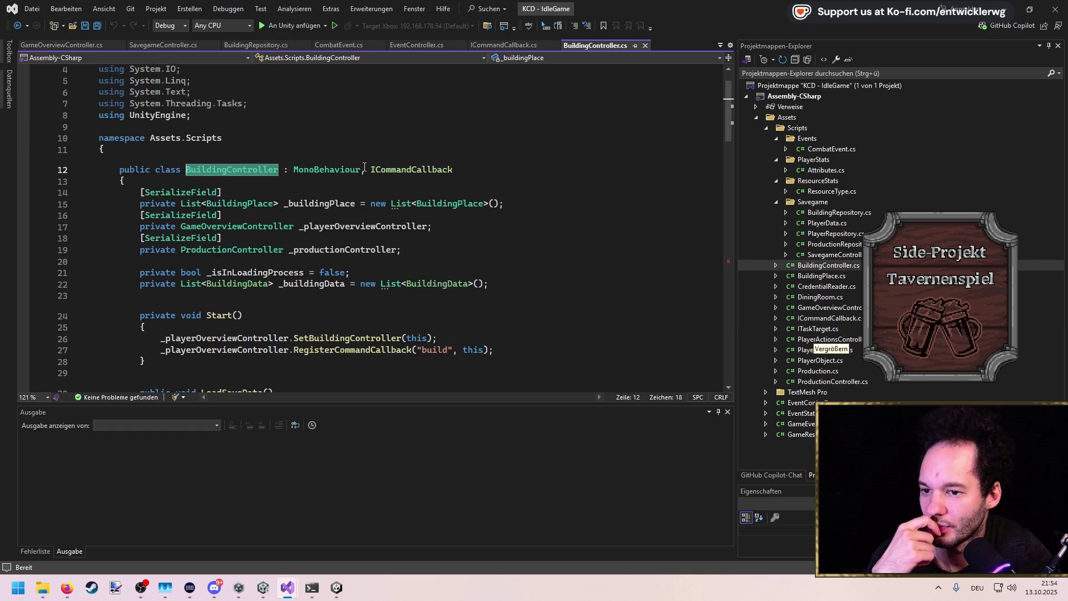
double_click(384, 170)
key("shift+F12")
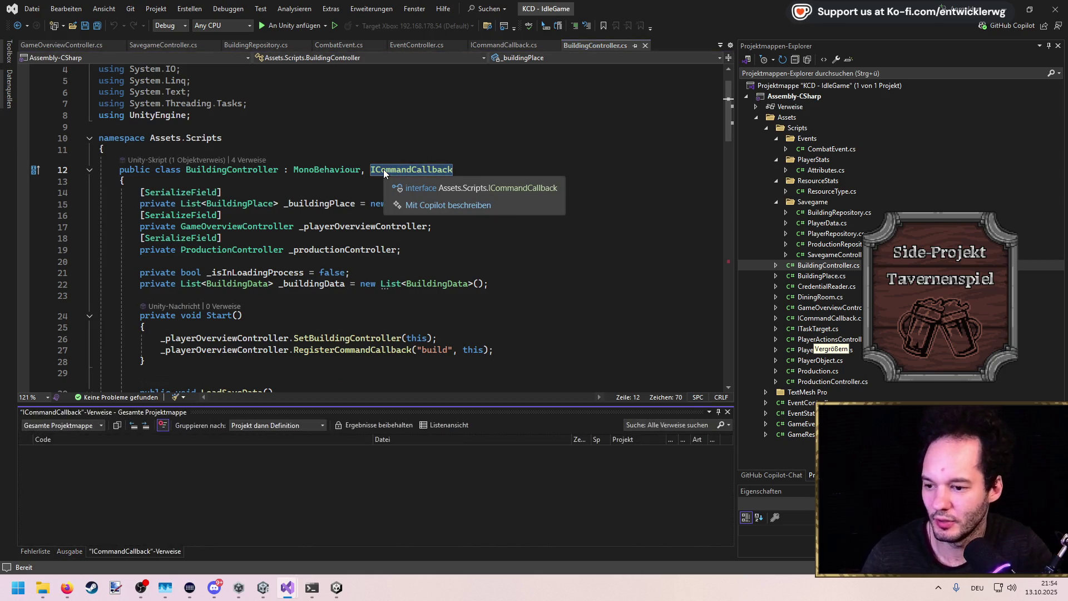
scroll(362, 489, "down", 1)
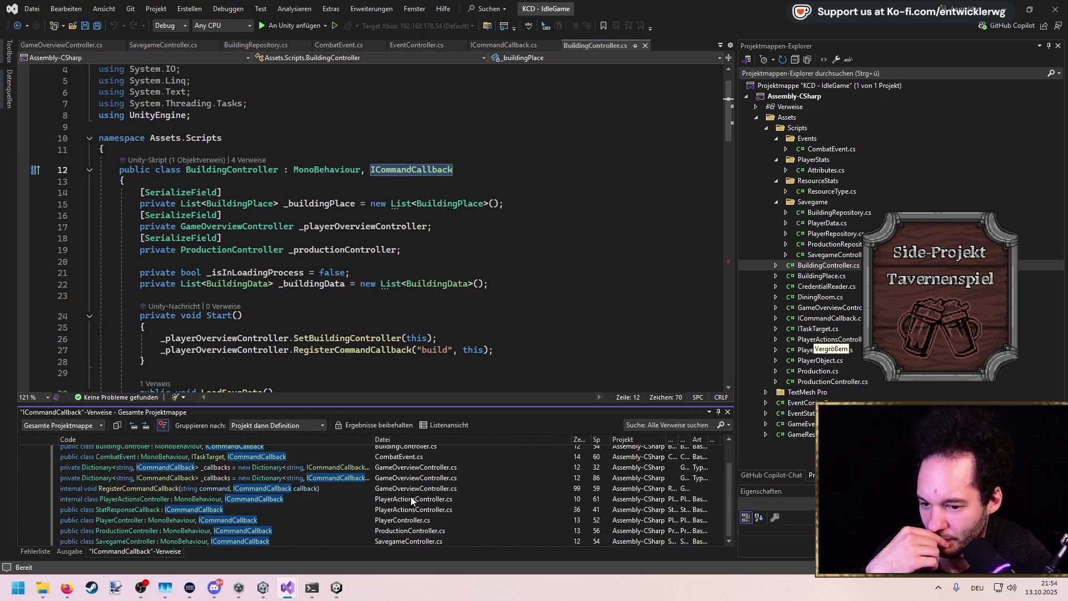
double_click(417, 520)
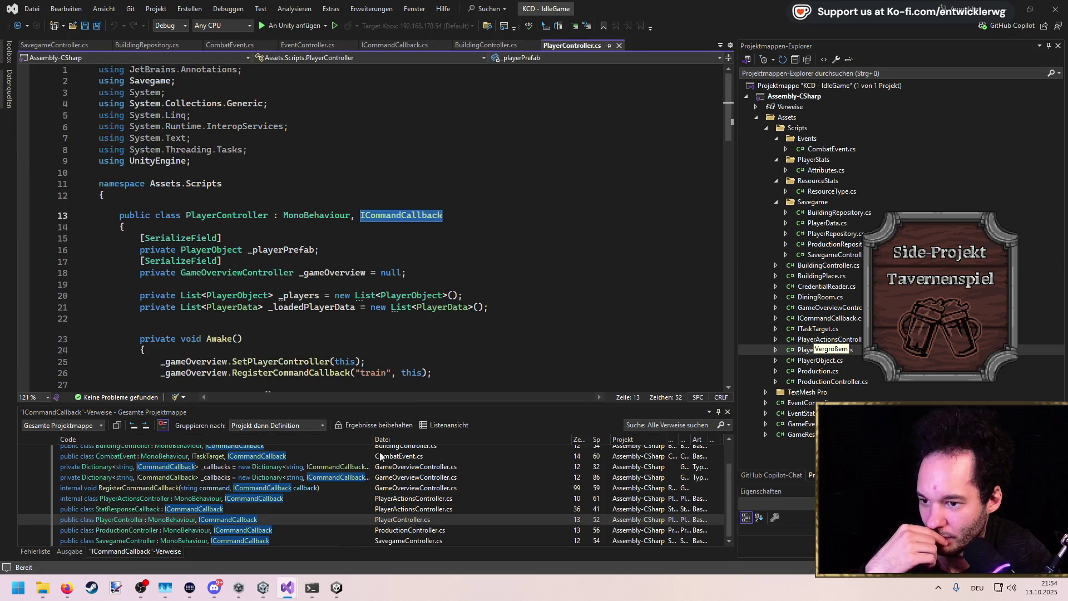
scroll(348, 340, "down", 3)
scroll(348, 339, "down", 1)
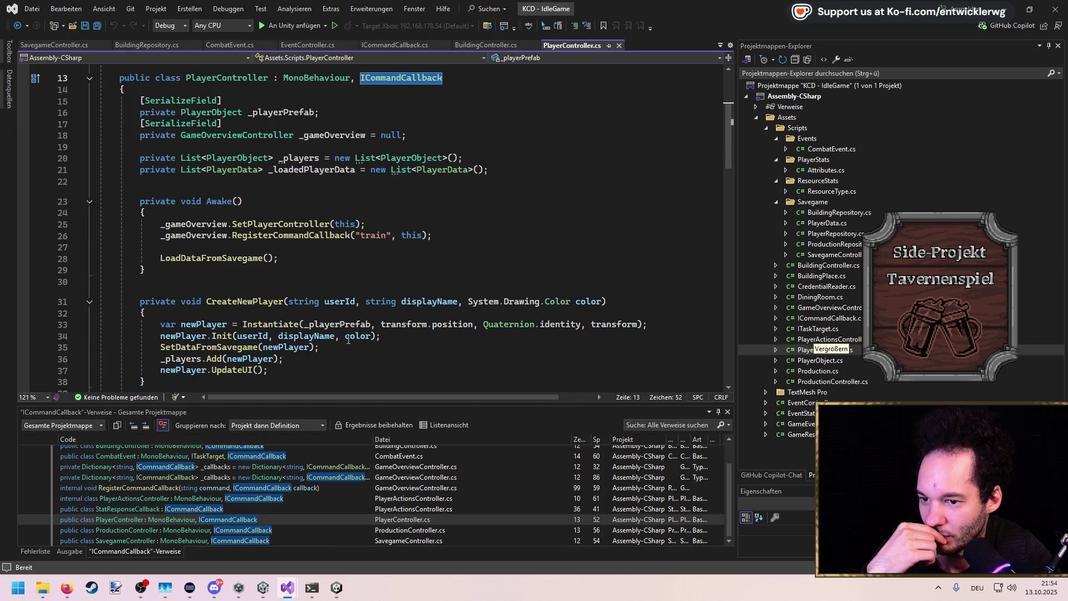
Go to GameOverviewController's definition and inspect its TwitchLib using statements on lines 6–7
left_click(237, 135, "ctrl")
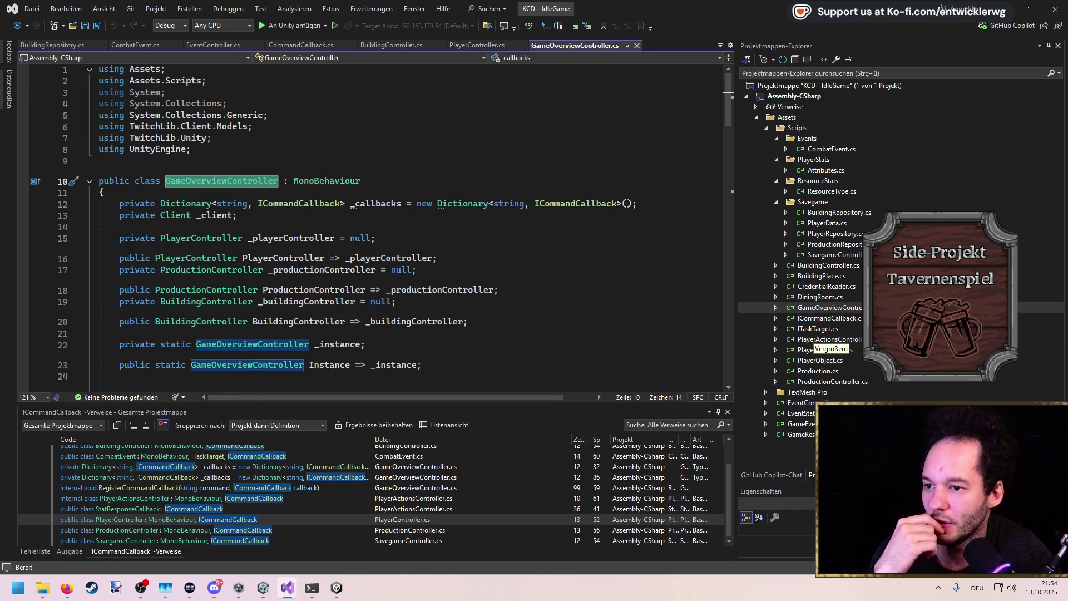
left_click(161, 115)
left_click(176, 126)
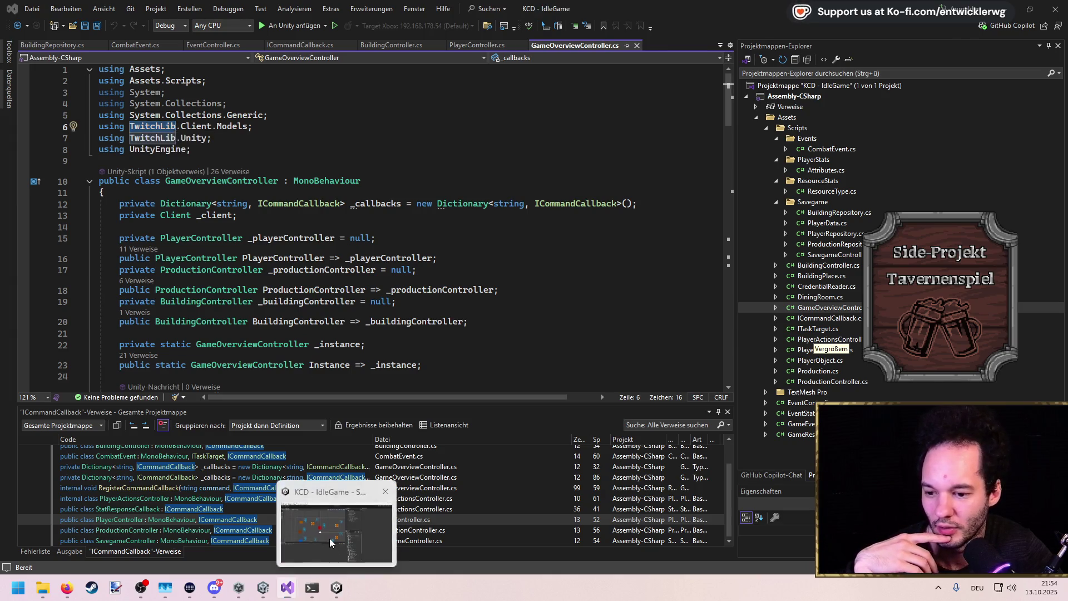
left_click(335, 587)
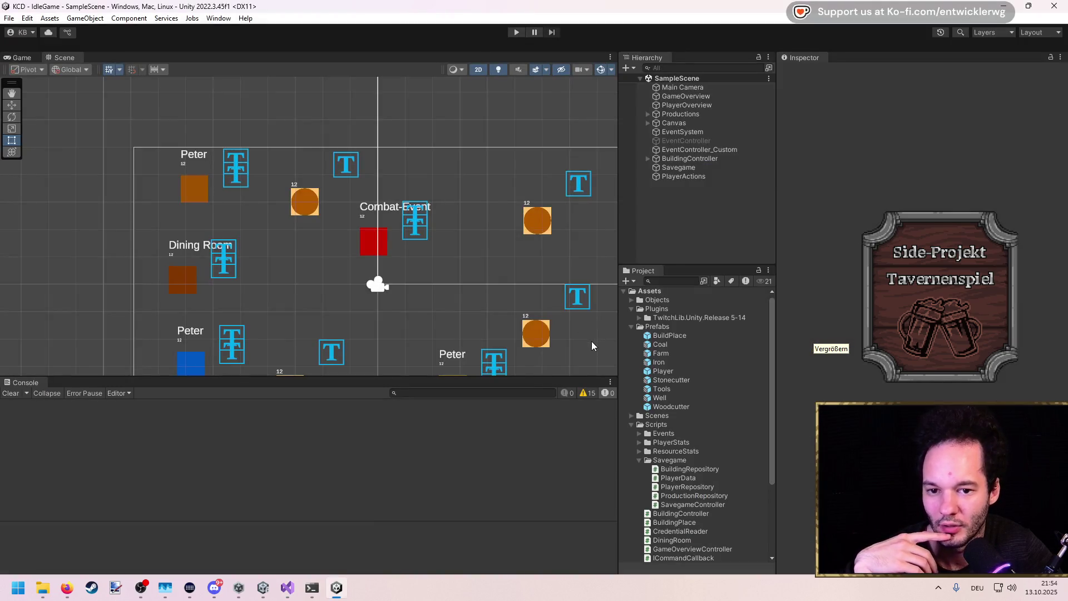
Expand the IdleGame's TwitchLib.Unity.Release 5-14 plugin folder and show it in Windows Explorer
double_click(667, 318)
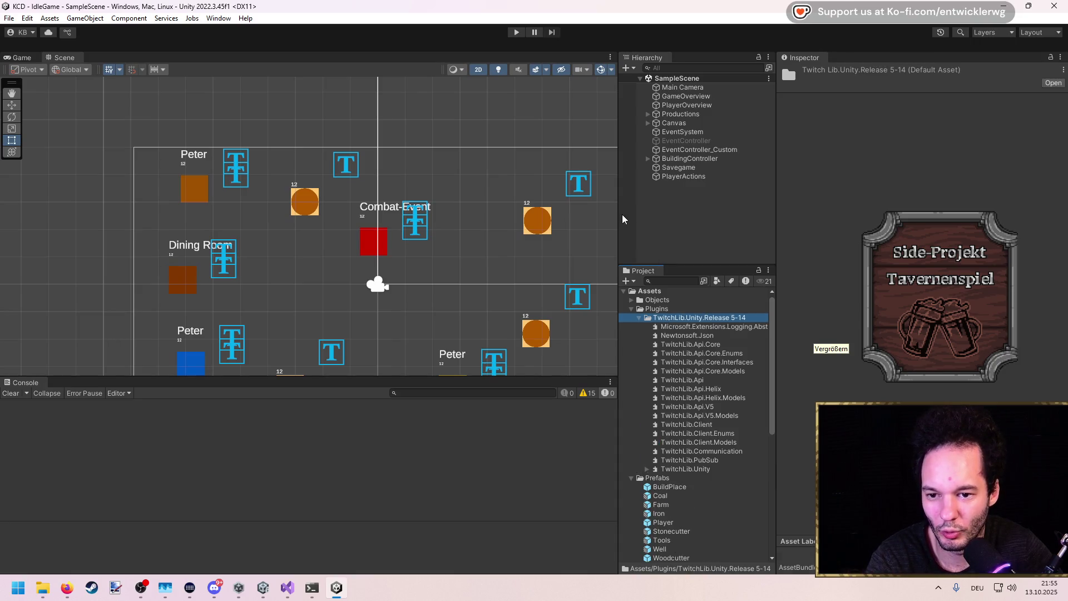
left_click_drag(620, 218, 430, 197)
left_click(537, 320)
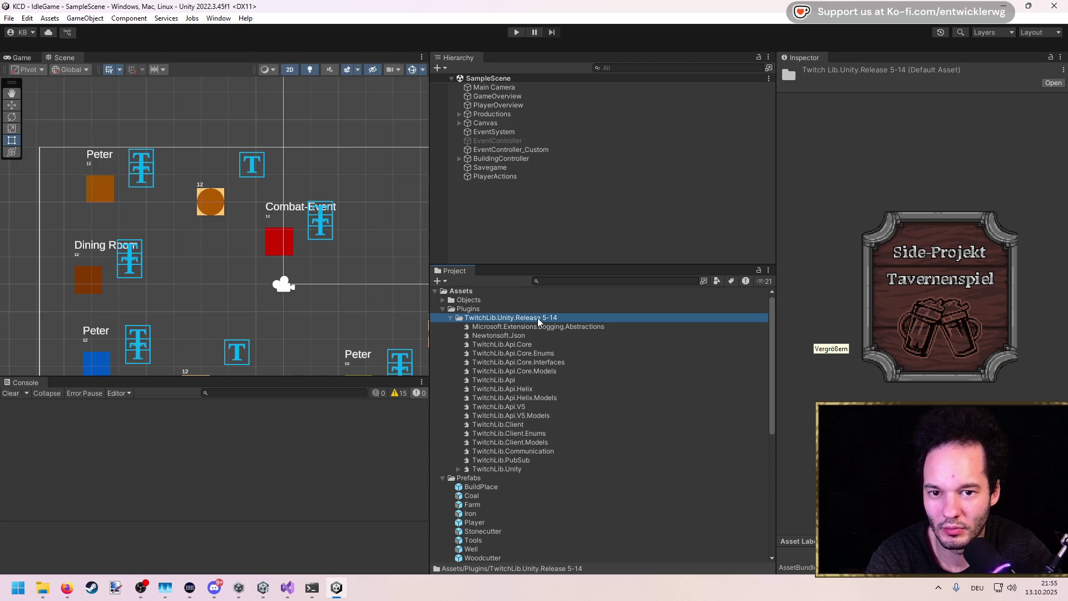
right_click(522, 326)
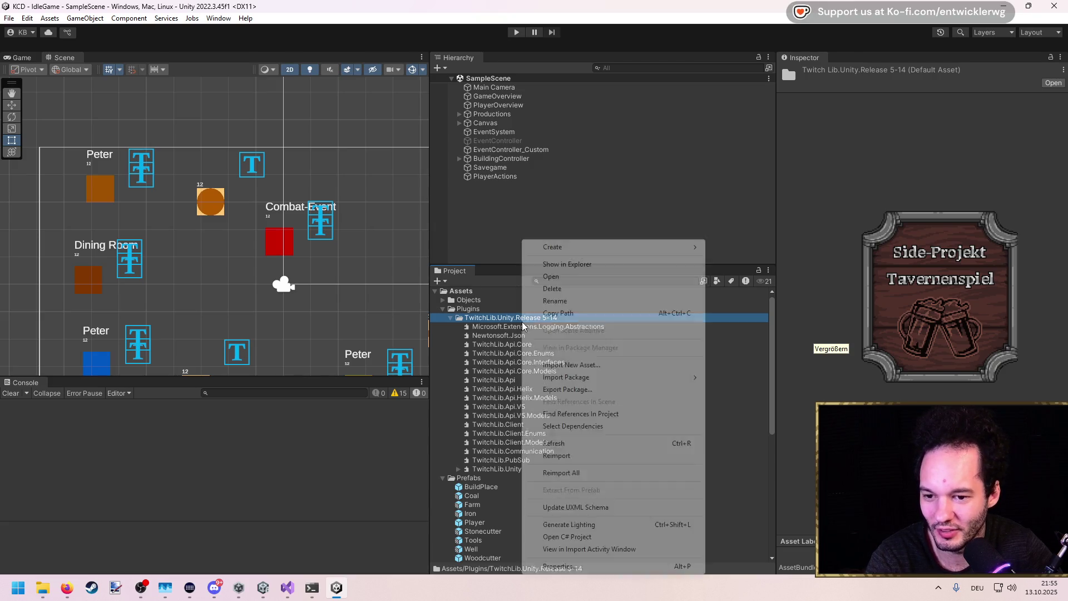
left_click(542, 265)
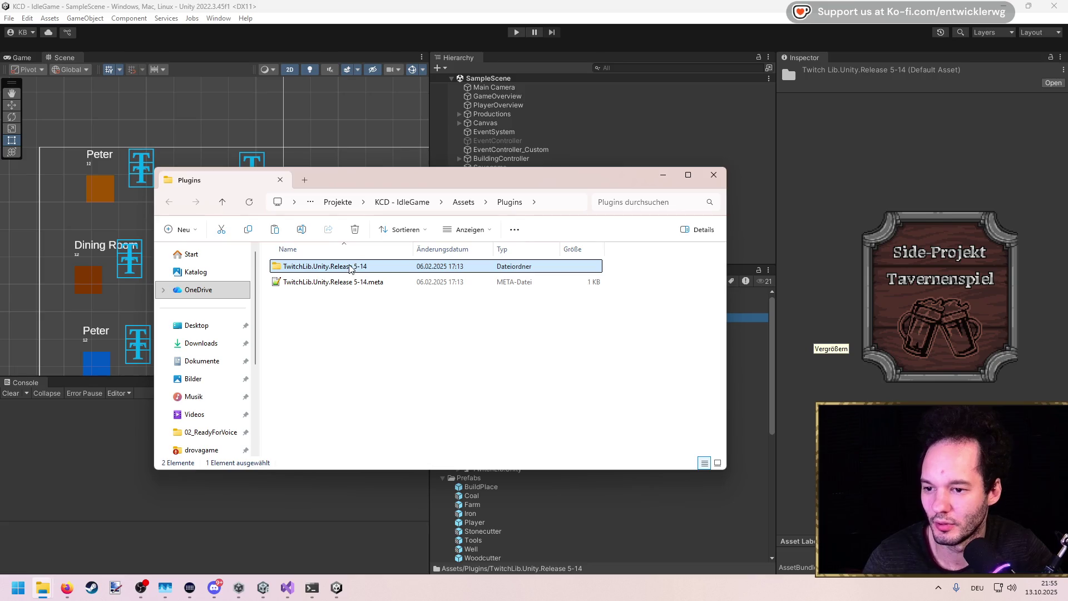
Check the folder's 34 plugin files, then return to tavern-game and select its TwitchLib folder
double_click(352, 266)
scroll(429, 317, "down", 5)
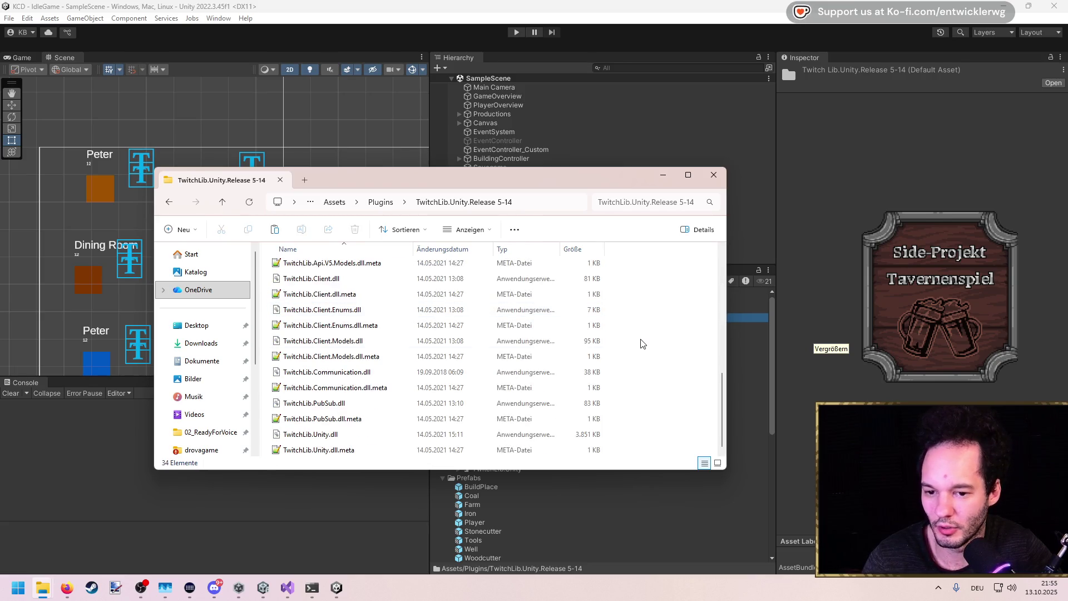
key("ctrl+a")
left_click(663, 179)
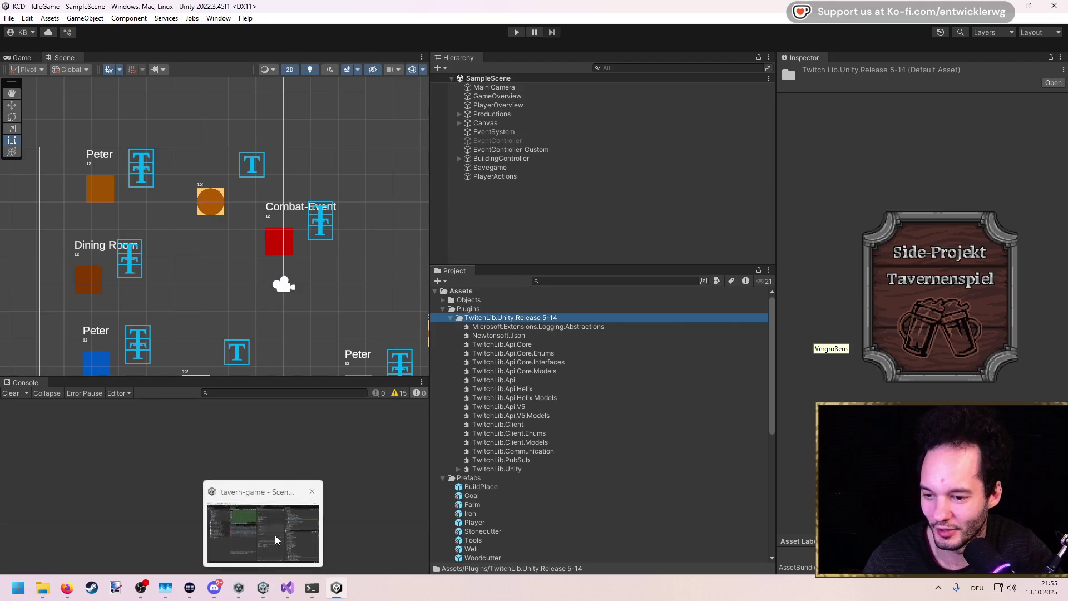
left_click(263, 589)
left_click(807, 105)
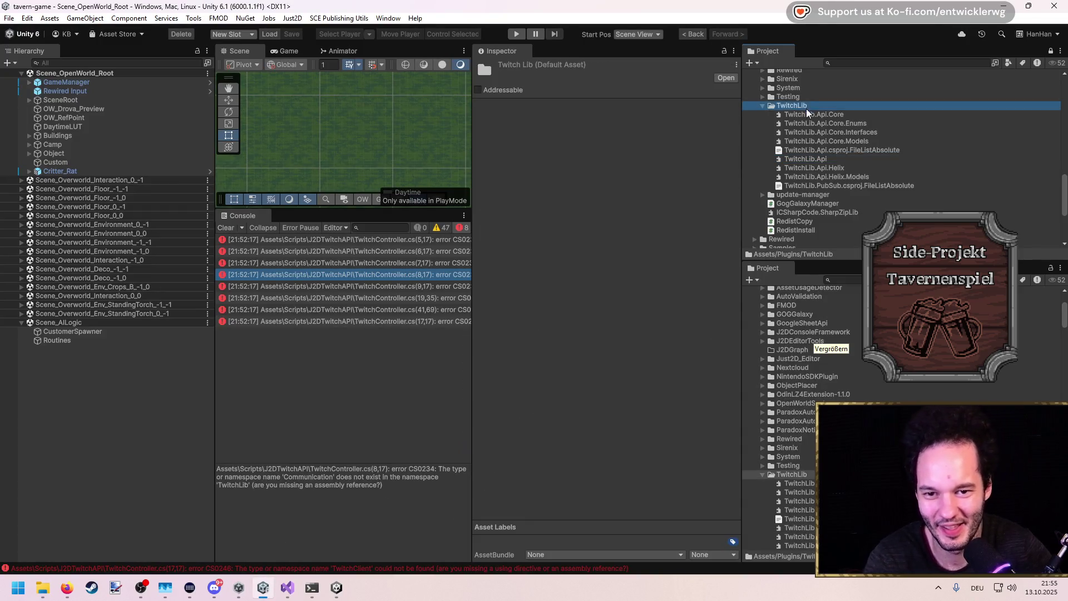
Delete and confirm removal of the tavern-game's TwitchLib folder, then go back to the IdleGame editor
key("Delete")
key("Return")
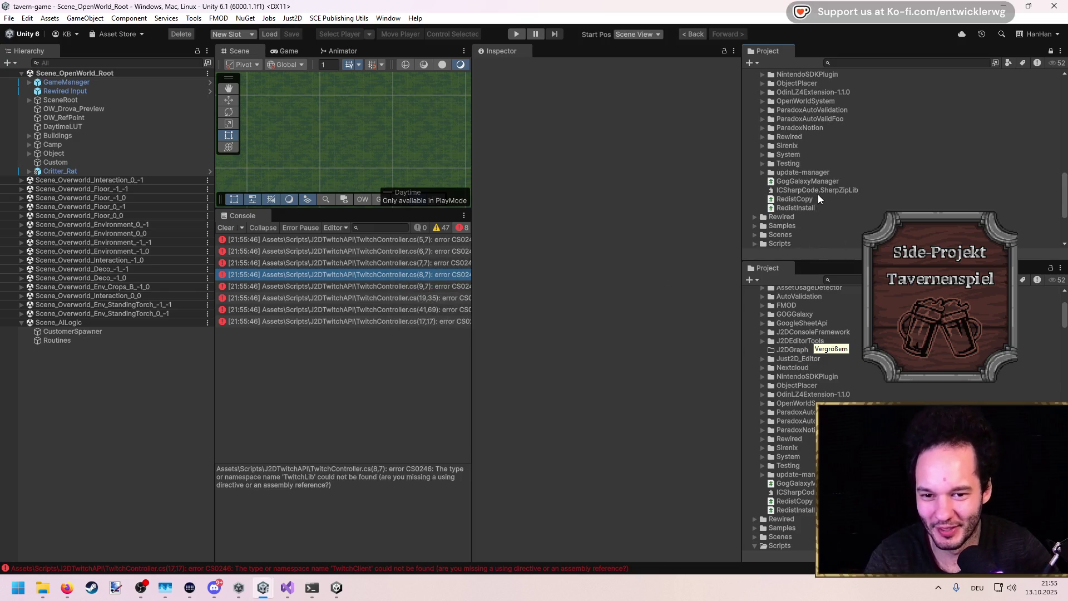
left_click(336, 588)
Frame the game board in the Scene view and start the KCD IdleGame in Play mode
scroll(299, 190, "up", 1)
mouse_move(284, 186)
left_mouse_down()
mouse_move(256, 179)
mouse_move(268, 191)
left_mouse_up()
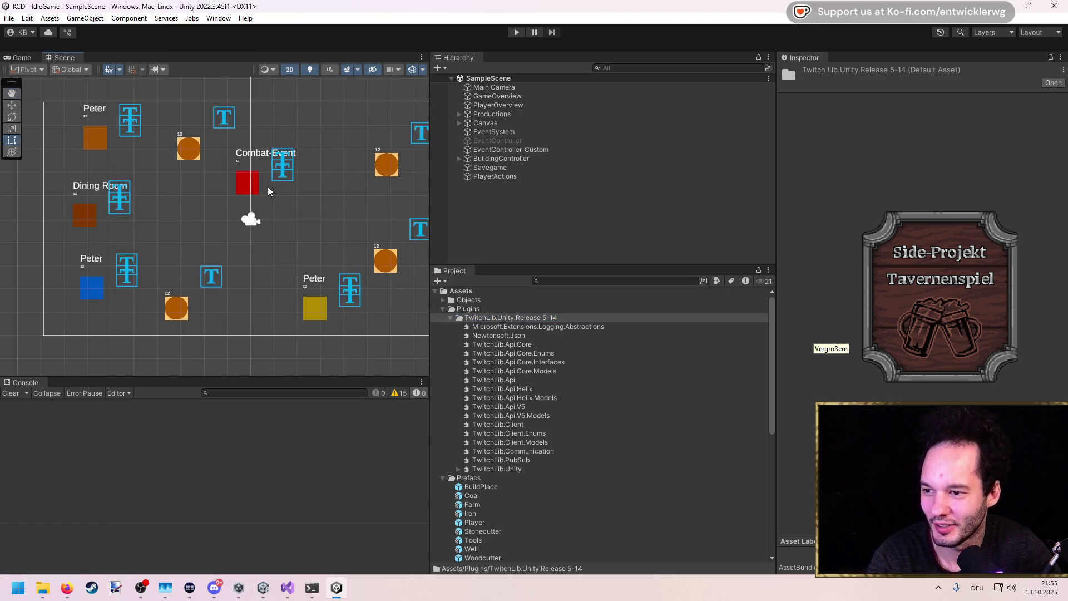
key("ctrl+p")
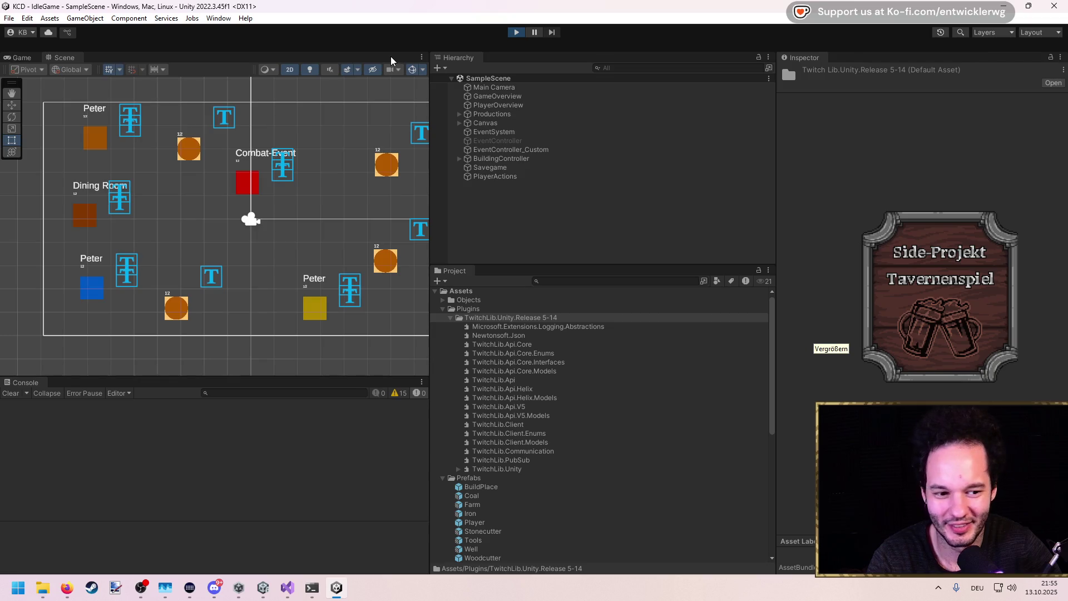